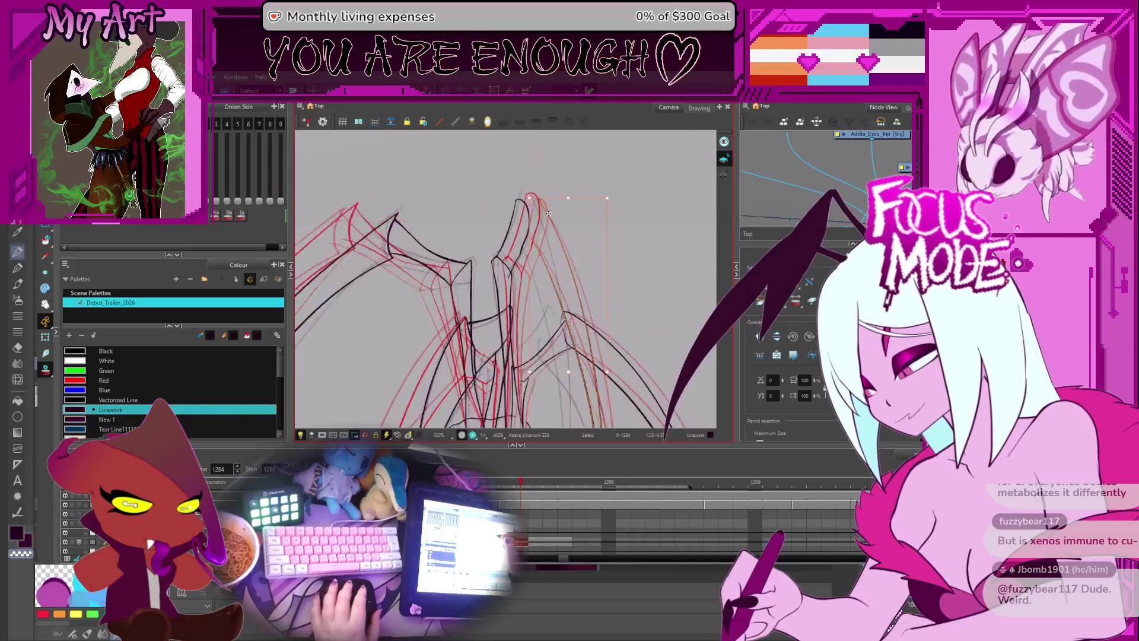
- Select a black wing stroke and flip between neighbouring drawing frames to compare
key("space")
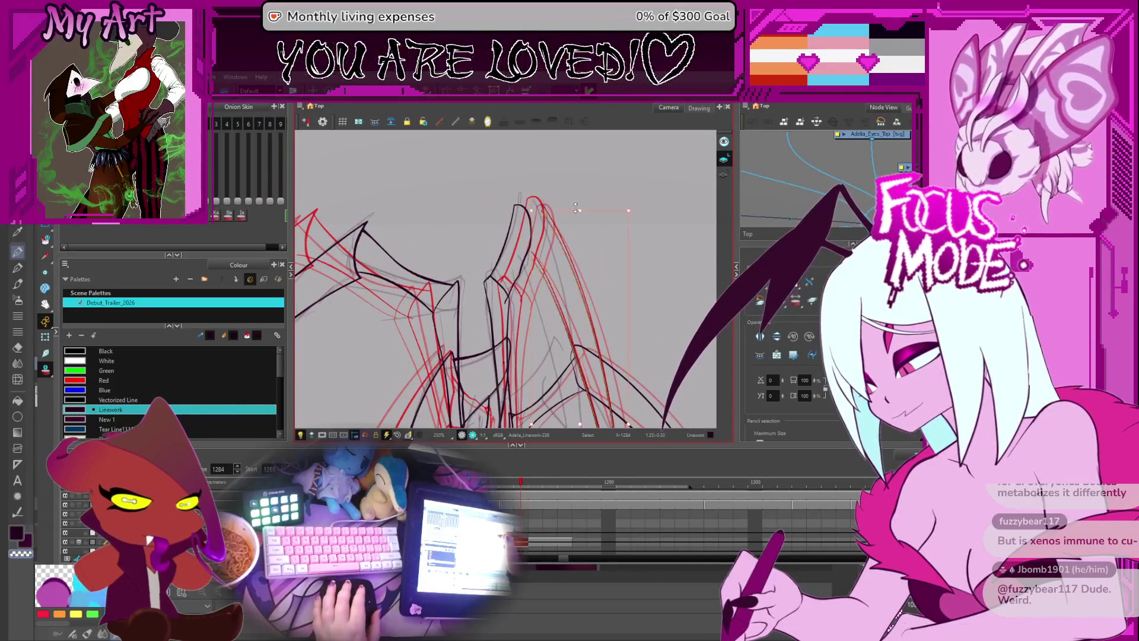
key("Escape")
left_click(554, 262)
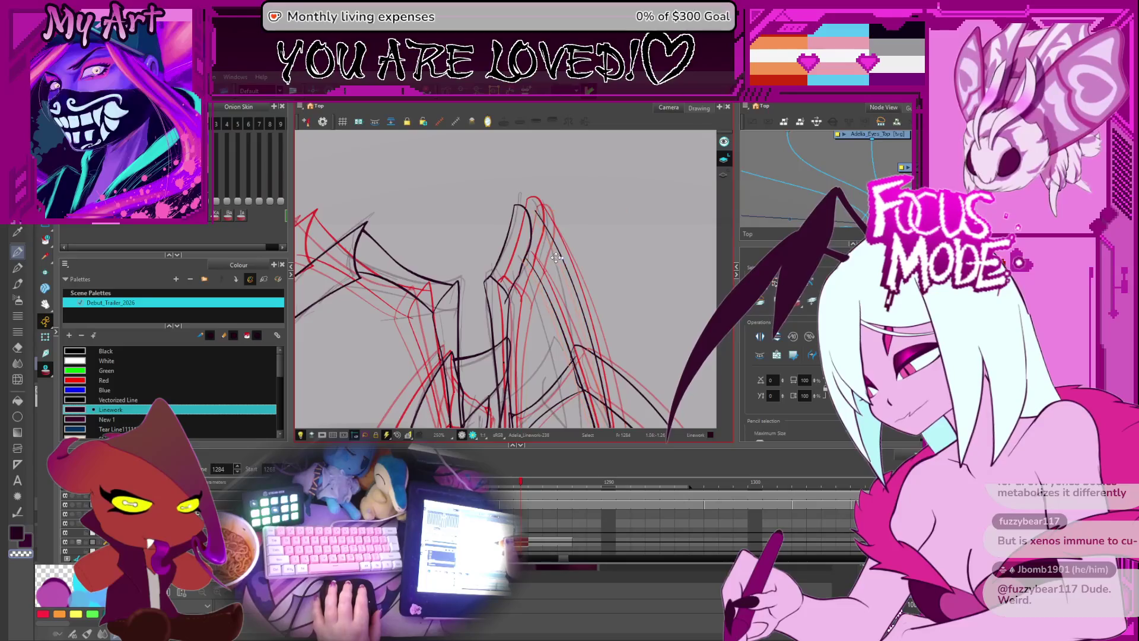
key("comma")
key("comma")
key("comma")
key("2")
key("2")
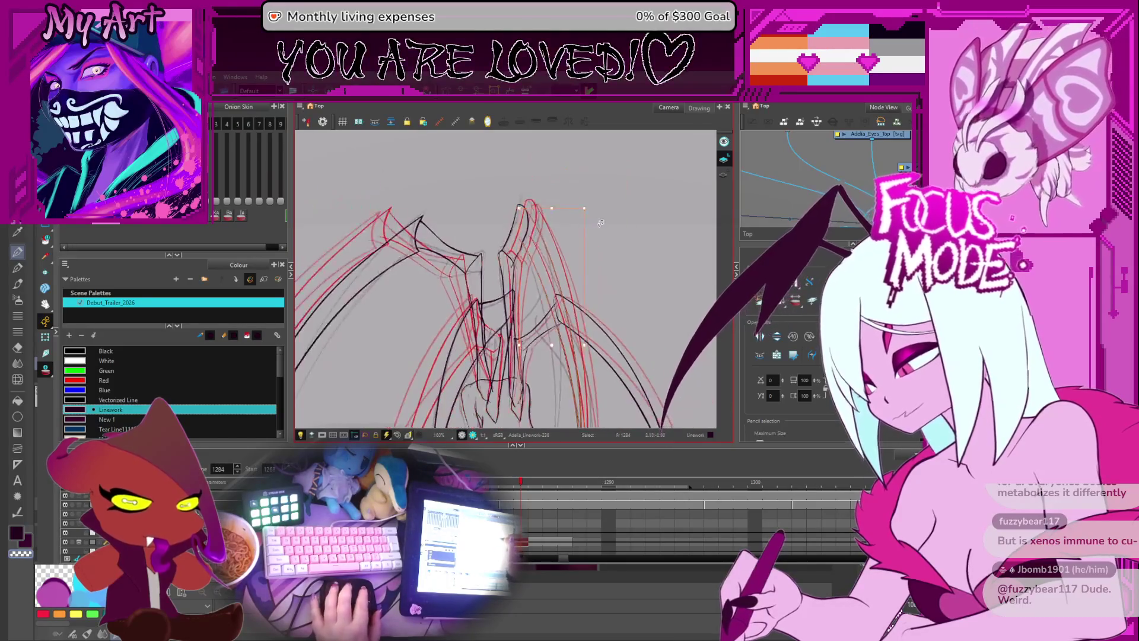
key("period")
key("period")
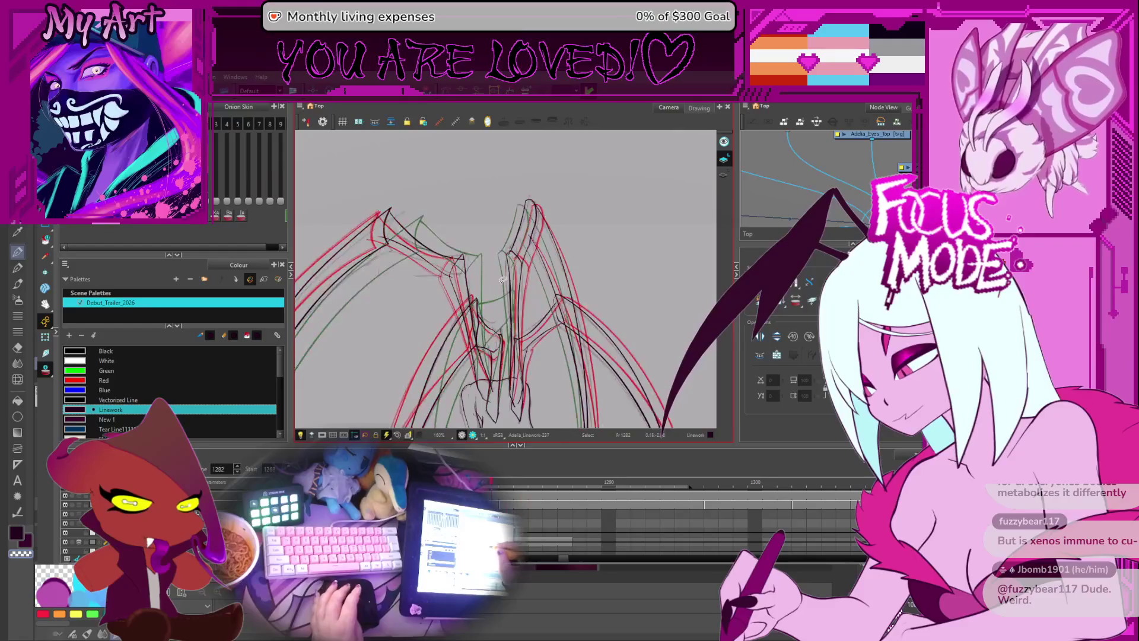
scroll(558, 246, "down", 3)
scroll(545, 254, "up", 3)
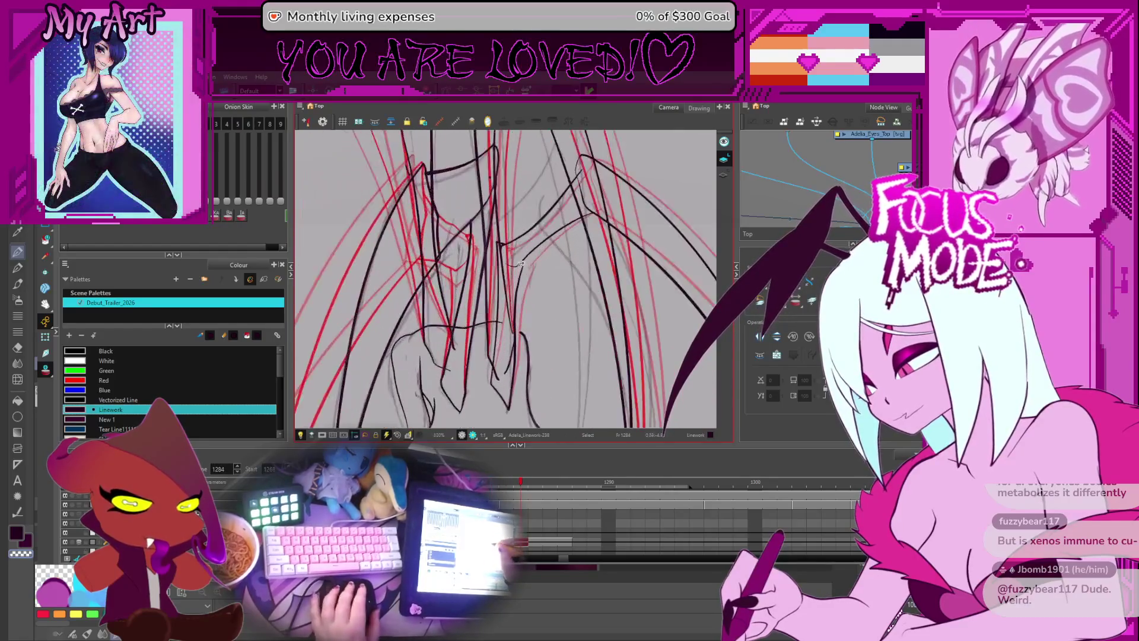
- Try selecting the vertical and diagonal strokes at the wing joint, then clear the selection
left_click(481, 190)
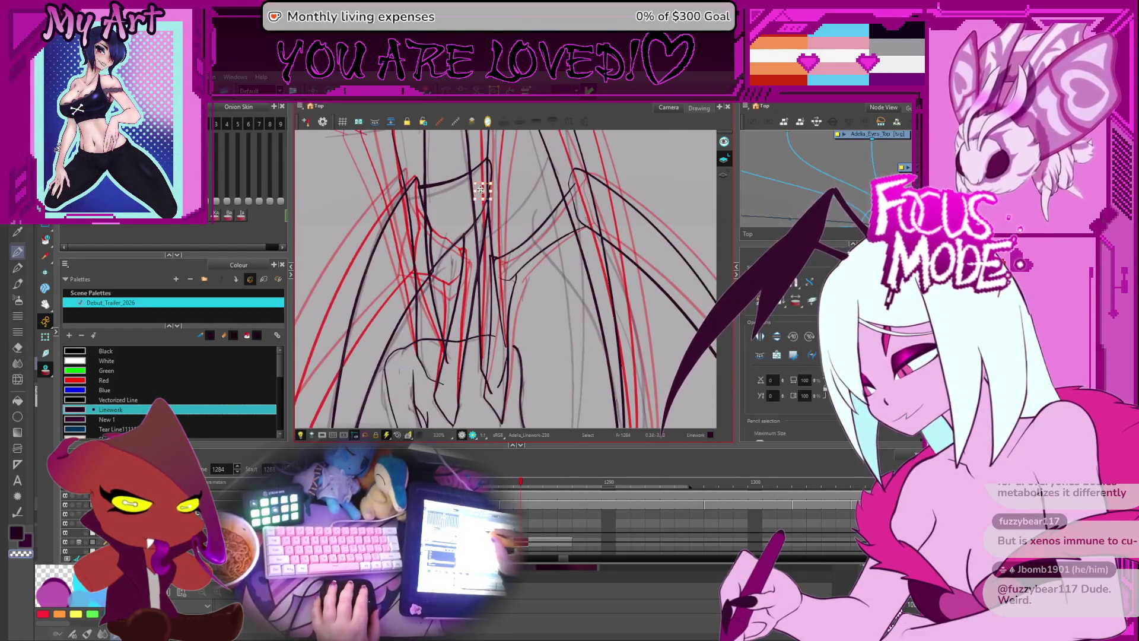
left_click_drag(508, 229, 496, 183)
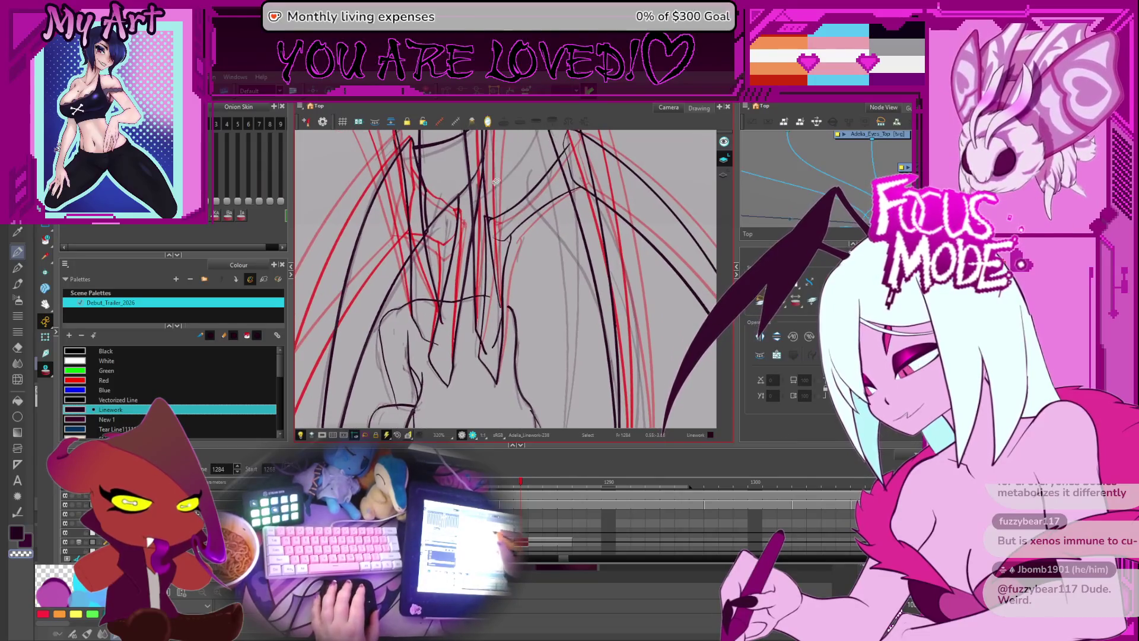
left_click(504, 252)
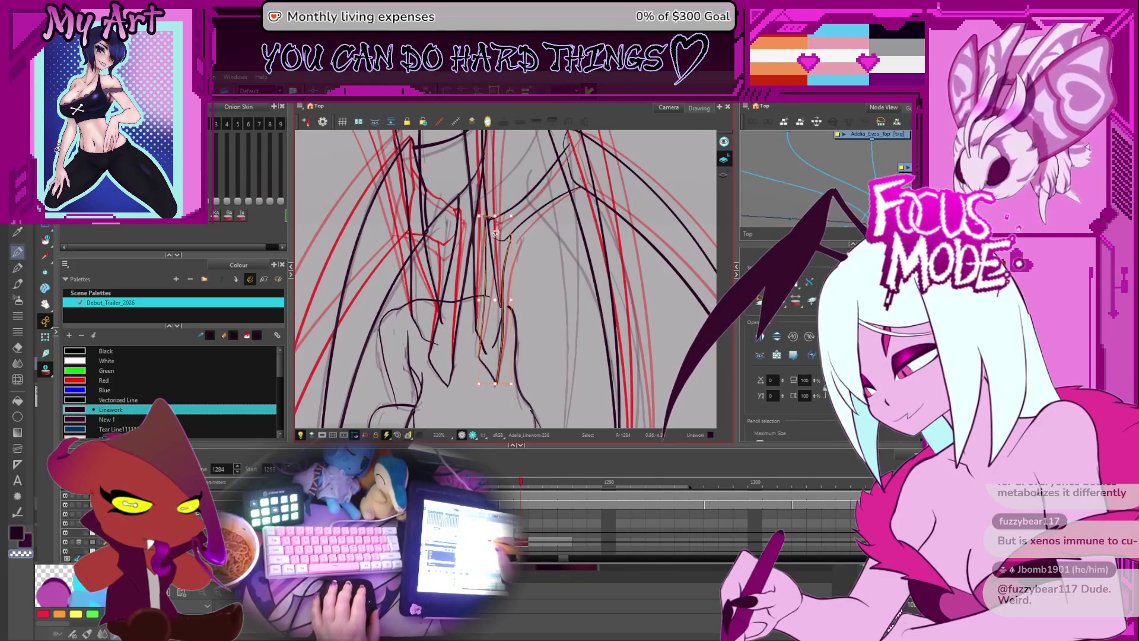
left_click_drag(496, 234, 503, 254)
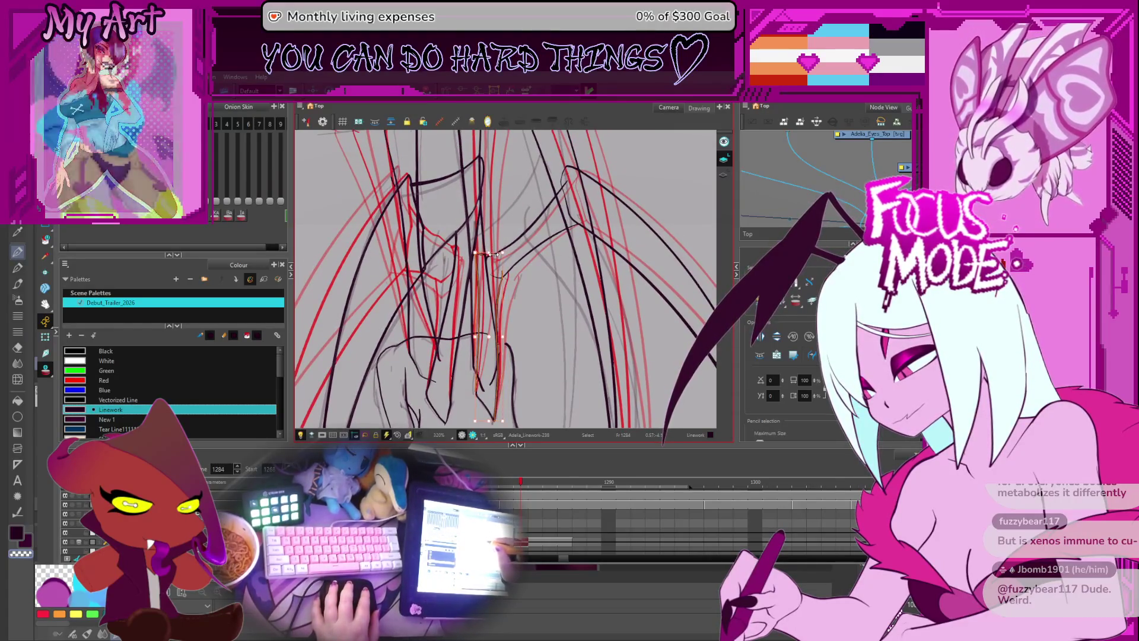
left_click_drag(491, 252, 490, 237)
scroll(479, 236, "up", 2)
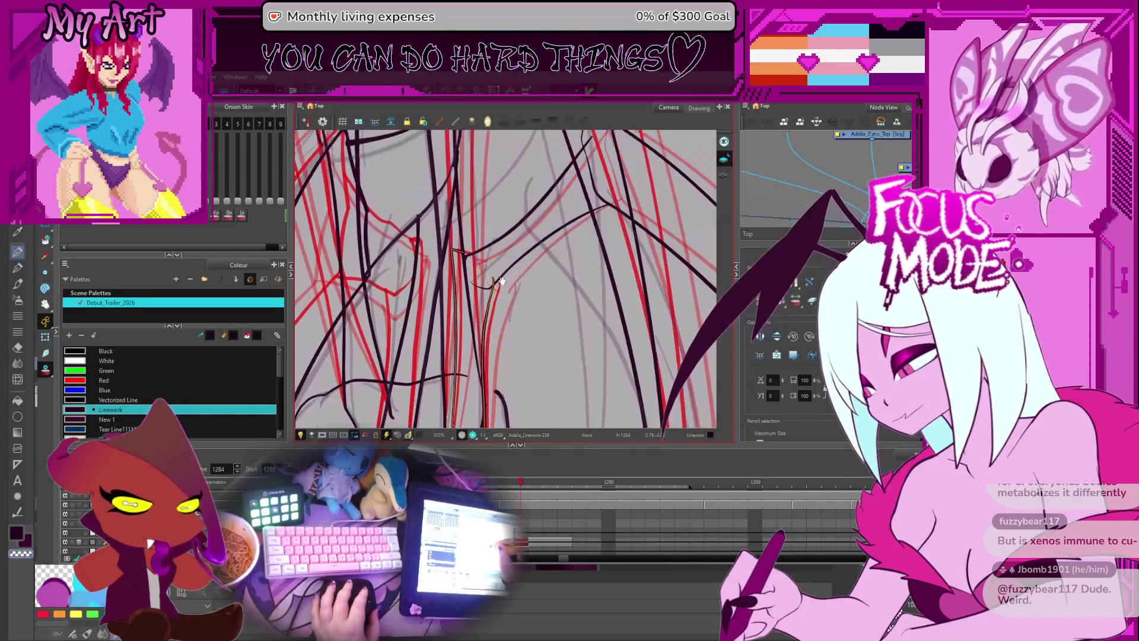
scroll(458, 263, "down", 4)
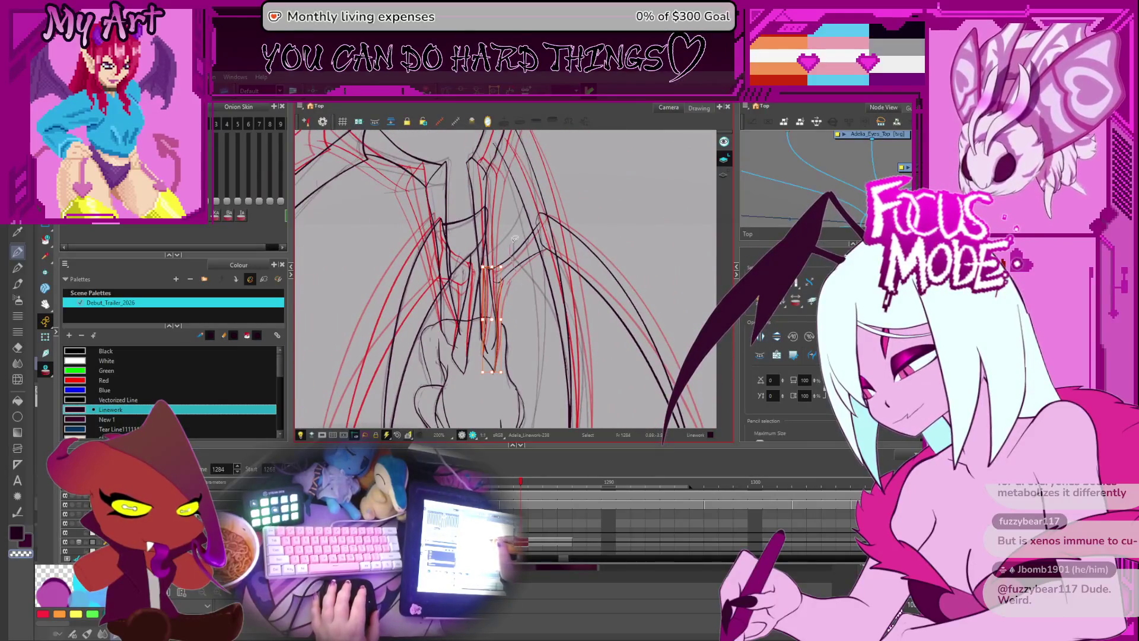
left_click(542, 236)
left_click(539, 256)
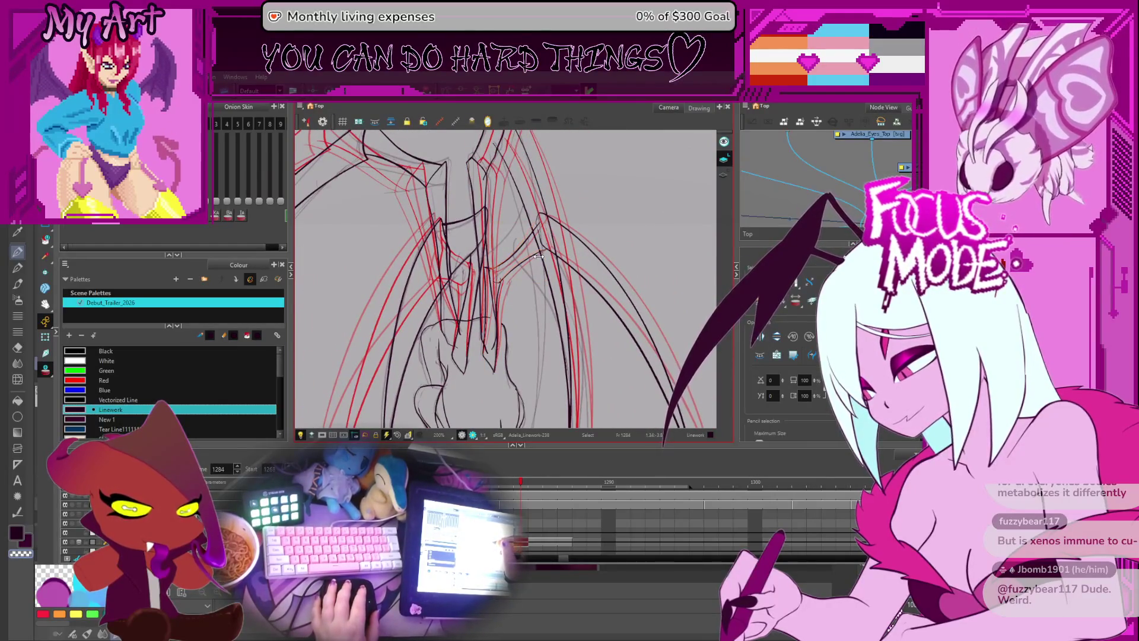
- Reshape the small curved stroke at the wing joint with the Contour Editor
key("alt+q")
scroll(529, 252, "up", 3)
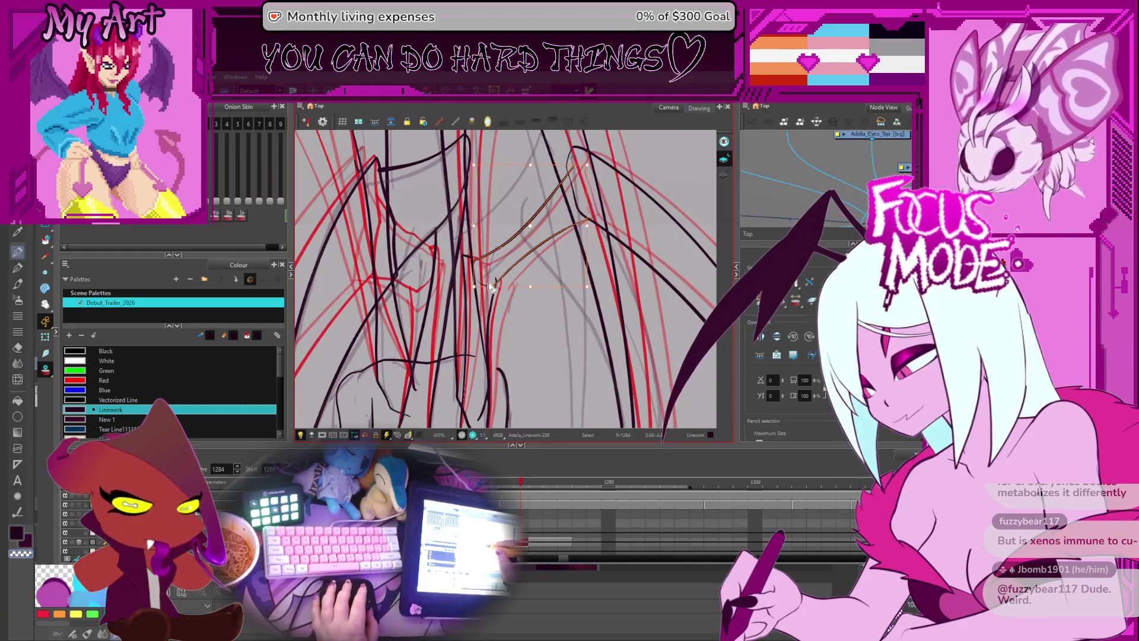
scroll(471, 290, "up", 2)
left_click(465, 290)
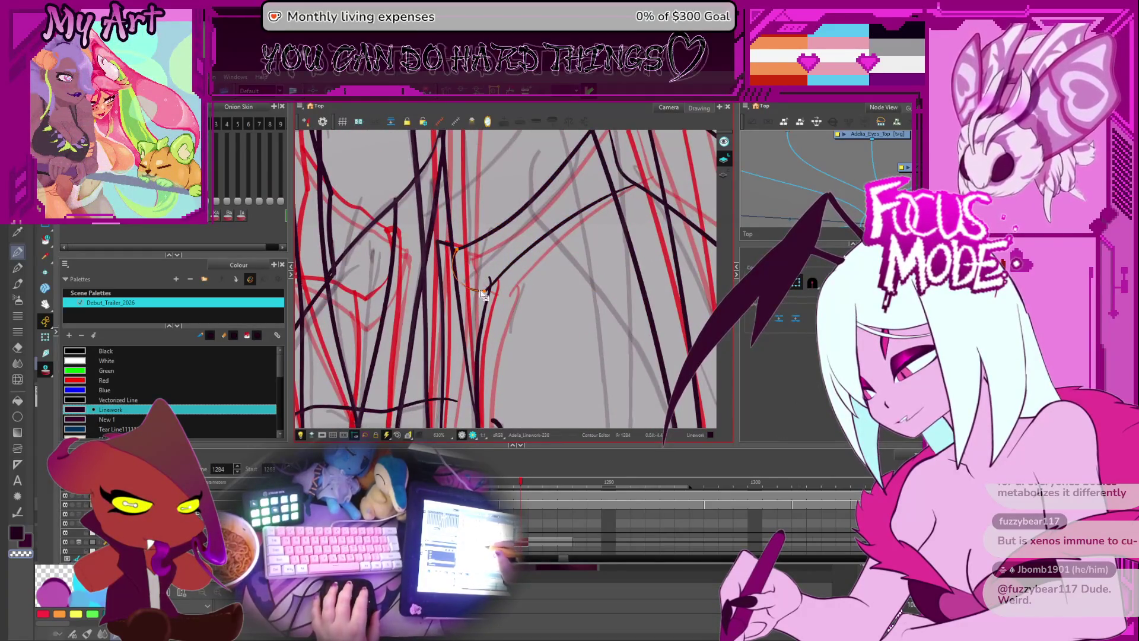
left_click_drag(484, 291, 460, 259)
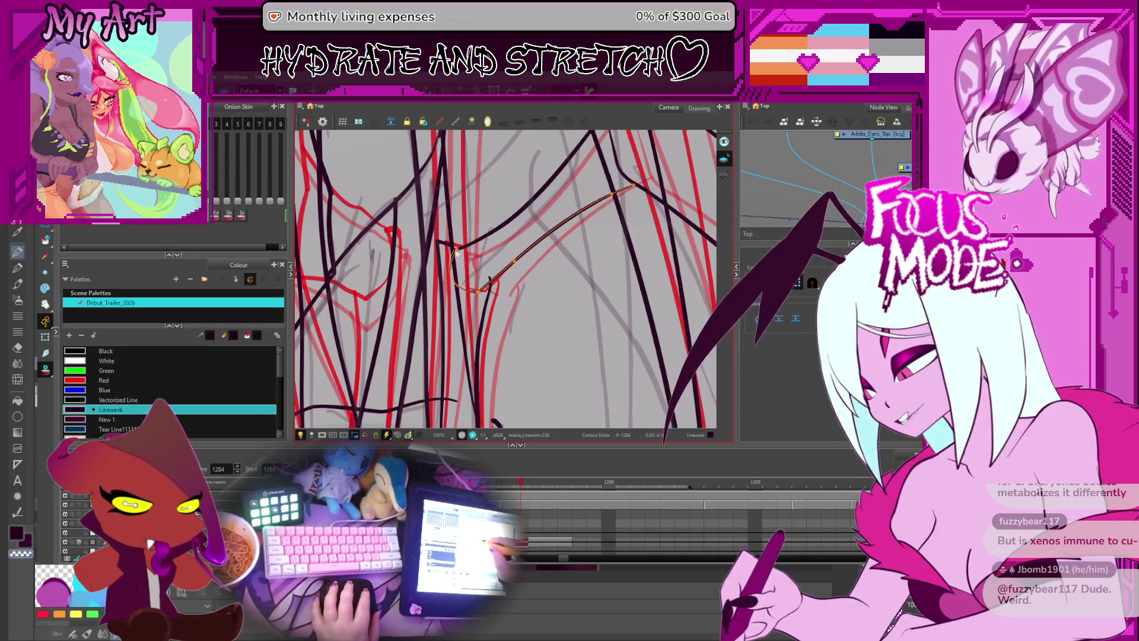
- Pick the long diagonal stroke and another stroke near the joint for further editing
left_click(460, 252)
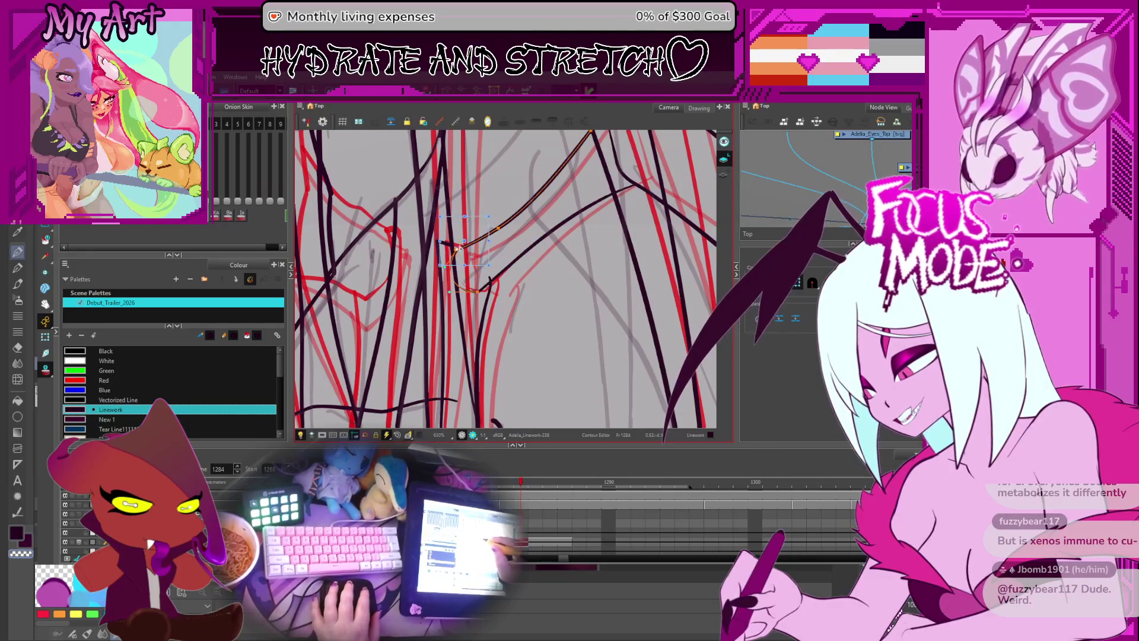
scroll(469, 261, "up", 2)
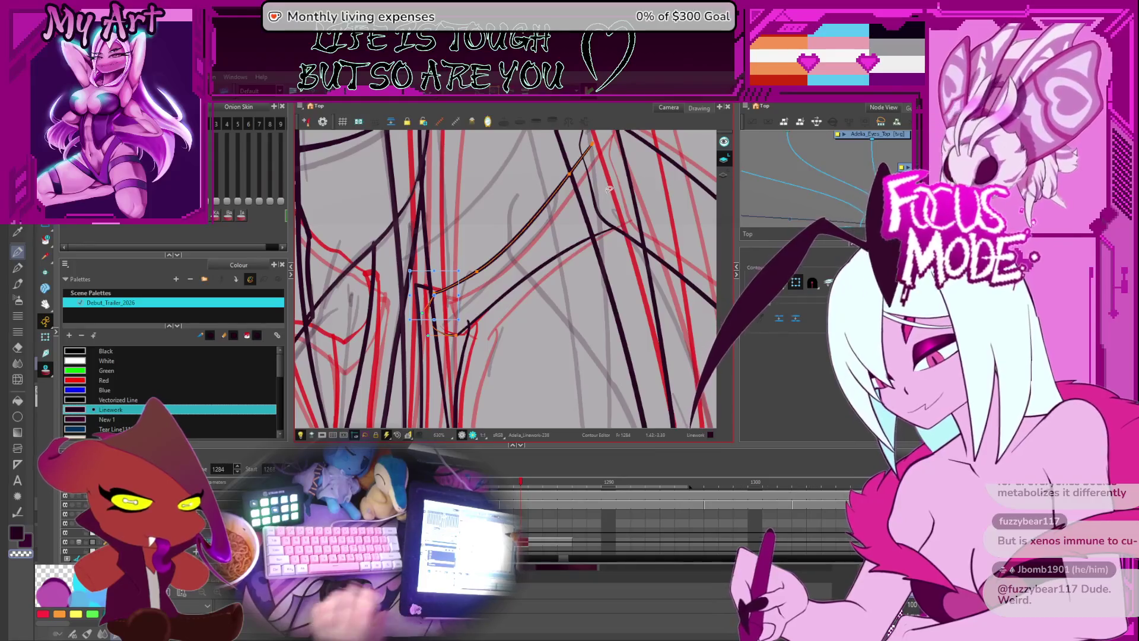
left_click_drag(493, 229, 502, 239)
scroll(501, 239, "down", 3)
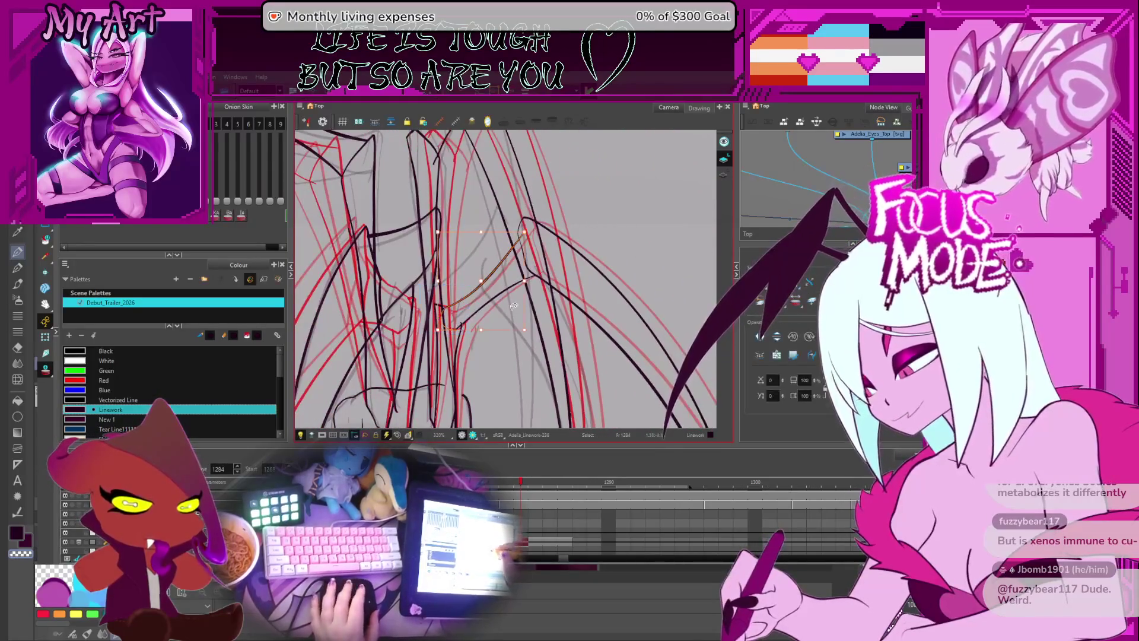
left_click(526, 287)
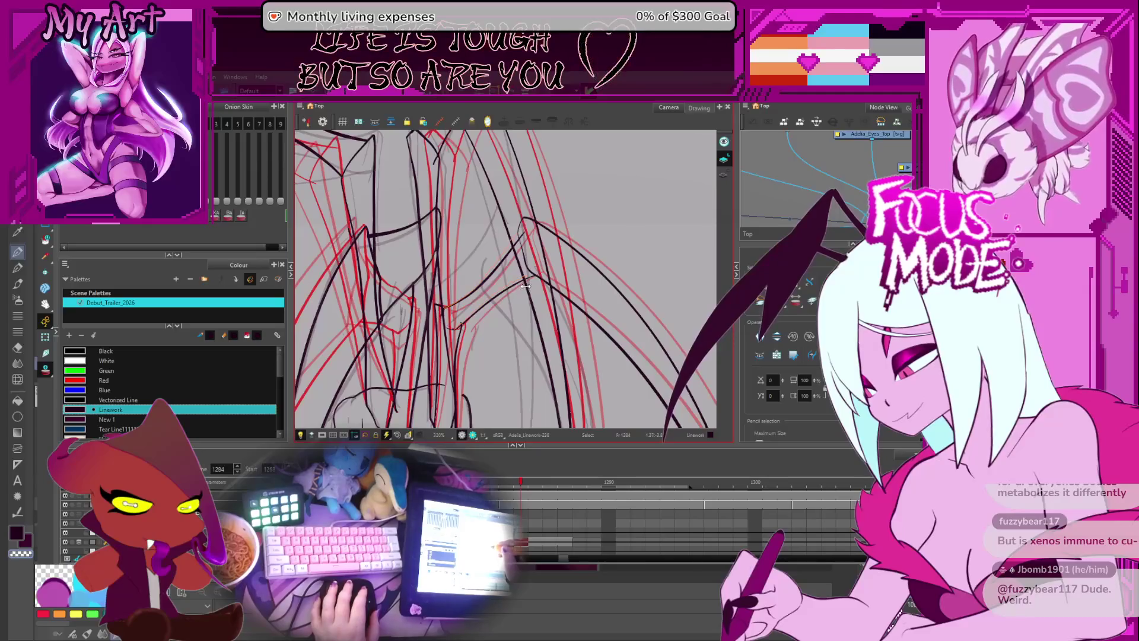
left_click(510, 287)
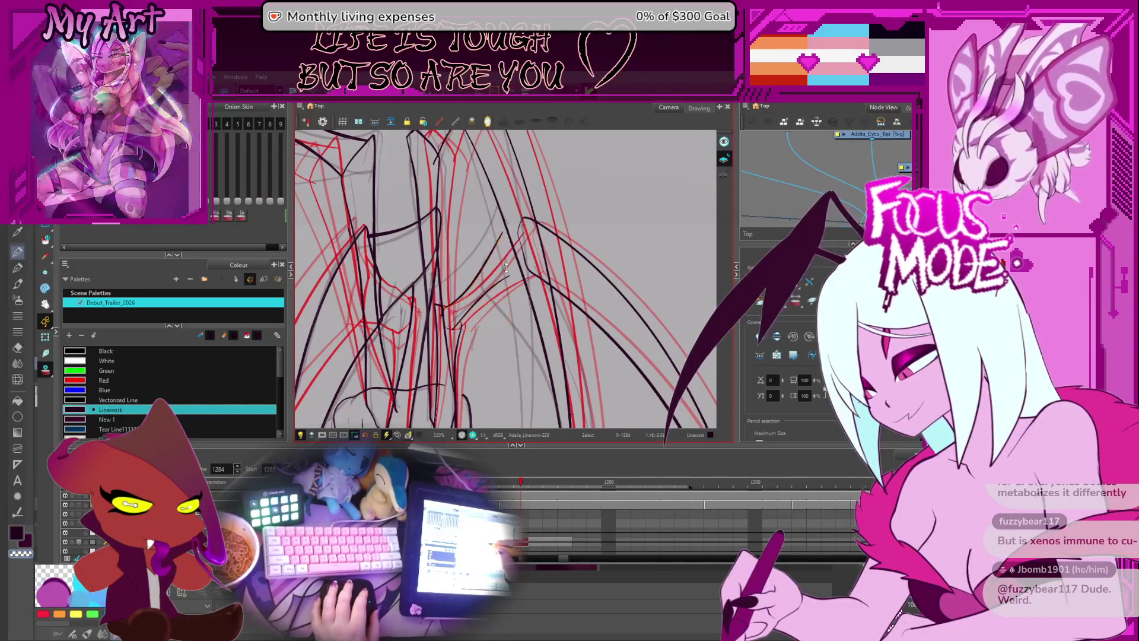
left_click_drag(523, 278, 494, 248)
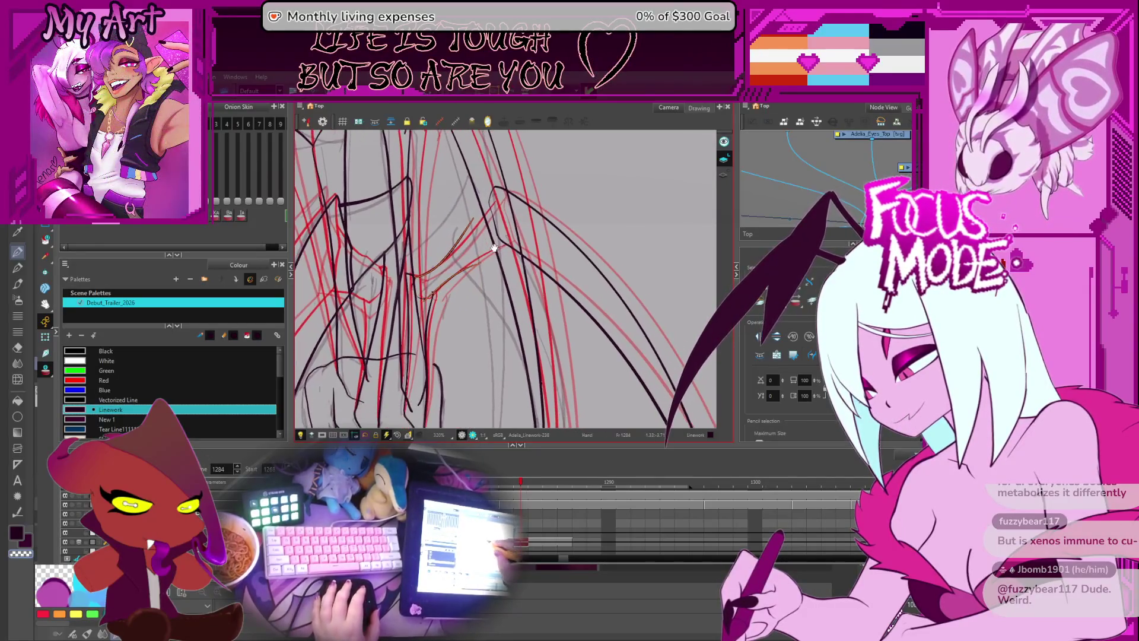
left_click(557, 293)
scroll(543, 233, "down", 2)
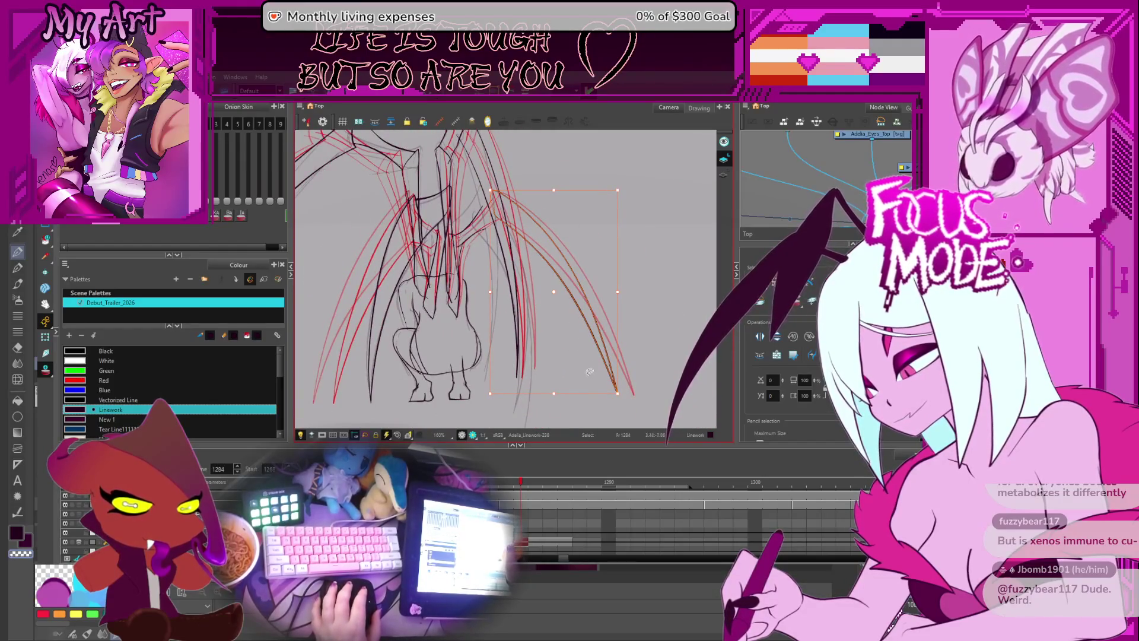
scroll(582, 395, "up", 2)
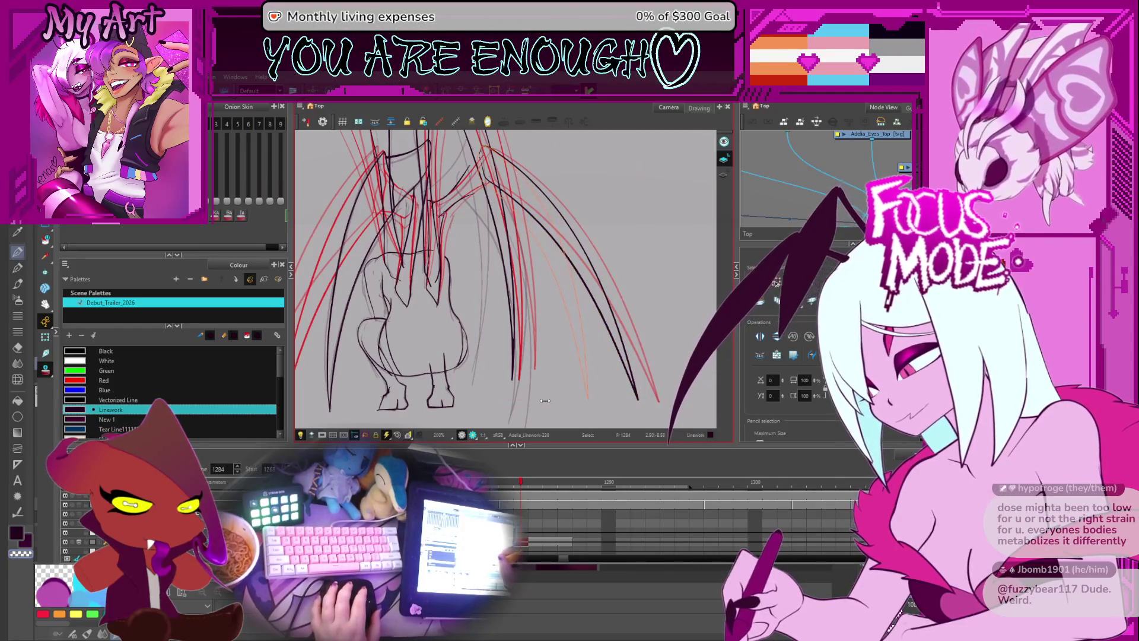
left_click(584, 399)
left_click(574, 394)
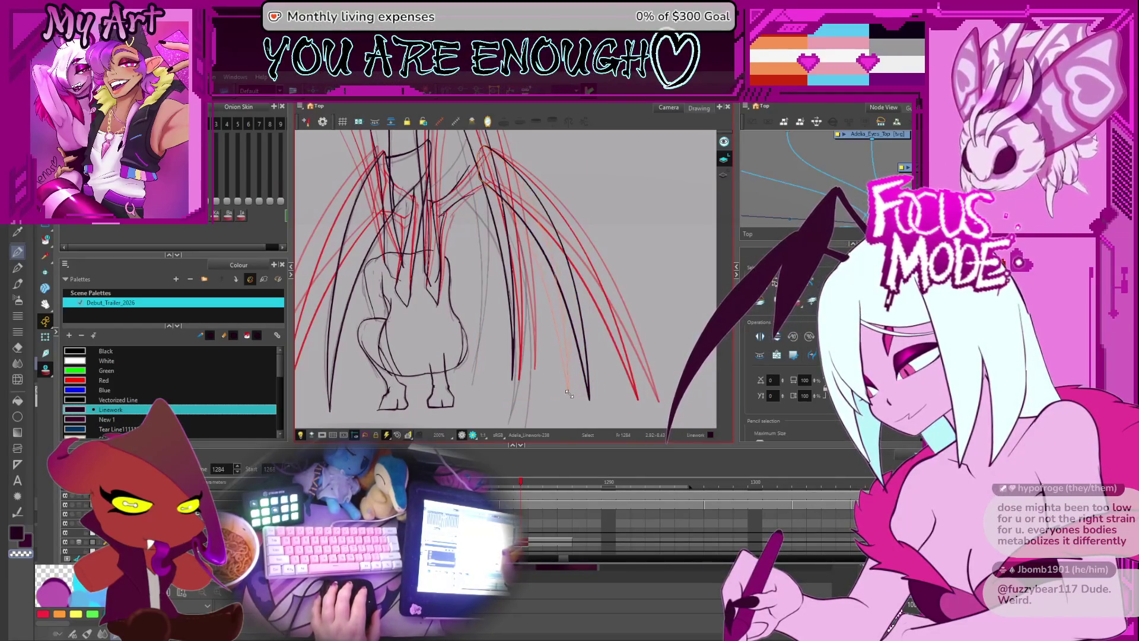
scroll(549, 276, "up", 2)
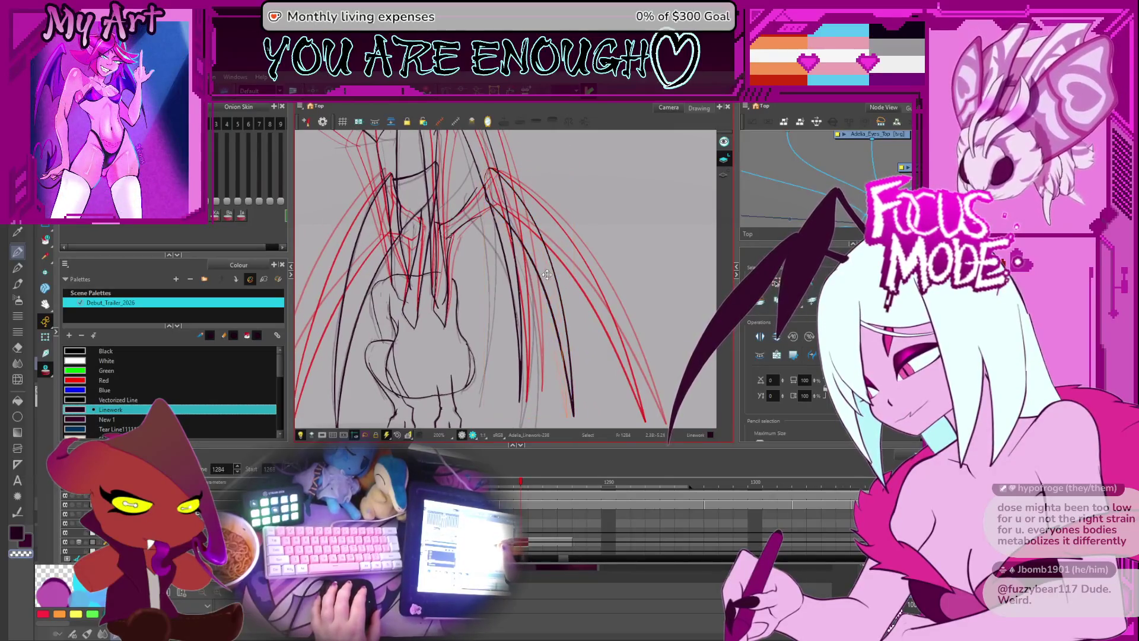
left_click(536, 286)
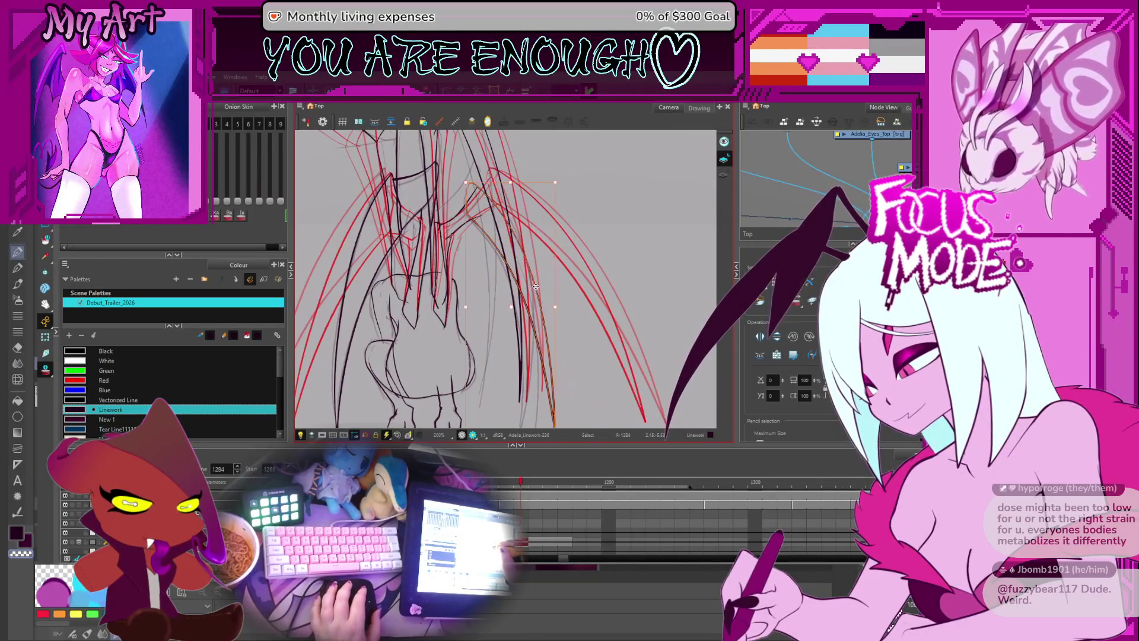
scroll(552, 264, "up", 2)
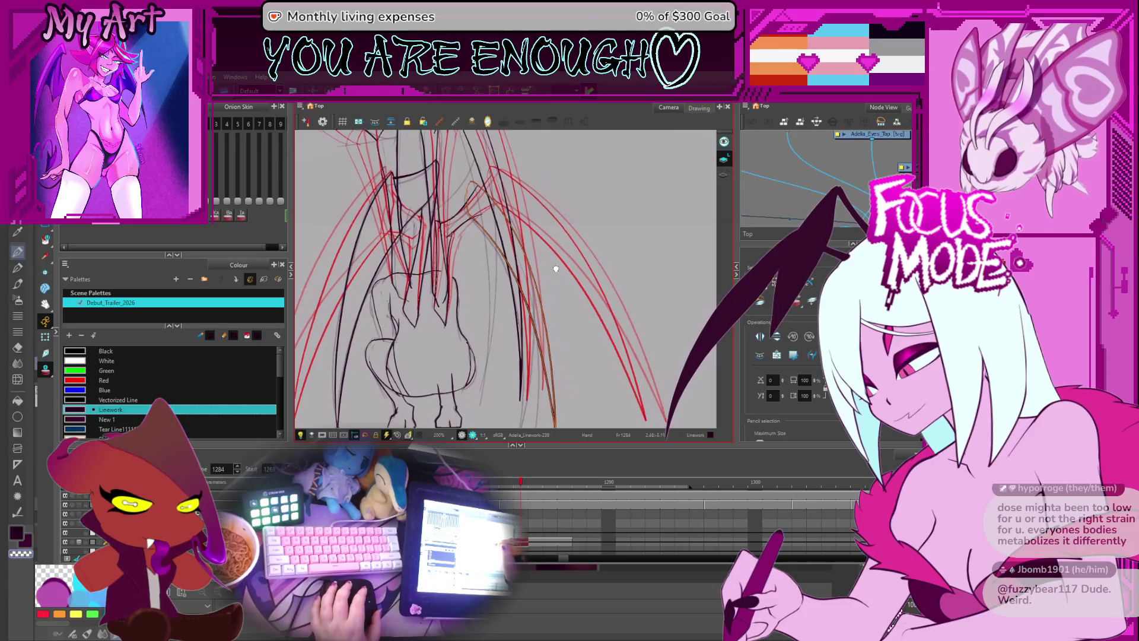
left_click(523, 198)
scroll(616, 195, "down", 2)
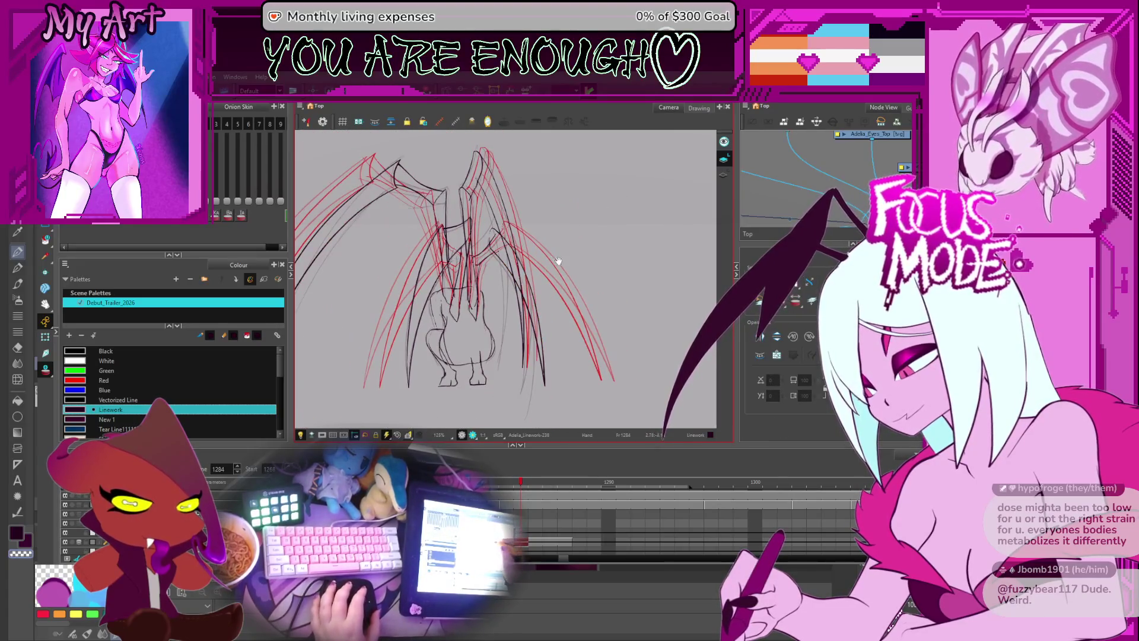
scroll(558, 256, "down", 1)
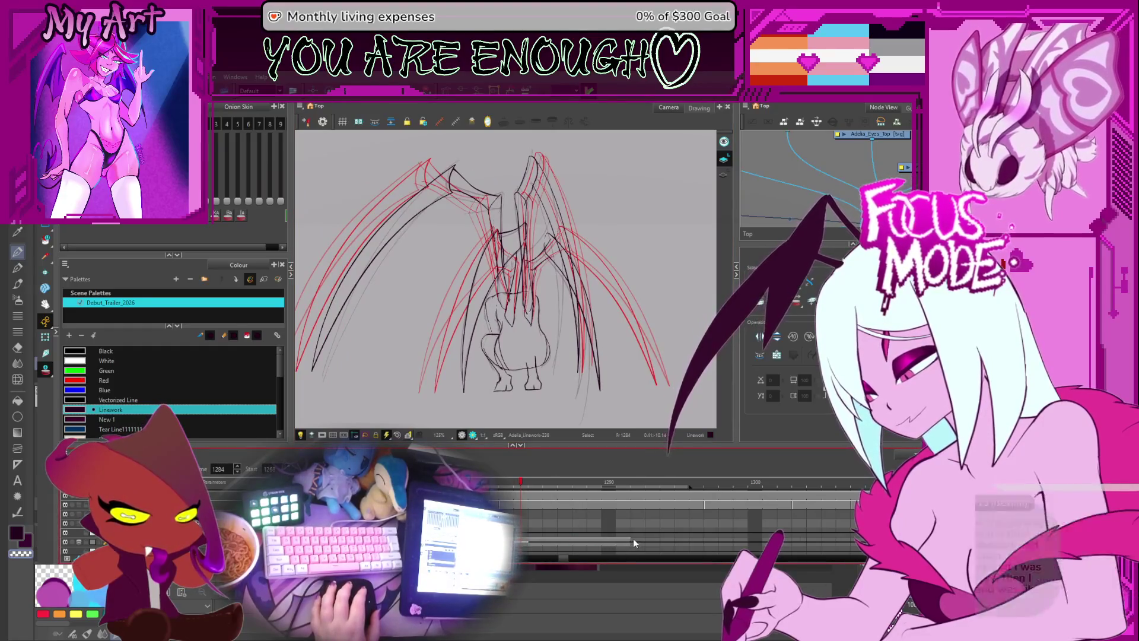
key("space")
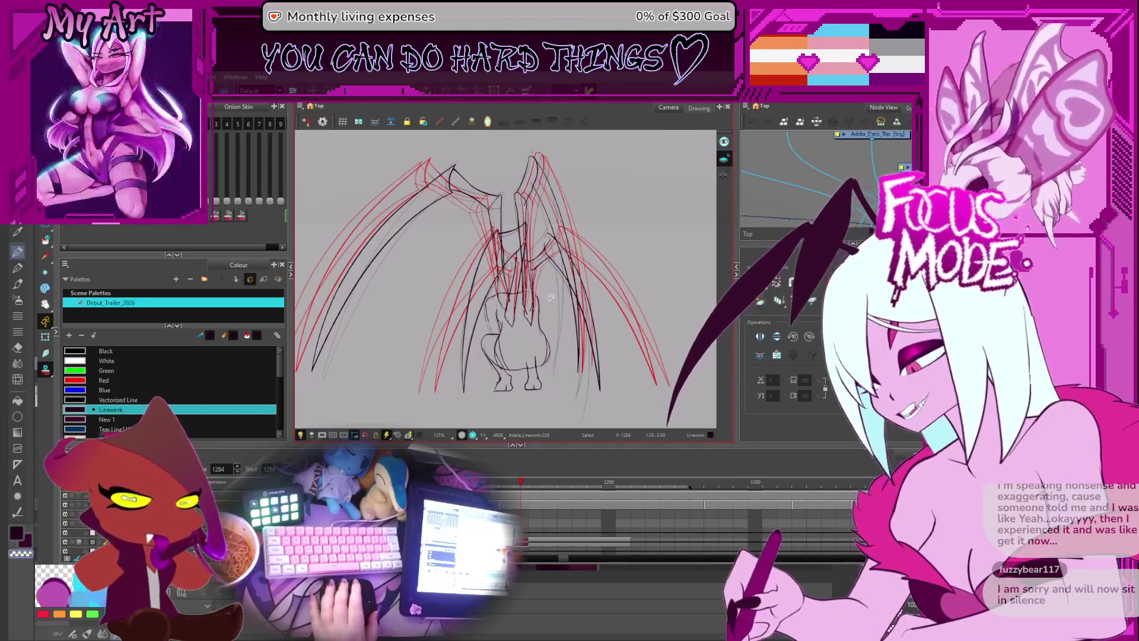
- Narrow the wing stroke beside the body and add an upper wing stroke to the selection
scroll(557, 288, "up", 5)
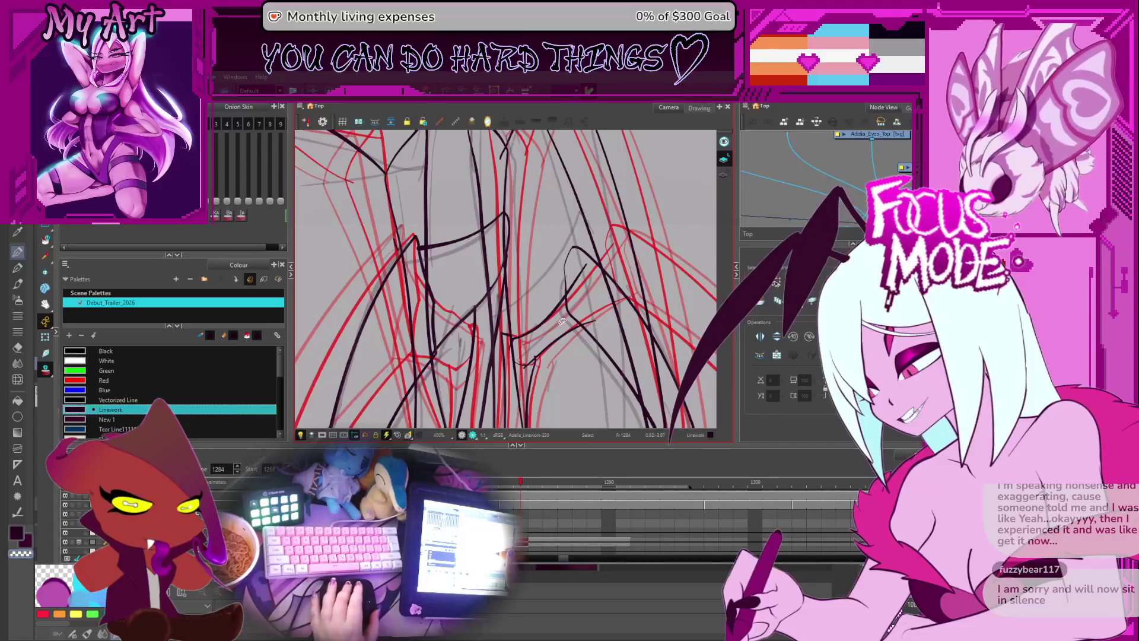
left_click(548, 298)
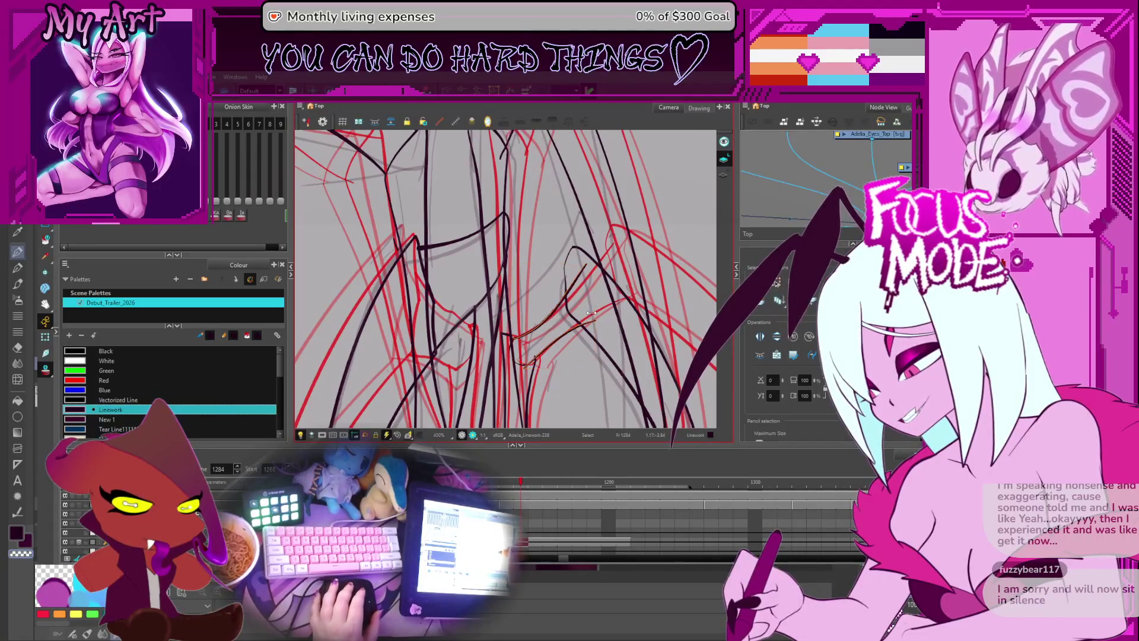
left_click_drag(592, 312, 592, 257)
left_click_drag(500, 291, 509, 258)
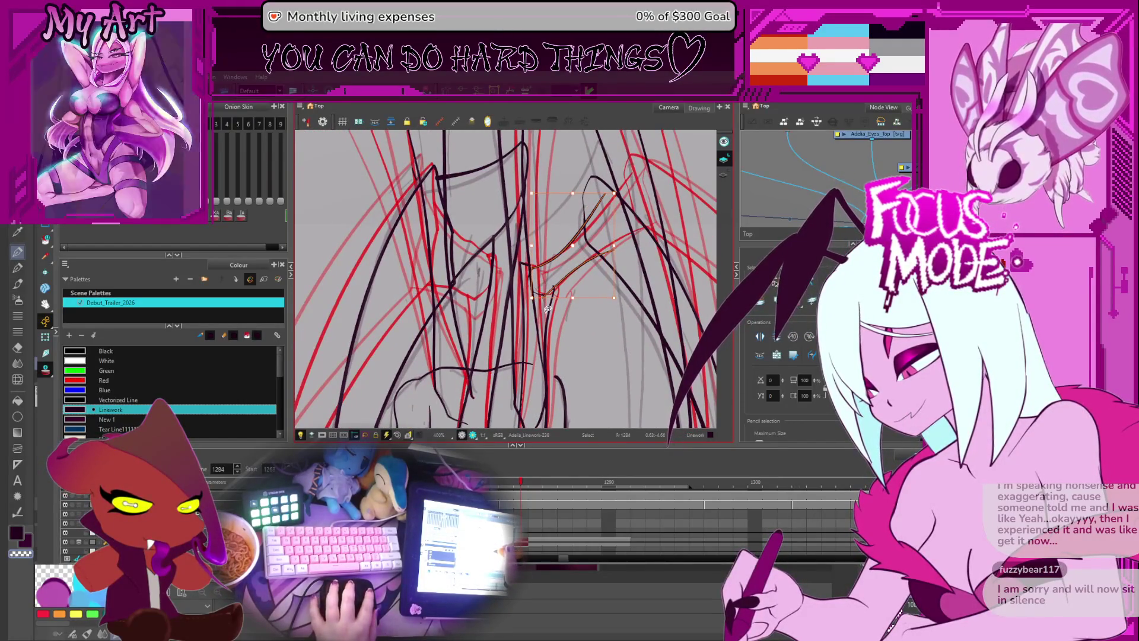
left_click(552, 270)
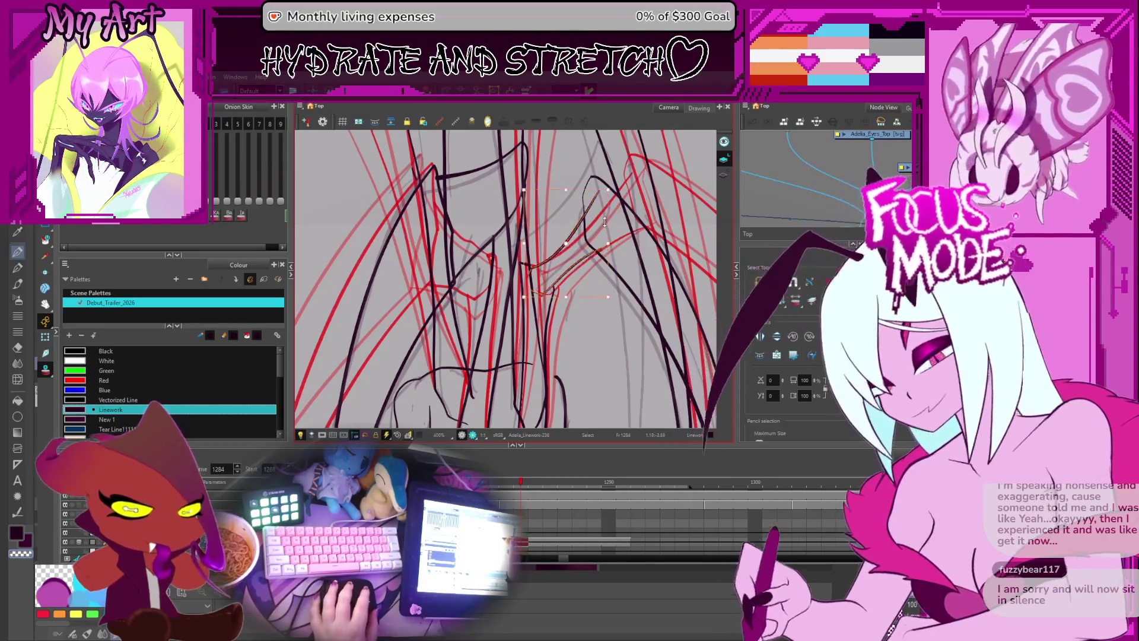
- Nudge the thin vertical stroke at the wing joint slightly to the right
key("space")
scroll(591, 275, "down", 1)
scroll(563, 315, "down", 1)
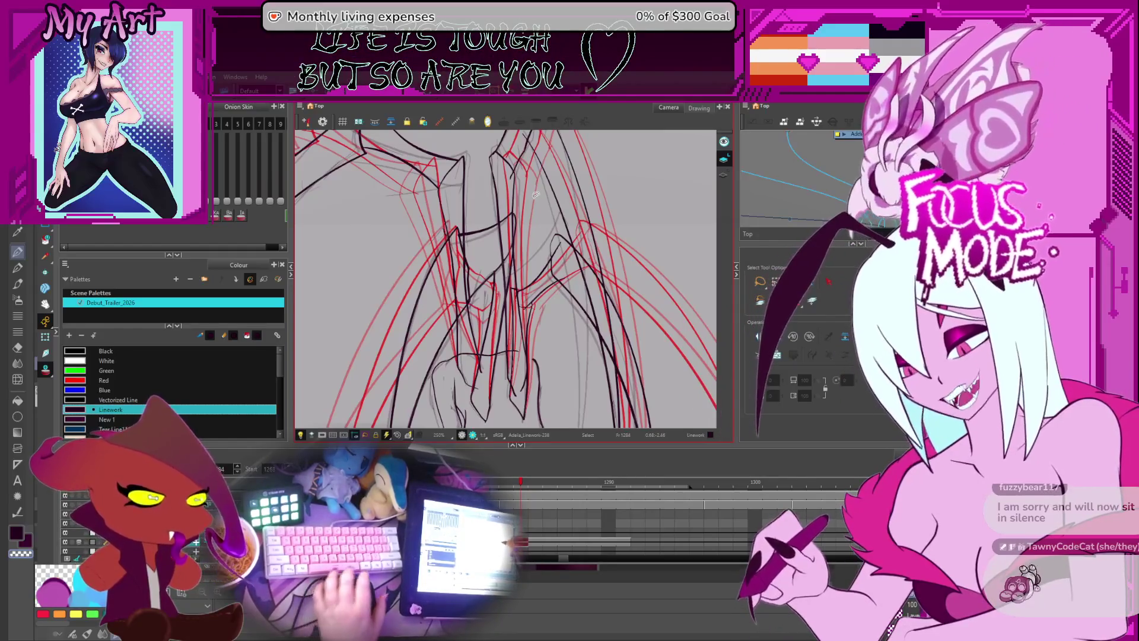
scroll(539, 274, "down", 1)
scroll(546, 319, "up", 1)
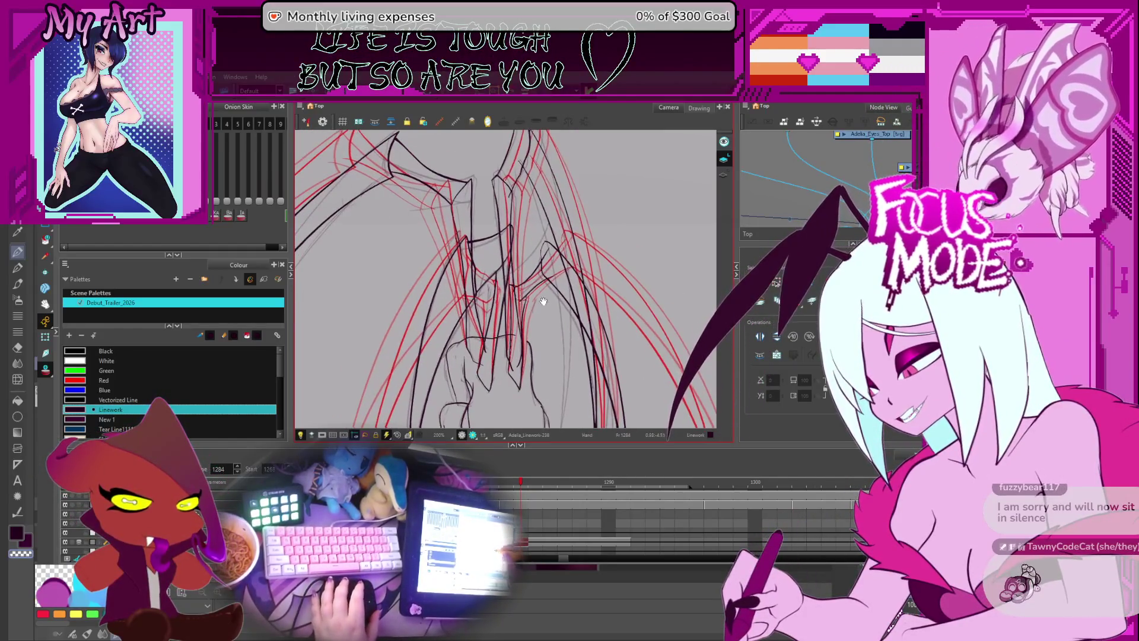
scroll(540, 309, "down", 3)
scroll(524, 287, "up", 5)
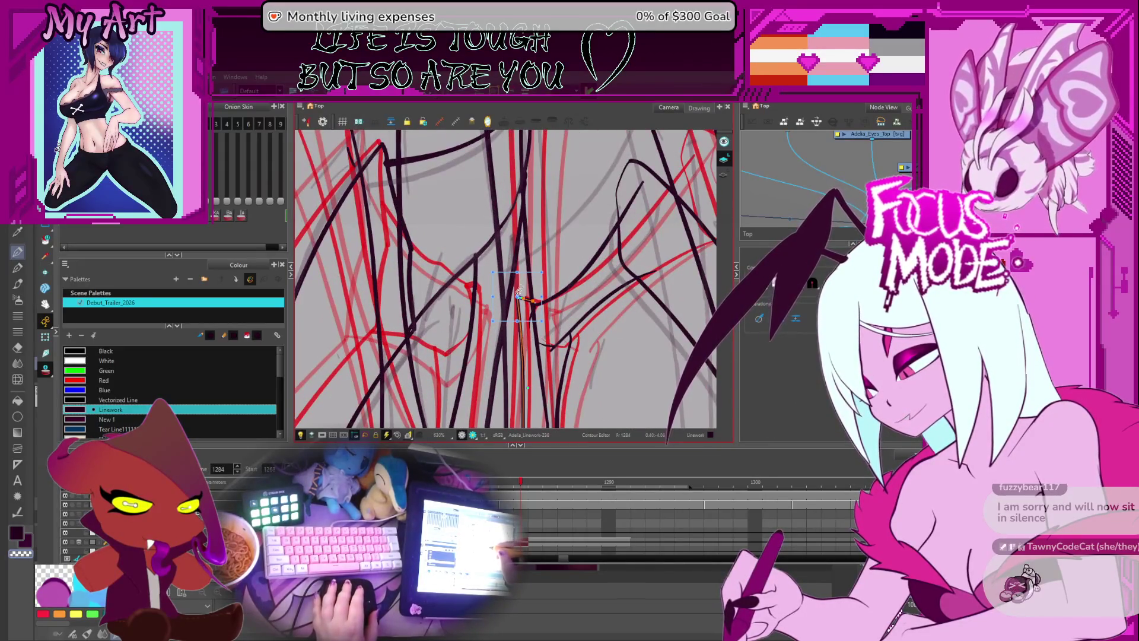
left_click_drag(541, 262, 533, 256)
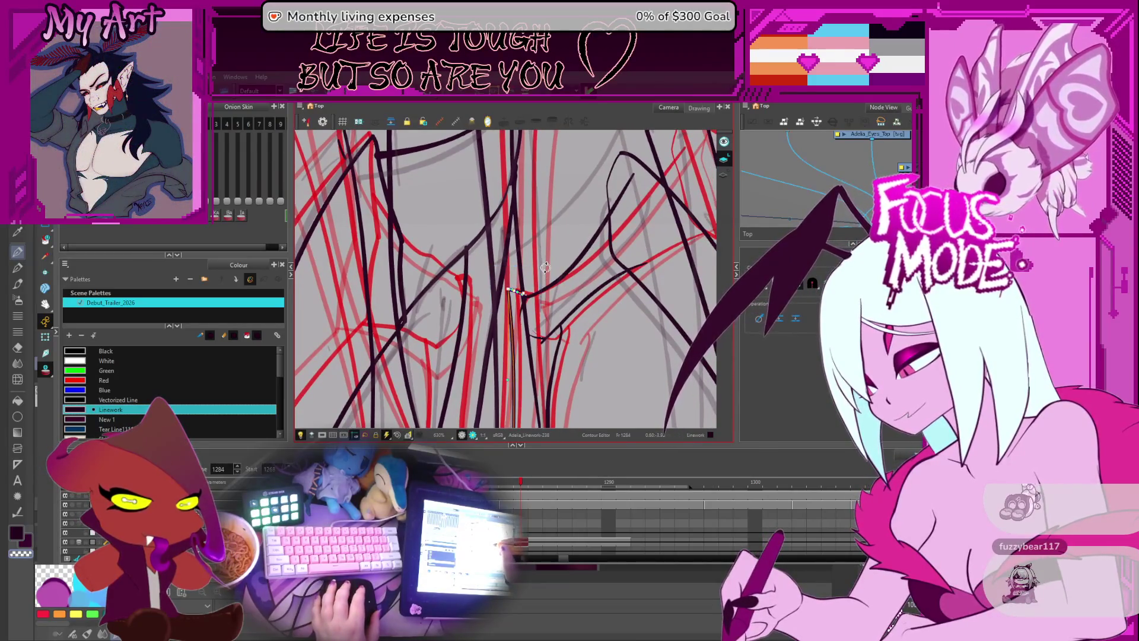
left_click(545, 268)
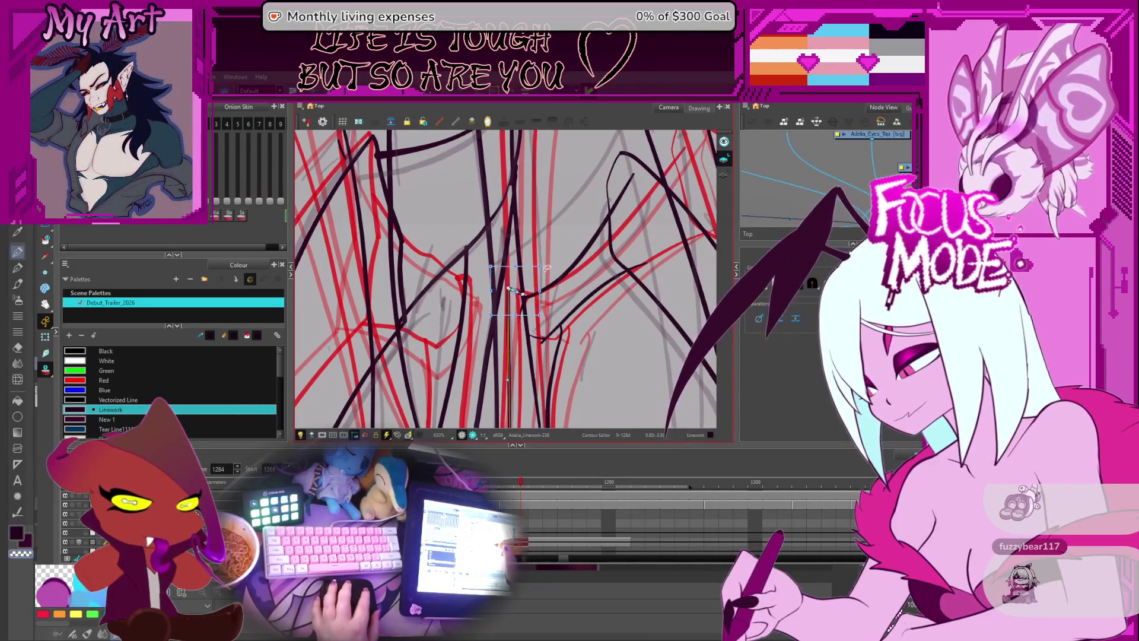
left_click(530, 298)
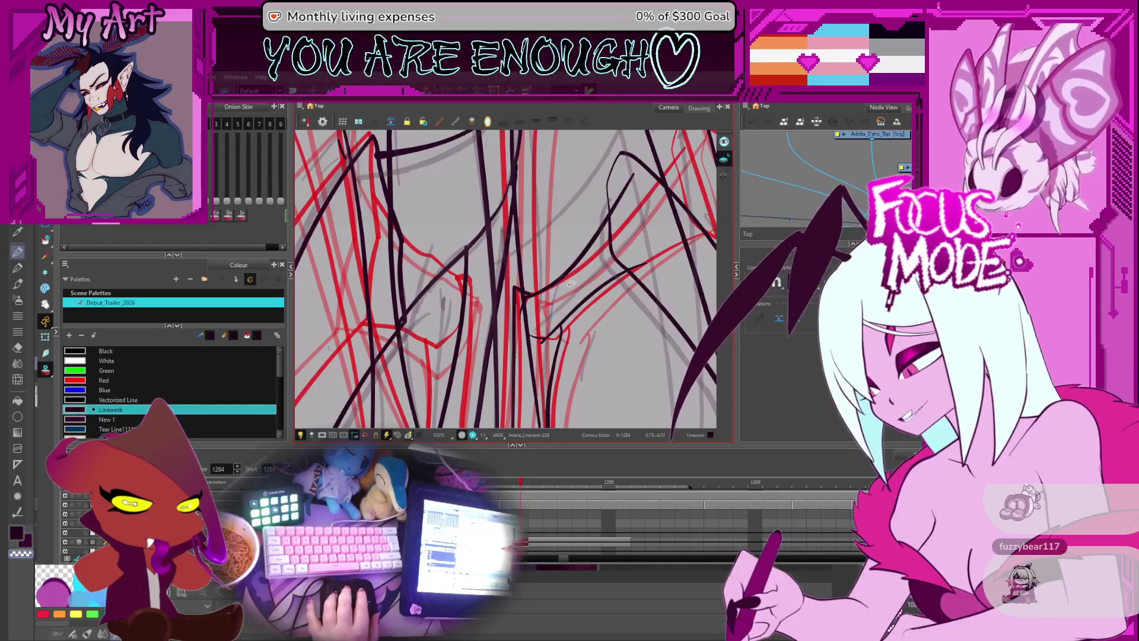
- Select the thin line running down the upper part of the wing
scroll(564, 286, "down", 1)
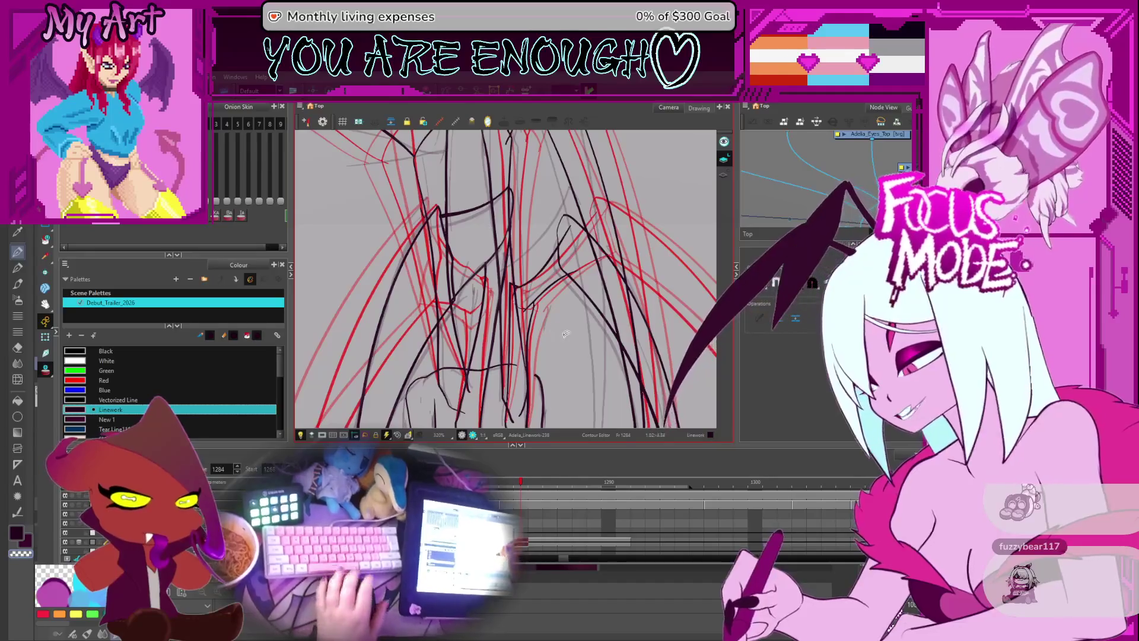
mouse_move(563, 343)
left_mouse_down()
mouse_move(549, 240)
mouse_move(548, 271)
left_mouse_up()
left_click(542, 237)
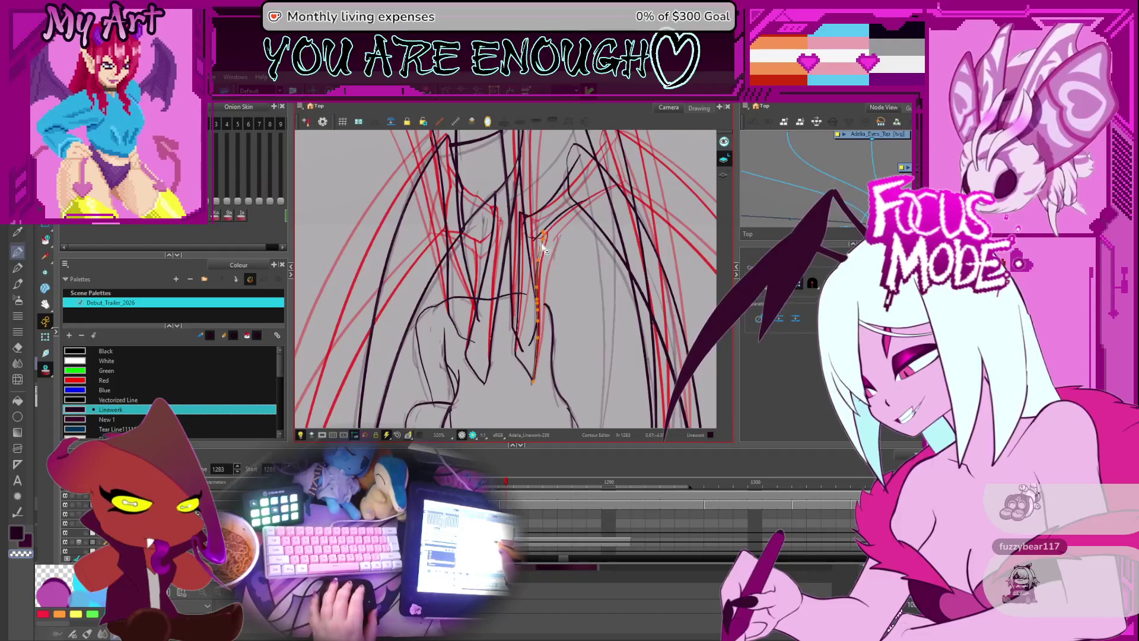
scroll(549, 234, "up", 4)
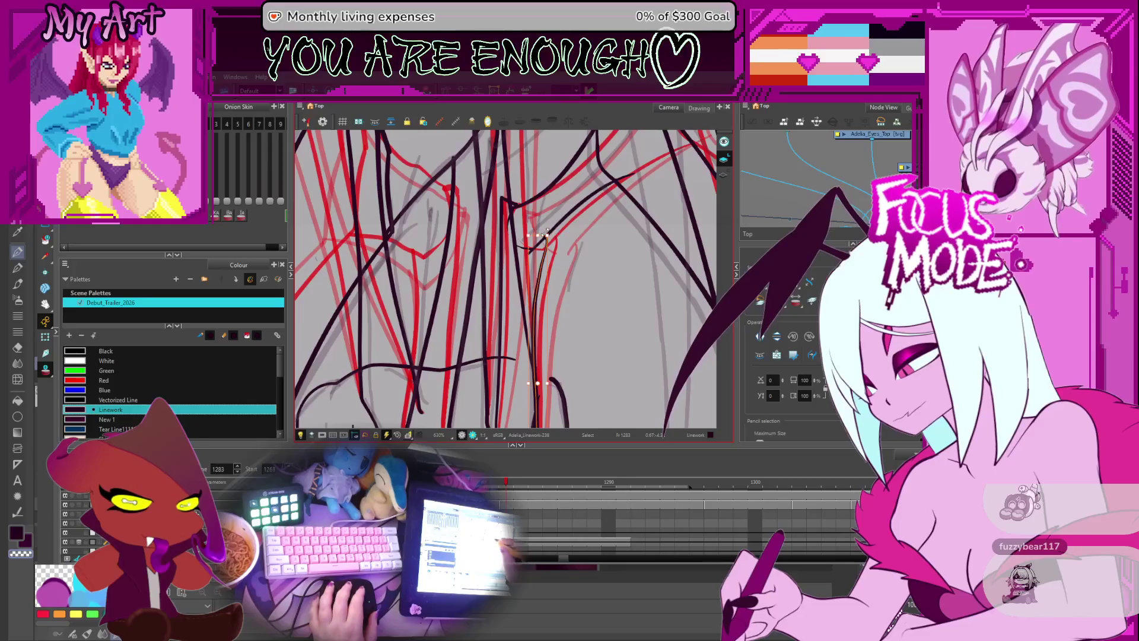
scroll(572, 255, "down", 3)
scroll(572, 255, "down", 3)
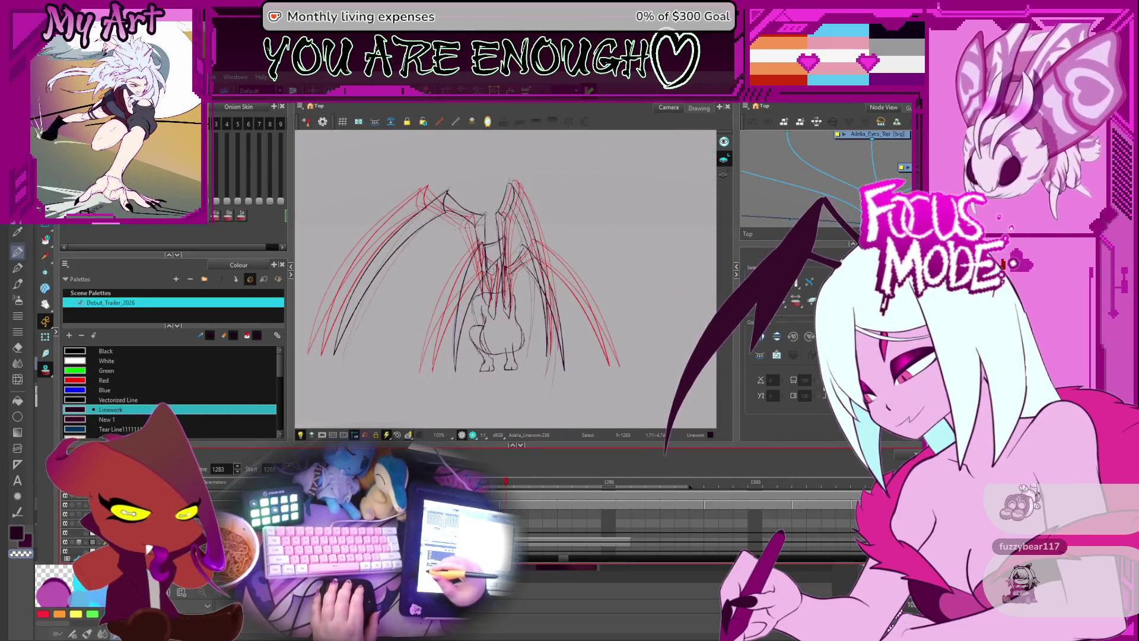
key("f")
key("f")
key("f")
key("f")
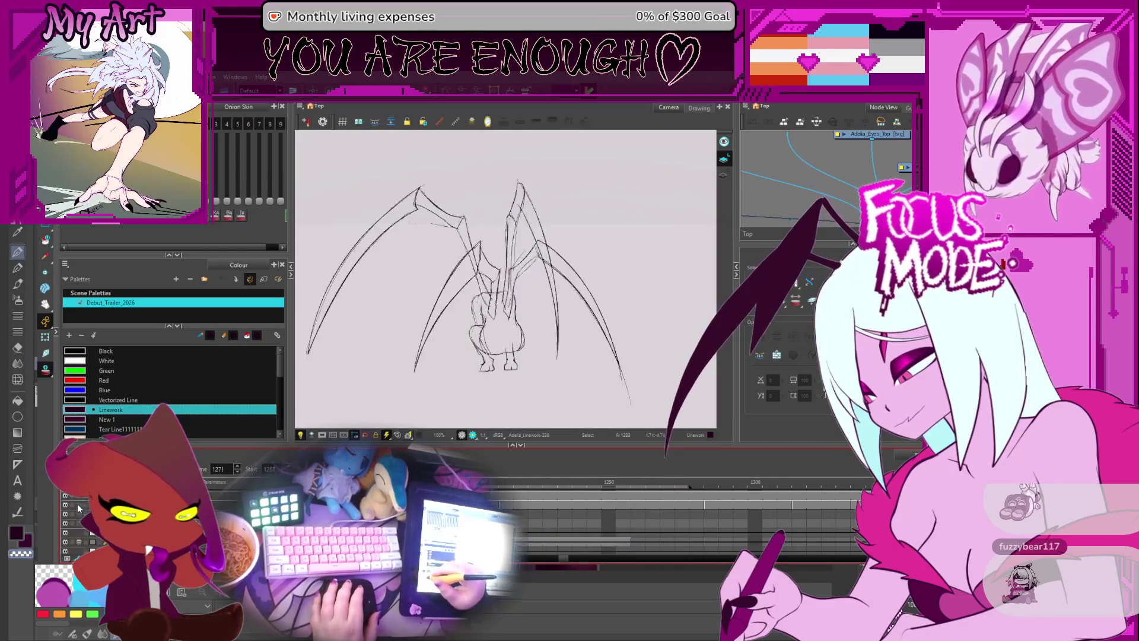
key("g")
key("g")
key("g")
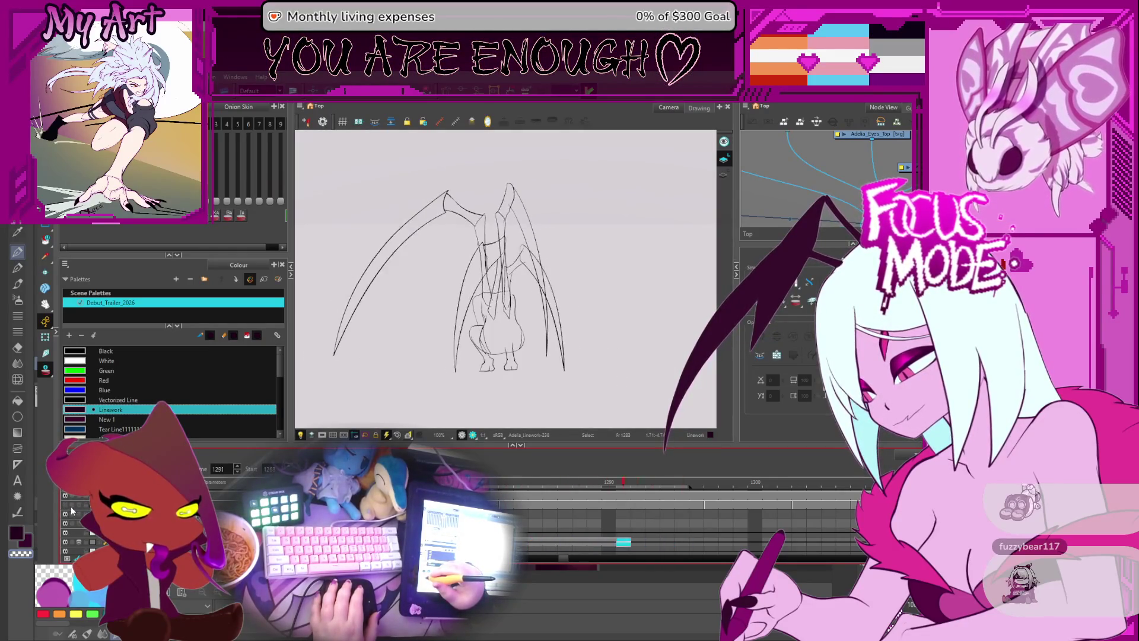
key("f")
key("f")
key("f")
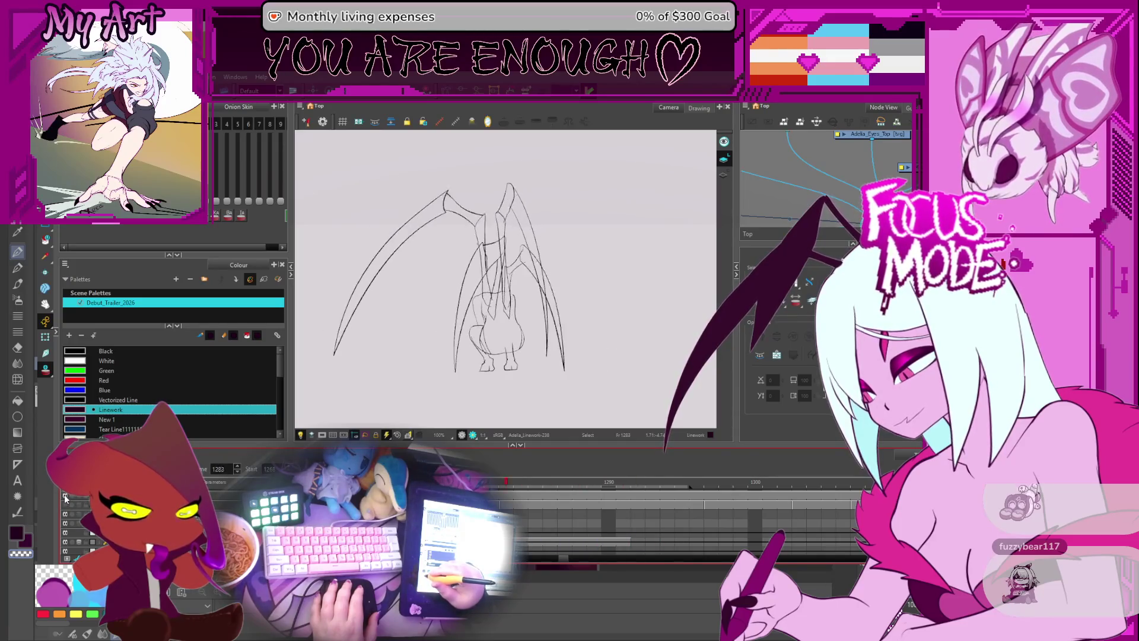
key("f")
key("f")
key("f")
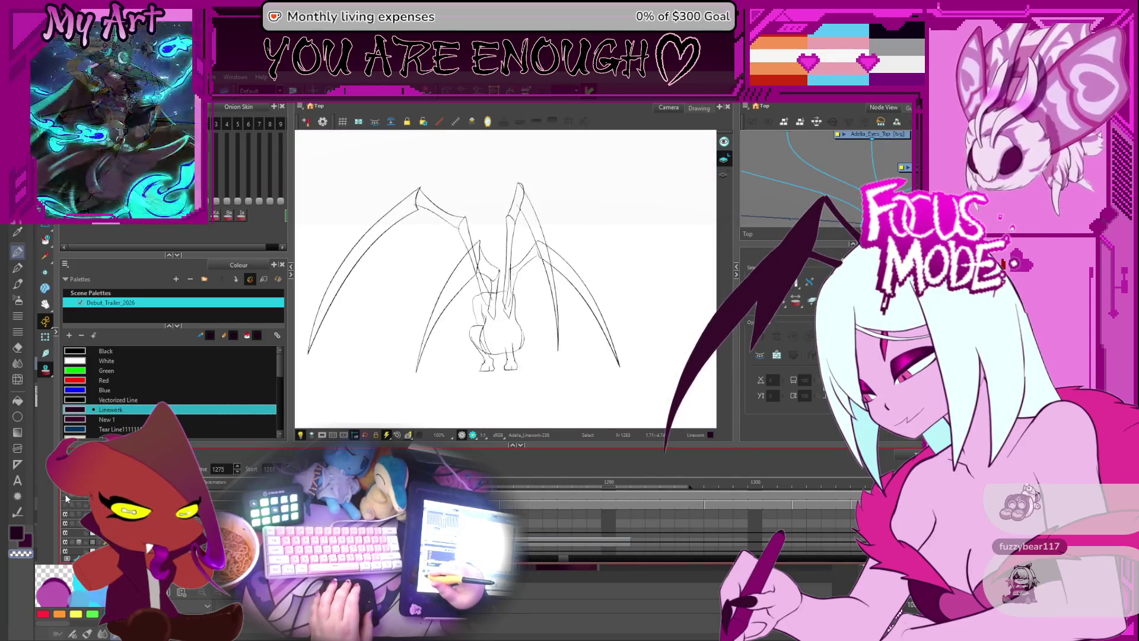
key("g")
key("g")
key("g")
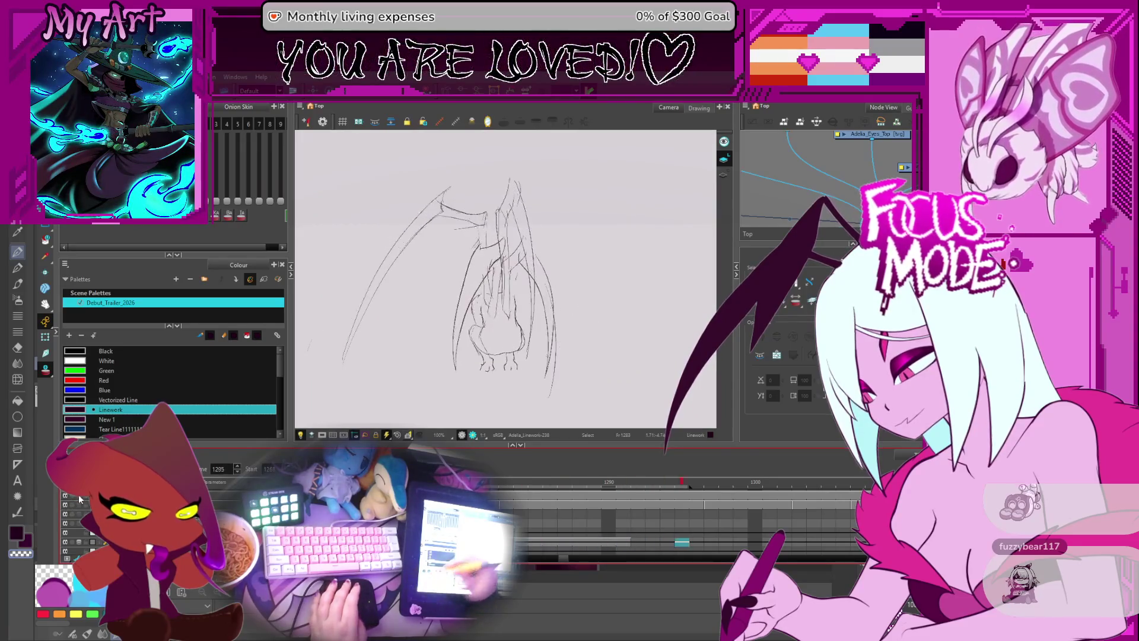
key("alt+o")
key("f")
key("f")
key("f")
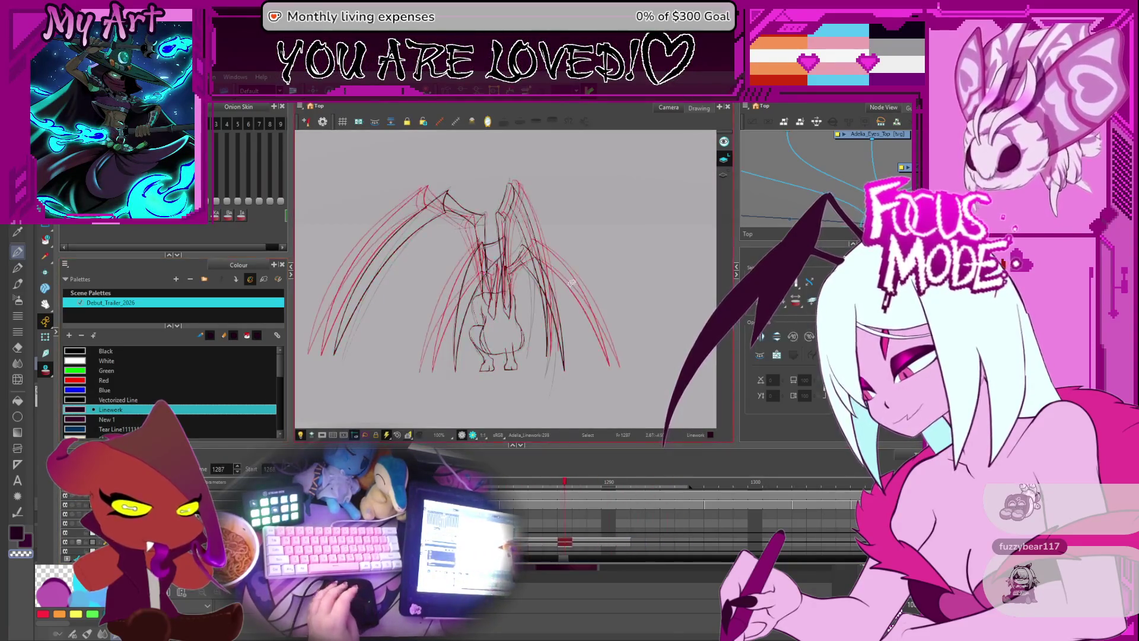
- Delete a stray pencil stroke on the wing
key("2")
key("2")
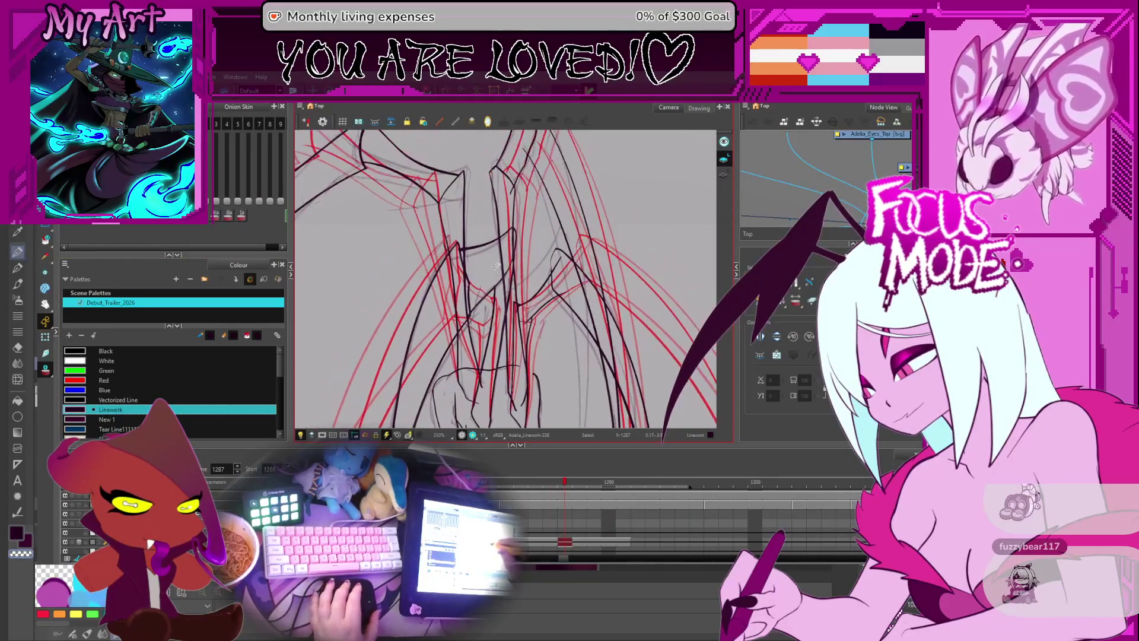
left_click(490, 244)
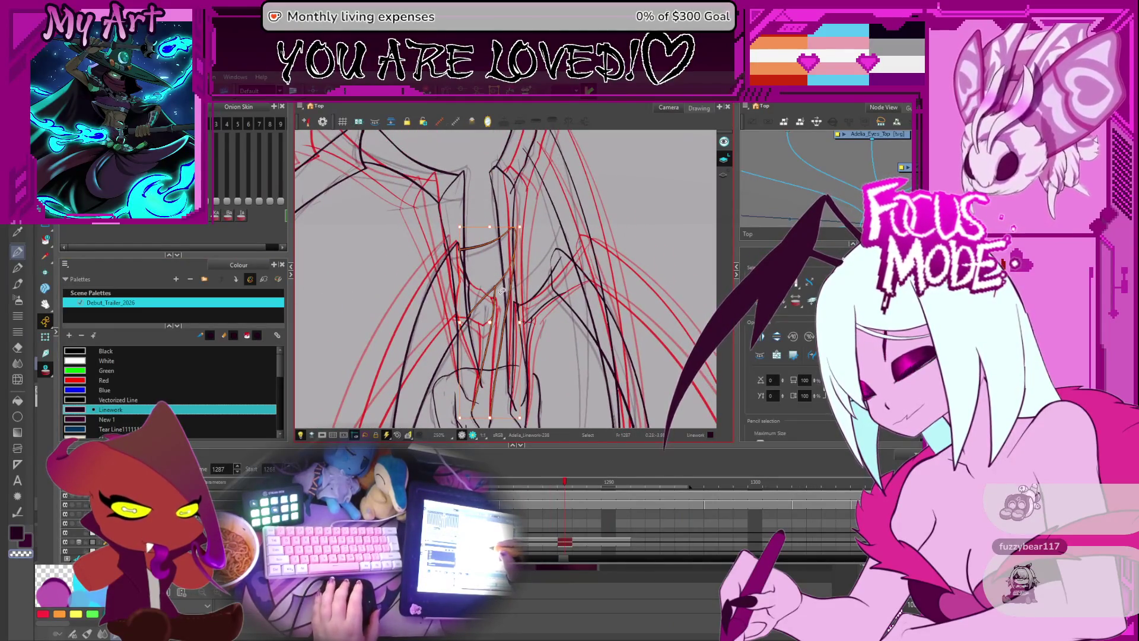
scroll(522, 273, "down", 3)
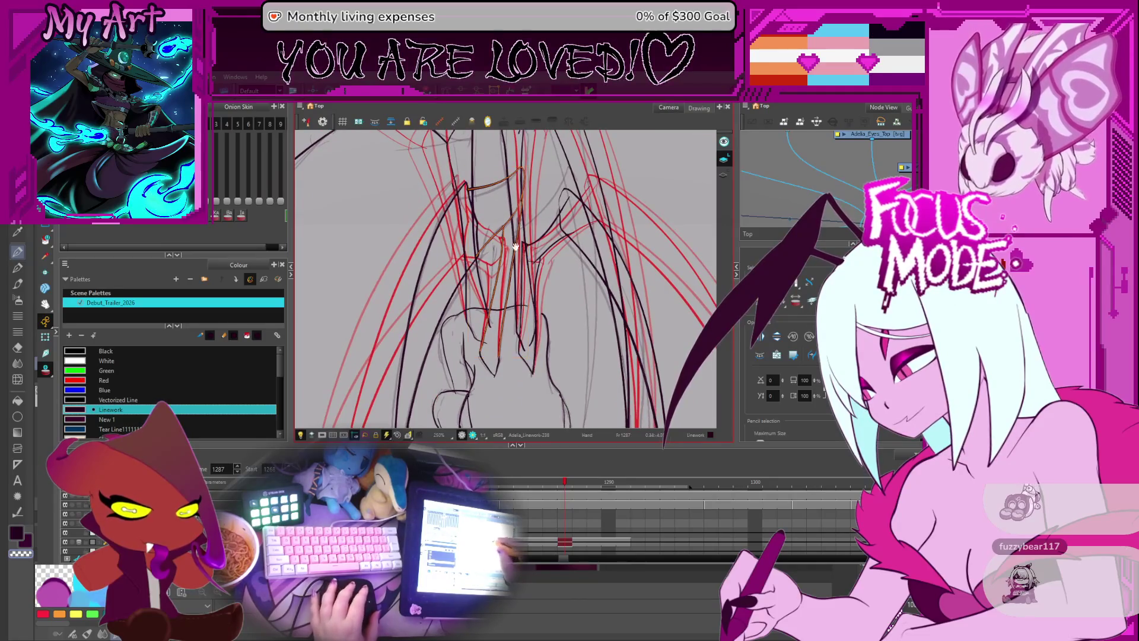
scroll(526, 300, "up", 2)
key("Delete")
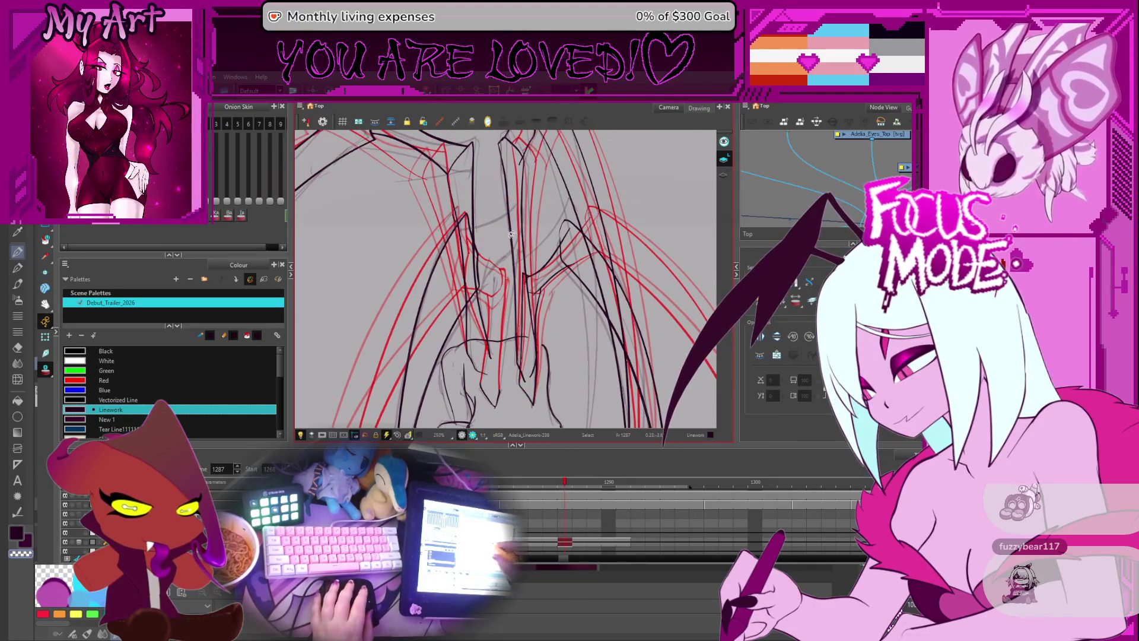
- Fill the empty Linework frame 1297 with drawing 238 by extending the previous exposure
key("f")
left_click(496, 309)
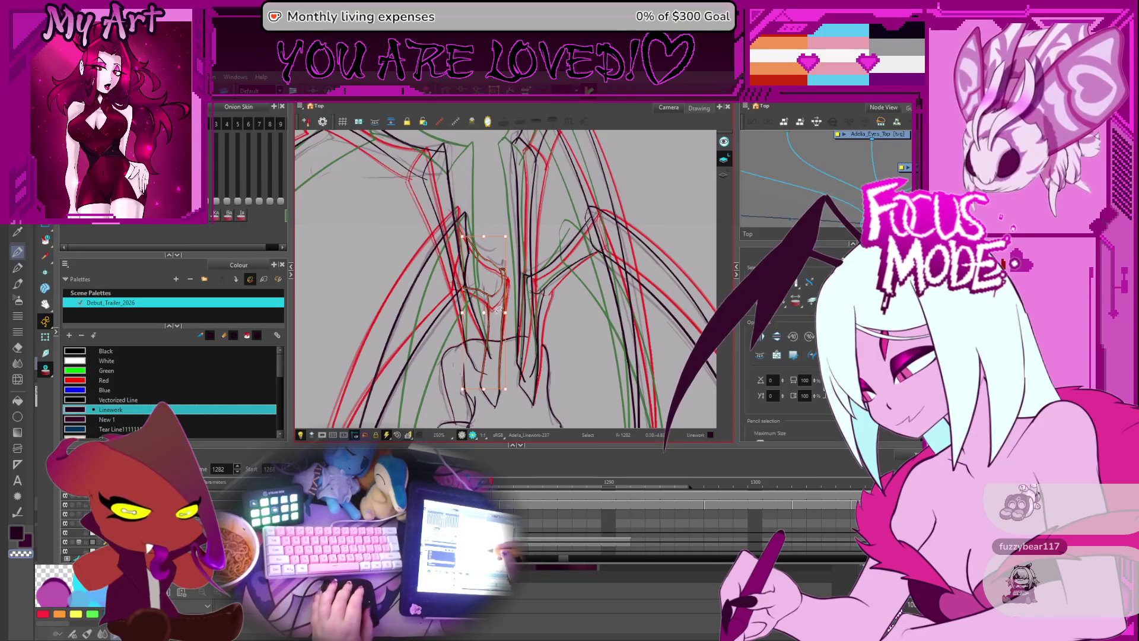
scroll(500, 326, "down", 1)
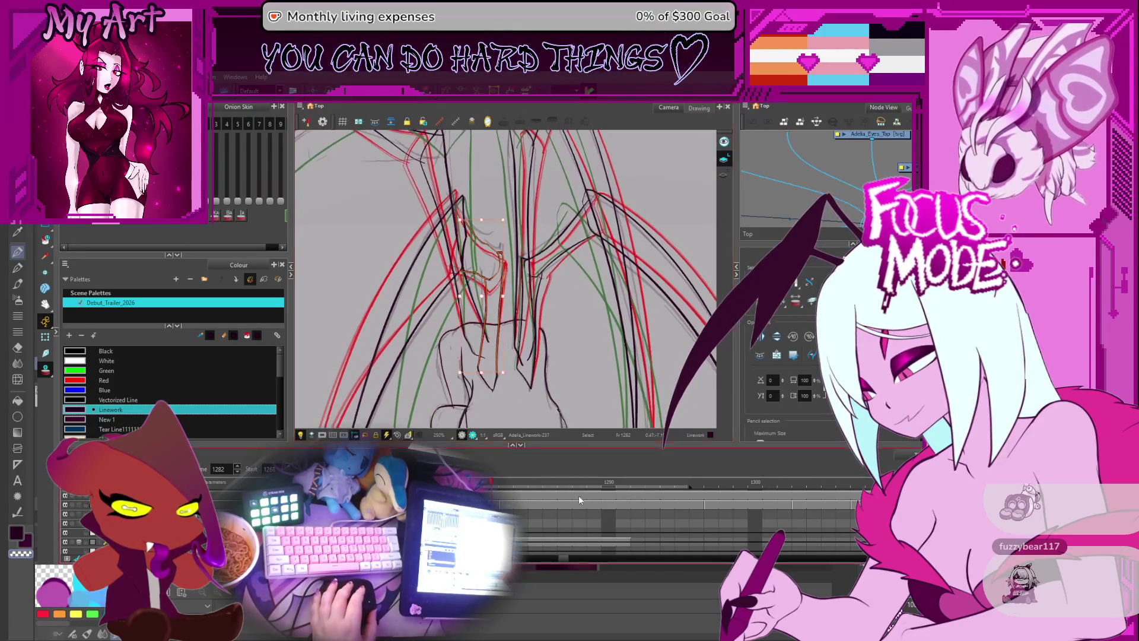
left_click(710, 543)
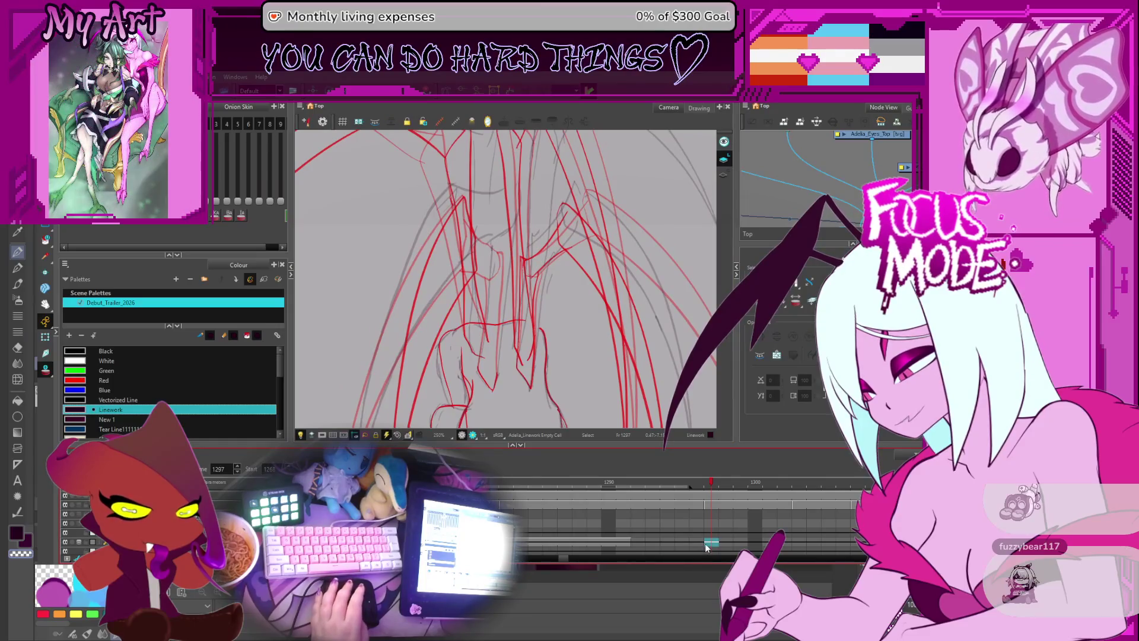
key("shift+m")
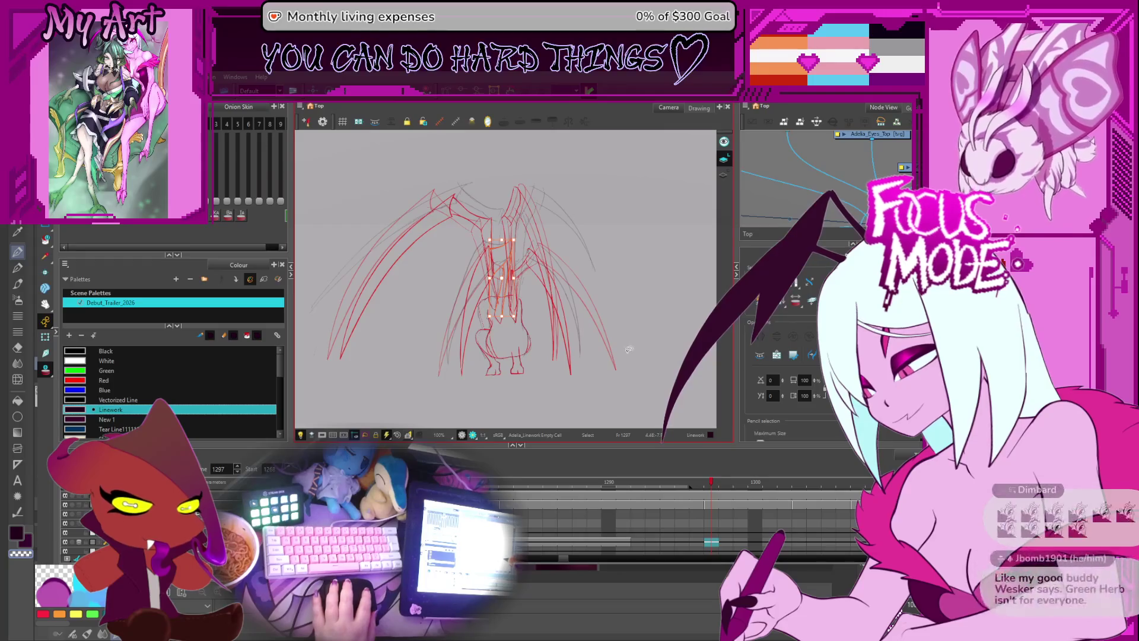
key("2")
key("F5")
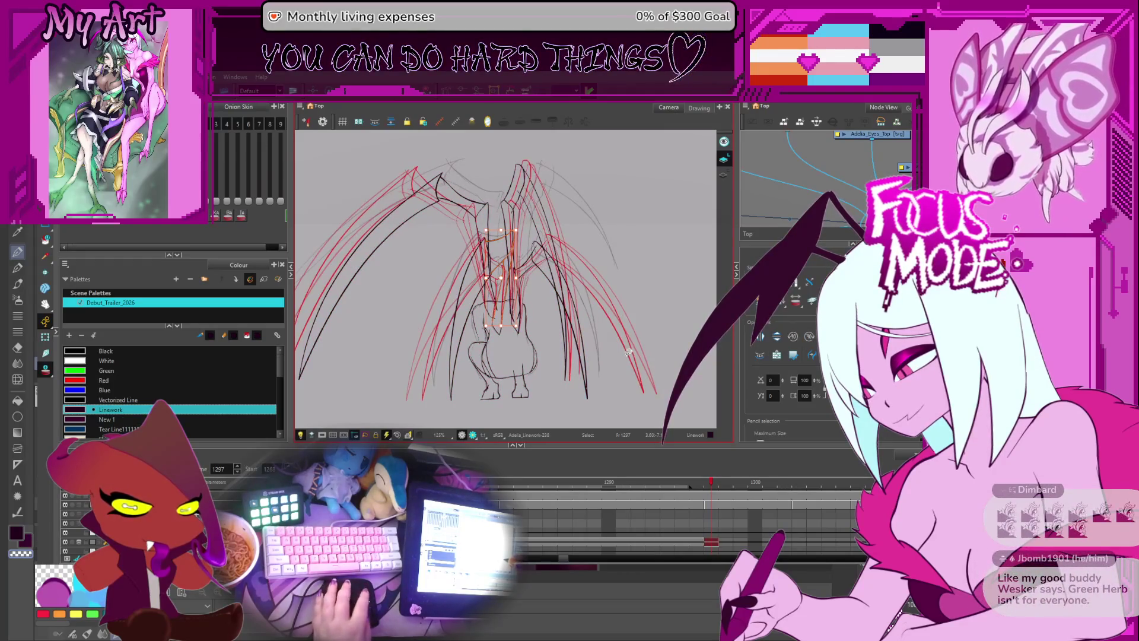
- Compare frame 1297 with its neighbours and scrub the timeline back to frame 1283
key("2")
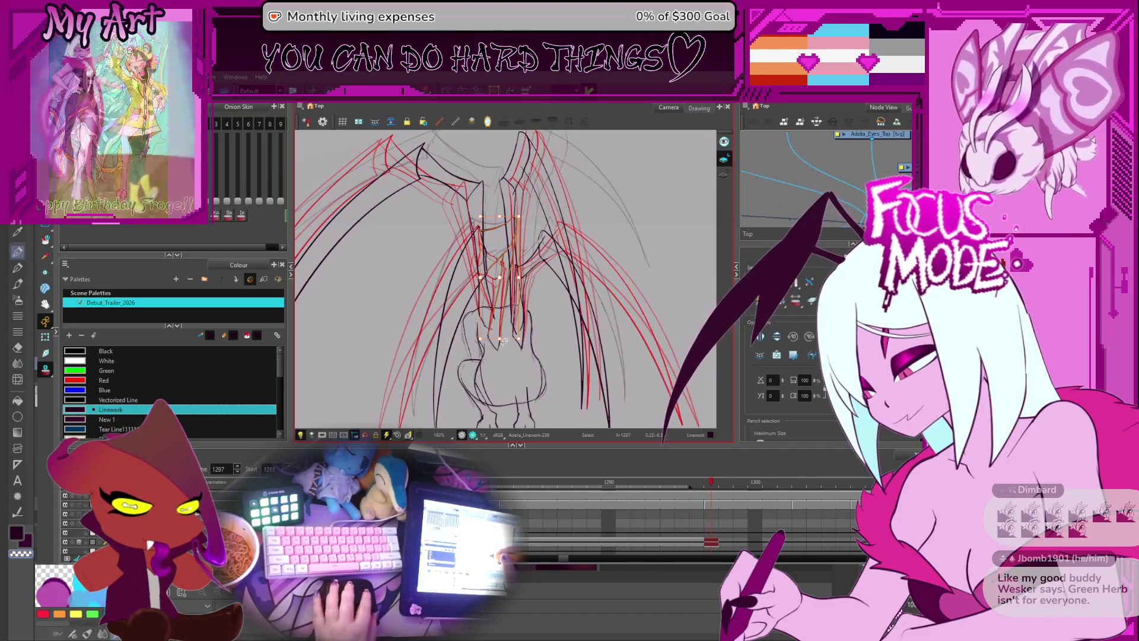
key("period")
key("comma")
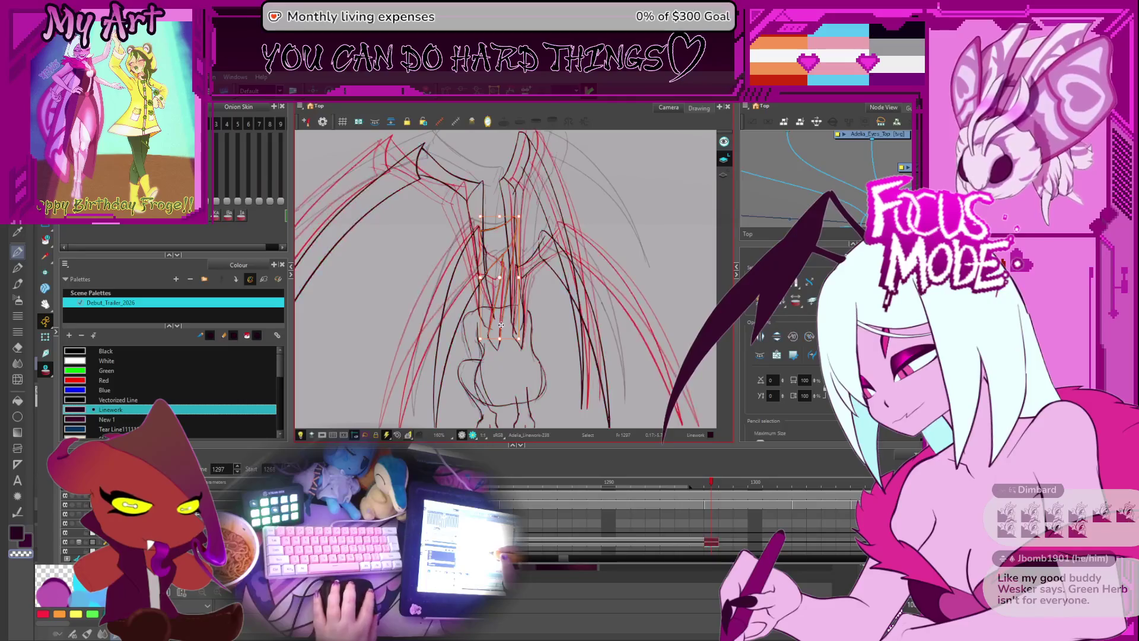
key("Escape")
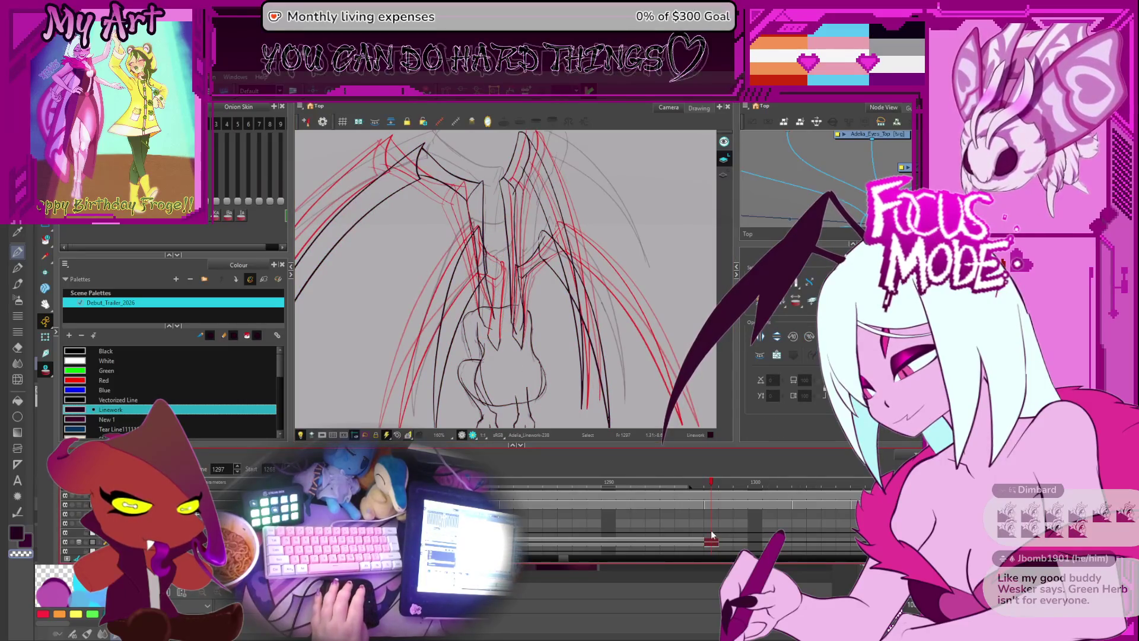
left_click(725, 543)
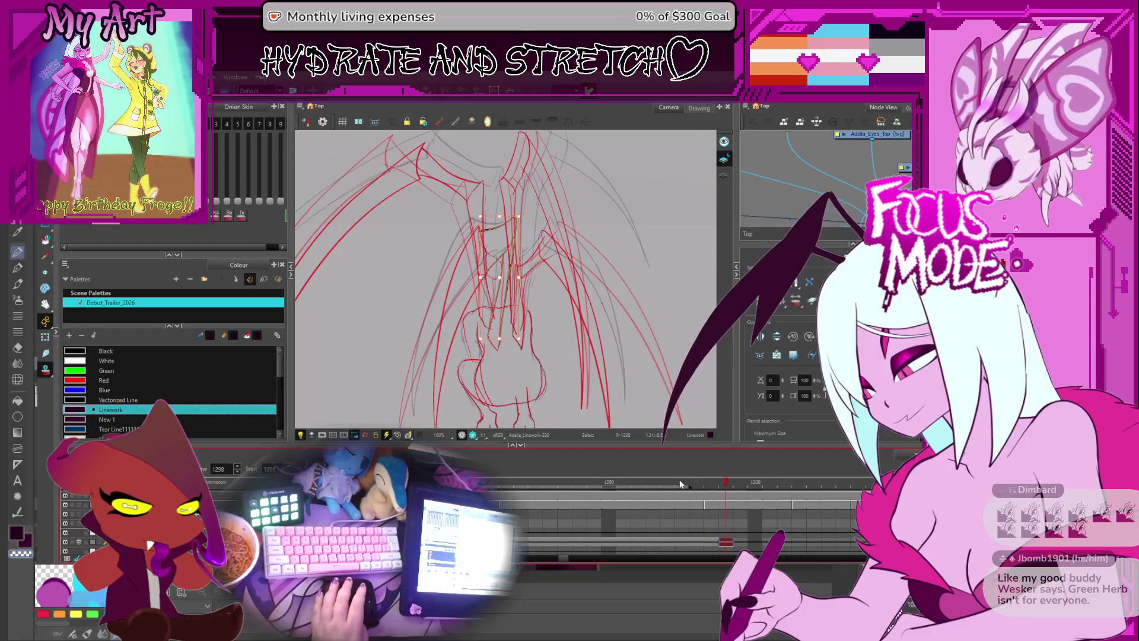
left_click(681, 482)
left_click(506, 481)
- Switch to the Contour Editor to work on the wing stroke points
key("alt+q")
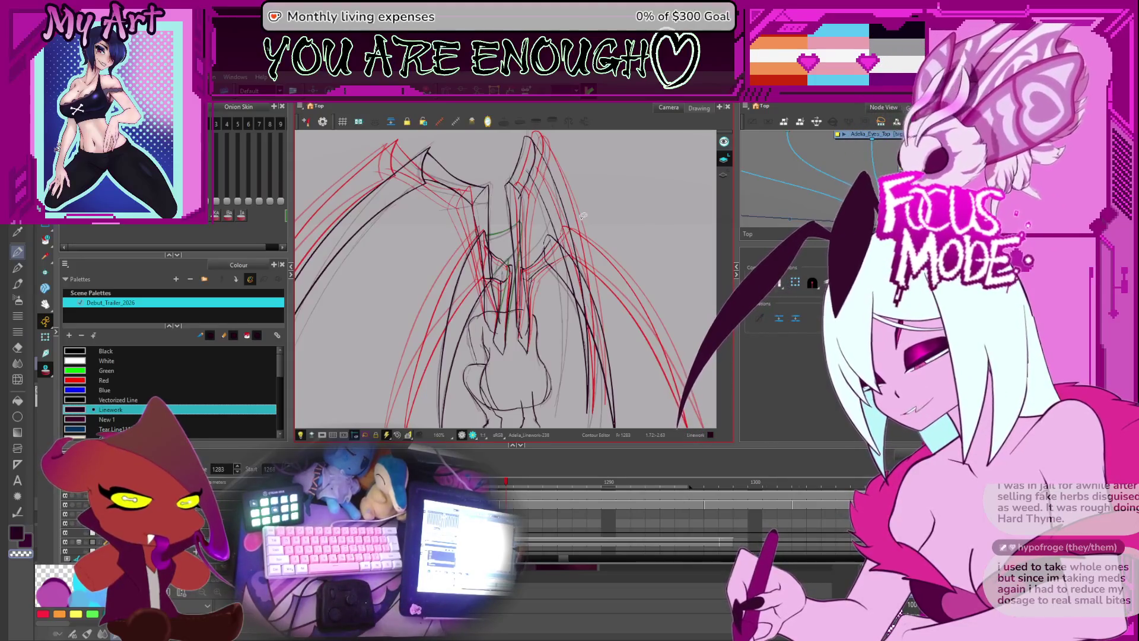
- Flip through frames around 1268–1288 to check the wings, then return to 1282 and zoom in
left_click_drag(615, 202, 609, 213)
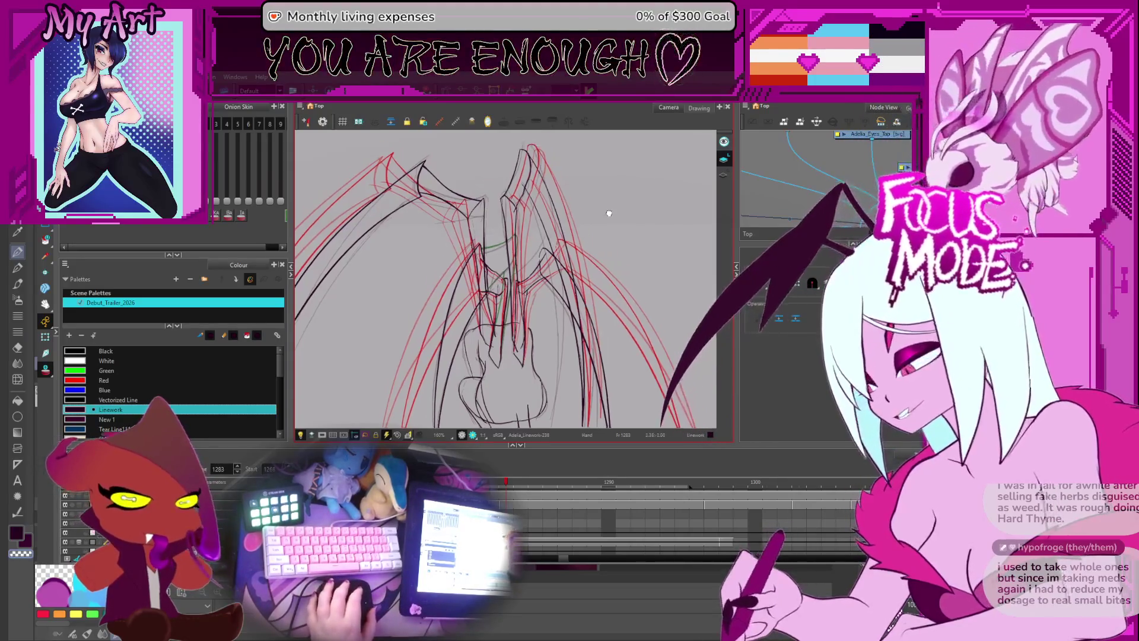
key("comma")
key("comma")
key("period")
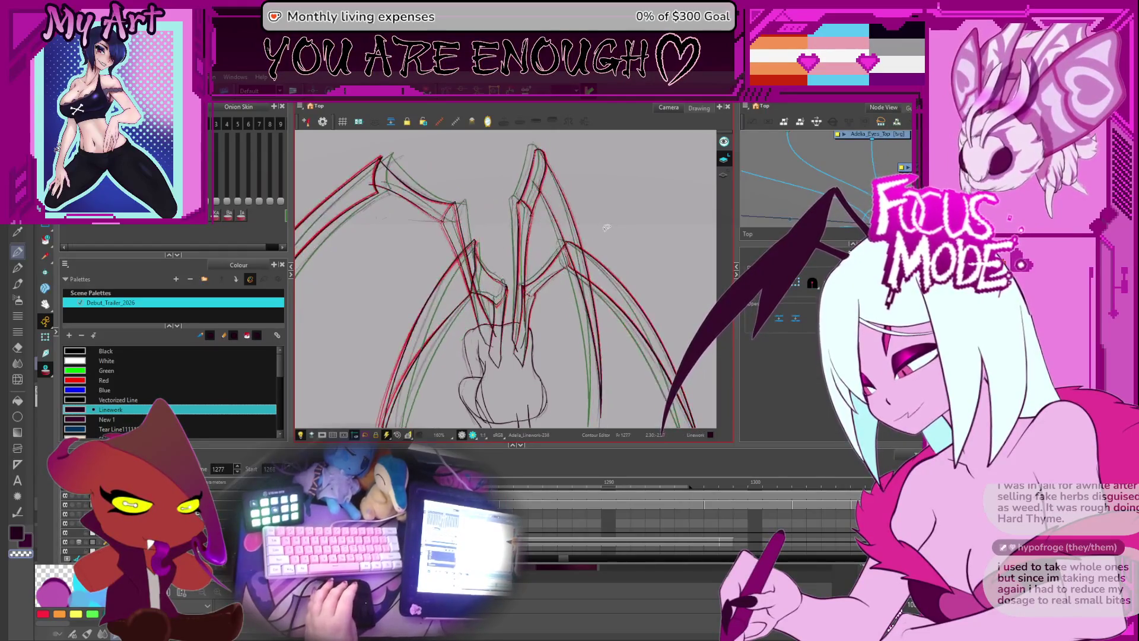
key("comma")
key("period")
key("period")
key("period")
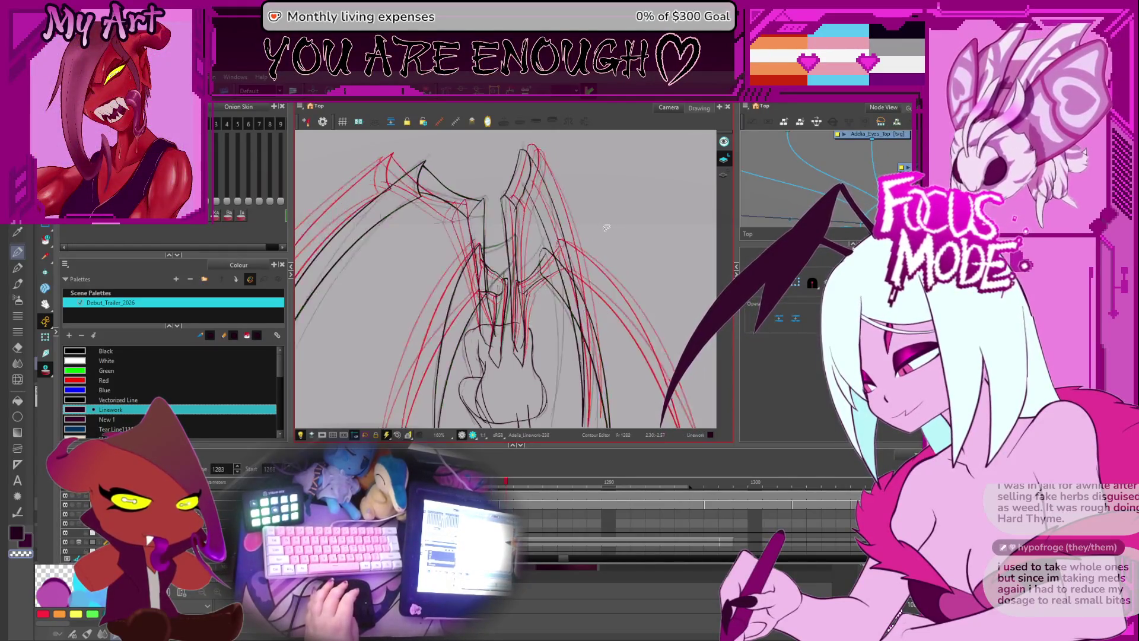
key("comma")
key("comma")
key("comma")
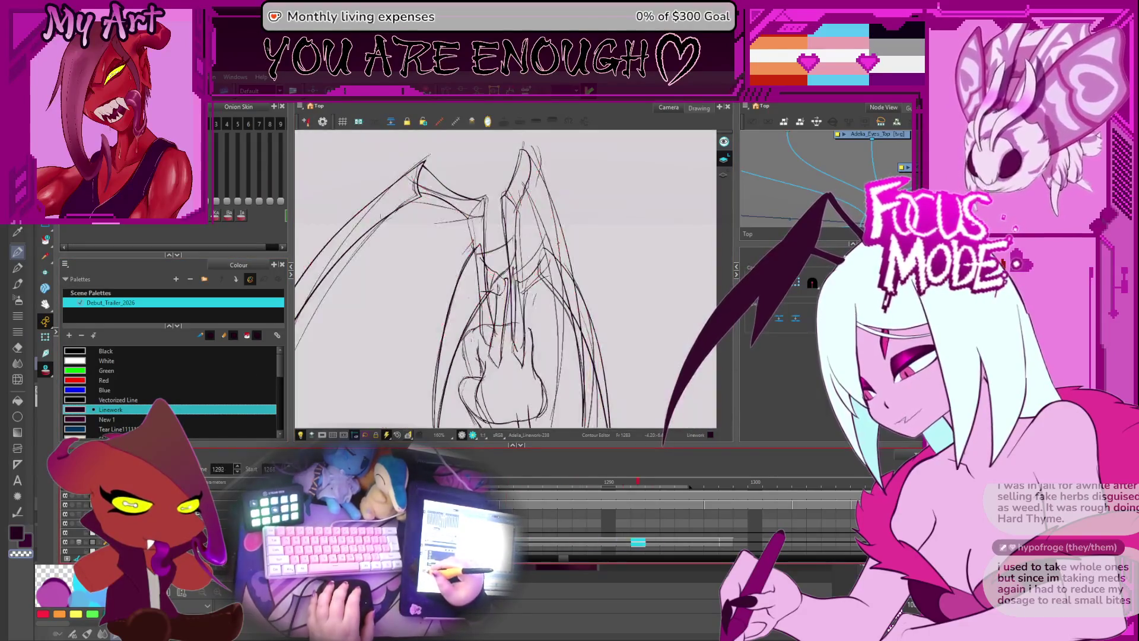
key("comma")
key("comma")
key("comma")
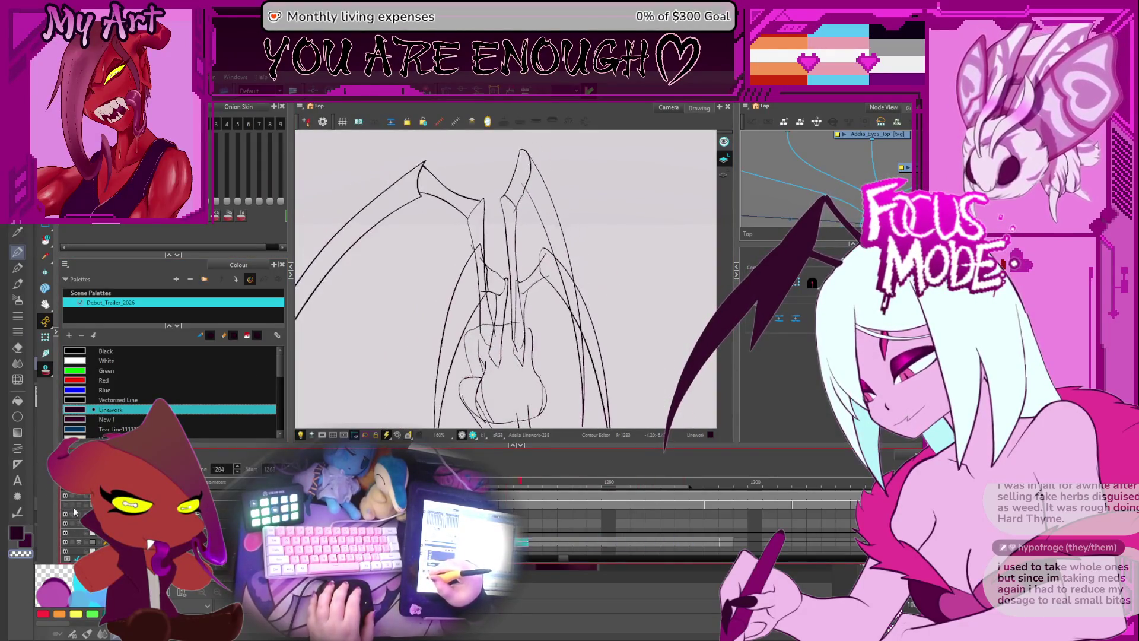
key("period")
key("period")
key("period")
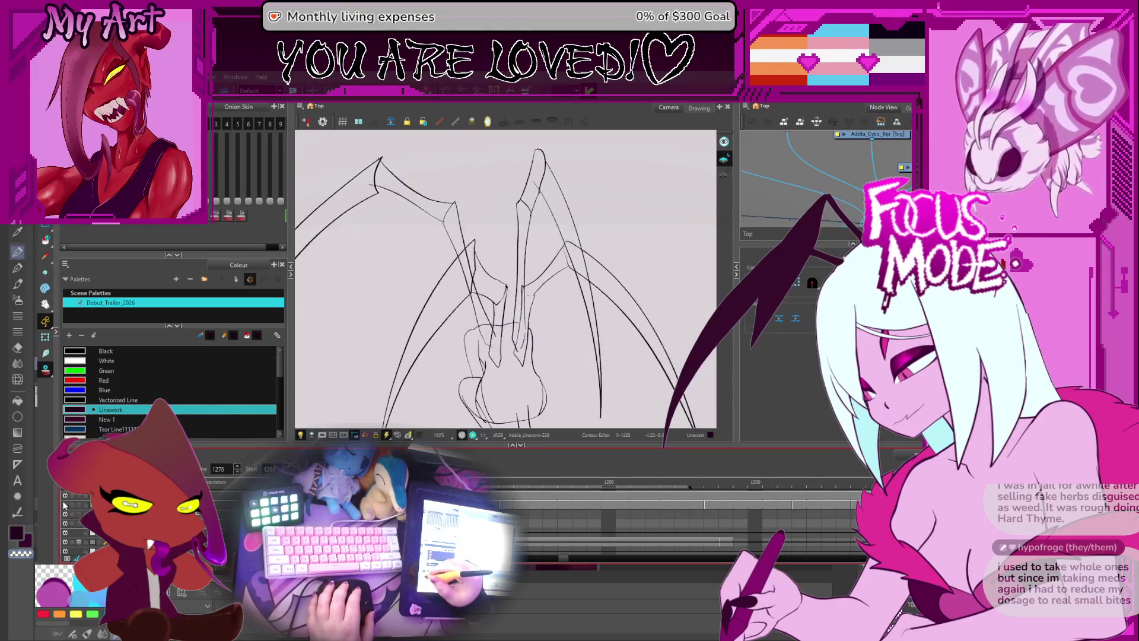
key("comma")
key("comma")
key("comma")
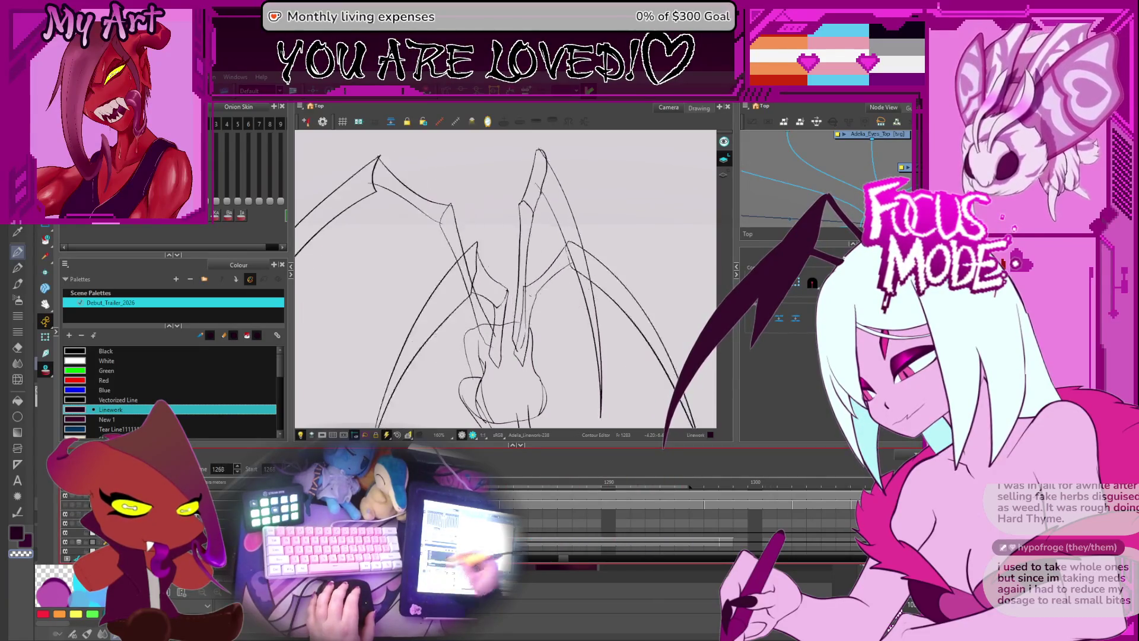
key("comma")
key("comma")
key("comma")
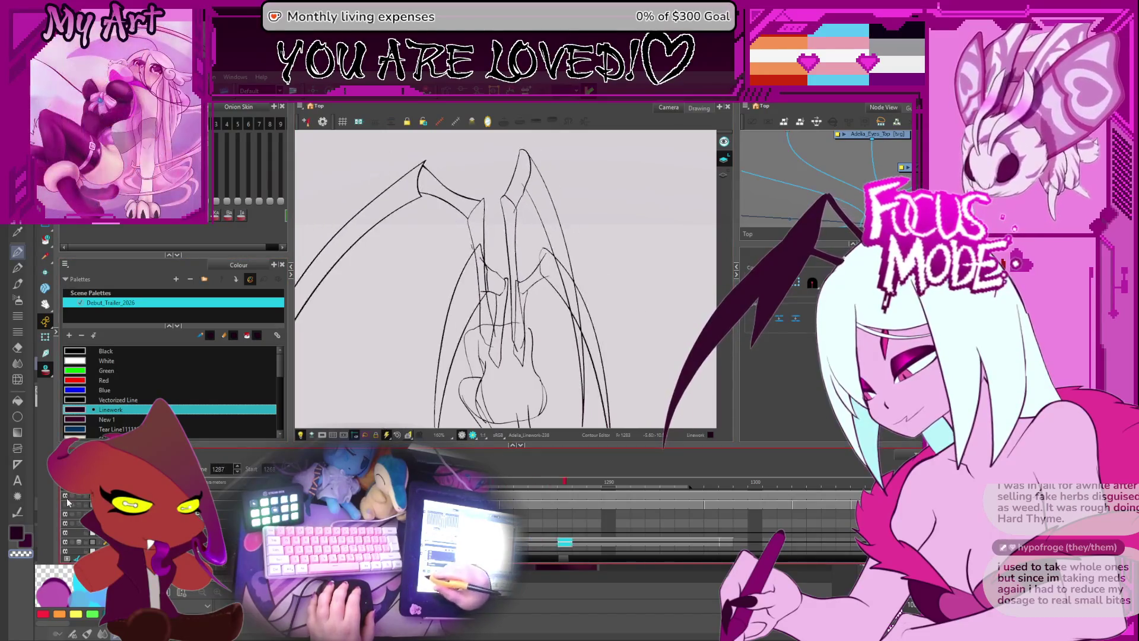
key("period")
key("period")
key("period")
key("alt+o")
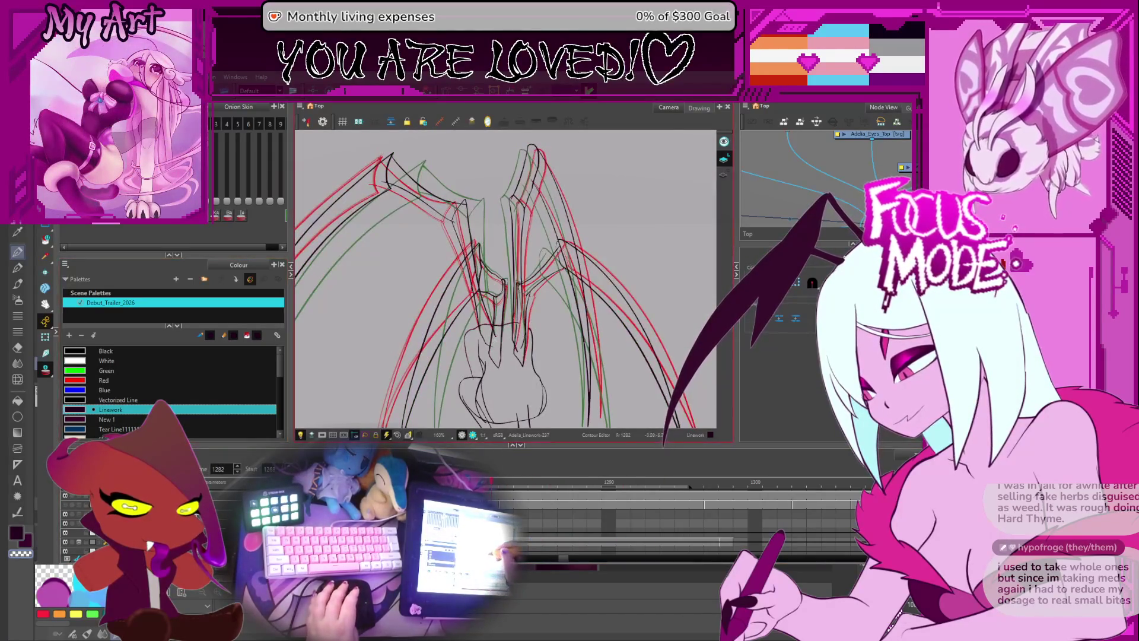
- Drag the wing-joint stroke beside the body into shape, then refine its points
scroll(486, 286, "up", 3)
key("alt+s")
left_click(499, 254)
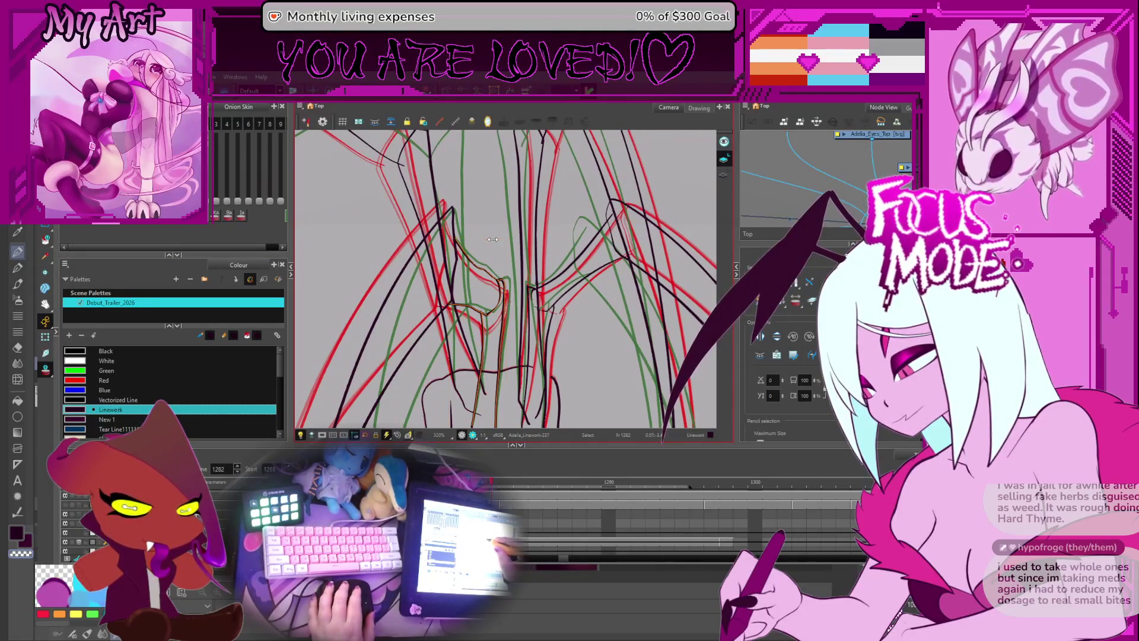
left_click_drag(492, 239, 506, 267)
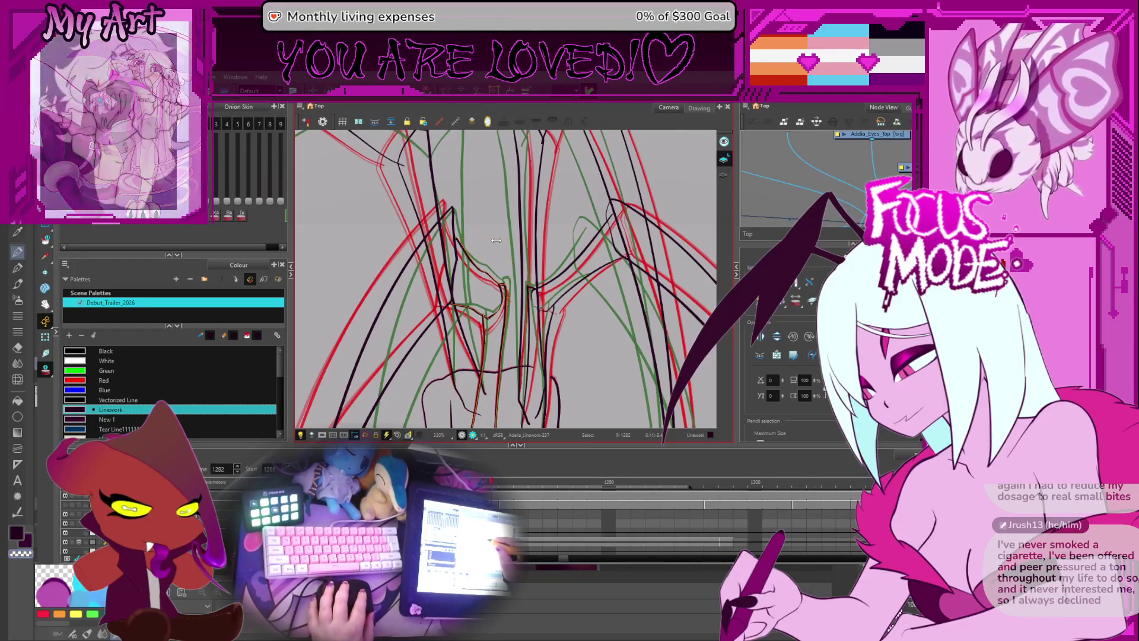
key("alt+q")
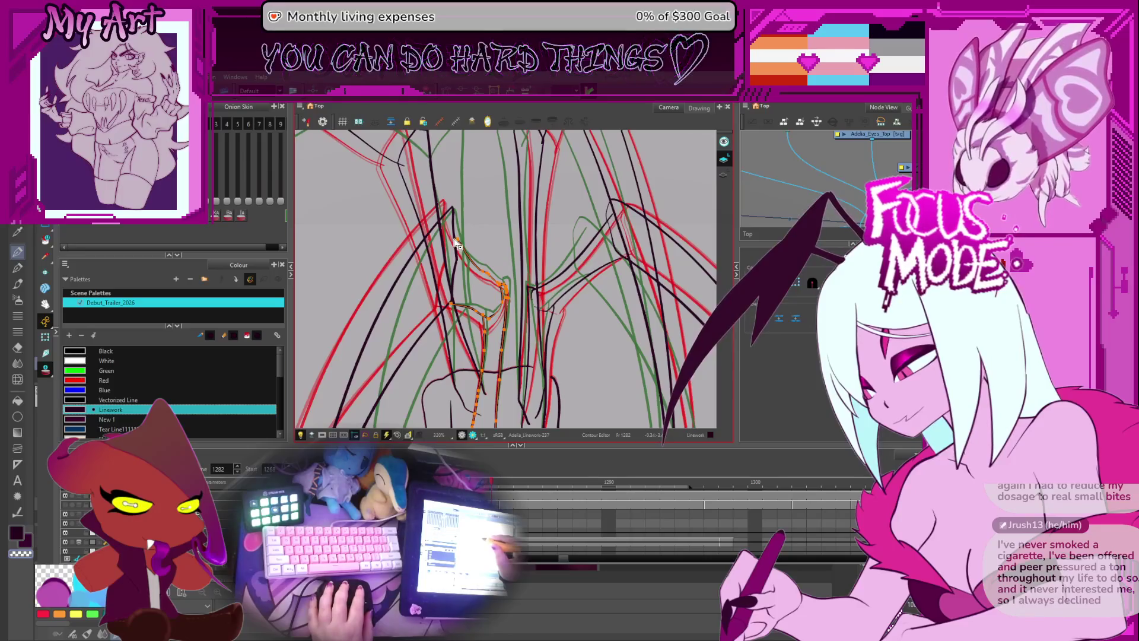
key("2")
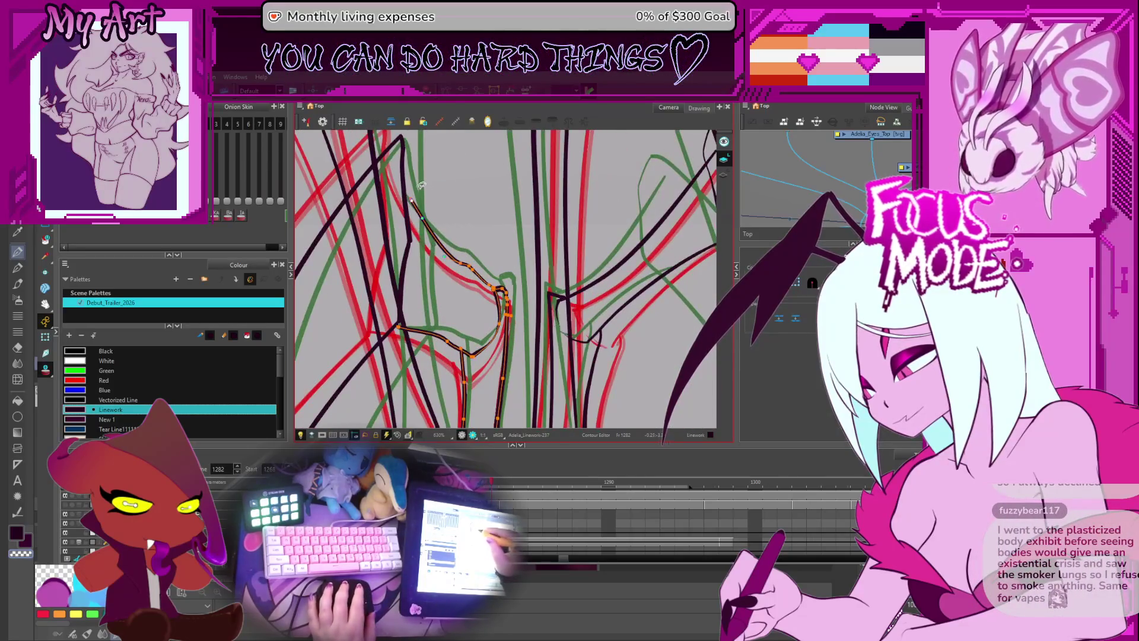
left_click(416, 208)
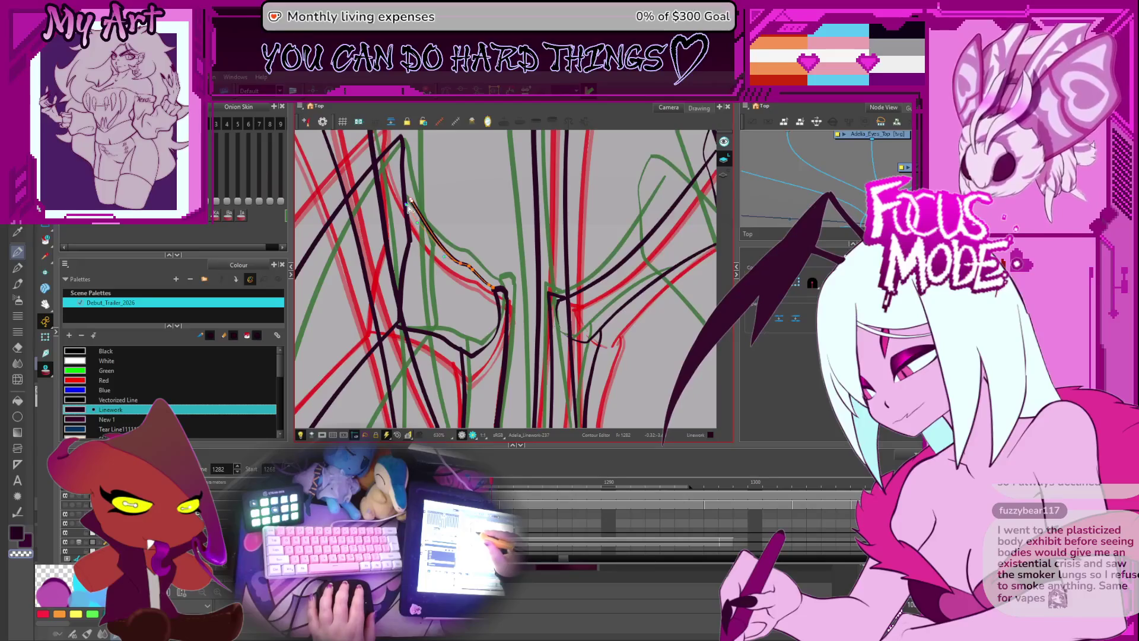
- Play back and flip between poses to check the fix, then fit the whole creature in view
key("1")
key("1")
key("1")
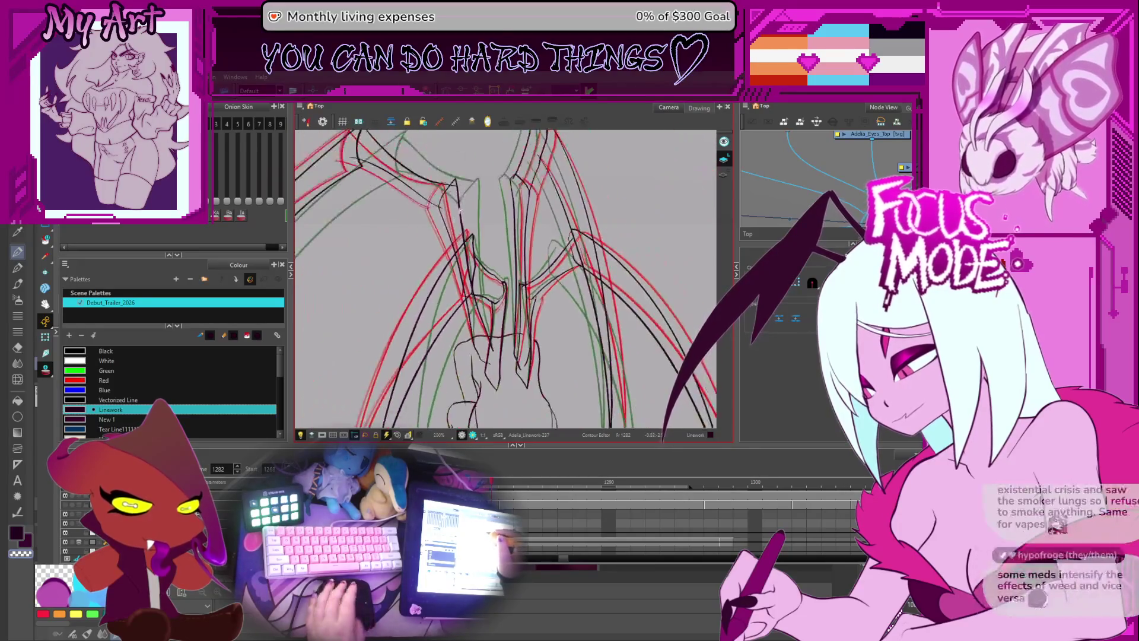
key("Return")
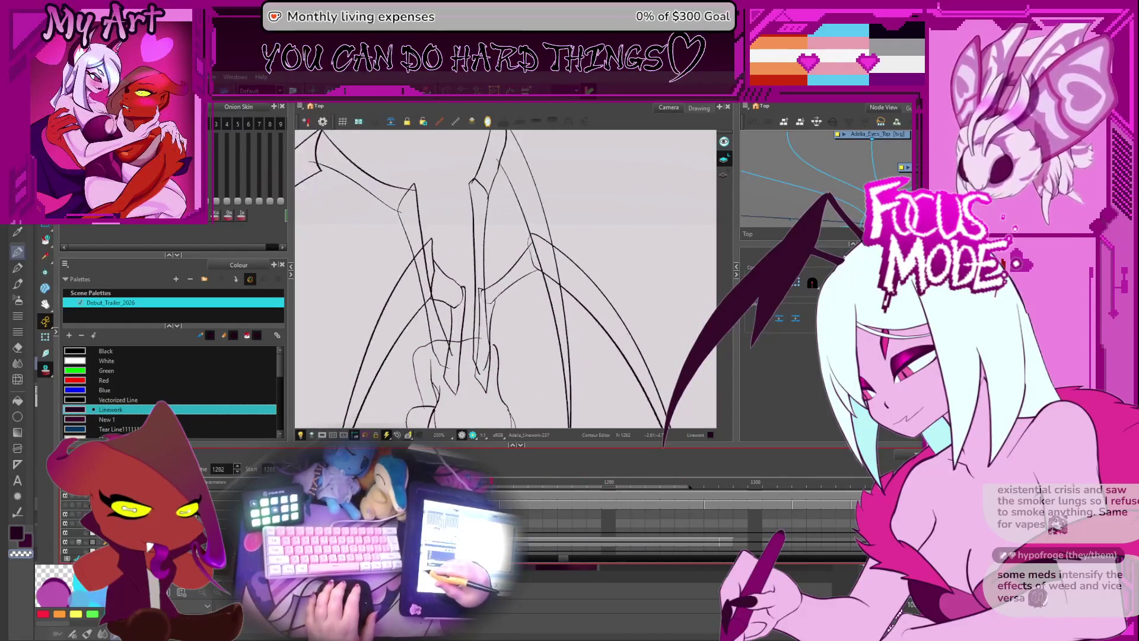
key("2")
key("comma")
key("comma")
key("comma")
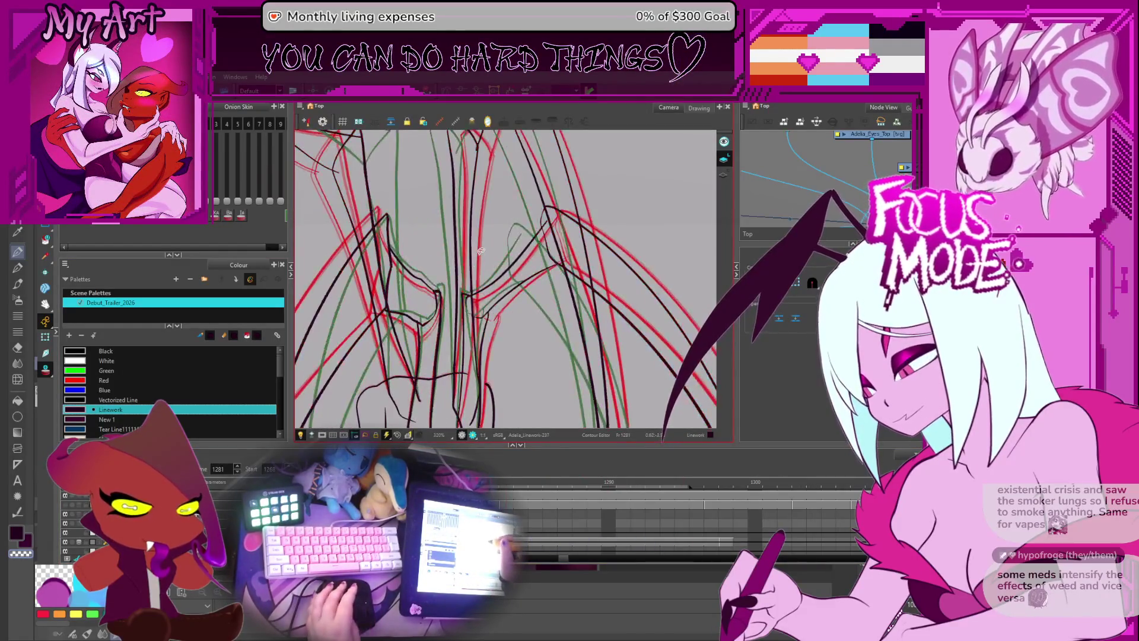
key("period")
key("period")
key("period")
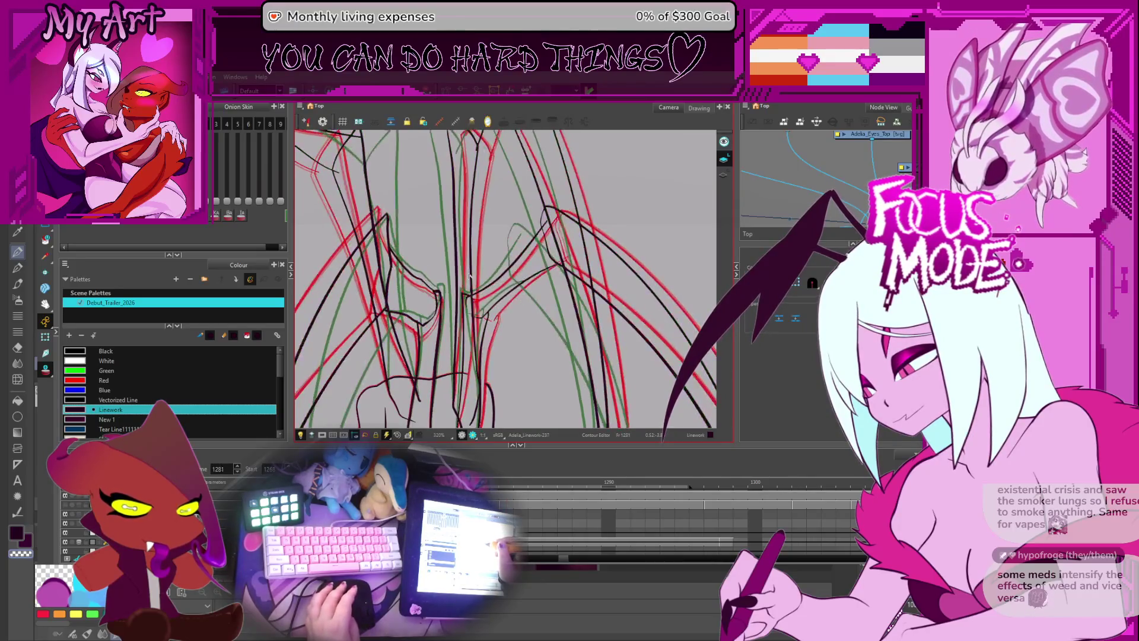
key("comma")
key("comma")
key("comma")
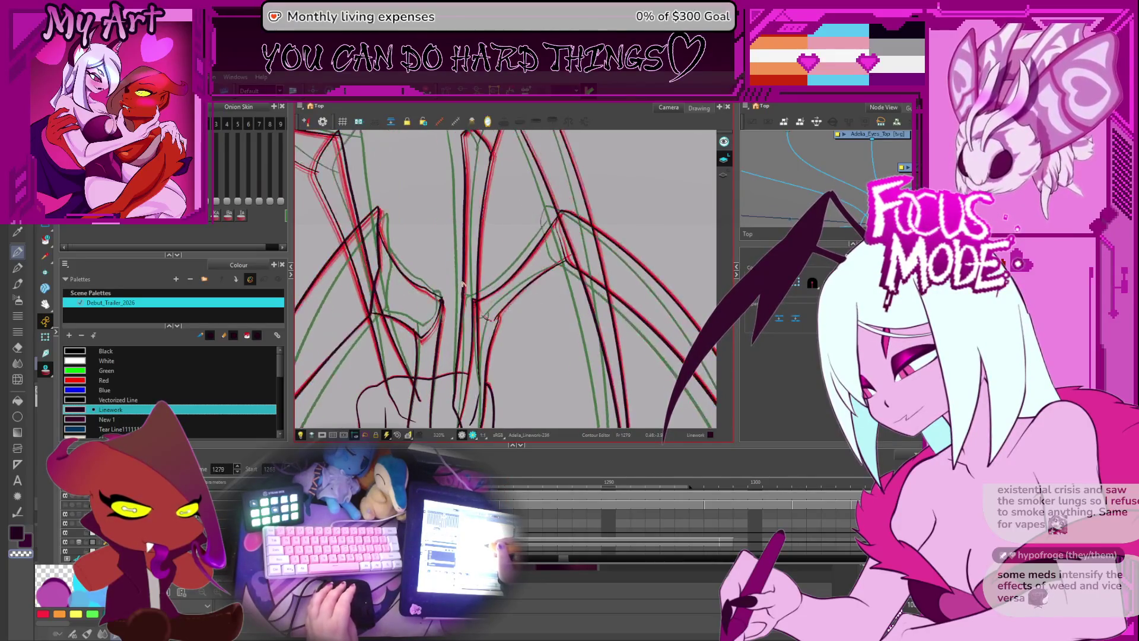
key("period")
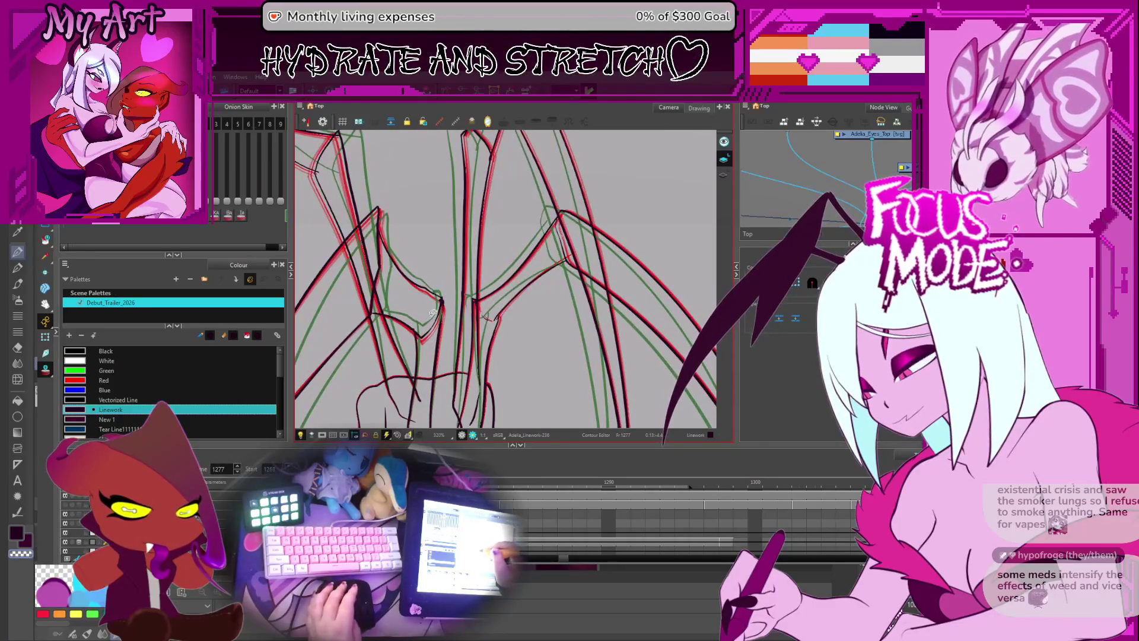
key("shift+z")
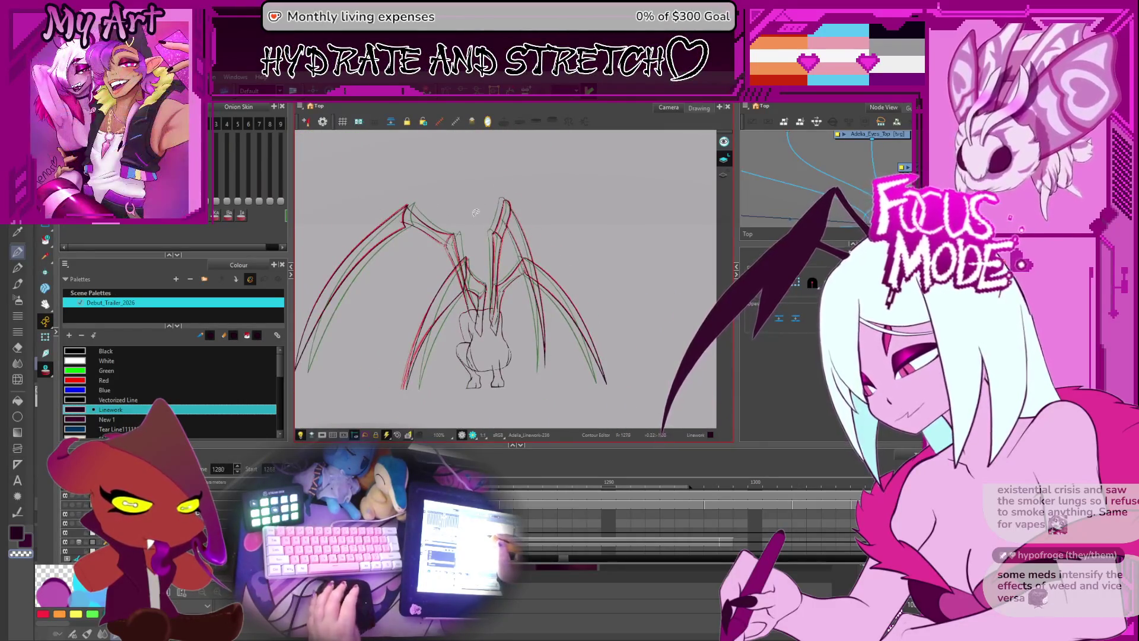
- Step back a few frames and play the wing flap forward
key("period")
key("period")
key("period")
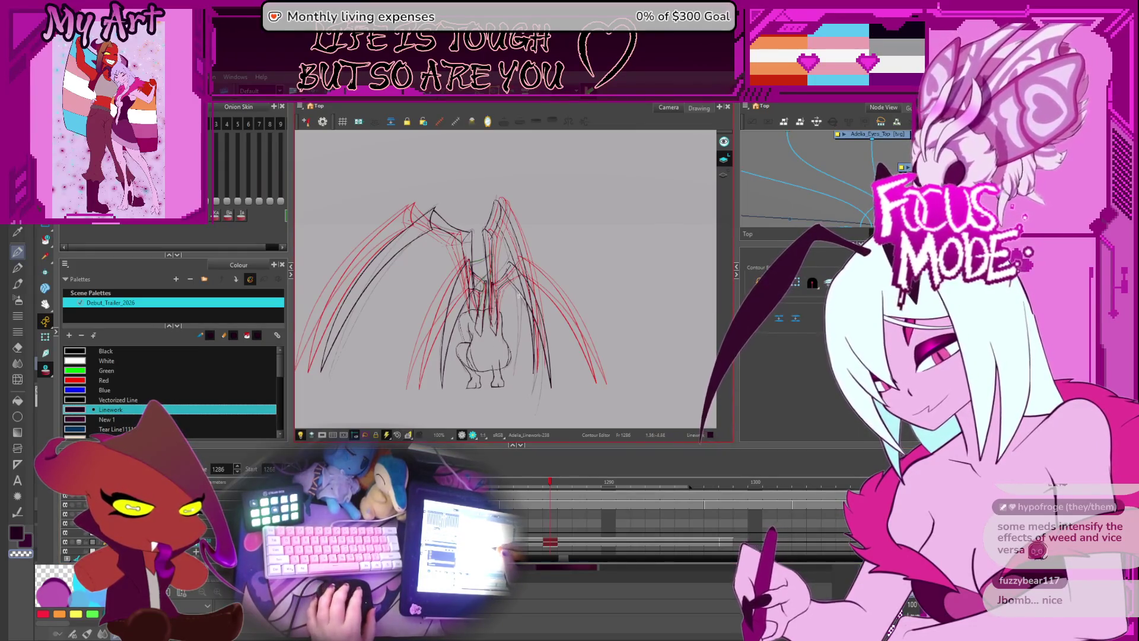
scroll(518, 309, "up", 1)
key("comma")
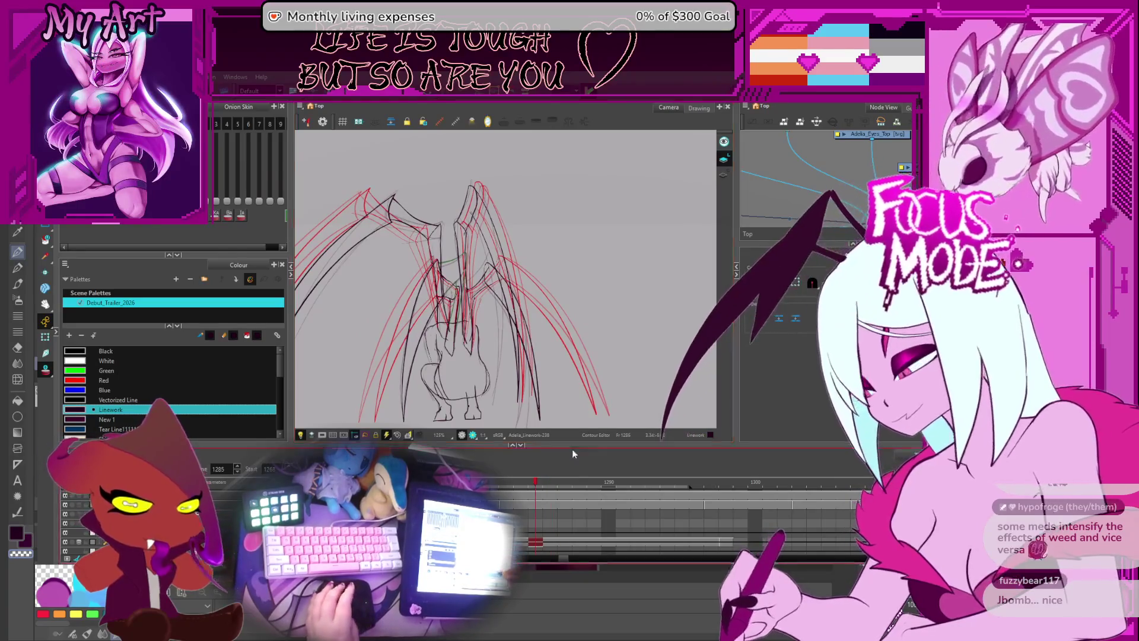
key("comma")
key("comma")
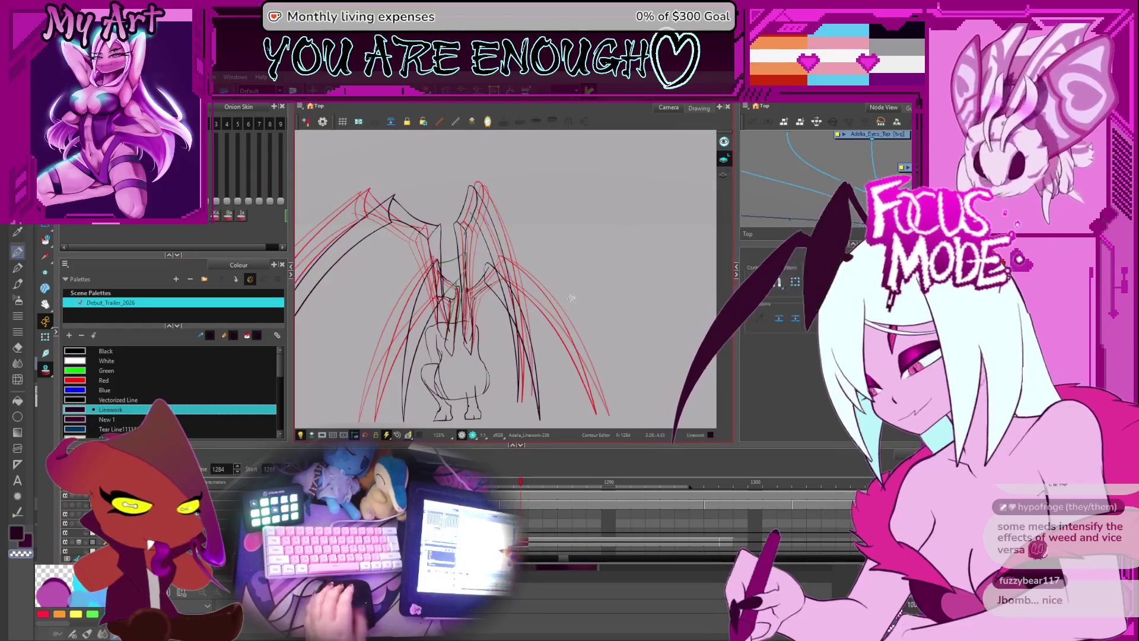
key("comma")
key("comma")
key("comma")
key("Return")
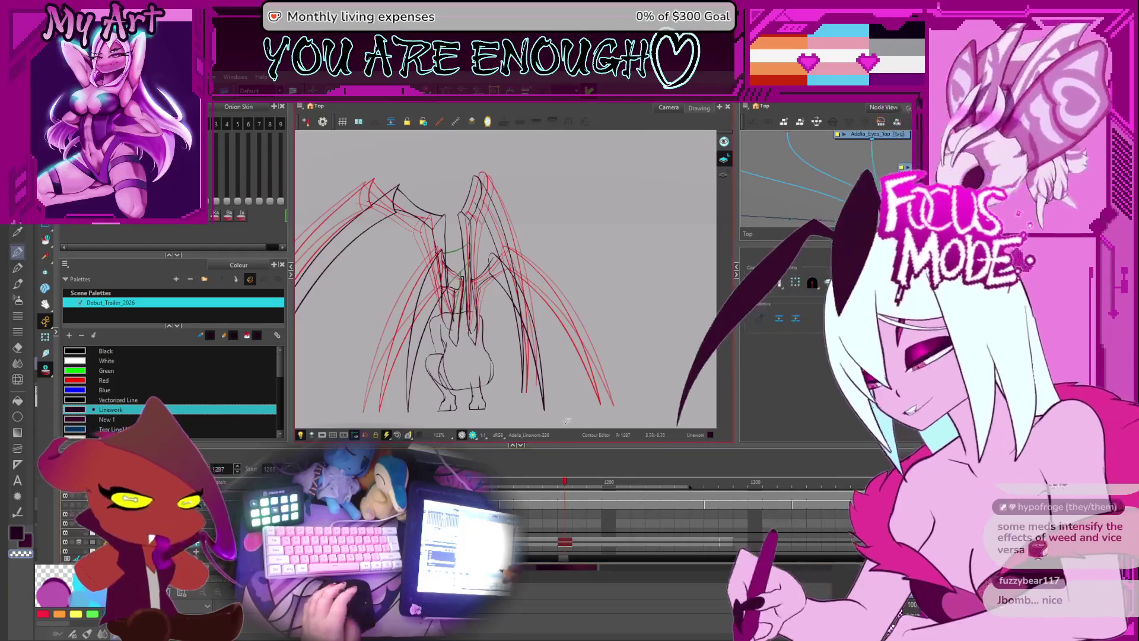
- Flip back and forth through frames 1281–1297 to compare the wing poses
key("comma")
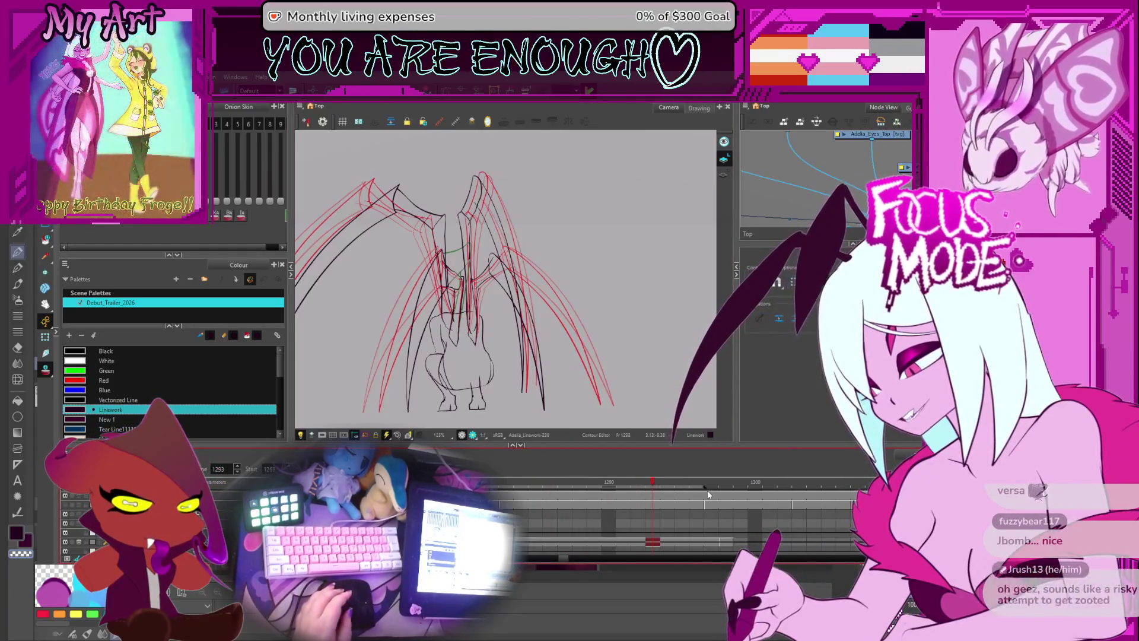
key("comma")
key("comma")
key("comma")
key("comma")
key("comma")
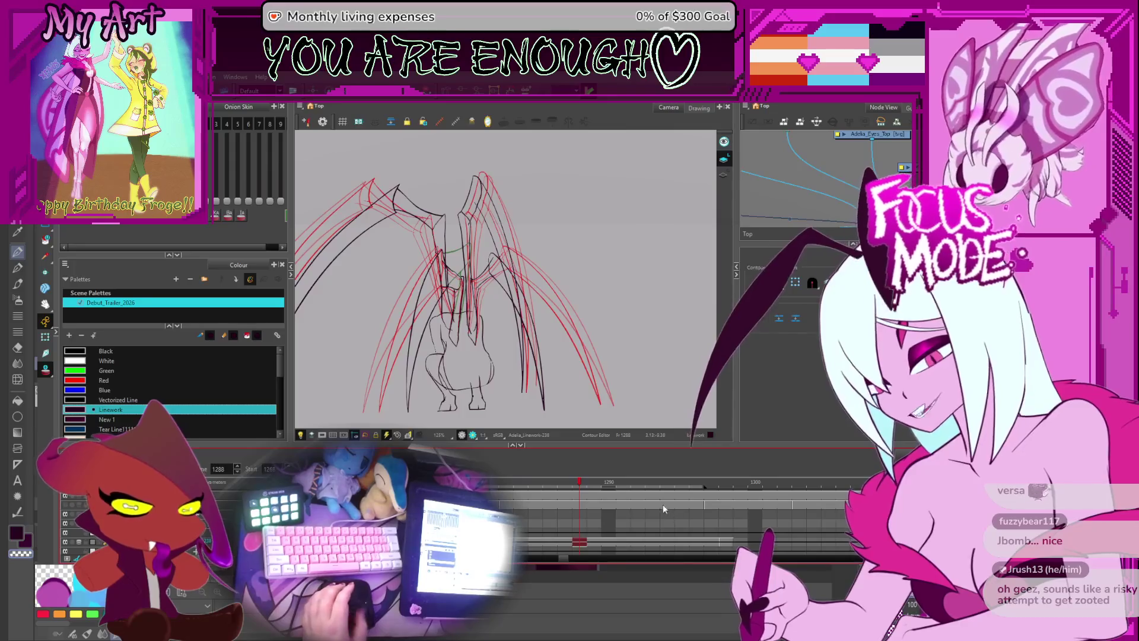
key("comma")
key("comma")
key("comma")
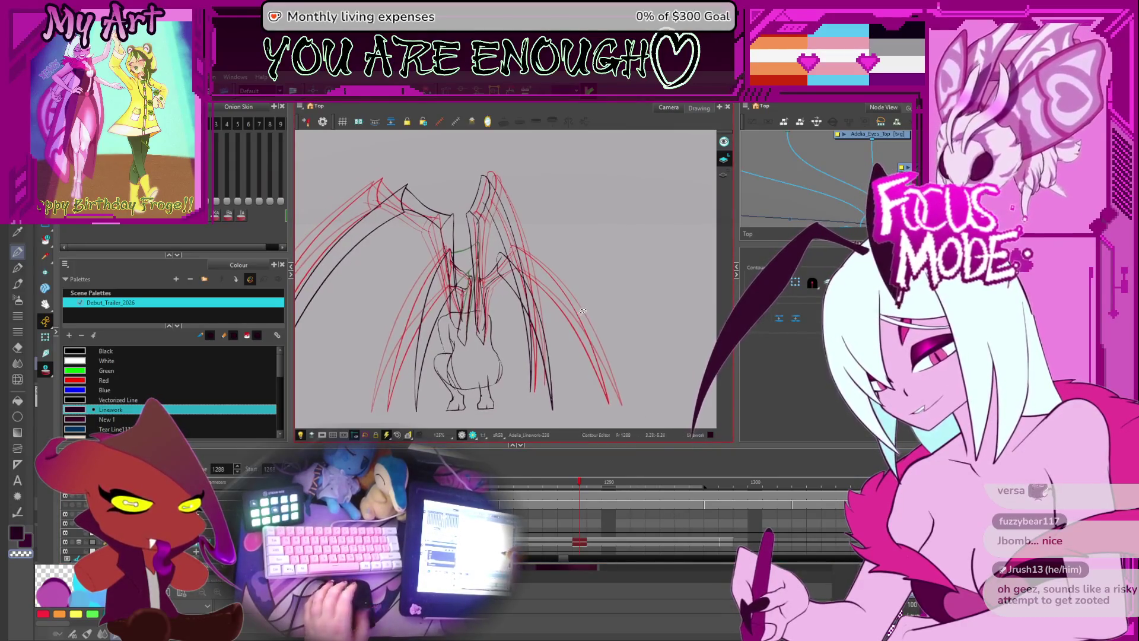
key("period")
key("period")
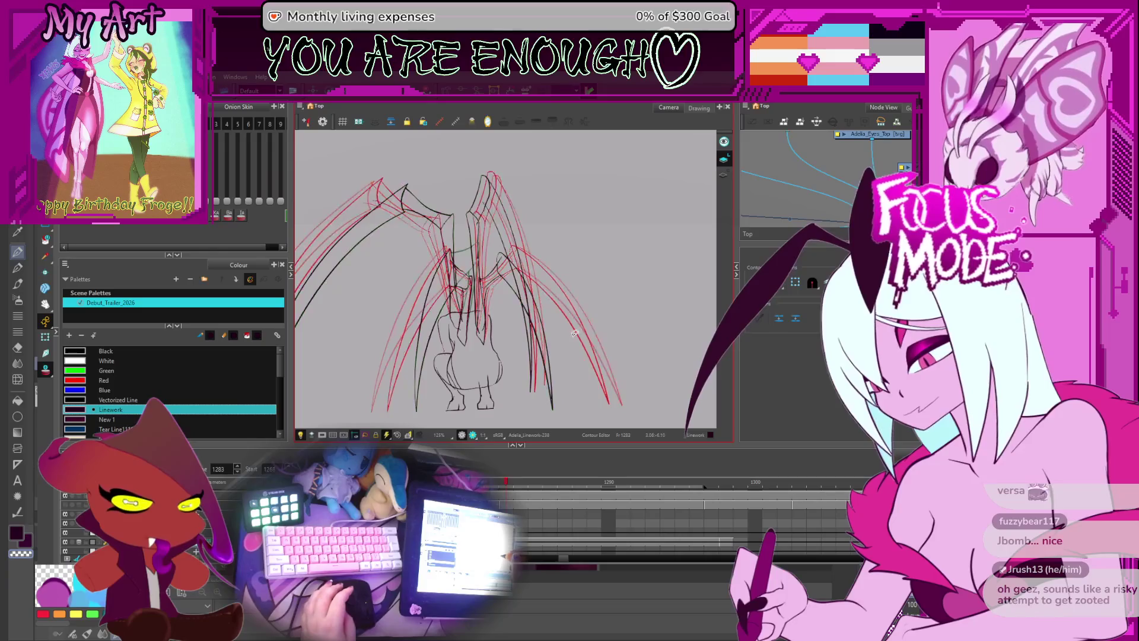
key("comma")
key("comma")
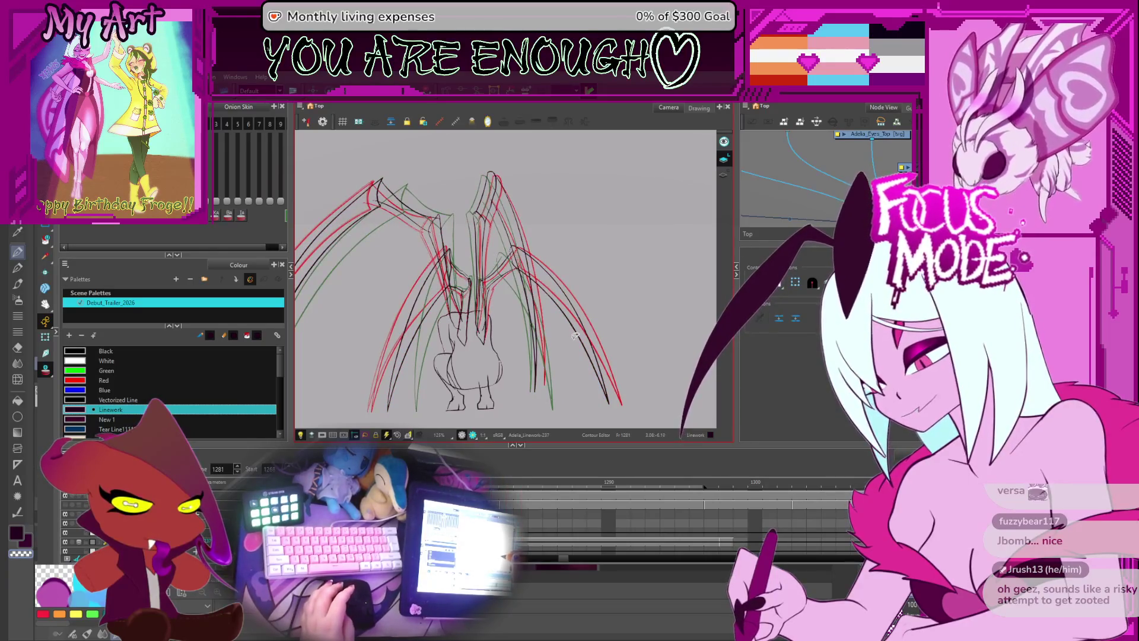
key("period")
key("period")
key("period")
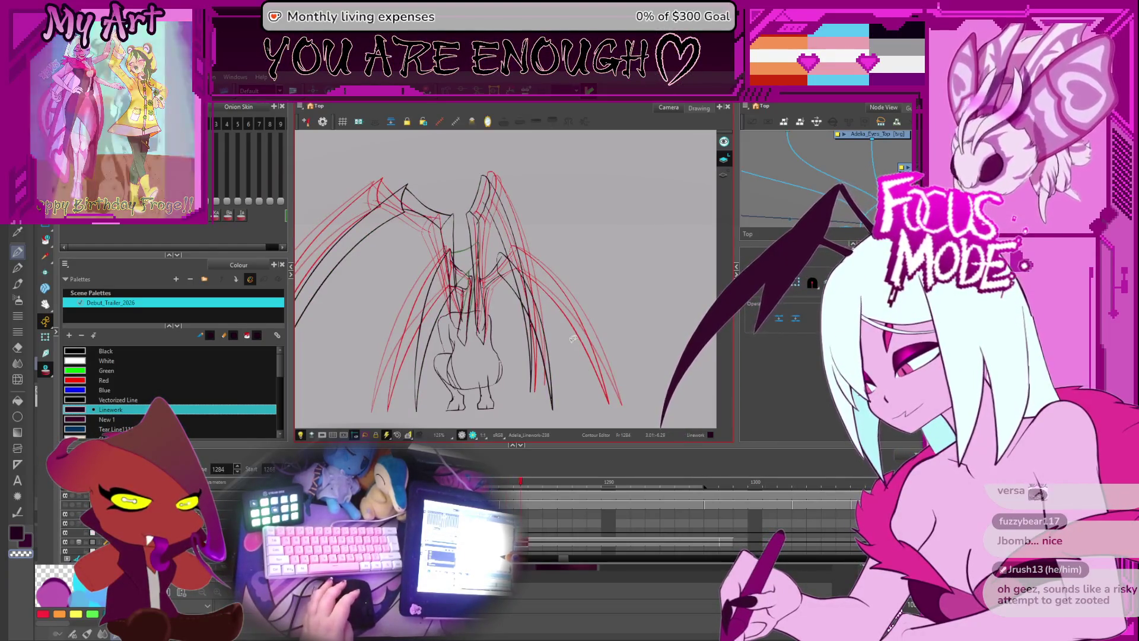
key("period")
key("period")
key("period")
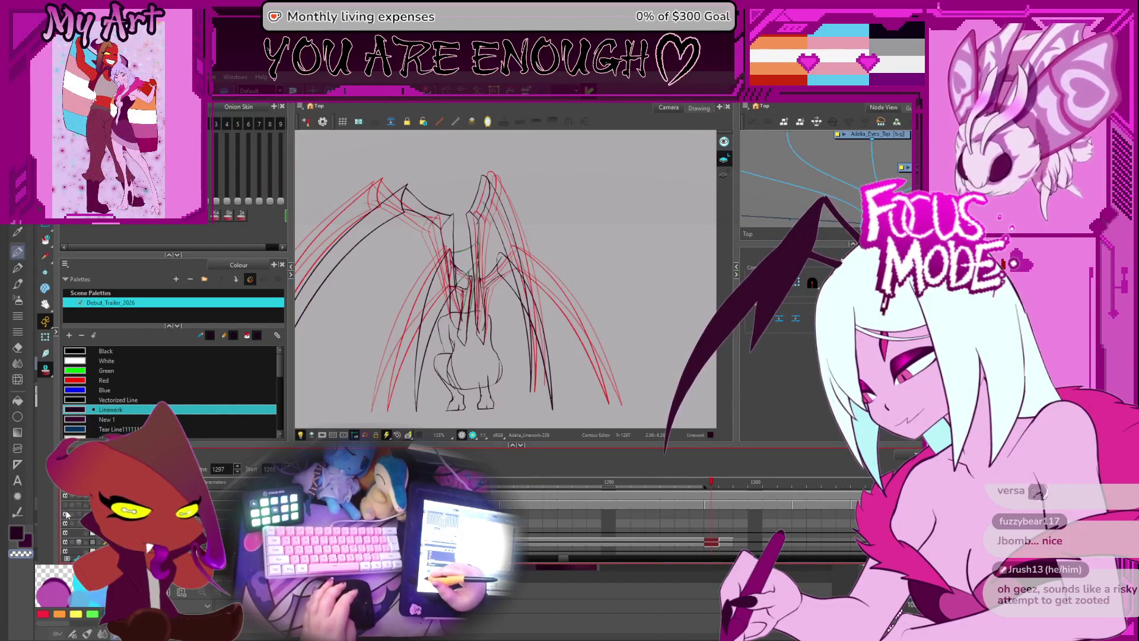
key("comma")
key("comma")
key("comma")
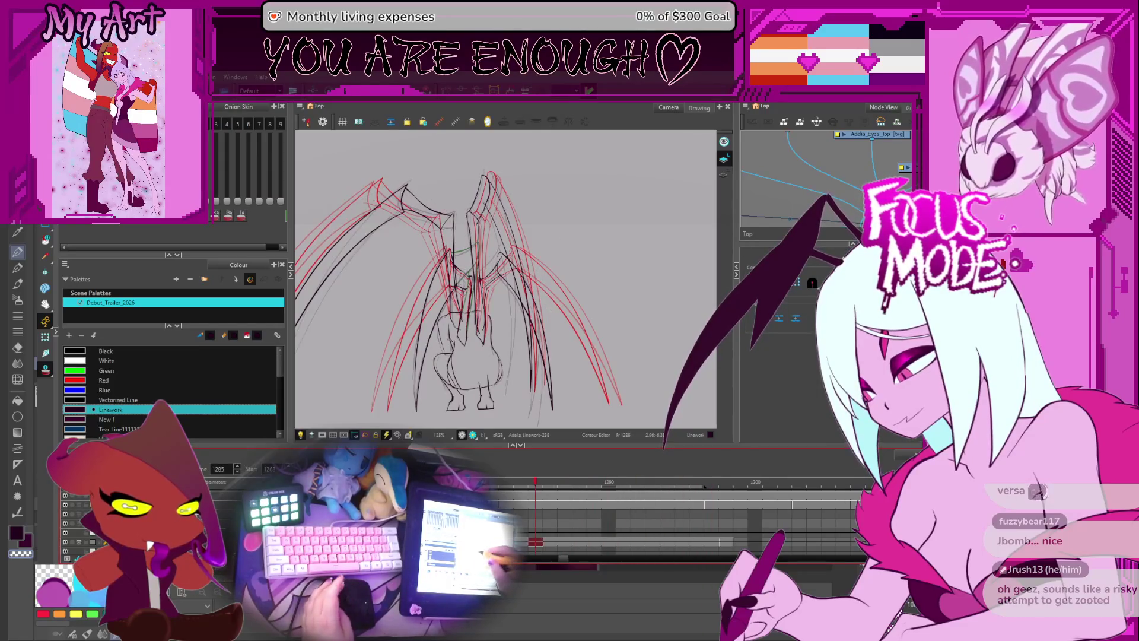
key("period")
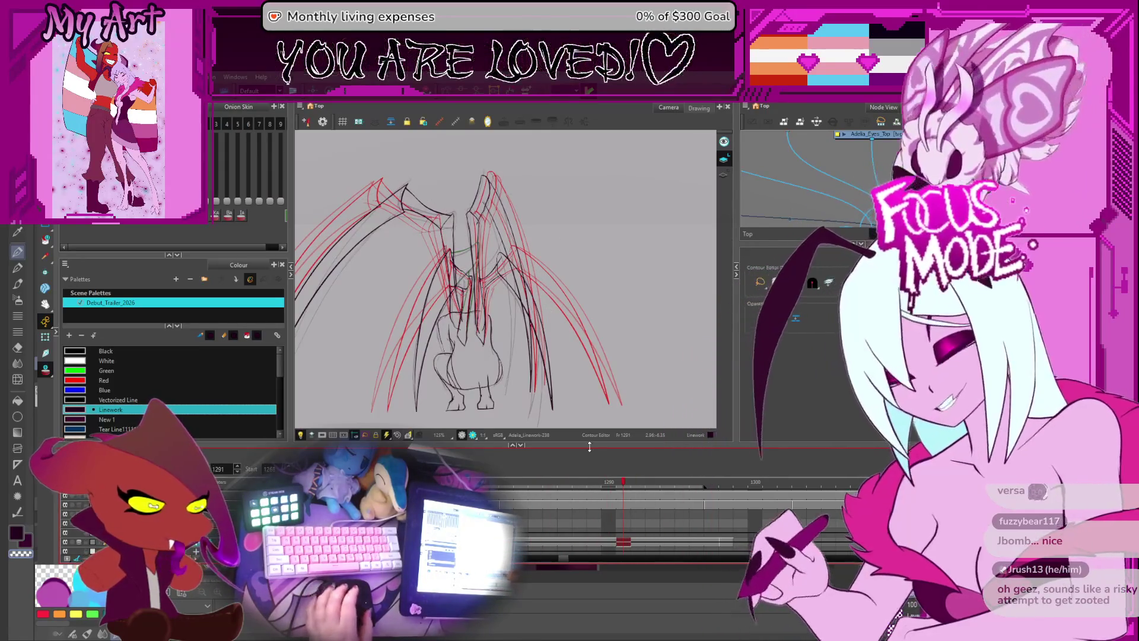
key("comma")
key("comma")
key("comma")
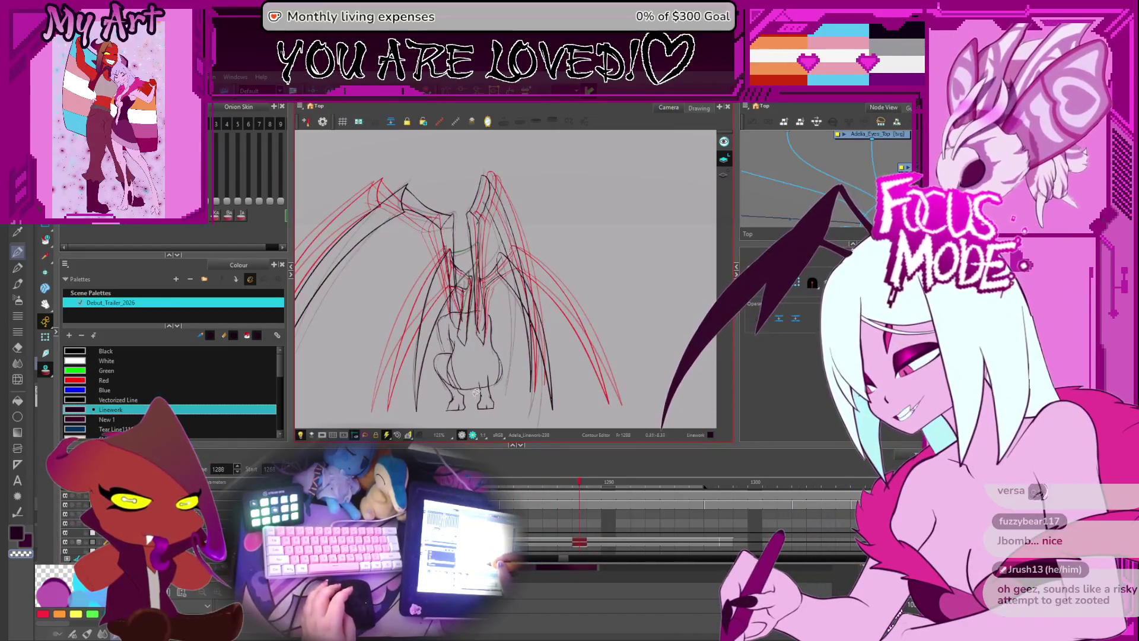
key("period")
key("period")
key("period")
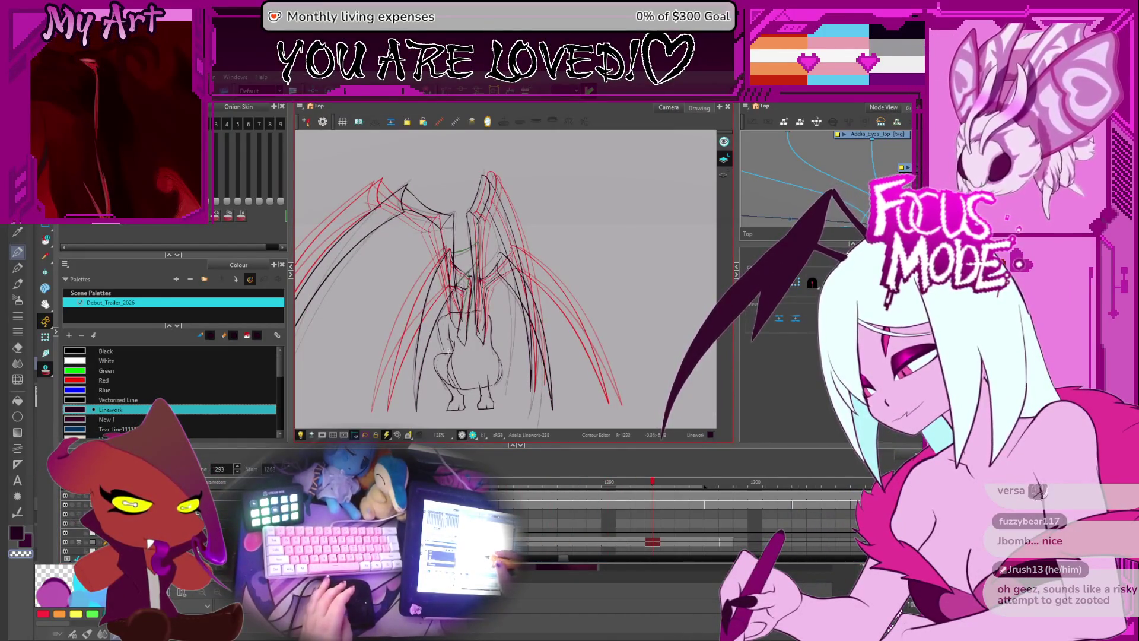
- Turn off onion skinning and flip between neighbouring frames to compare the wings
key("comma")
key("alt+o")
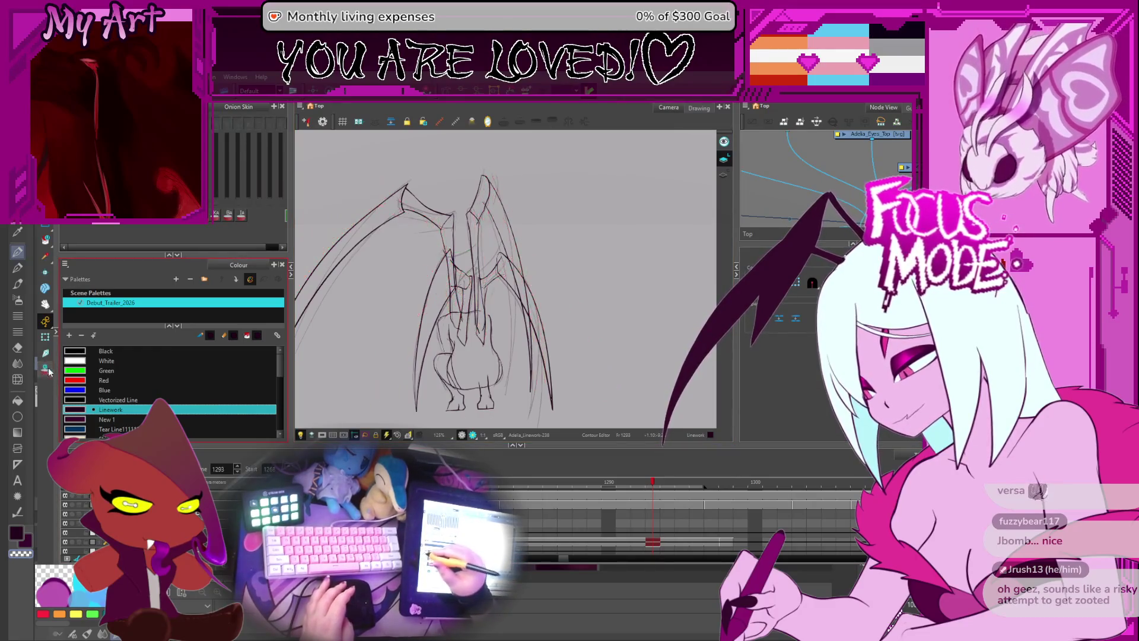
key("period")
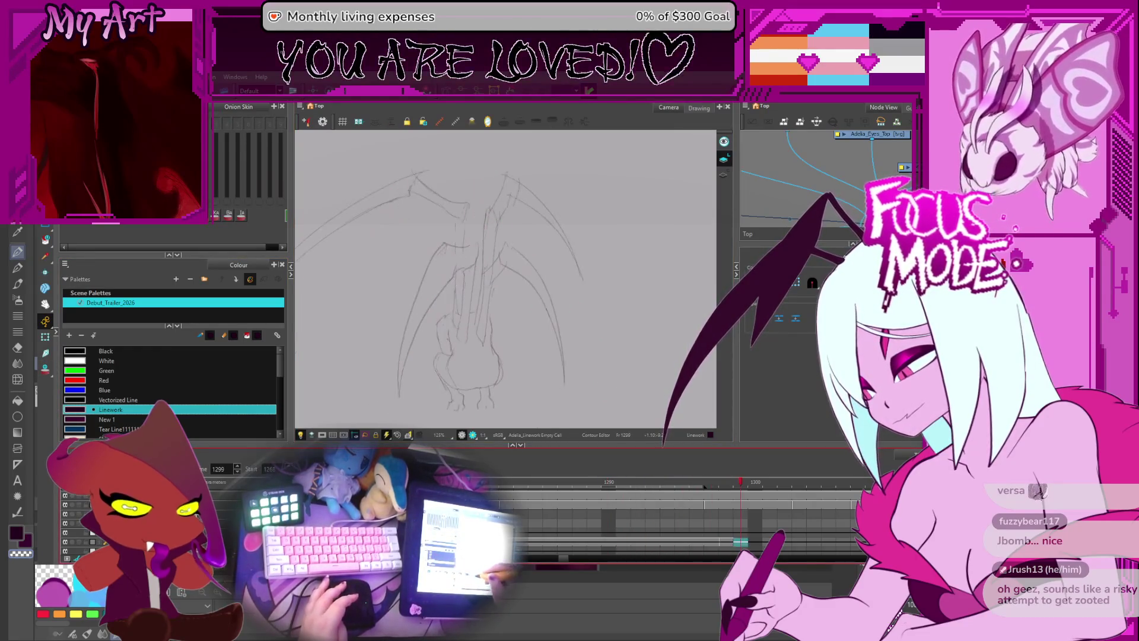
key("comma")
key("comma")
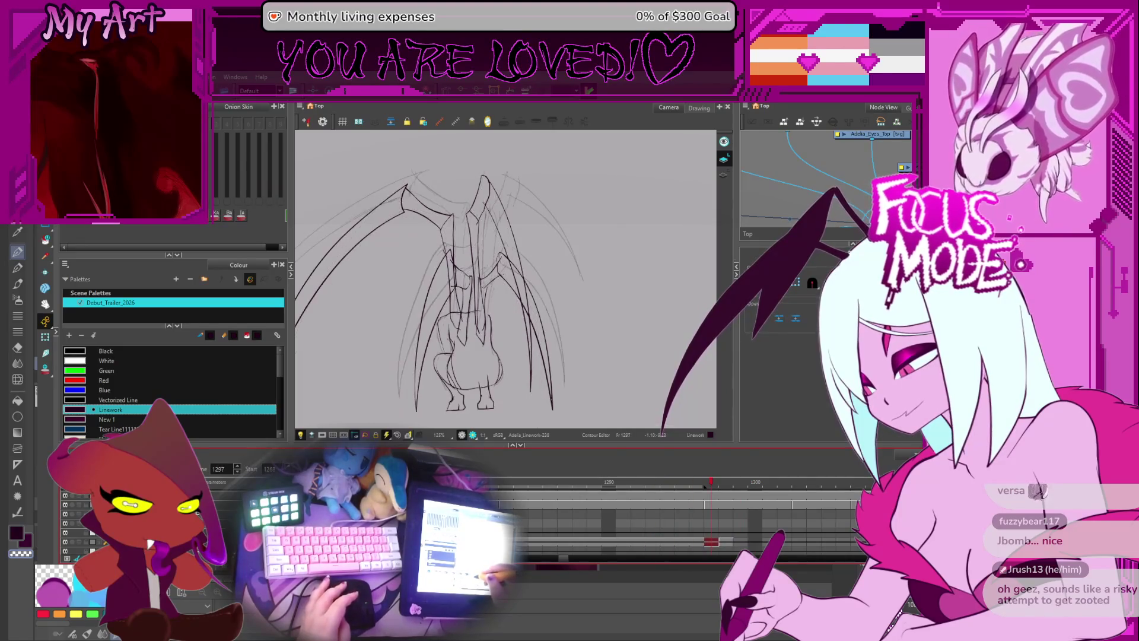
key("comma")
key("period")
key("period")
key("period")
key("period")
key("period")
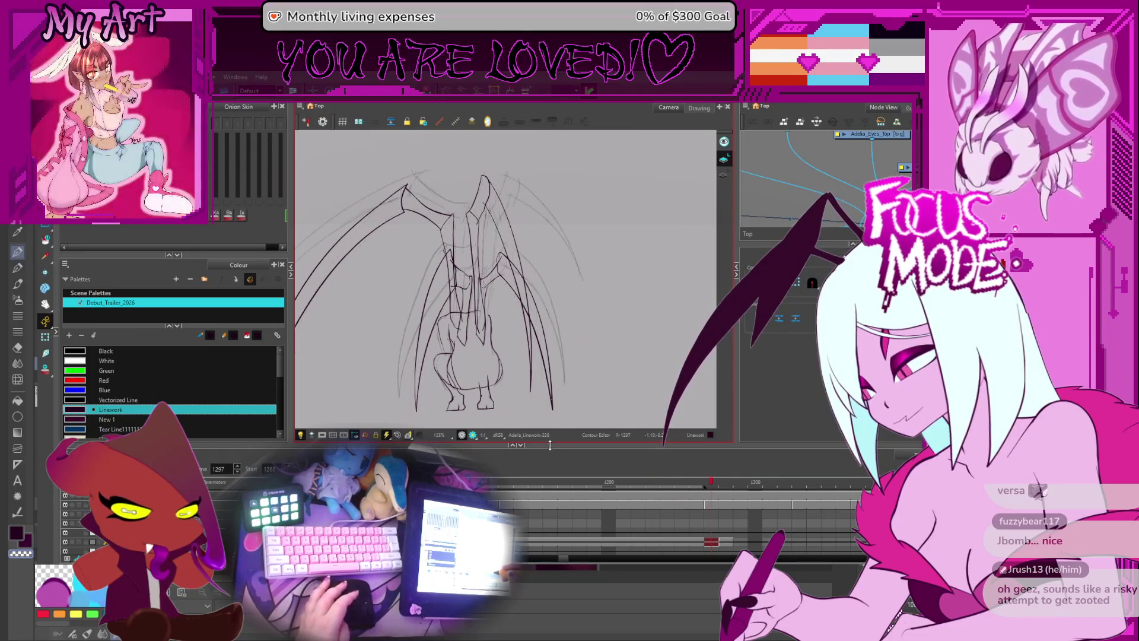
key("period")
key("period")
key("comma")
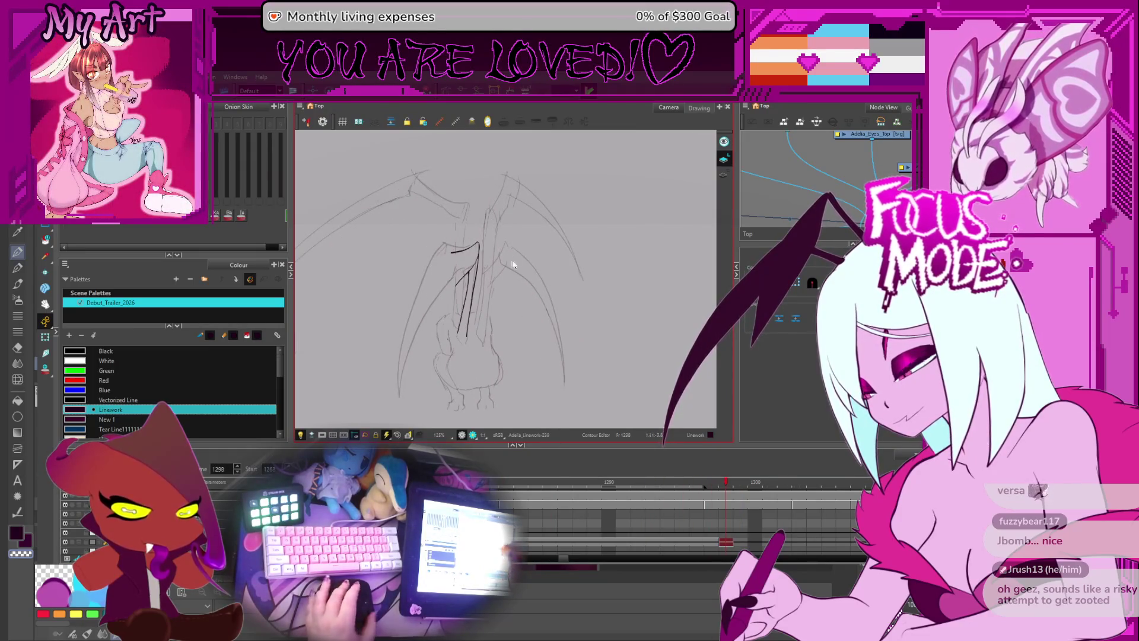
key("alt+s")
- Step between earlier and later wing poses, landing on frame 1284
key("comma")
key("comma")
key("comma")
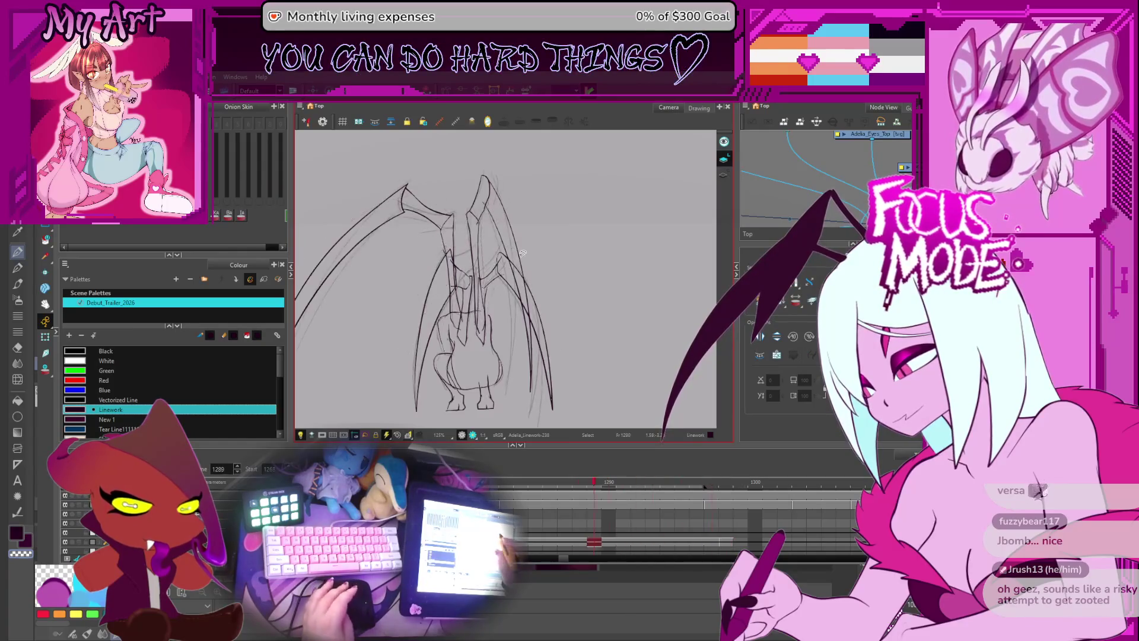
key("period")
key("period")
key("period")
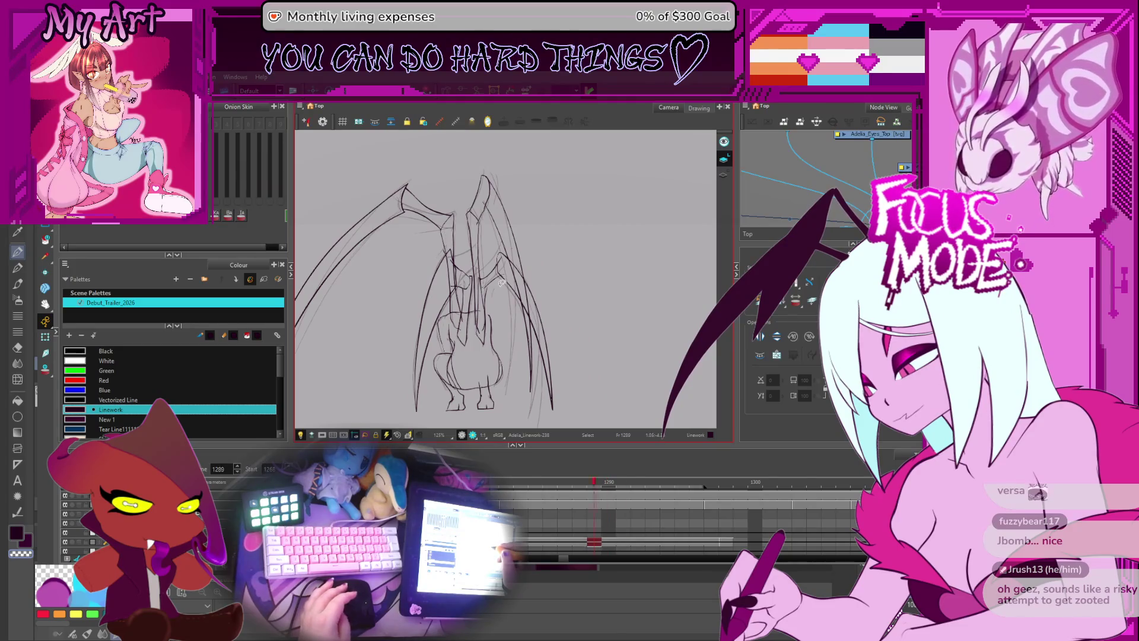
key("comma")
key("comma")
key("comma")
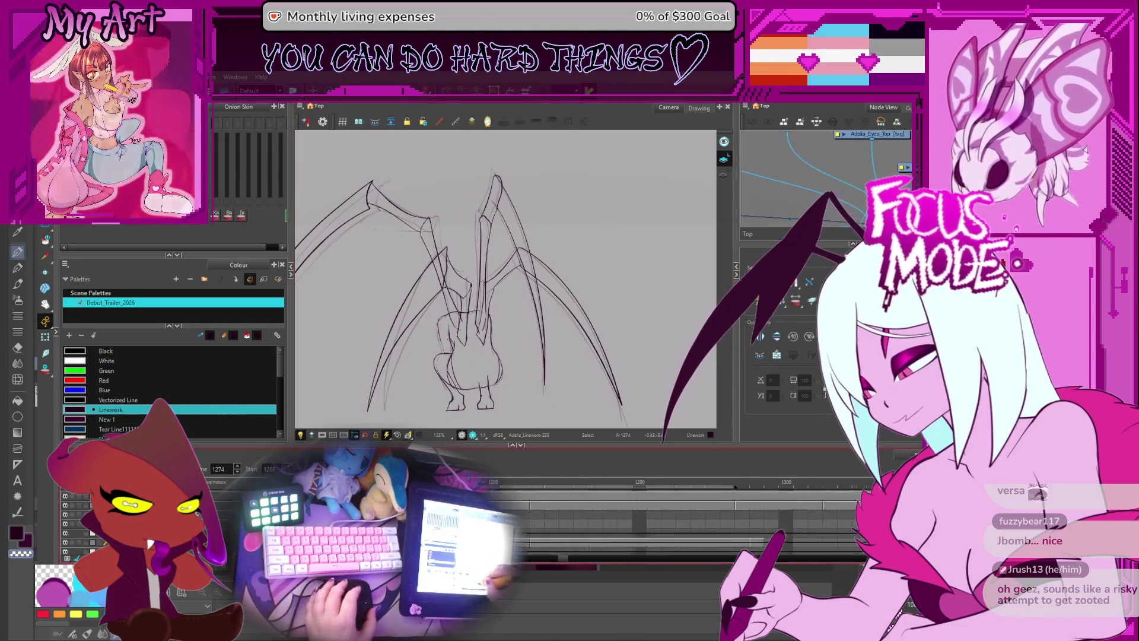
key("period")
key("period")
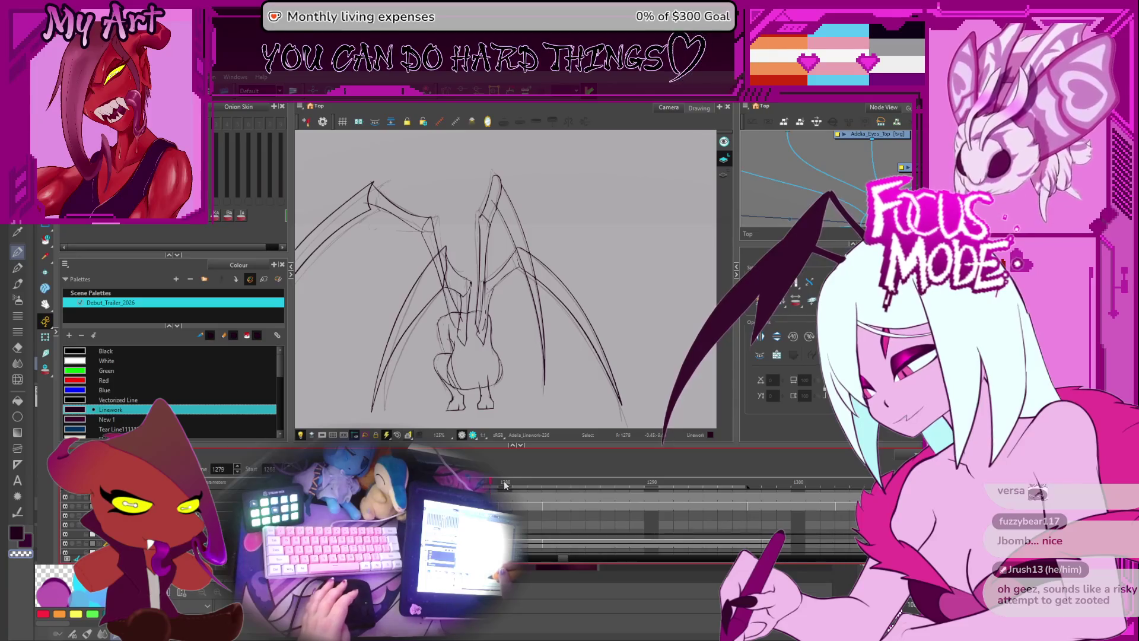
key("comma")
key("comma")
key("comma")
key("period")
key("period")
key("period")
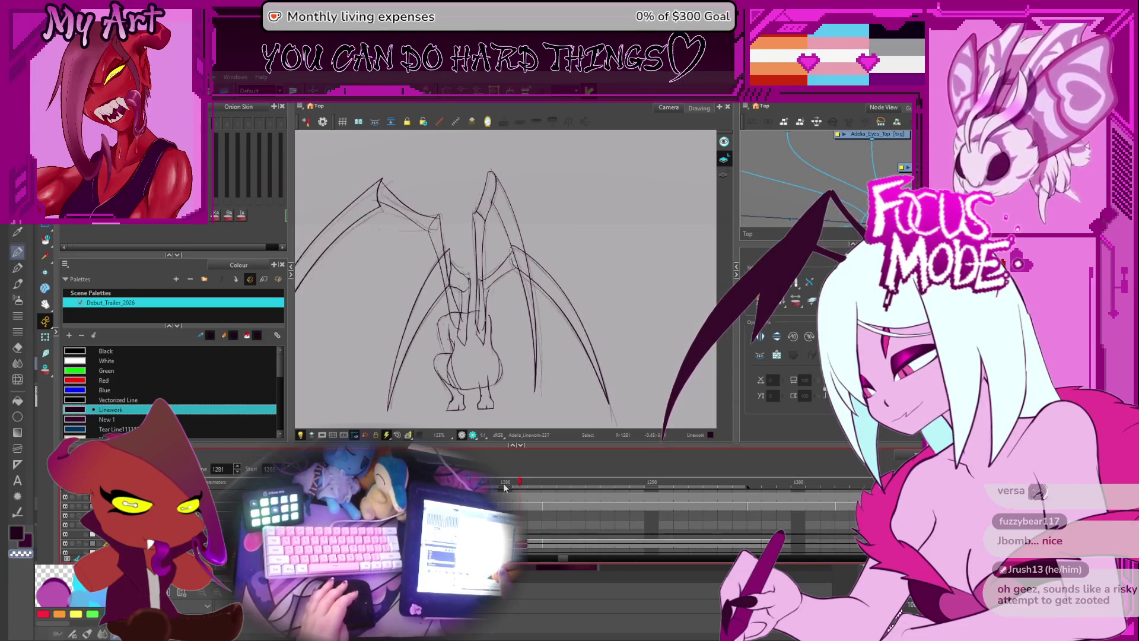
key("comma")
key("comma")
key("comma")
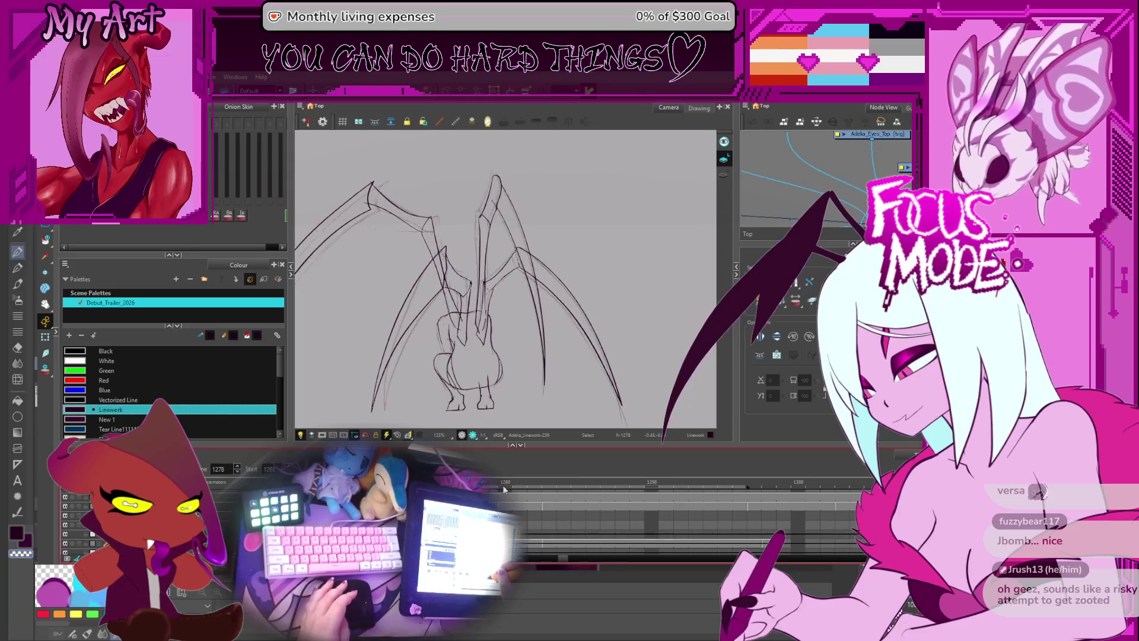
key("period")
key("period")
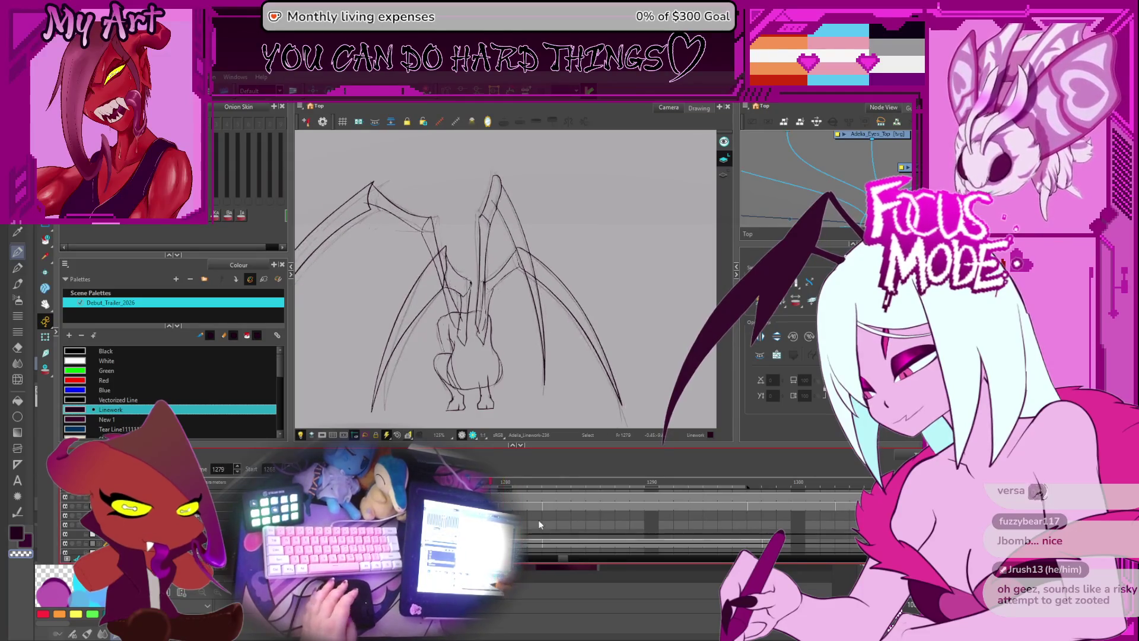
key("comma")
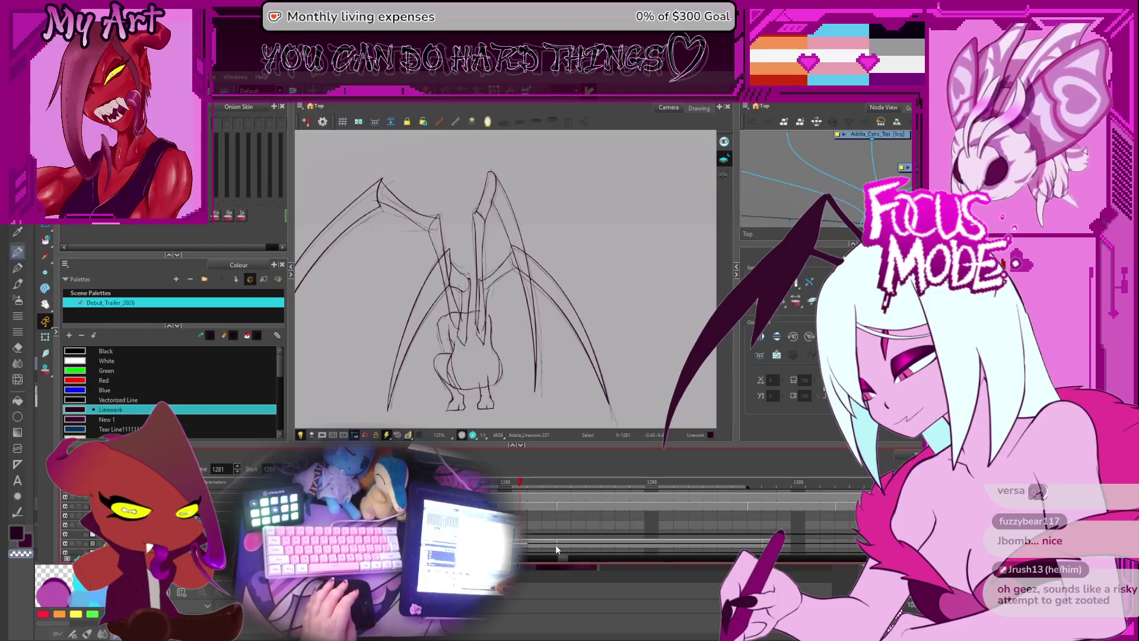
key("period")
key("period")
key("period")
key("period")
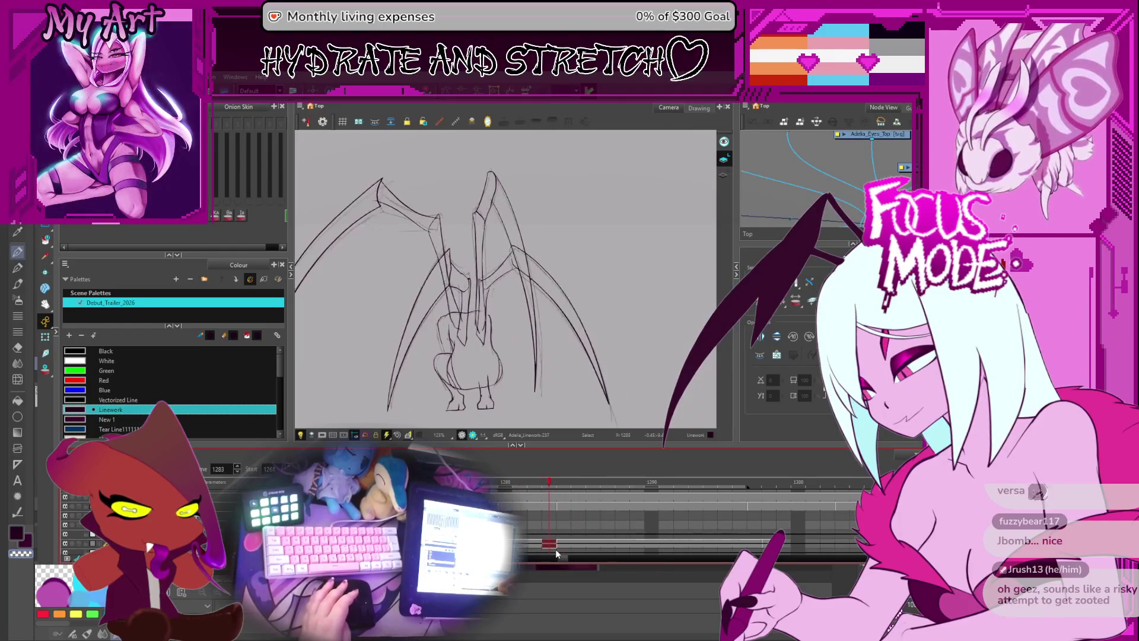
- Check the Sketch drawing at frame 1284, then return to its Linework drawing
key("comma")
left_click(552, 545)
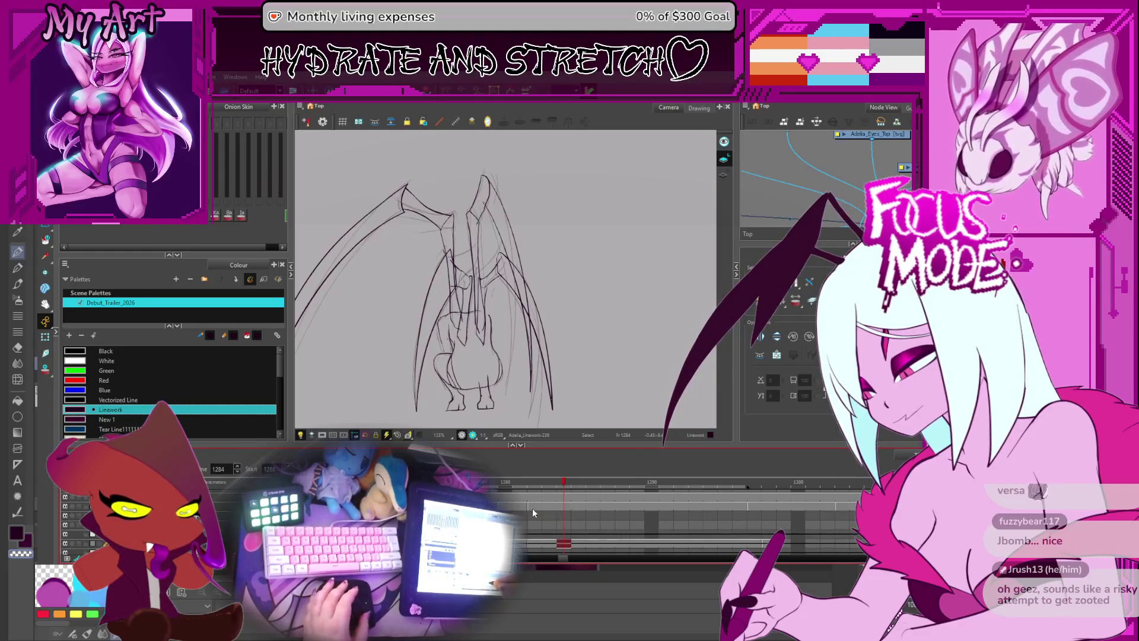
left_click(562, 505)
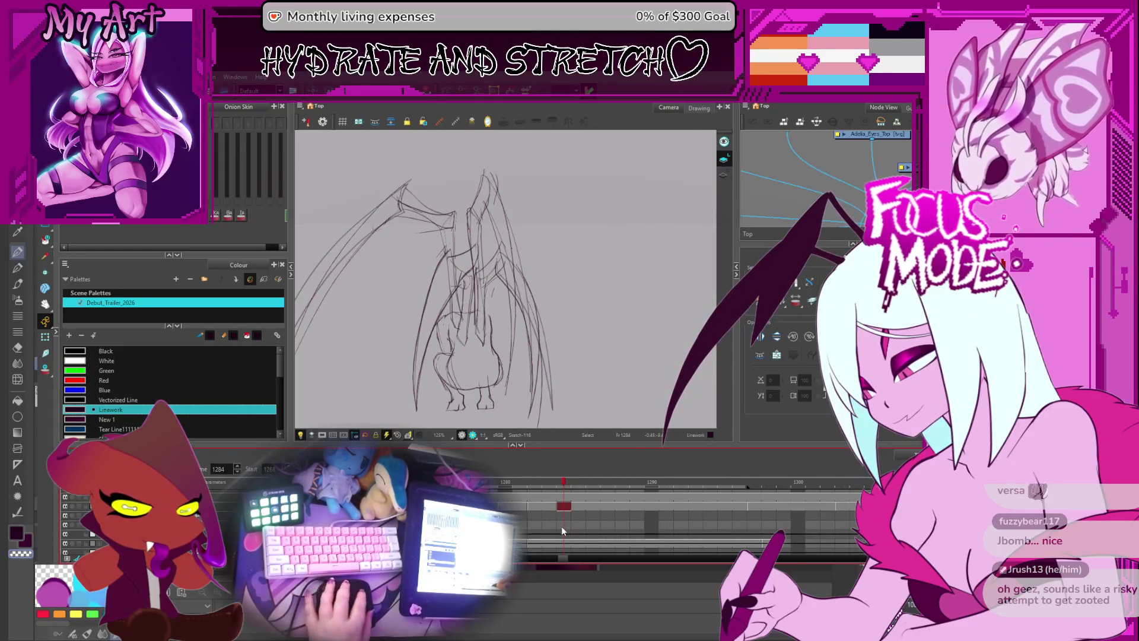
left_click(564, 544)
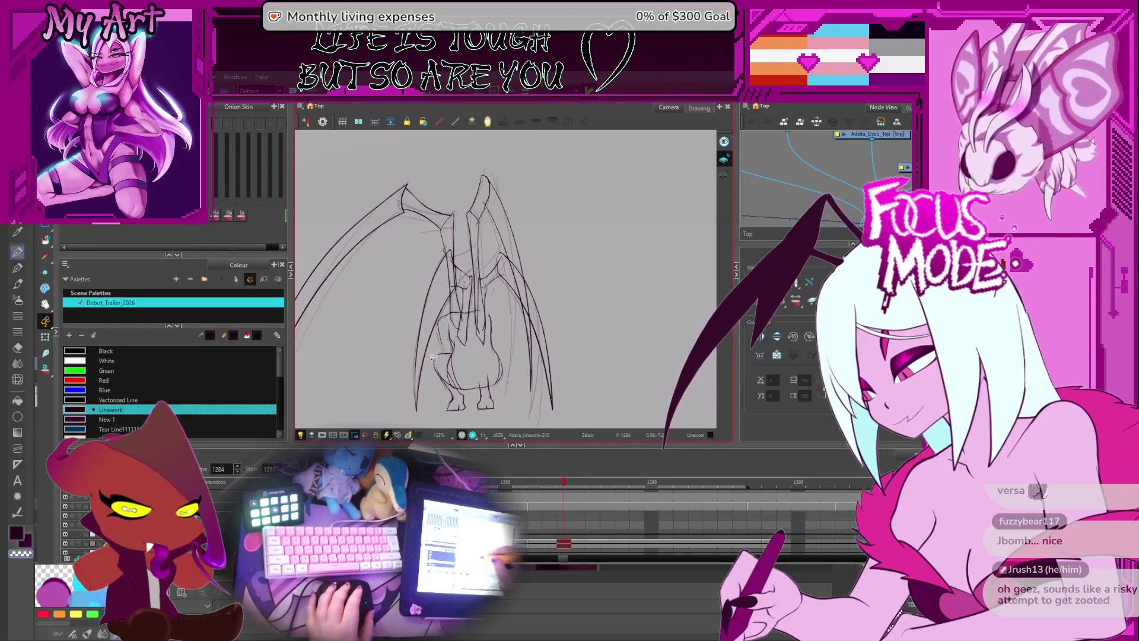
- Zoom in, turn onion skinning back on and frame the wings
key("2")
key("alt+o")
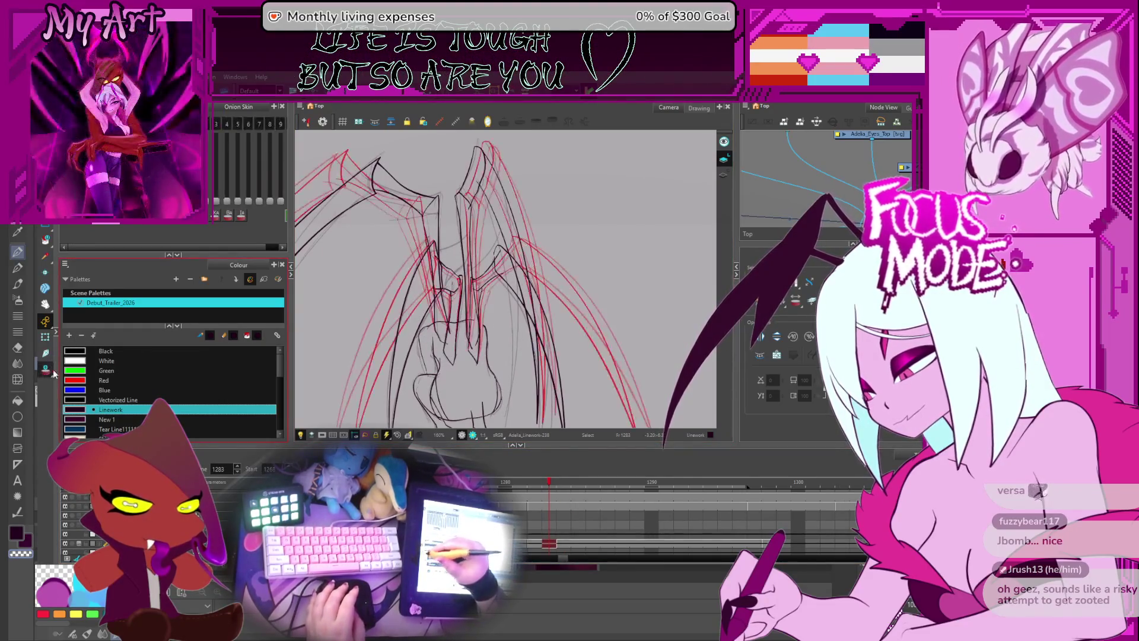
left_click_drag(367, 349, 415, 311)
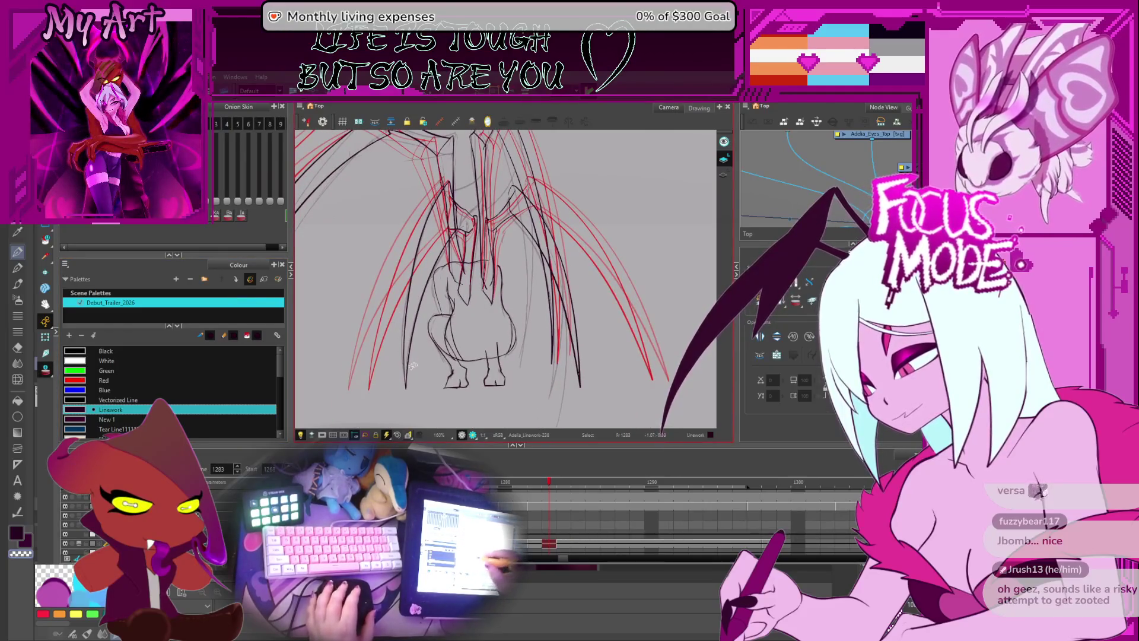
- Select a stroke on the left wing and reshape it outward with the Select tool
left_click_drag(404, 401, 410, 397)
key("2")
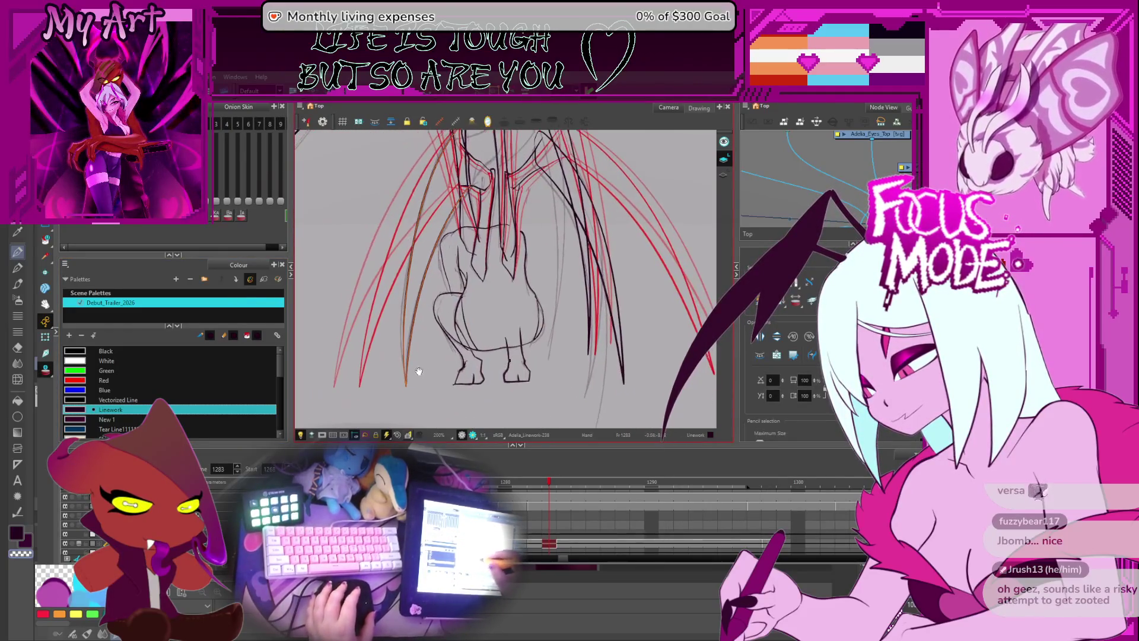
key("Escape")
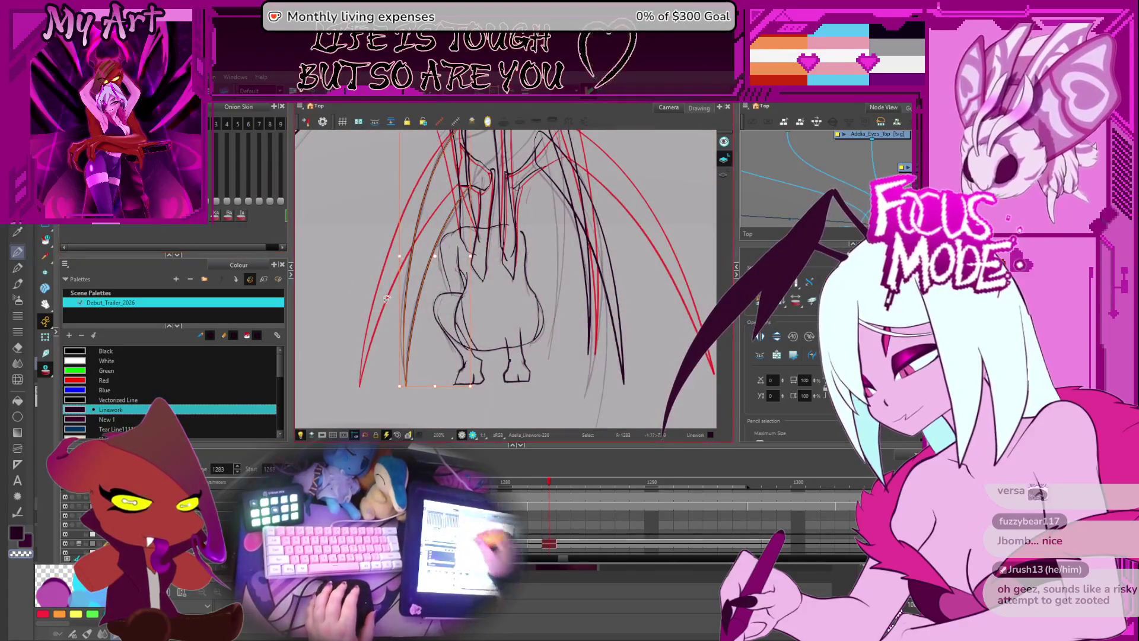
left_click_drag(475, 380, 488, 383)
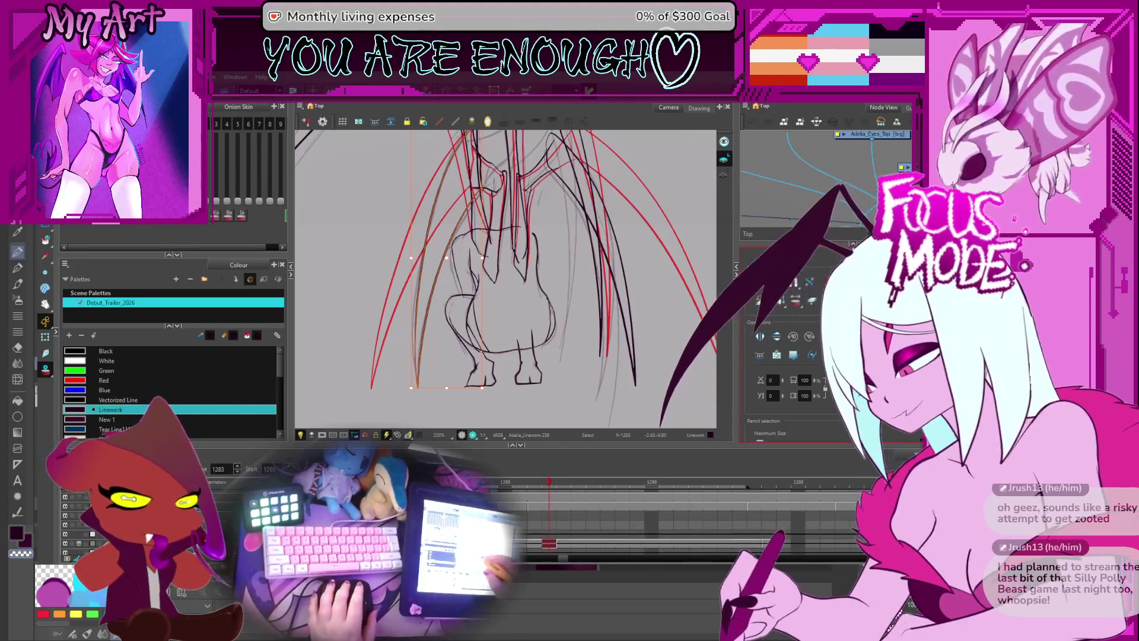
left_click(461, 387)
left_click(416, 380)
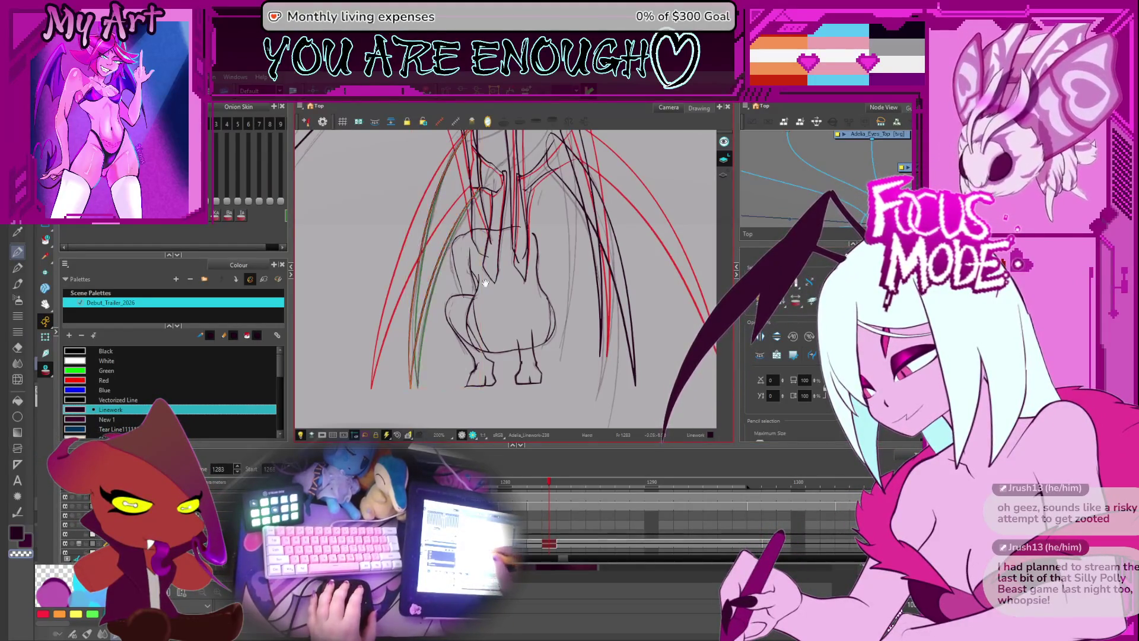
scroll(472, 237, "up", 2)
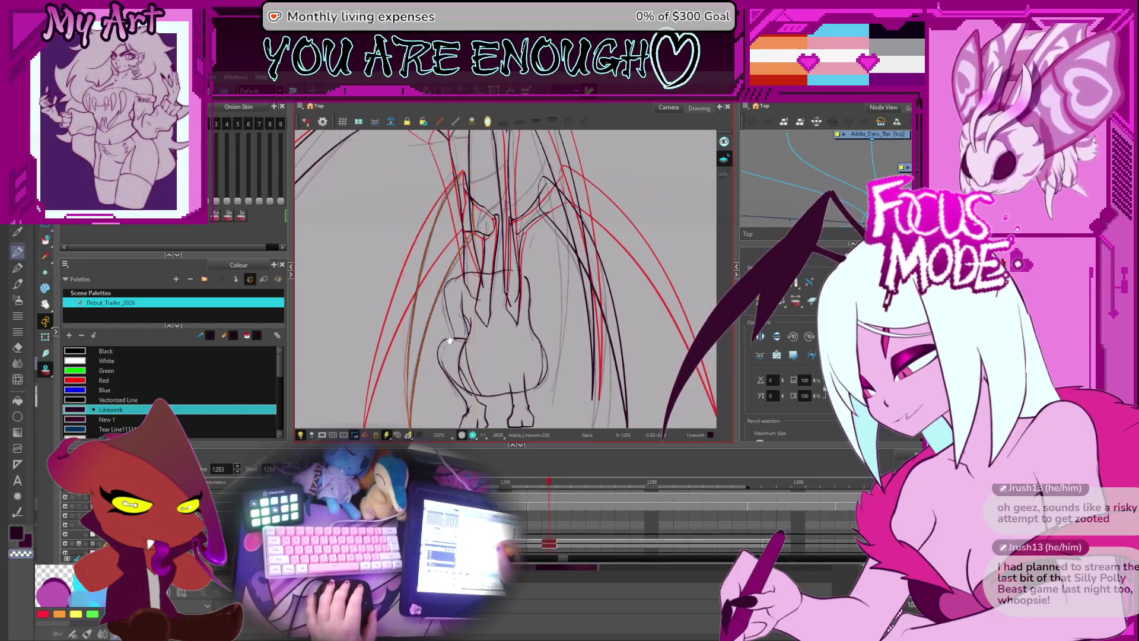
scroll(449, 340, "up", 2)
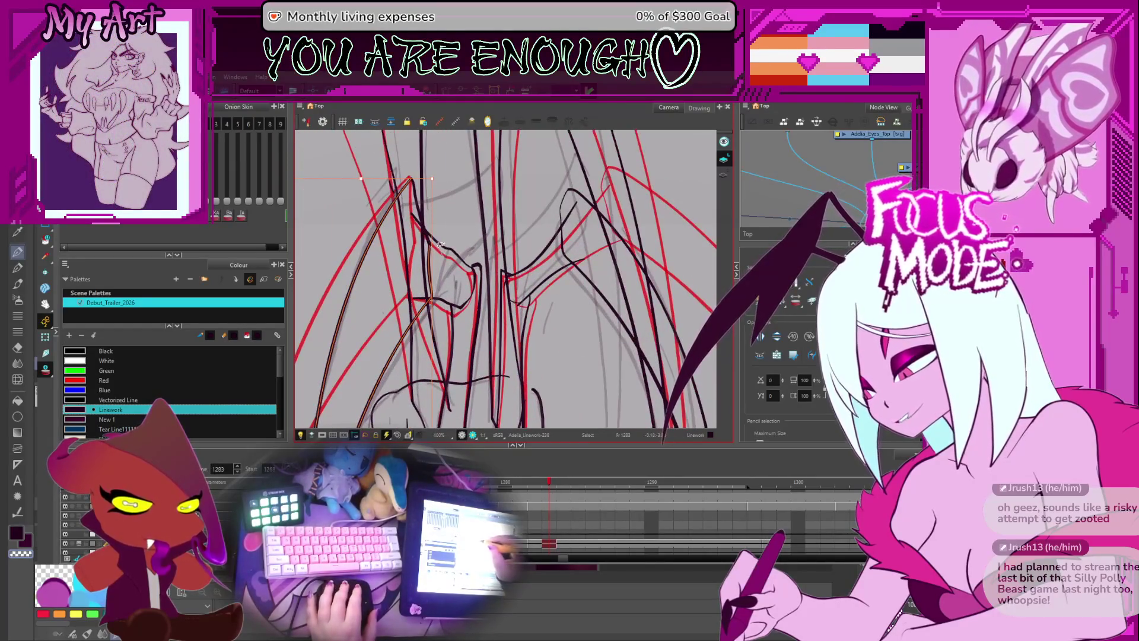
scroll(428, 237, "down", 2)
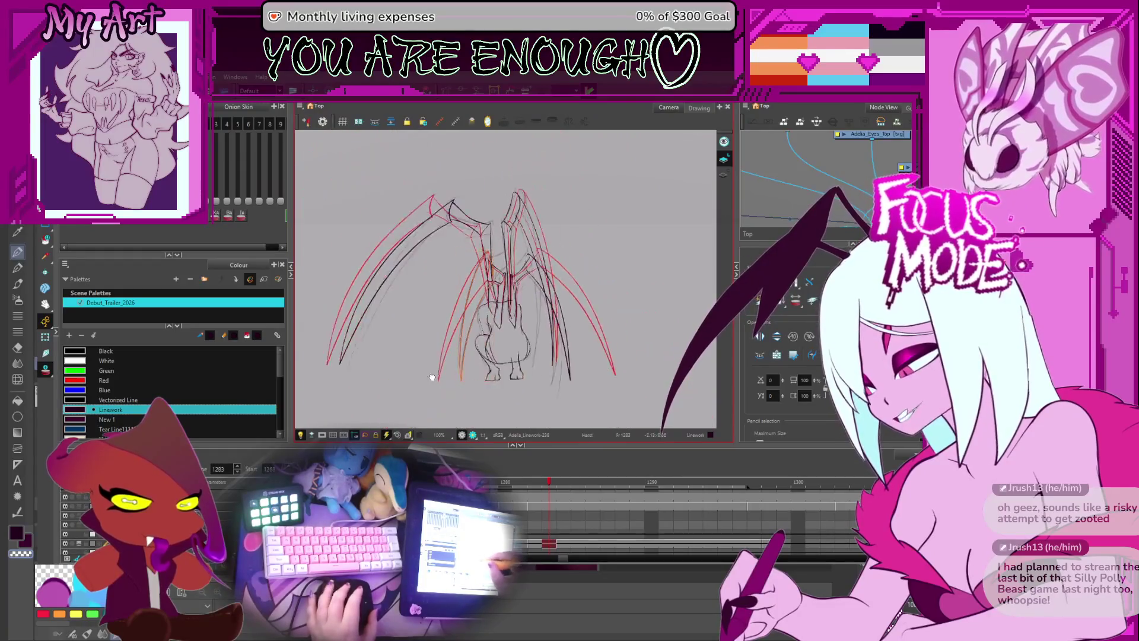
mouse_move(495, 360)
left_mouse_down()
mouse_move(455, 365)
mouse_move(455, 416)
mouse_move(452, 270)
left_mouse_up()
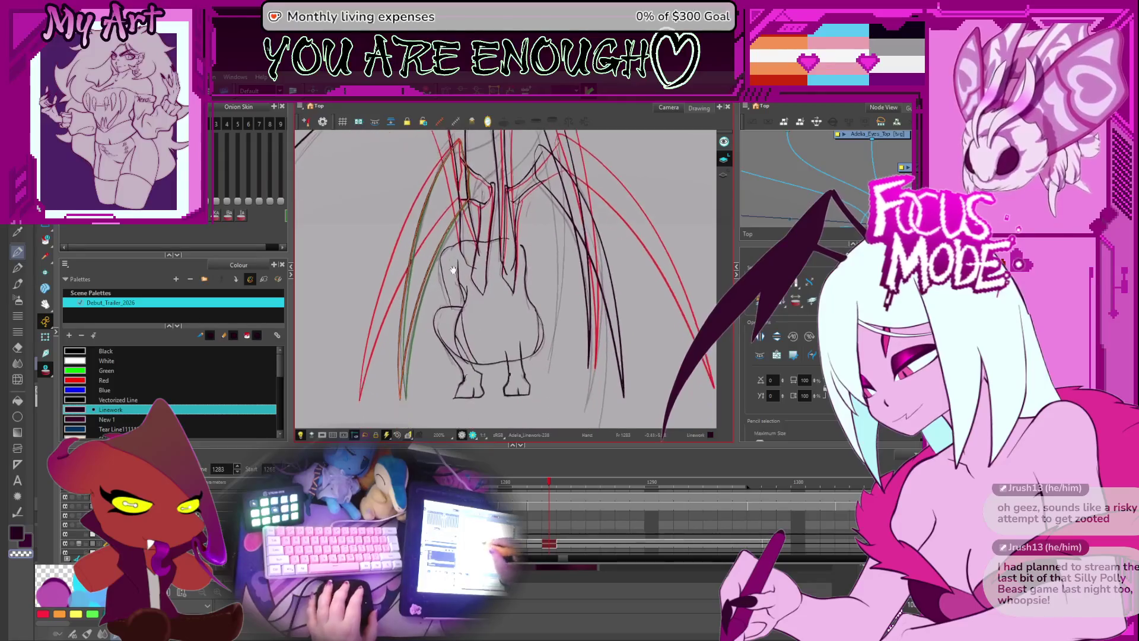
scroll(469, 267, "up", 2)
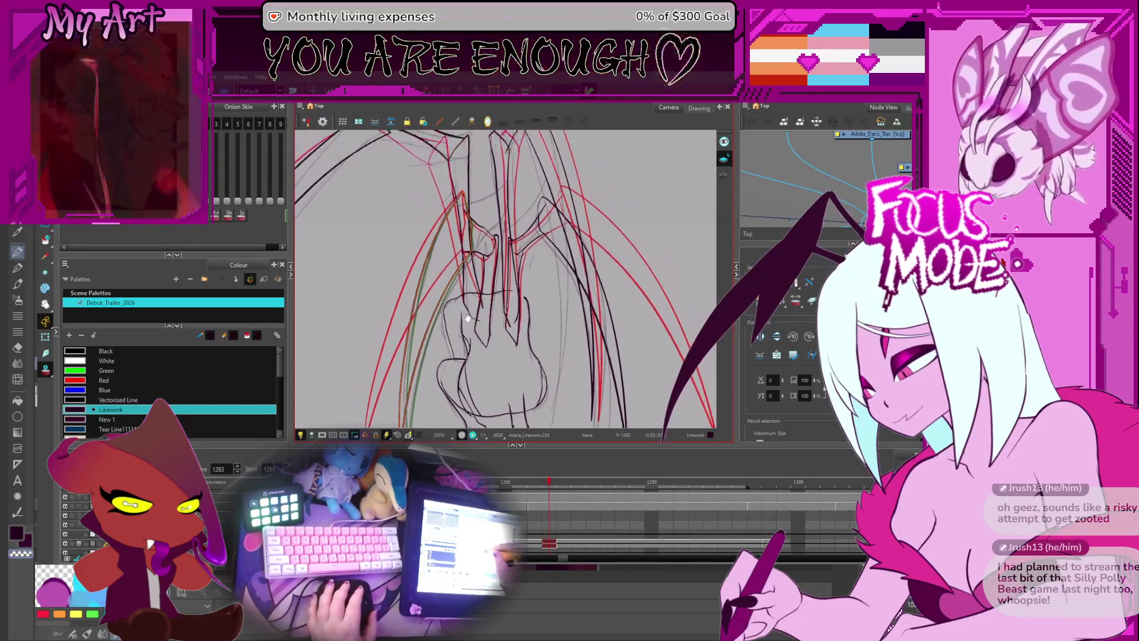
scroll(469, 324, "up", 1)
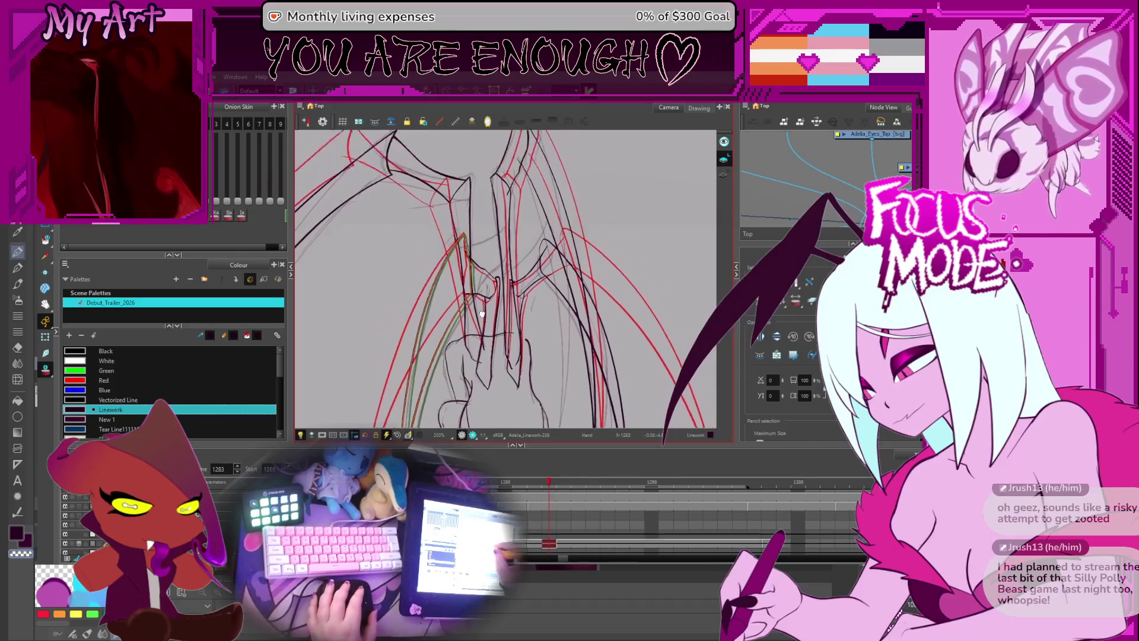
- Reshape the curve of the long wing stroke, then select the vertical wing strokes
key("2")
mouse_move(394, 203)
left_mouse_down()
mouse_move(353, 207)
mouse_move(370, 207)
left_mouse_up()
left_click(401, 206)
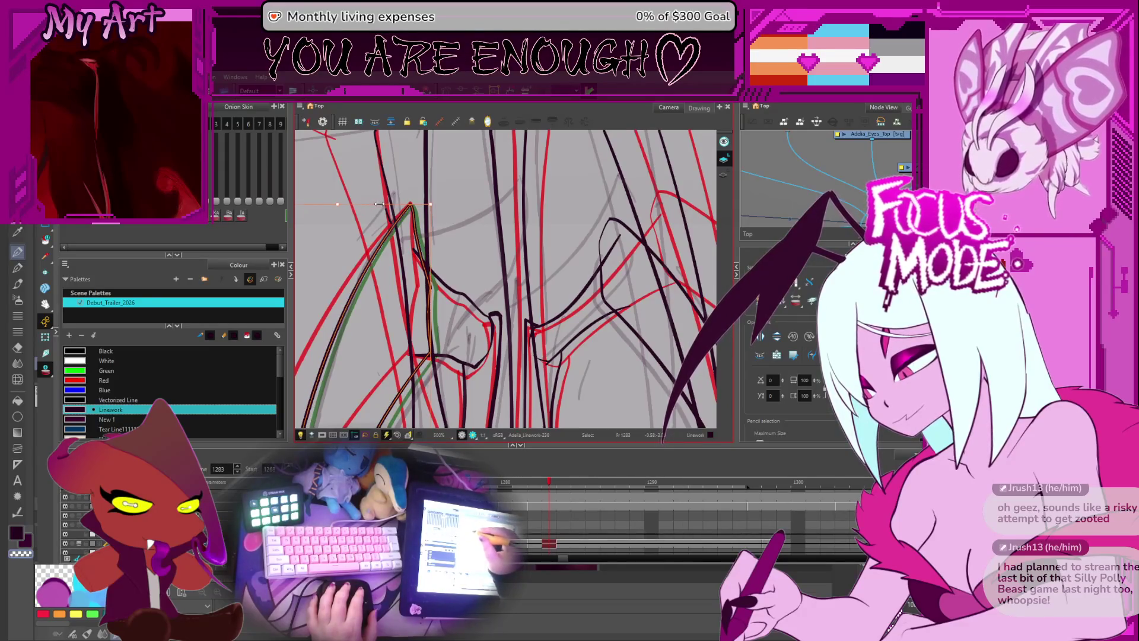
scroll(463, 200, "down", 3)
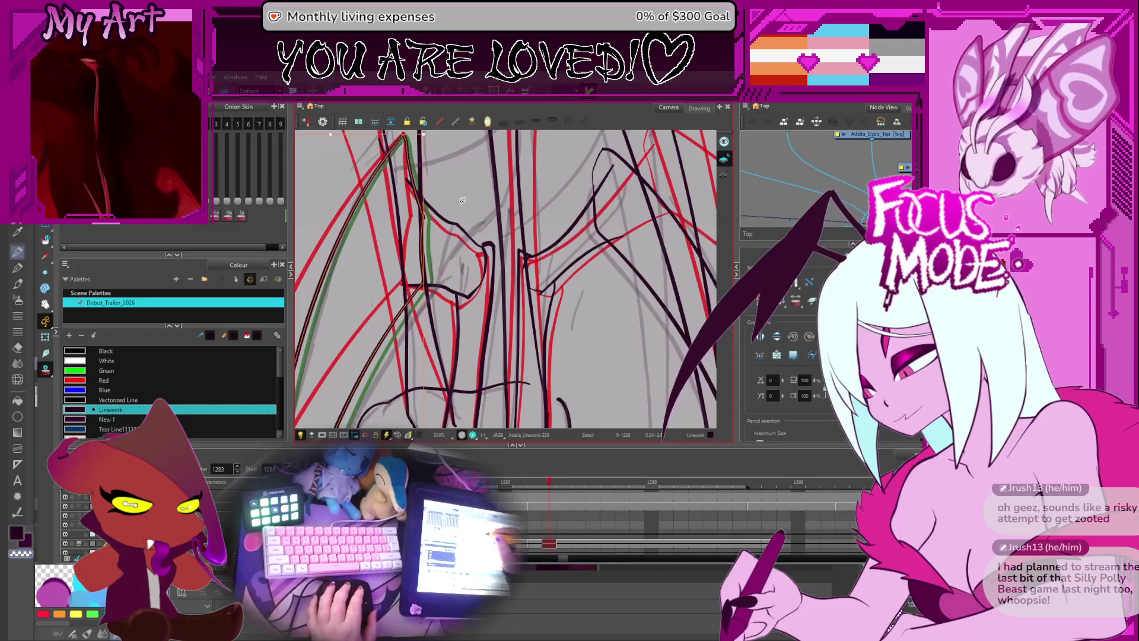
left_click(473, 282)
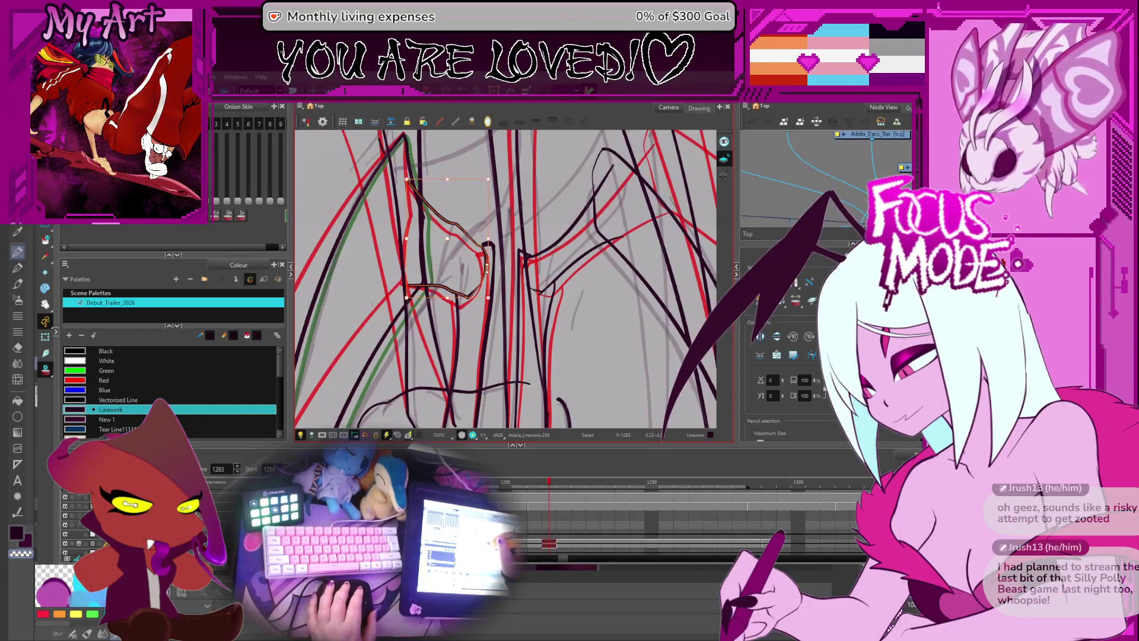
left_click(489, 257)
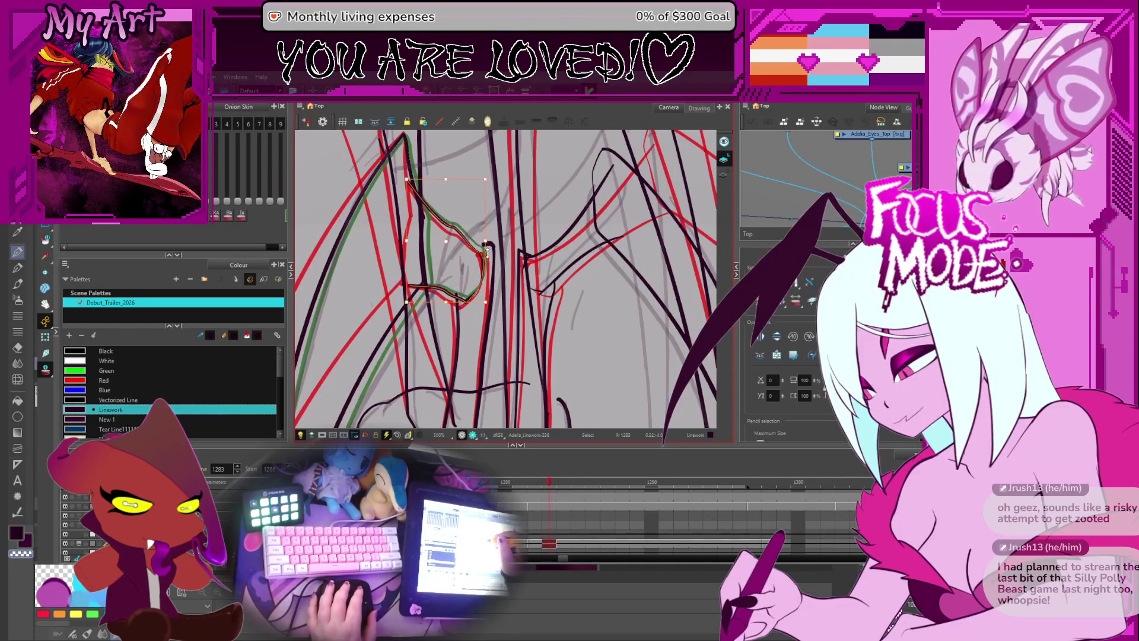
left_click_drag(443, 317, 448, 325)
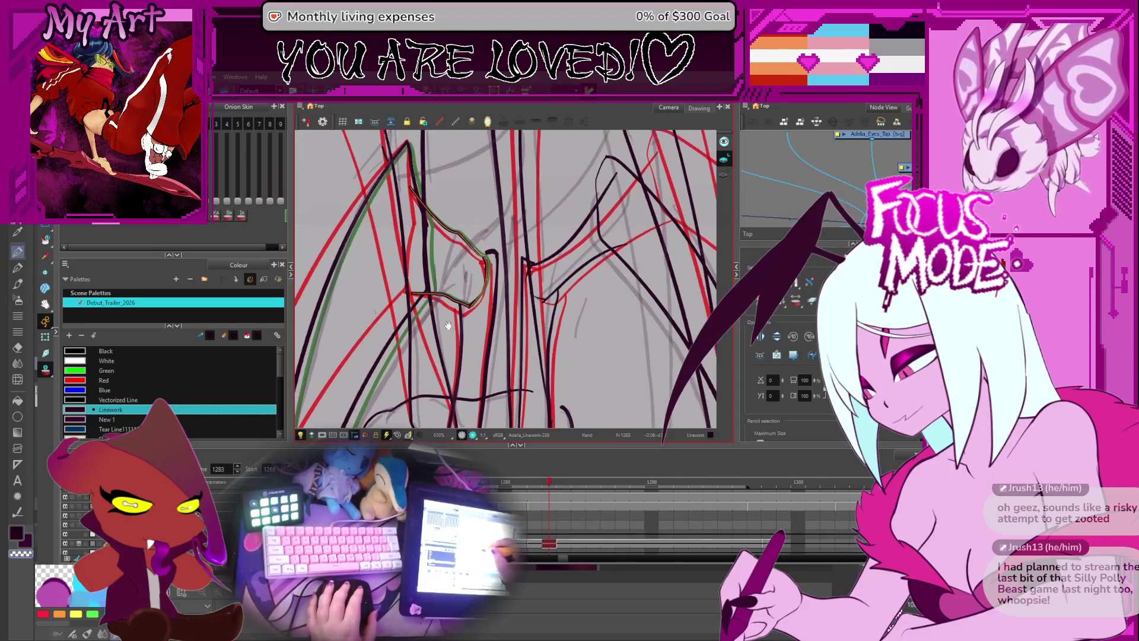
left_click(469, 250)
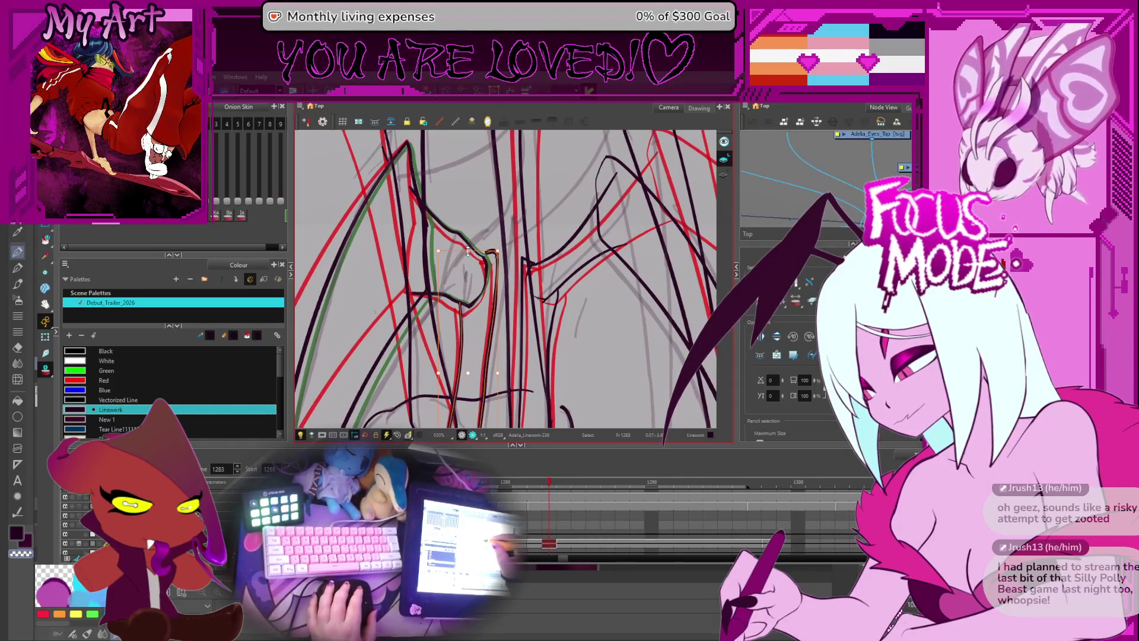
left_click(486, 252)
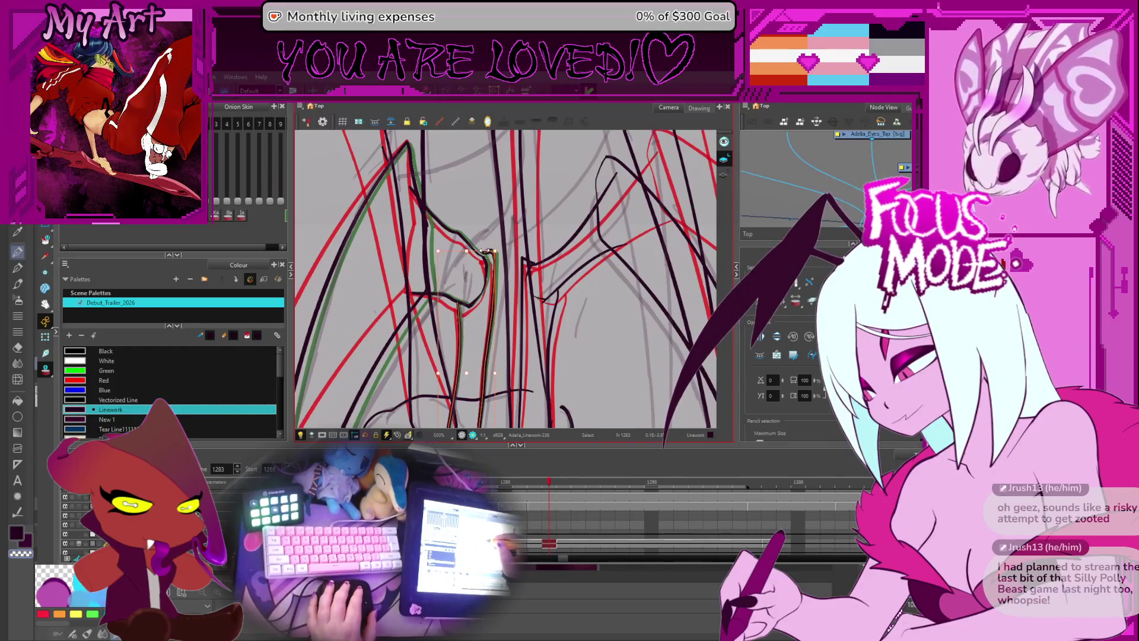
left_click_drag(470, 252, 475, 270)
- Check the vertical strokes' control points in the Contour Editor, then select the left wing's outer stroke
key("alt+q")
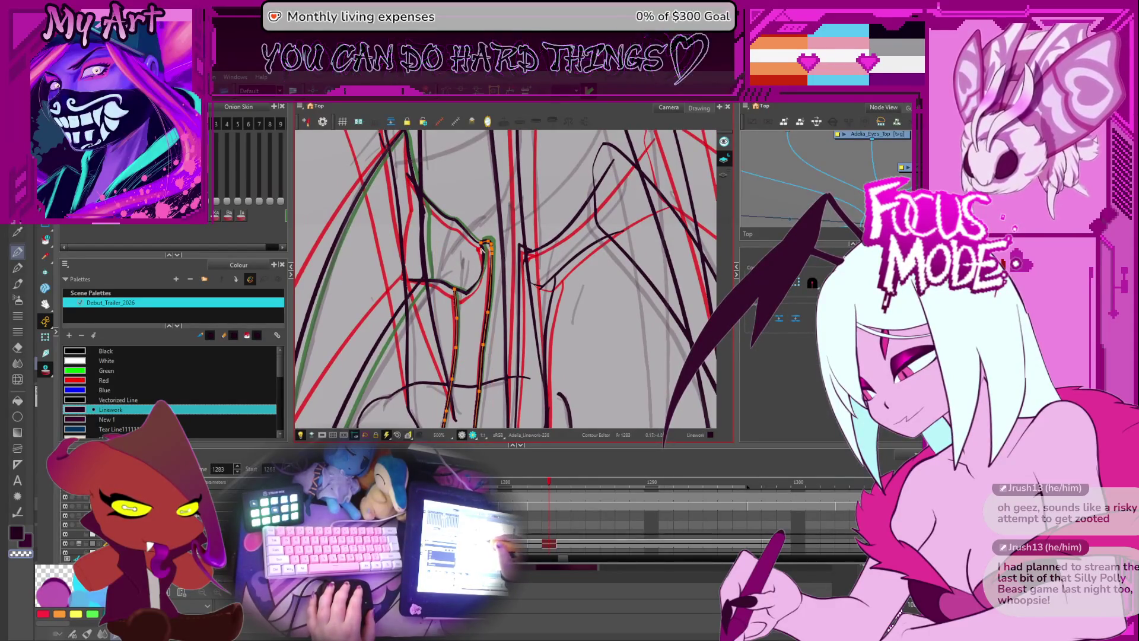
scroll(469, 261, "down", 6)
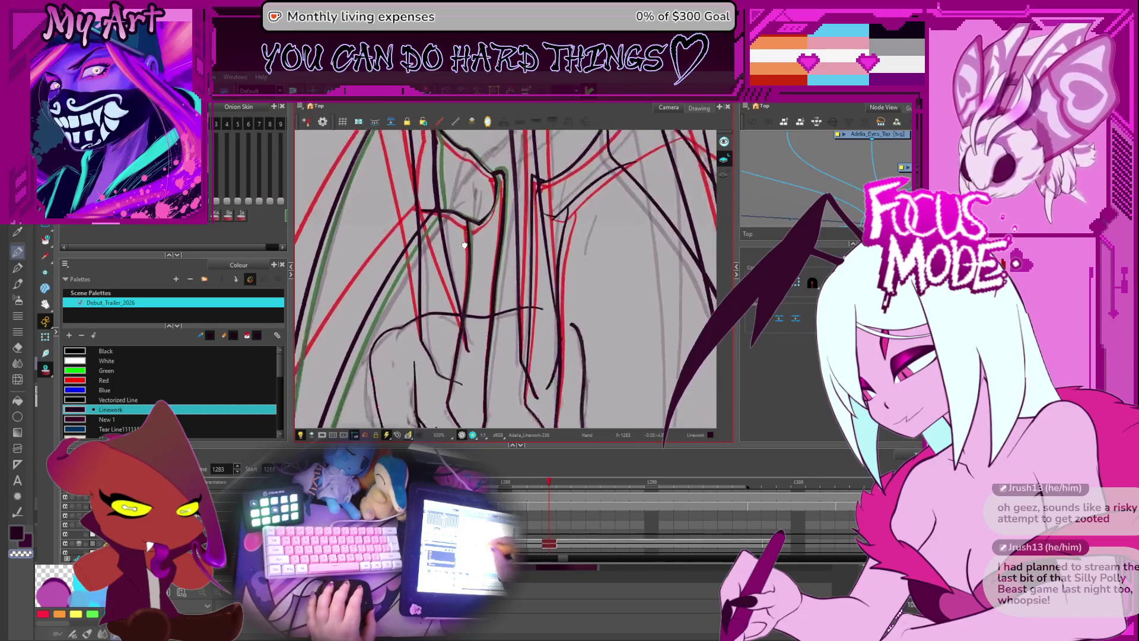
scroll(444, 276, "up", 3)
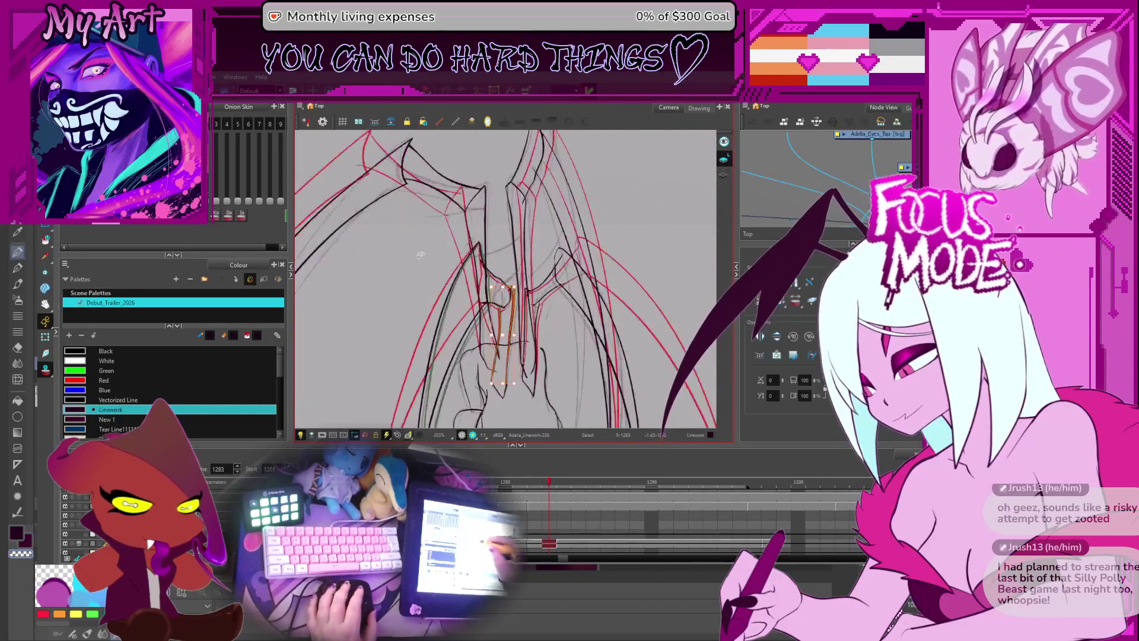
key("alt+s")
left_click(419, 313)
scroll(420, 313, "down", 3)
scroll(461, 227, "up", 3)
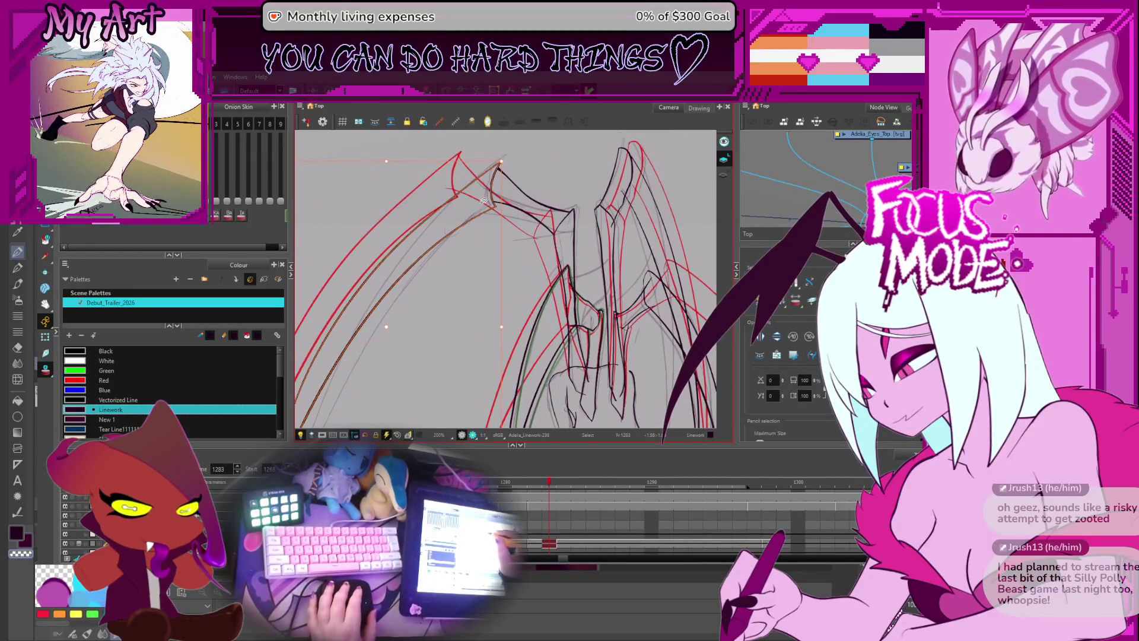
left_click(487, 196)
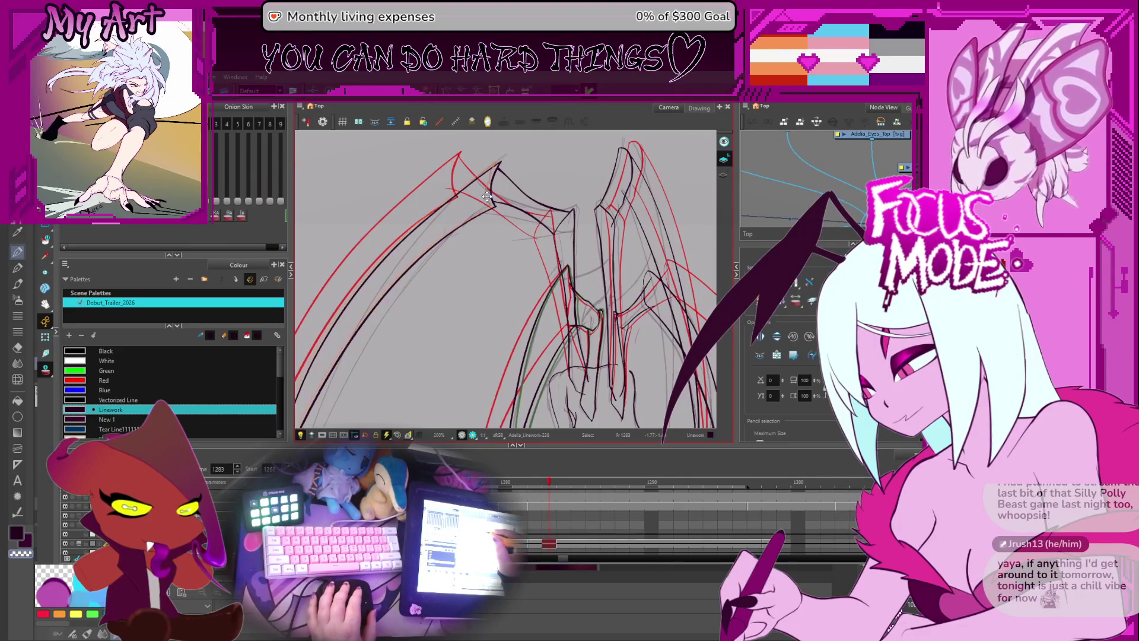
left_click(487, 195)
scroll(466, 218, "down", 4)
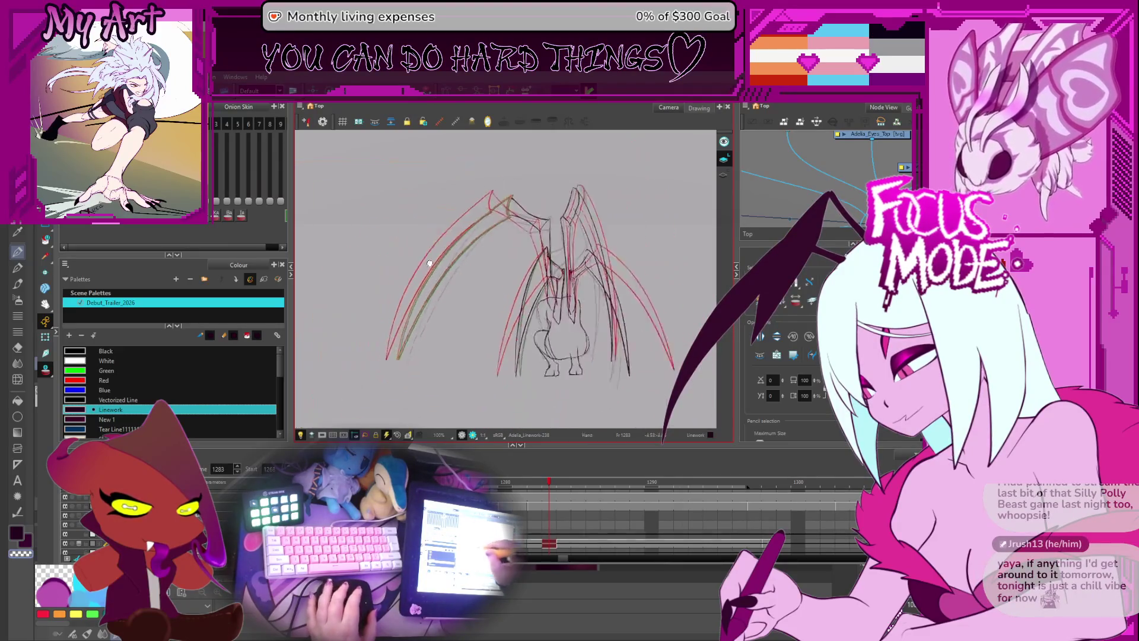
scroll(463, 254, "up", 3)
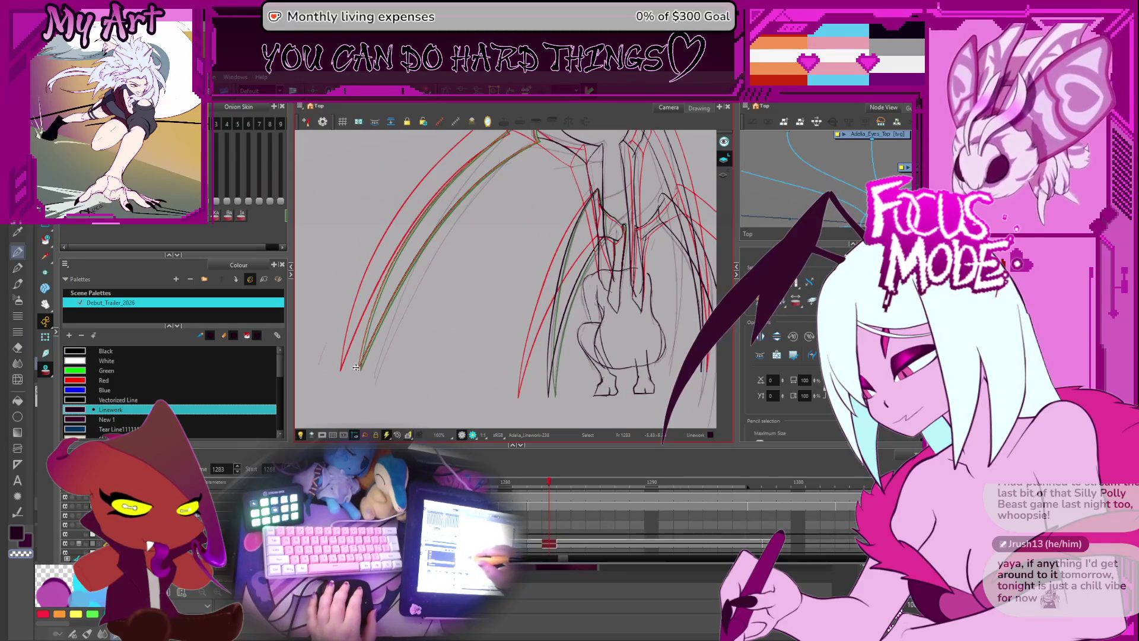
scroll(450, 300, "up", 3)
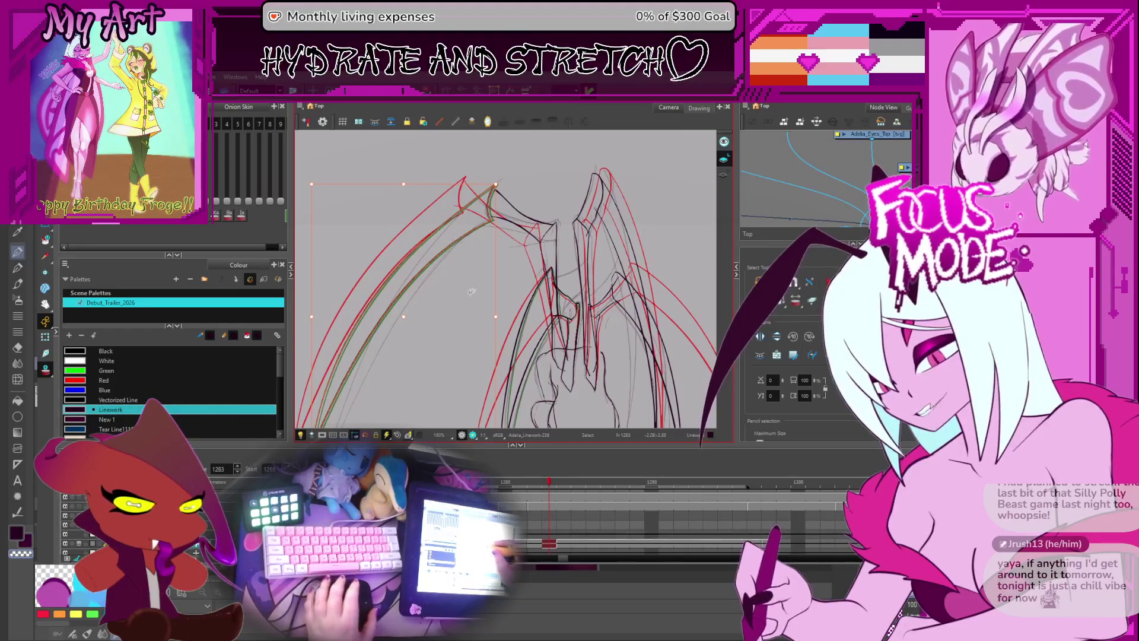
- Frame the upper wing tip and select the wing-joint strokes, including the green one
left_click_drag(468, 239, 493, 277)
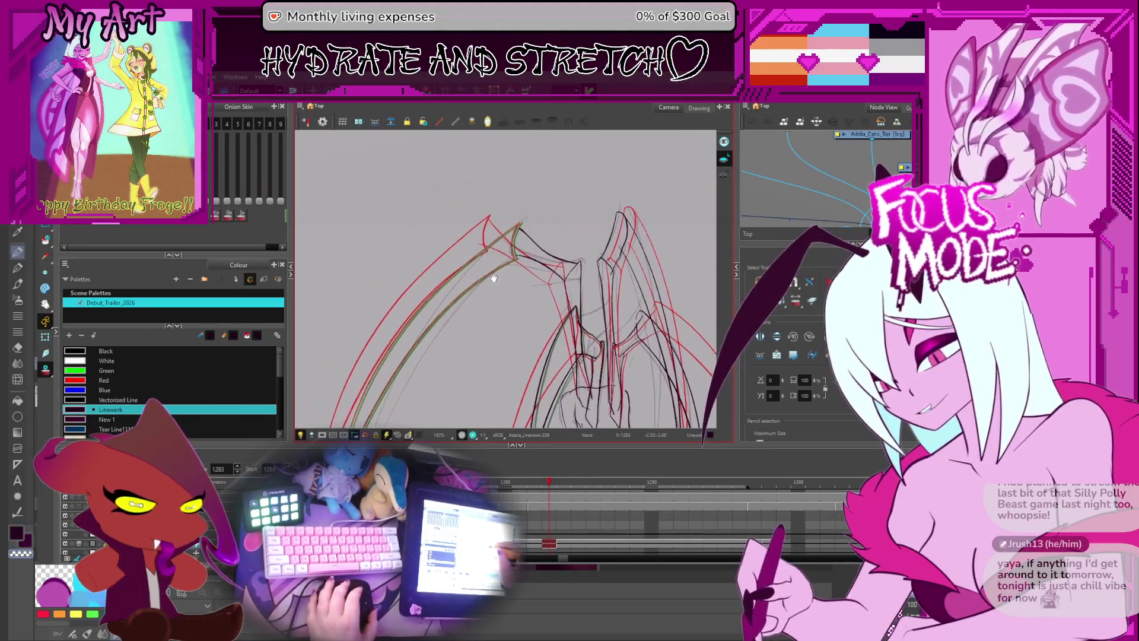
scroll(493, 278, "up", 4)
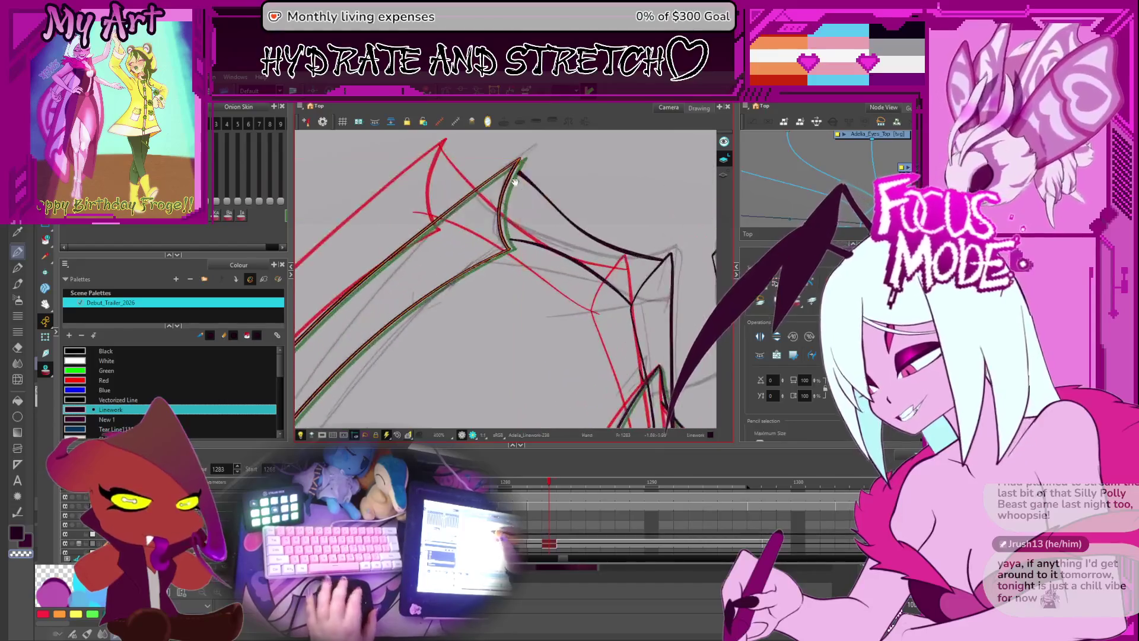
mouse_move(515, 181)
left_mouse_down()
mouse_move(523, 233)
mouse_move(453, 219)
left_mouse_up()
left_click(435, 297)
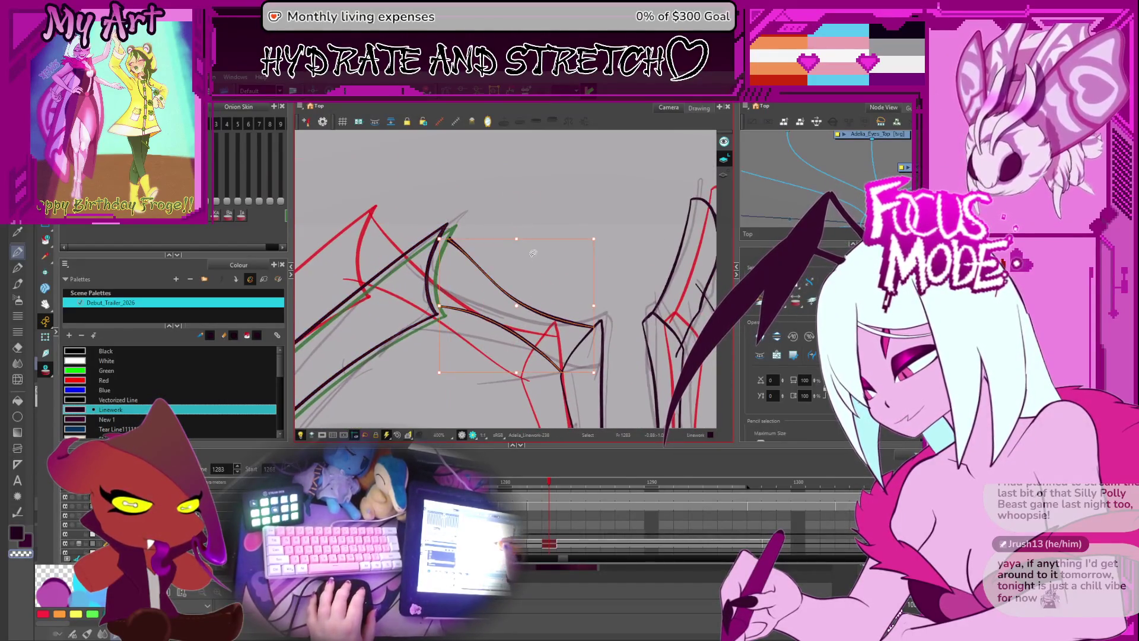
left_click(440, 286)
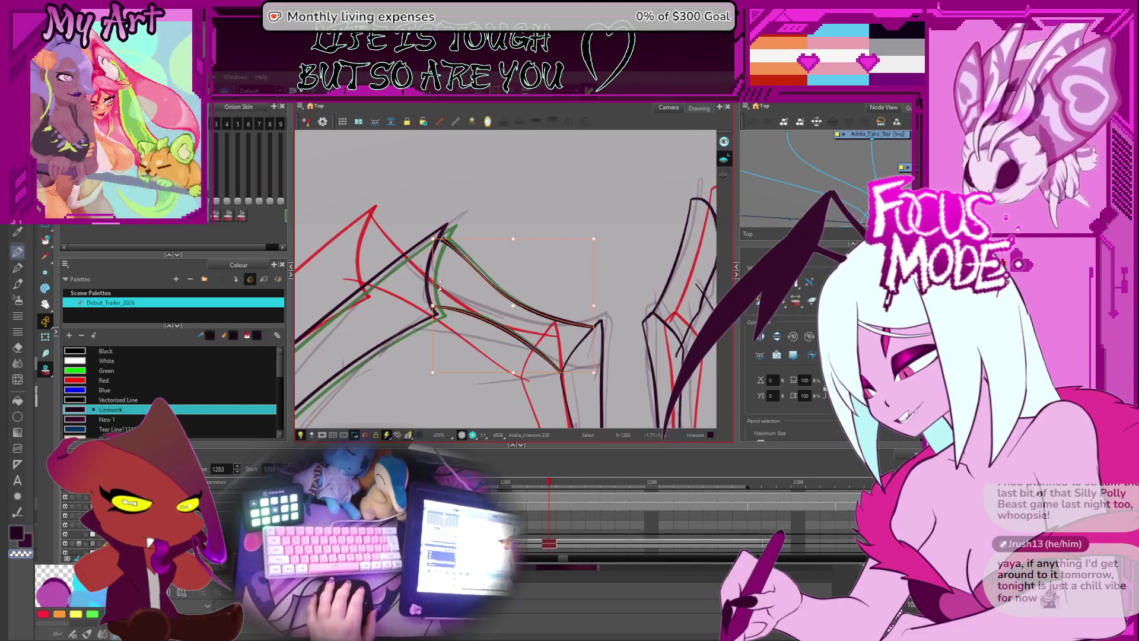
left_click_drag(616, 314, 549, 297)
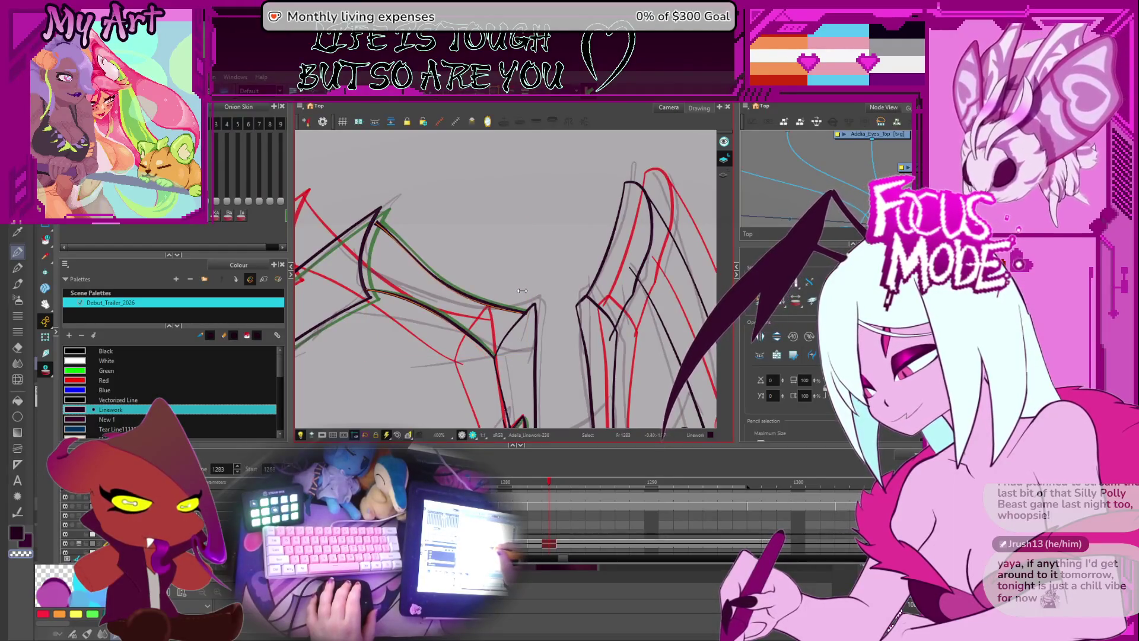
left_click(467, 285)
left_click_drag(464, 295, 415, 261)
left_click_drag(499, 261, 530, 276)
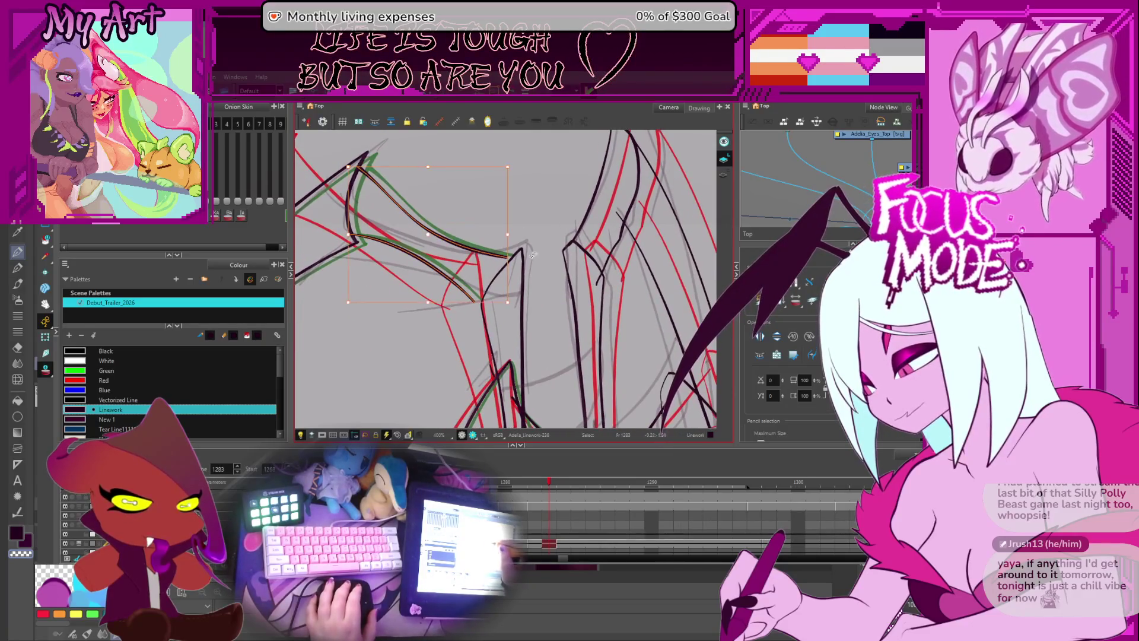
left_click(508, 318)
scroll(494, 330, "up", 2)
scroll(498, 314, "down", 3)
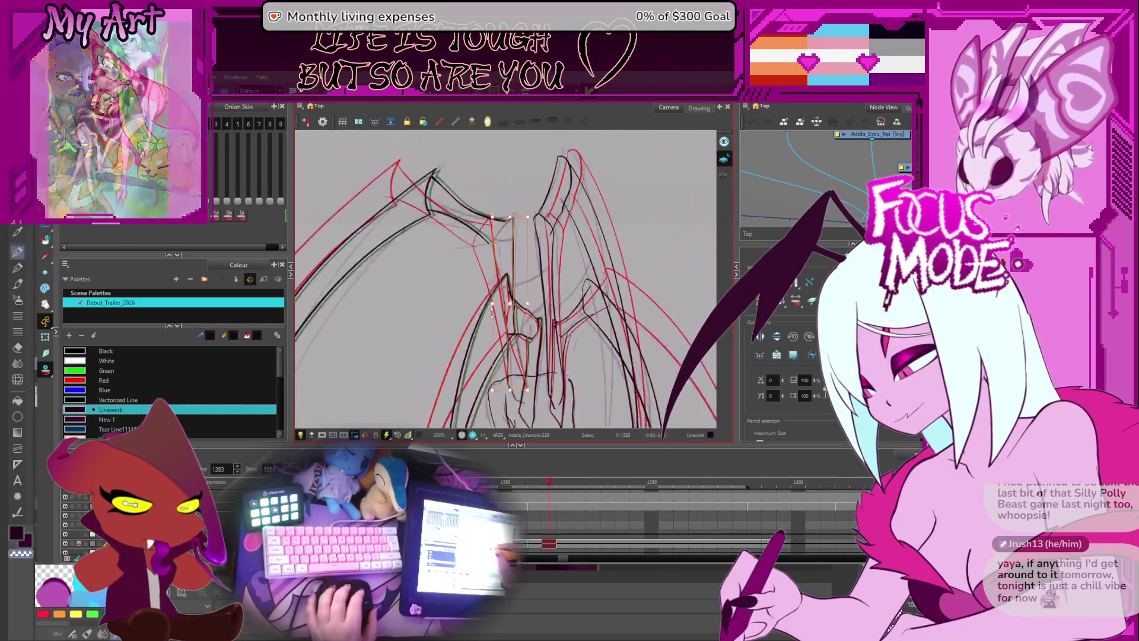
scroll(507, 291, "up", 3)
scroll(516, 274, "down", 2)
left_click(518, 249)
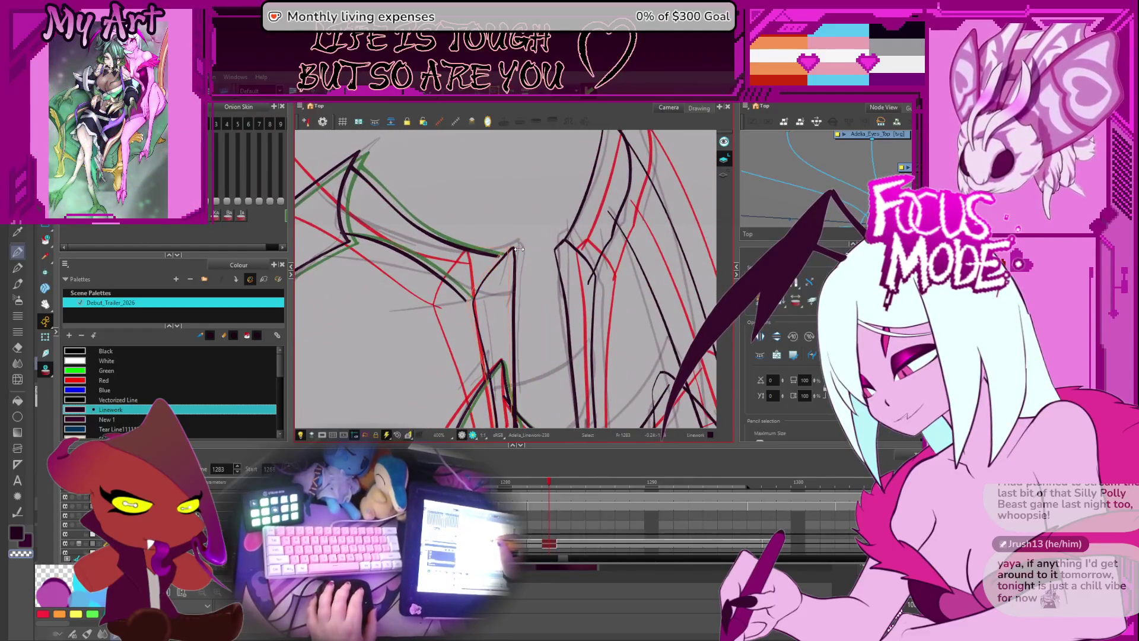
key("alt+t")
scroll(499, 279, "down", 2)
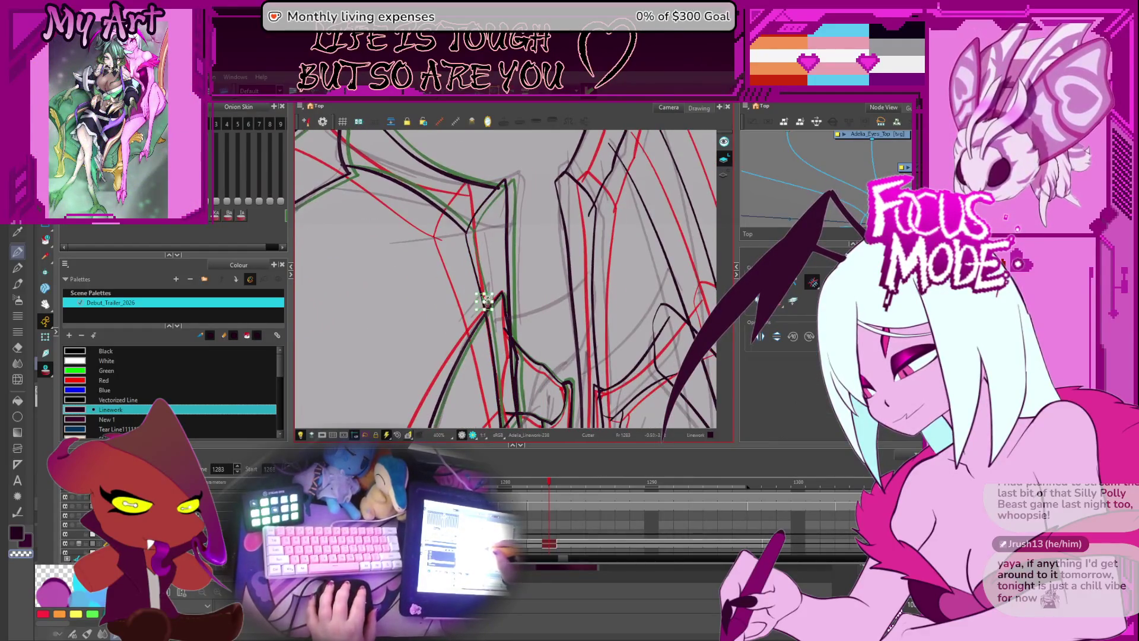
scroll(507, 297, "down", 3)
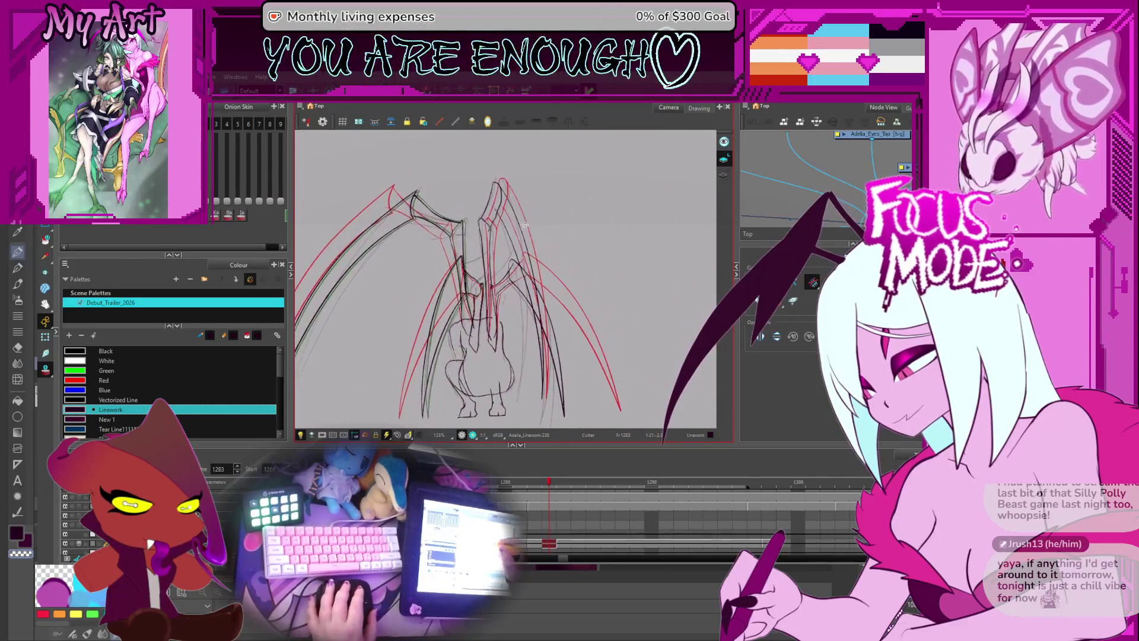
left_click_drag(502, 287, 499, 307)
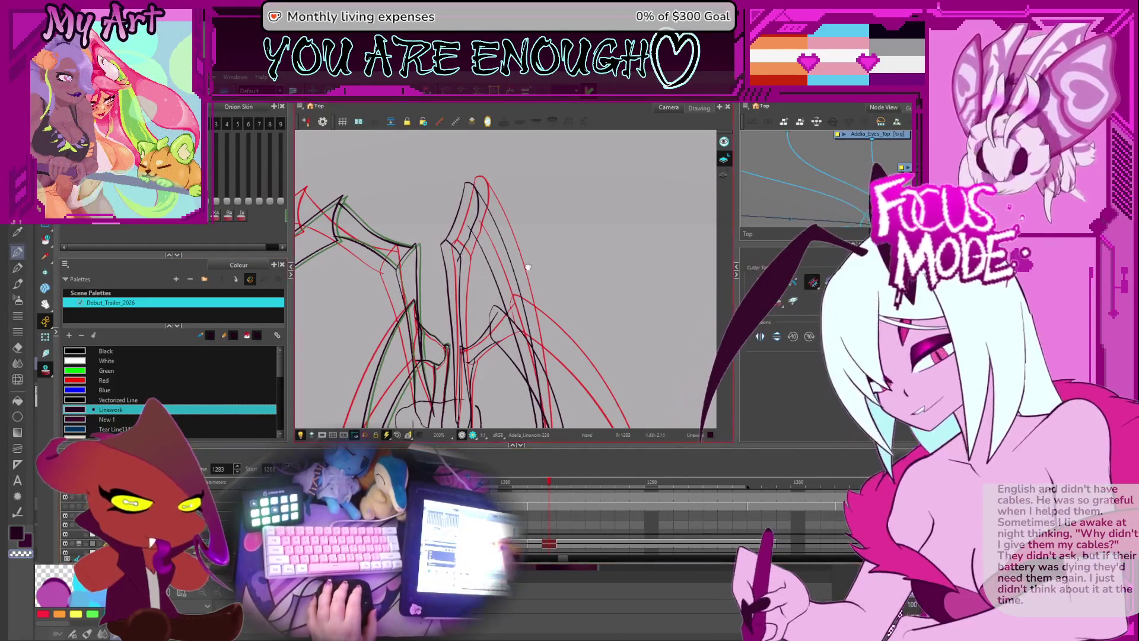
left_click_drag(514, 216, 520, 247)
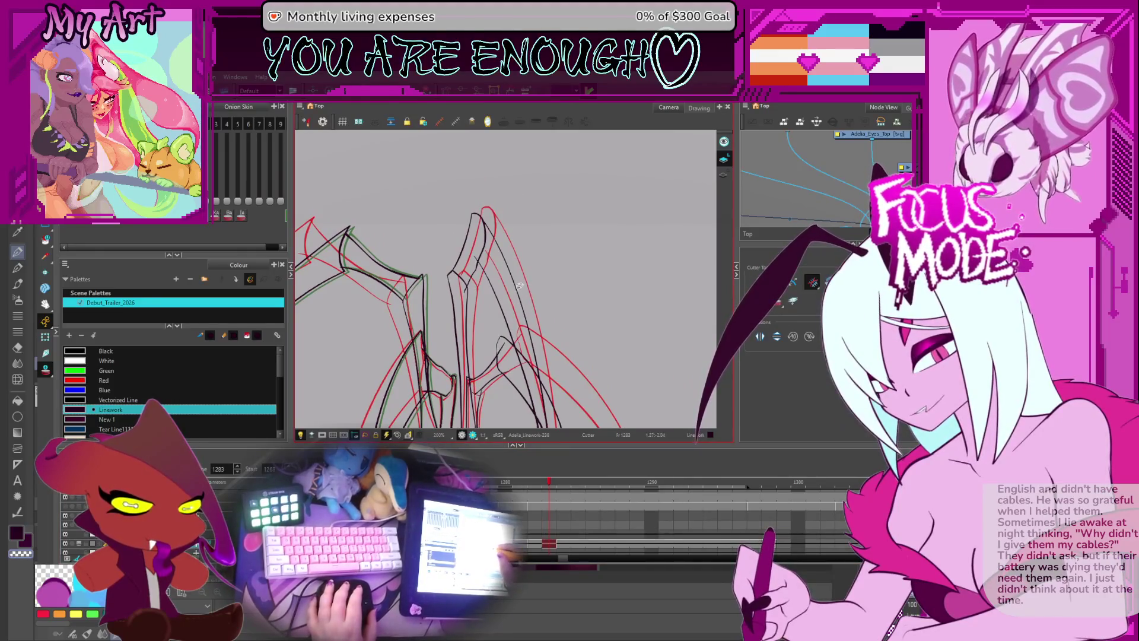
scroll(514, 303, "up", 1)
left_click_drag(509, 302, 532, 277)
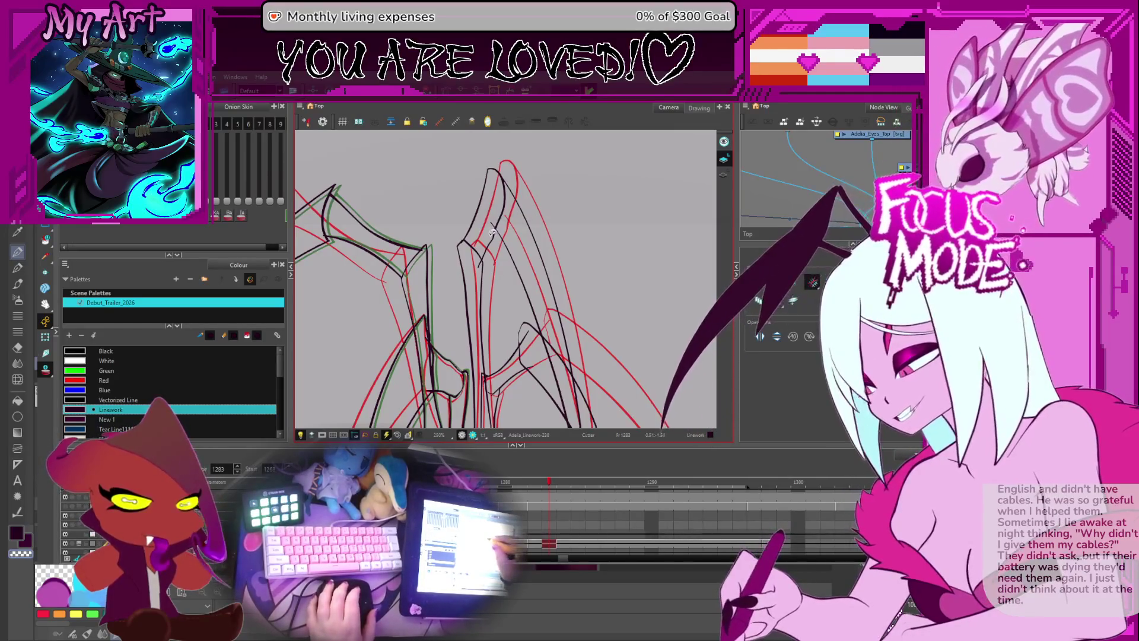
- Nudge a wing stroke slightly onto the red rough with the Select tool
key("alt+s")
left_click_drag(496, 235, 506, 264)
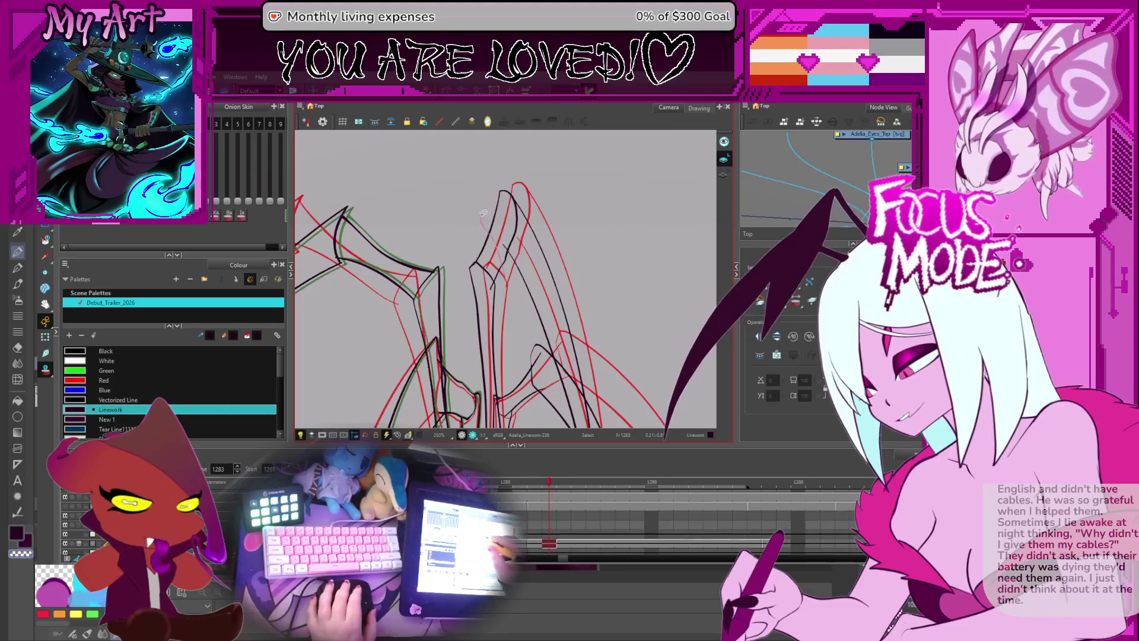
left_click_drag(514, 207, 515, 215)
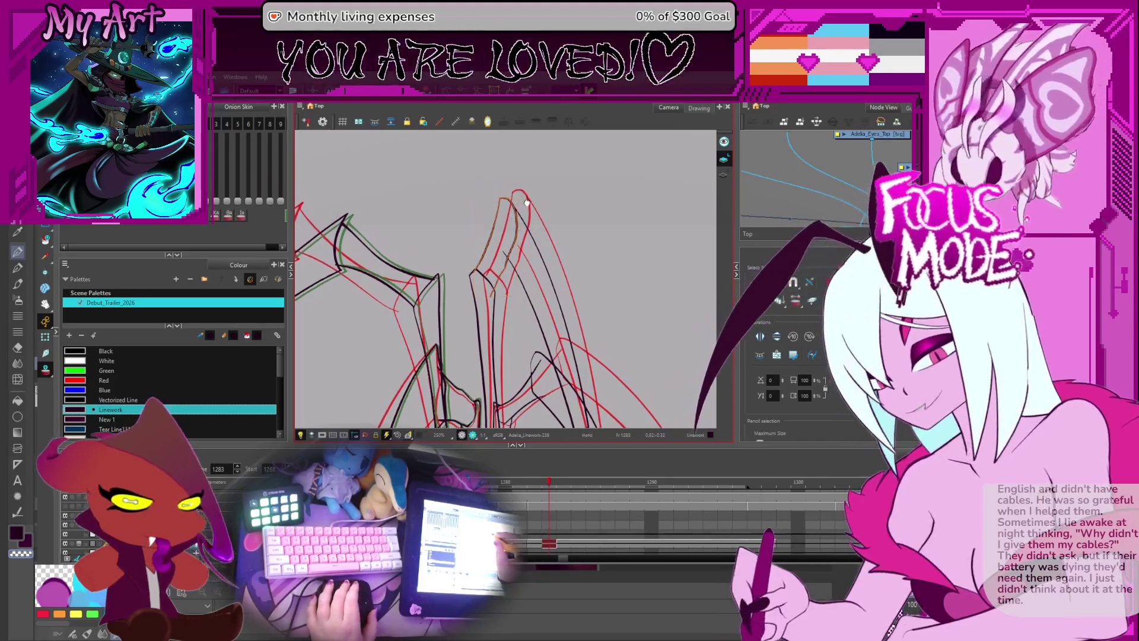
scroll(514, 210, "up", 3)
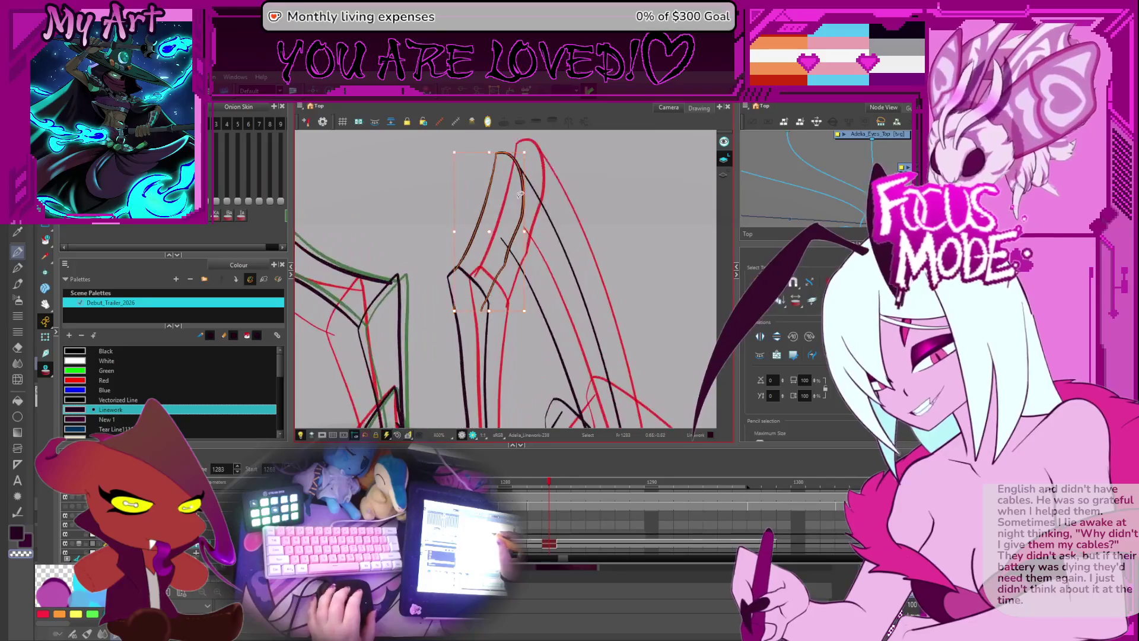
left_click_drag(510, 179, 517, 223)
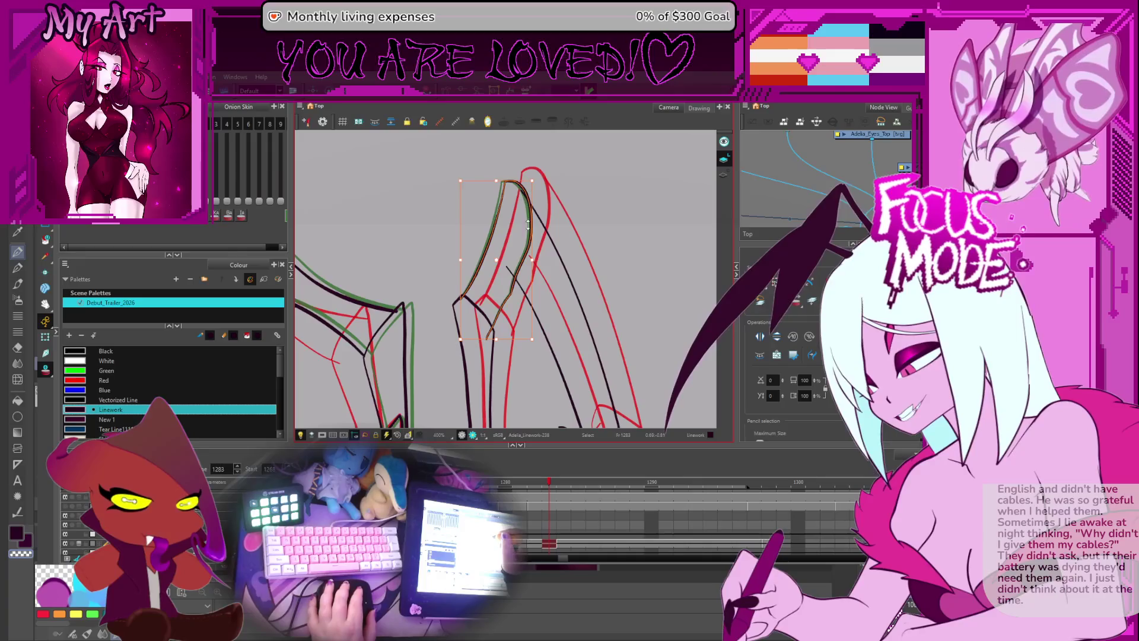
left_click(520, 264)
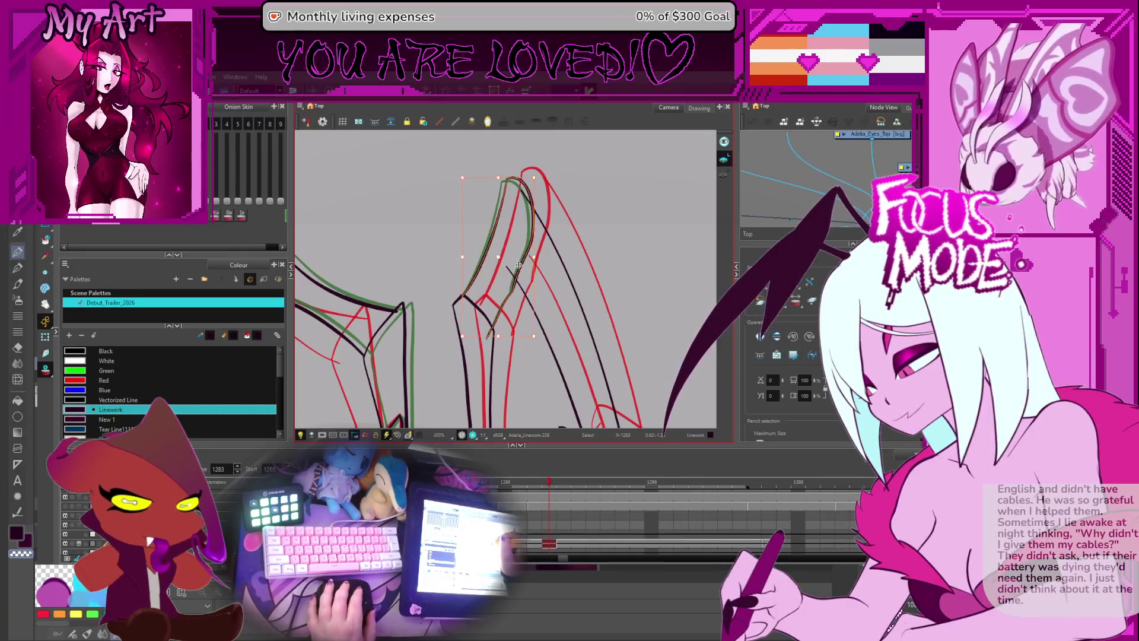
left_click_drag(477, 350, 506, 269)
- Select the vertical wing strokes and the strokes at the upper wing joint
left_click(479, 238)
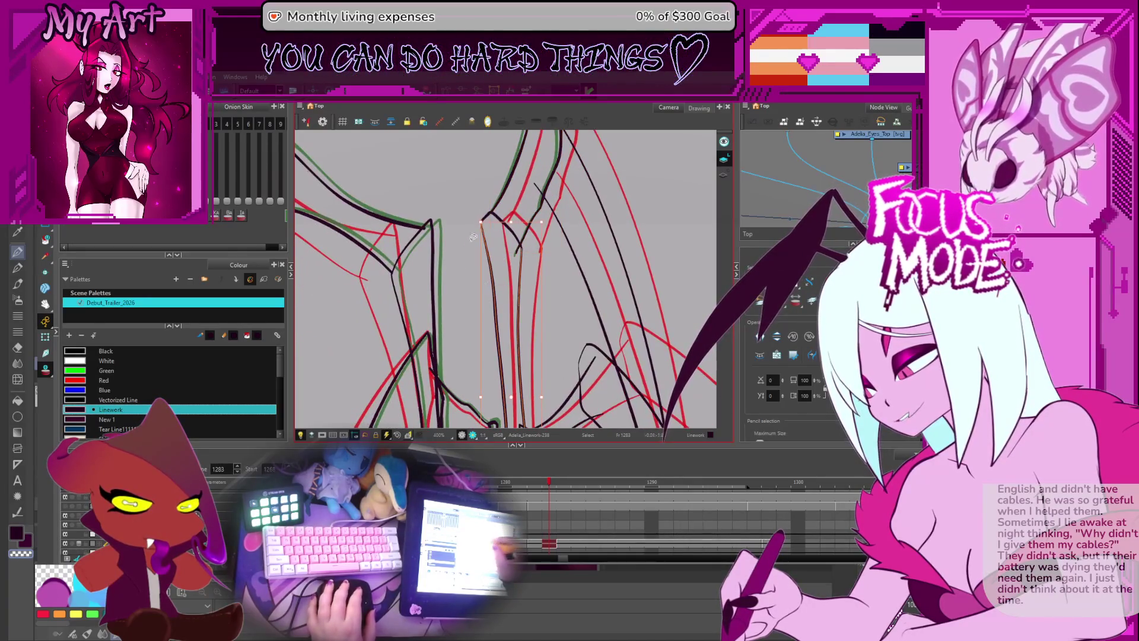
left_click(517, 221)
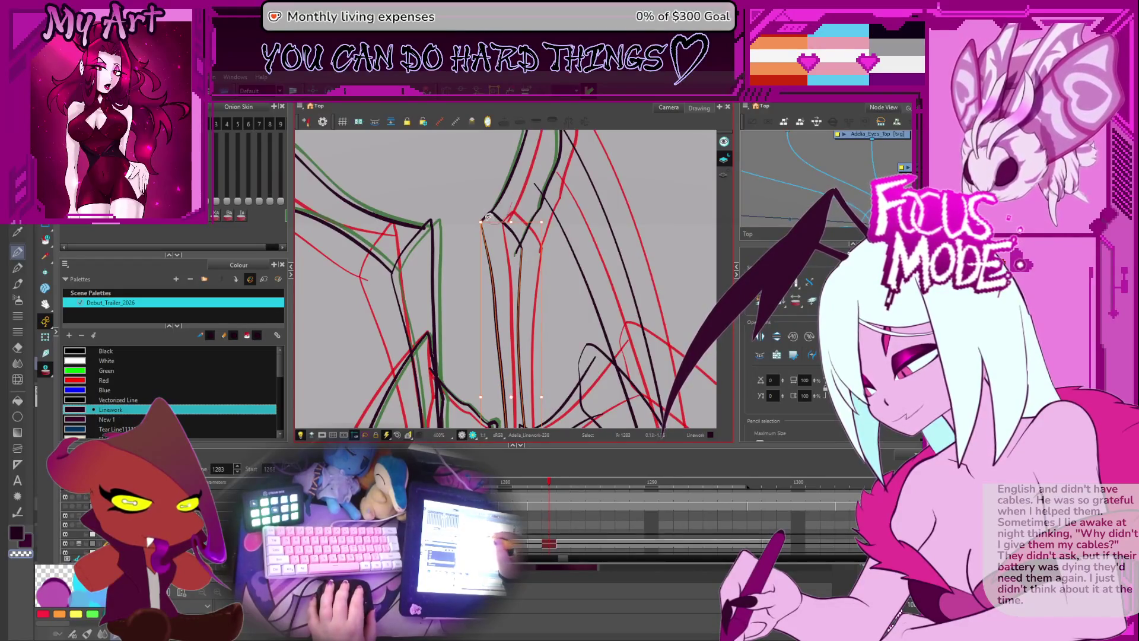
left_click(496, 239)
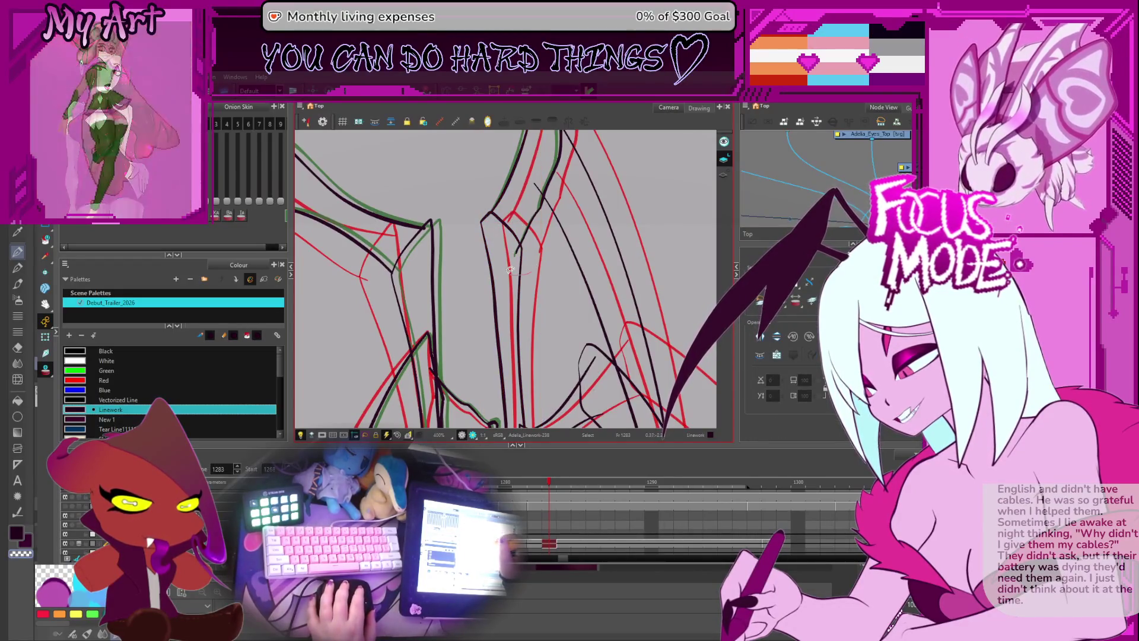
left_click(508, 223)
left_click(526, 212)
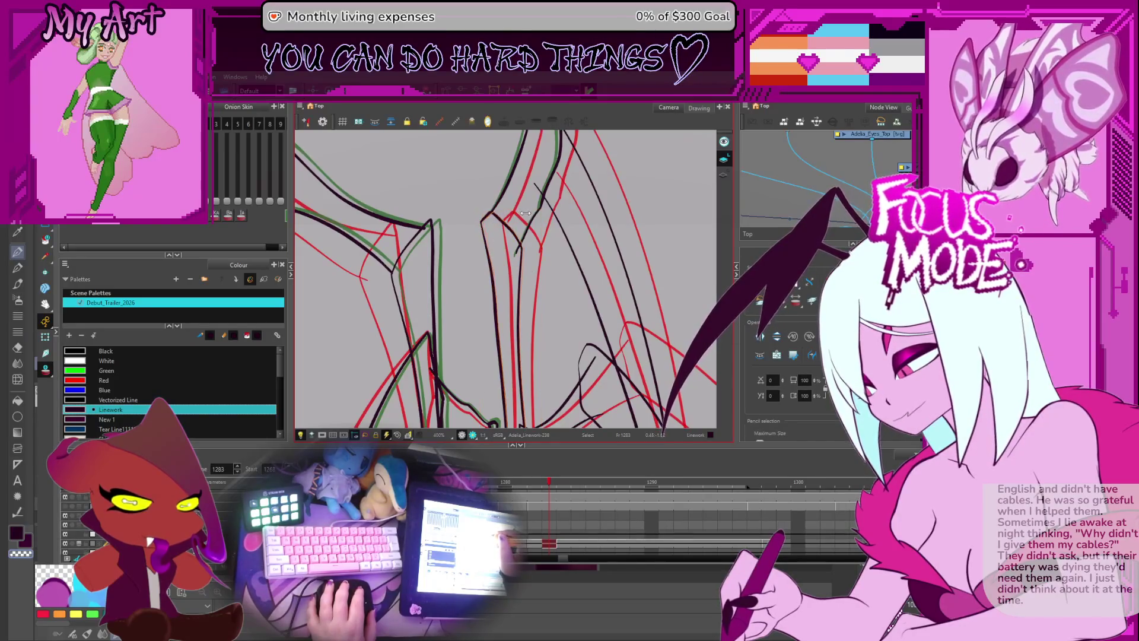
left_click_drag(527, 213, 500, 283)
left_click(499, 284)
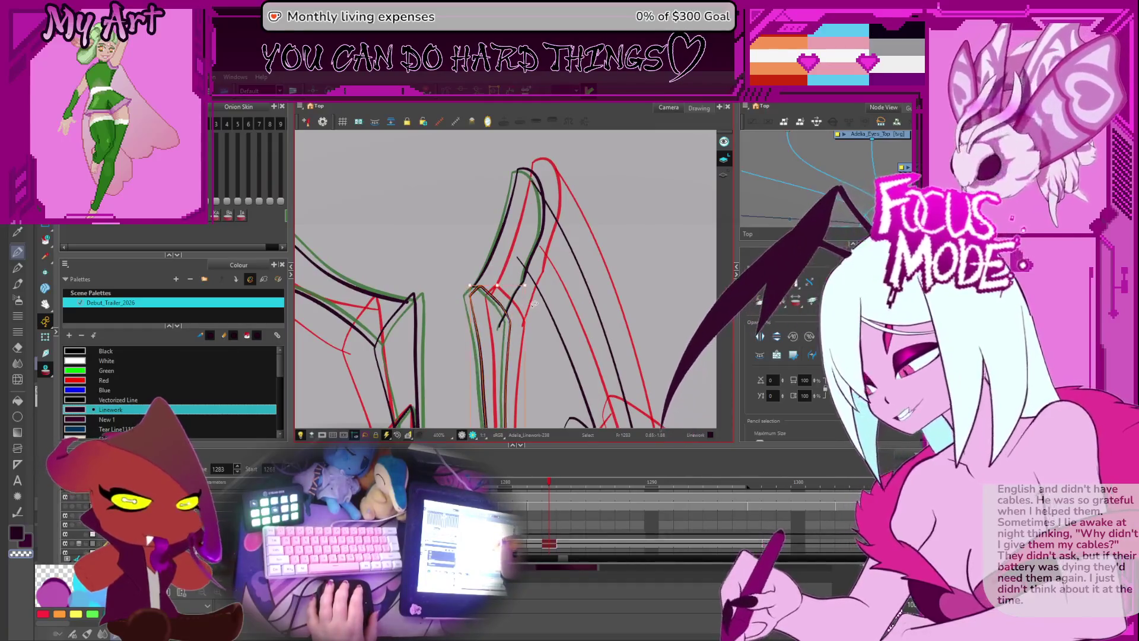
left_click(508, 285)
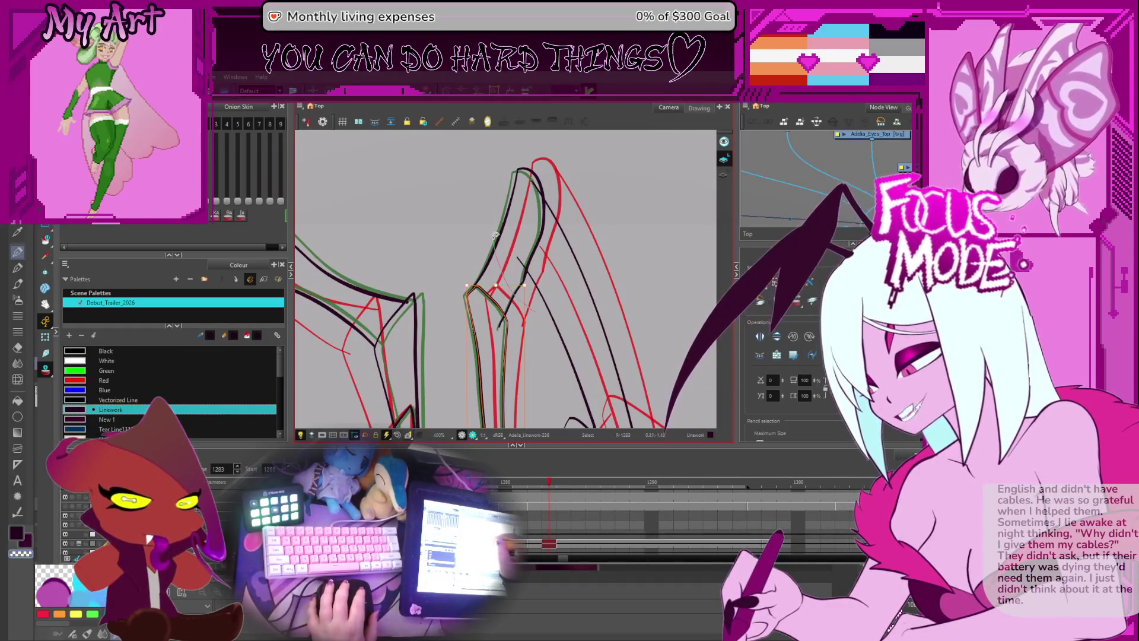
left_click(530, 224)
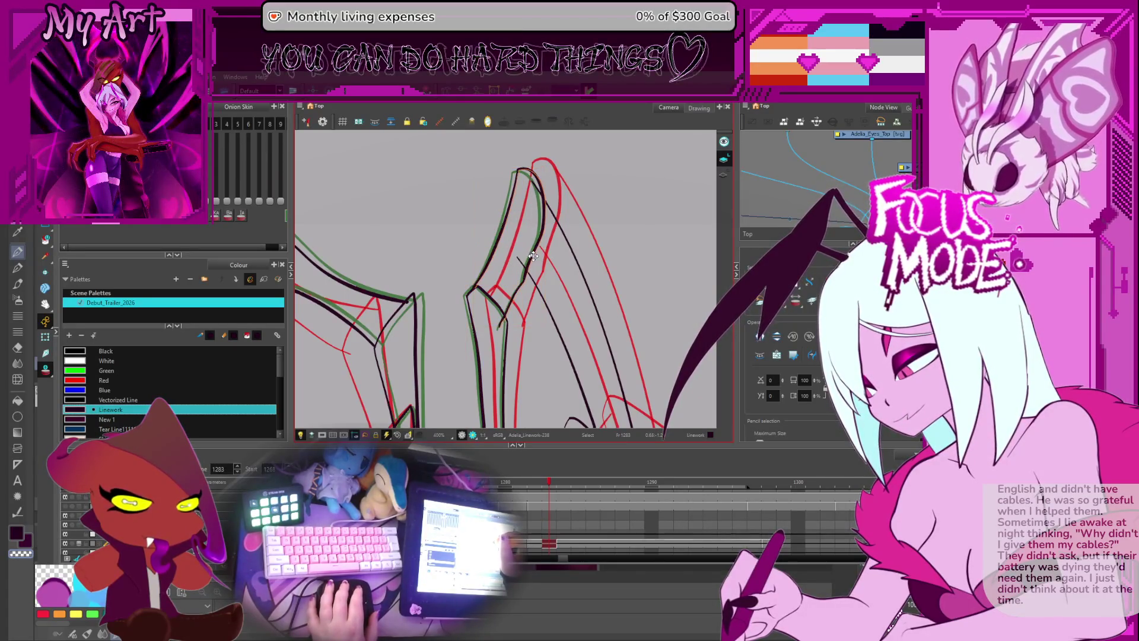
- Swap the curved stroke selection for the long wing stroke
left_click_drag(539, 294, 504, 261)
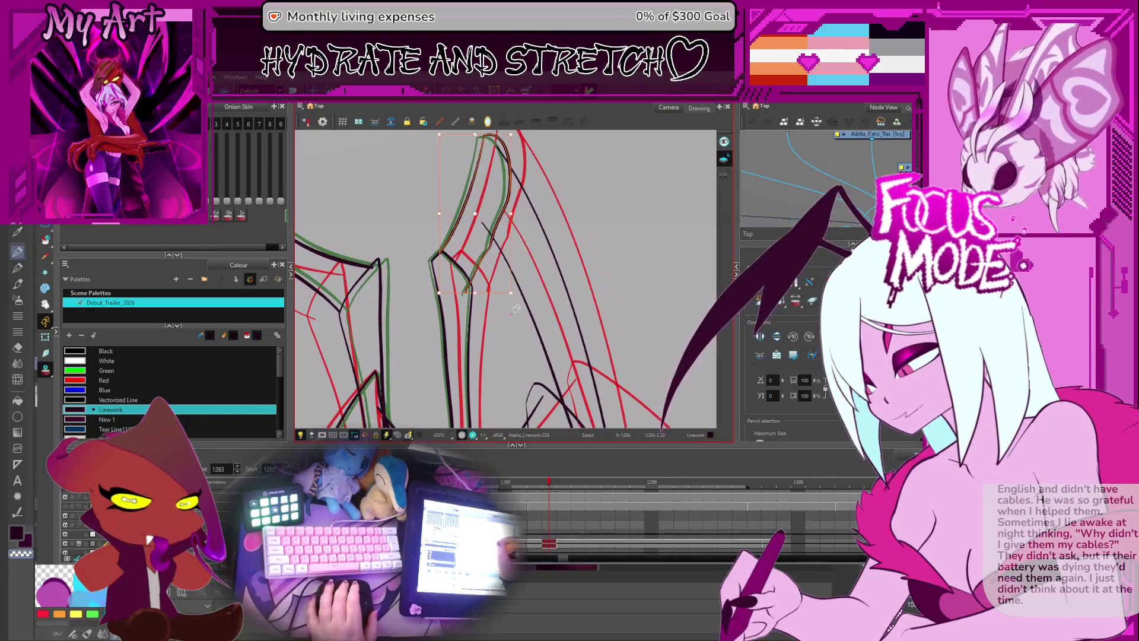
scroll(516, 285, "down", 4)
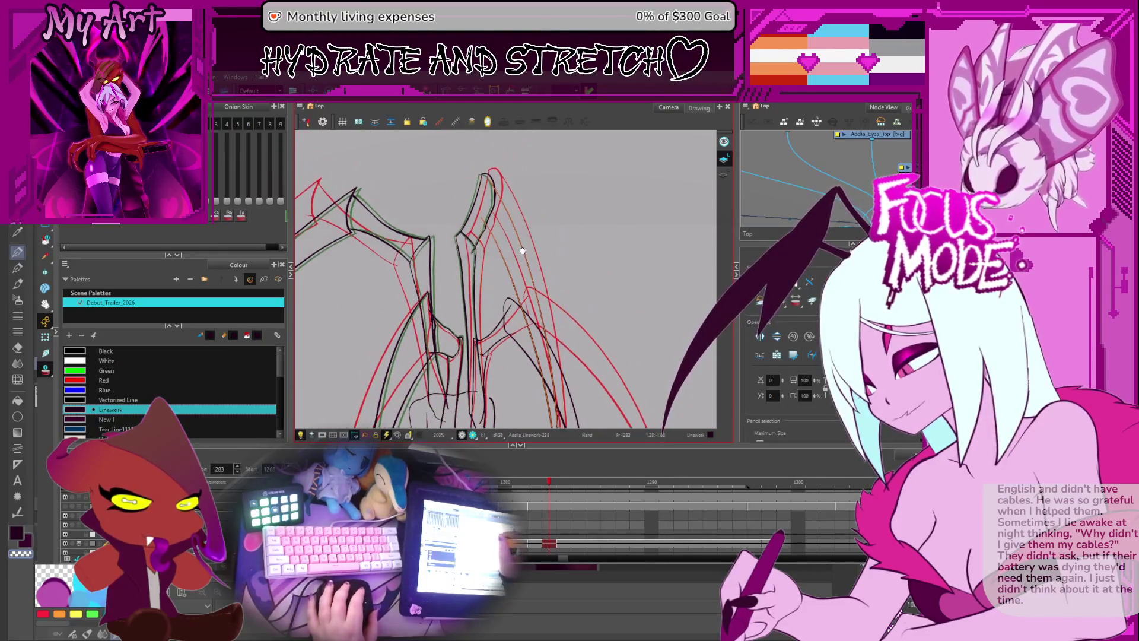
scroll(520, 254, "up", 2)
left_click(521, 255)
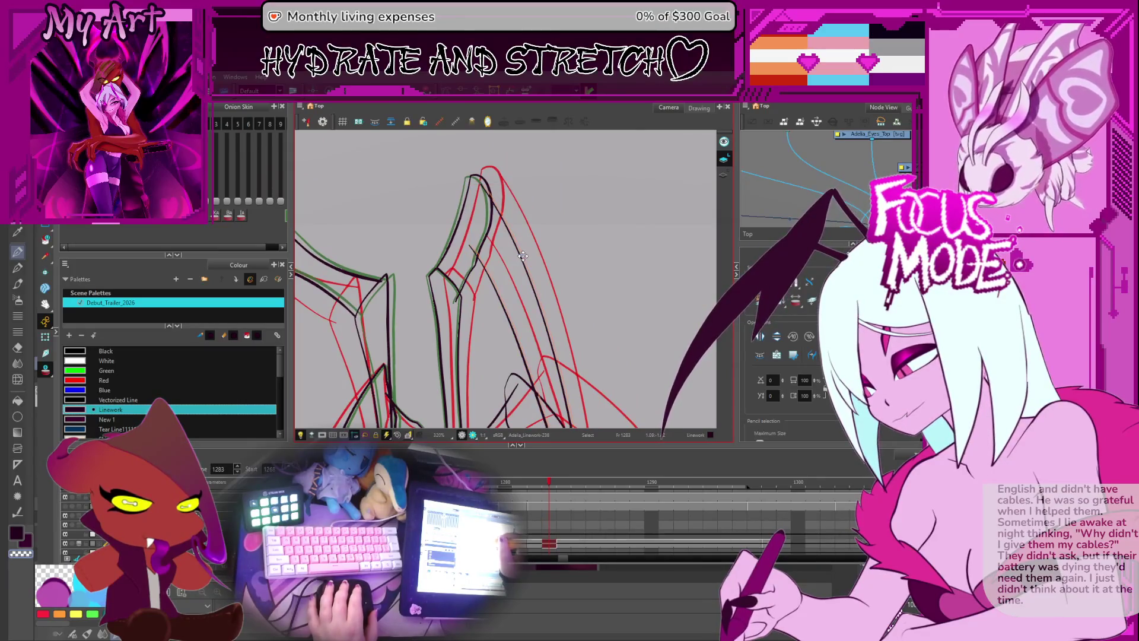
left_click(523, 255)
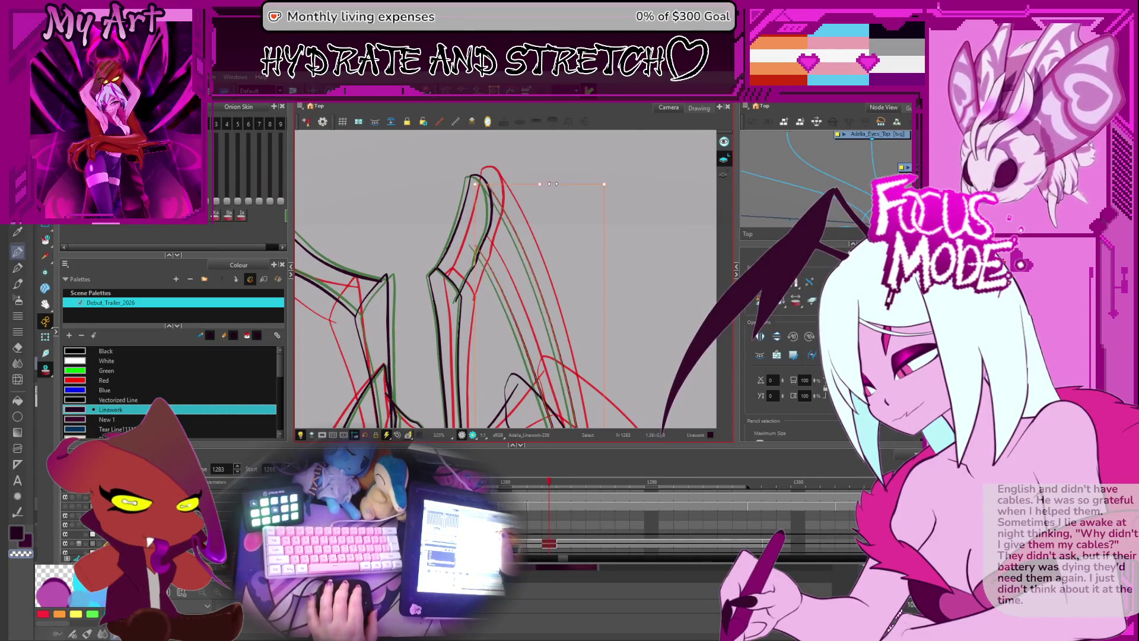
scroll(546, 181, "down", 2)
- Nudge a right-wing stroke near the joint slightly up-right, then deselect it
mouse_move(546, 181)
left_mouse_down()
mouse_move(510, 259)
mouse_move(517, 209)
mouse_move(493, 156)
left_mouse_up()
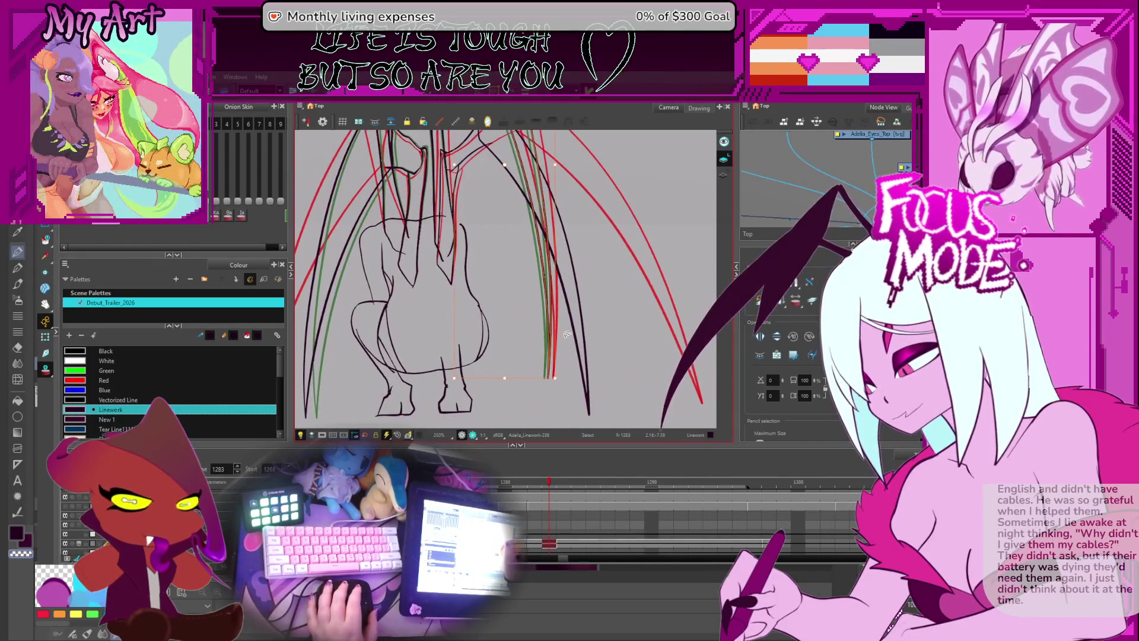
left_click(546, 368)
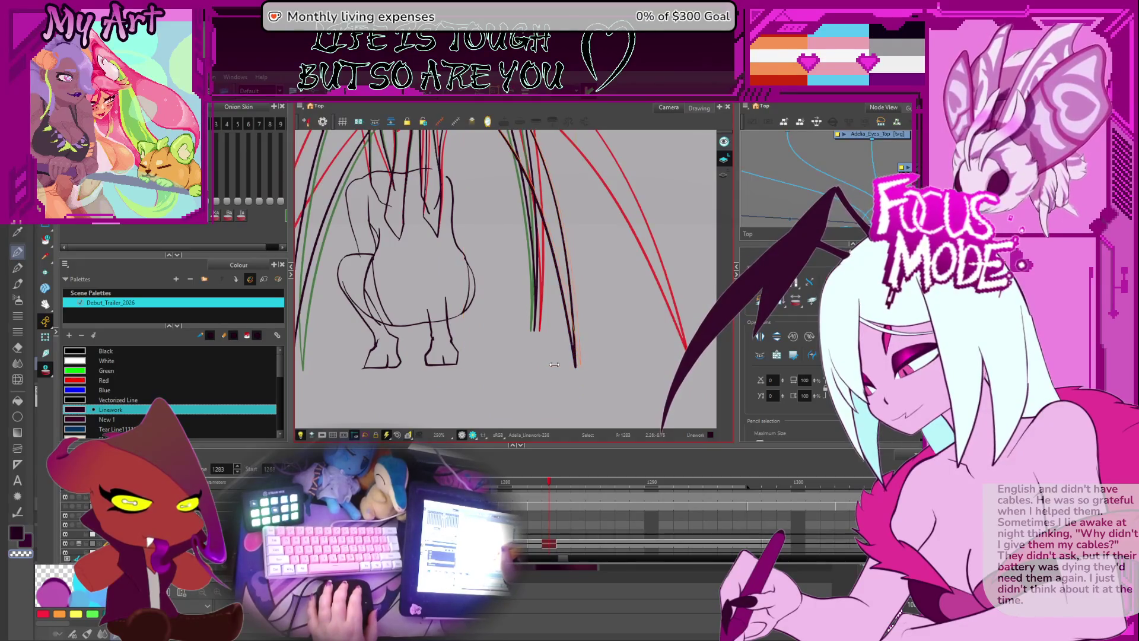
scroll(555, 364, "up", 3)
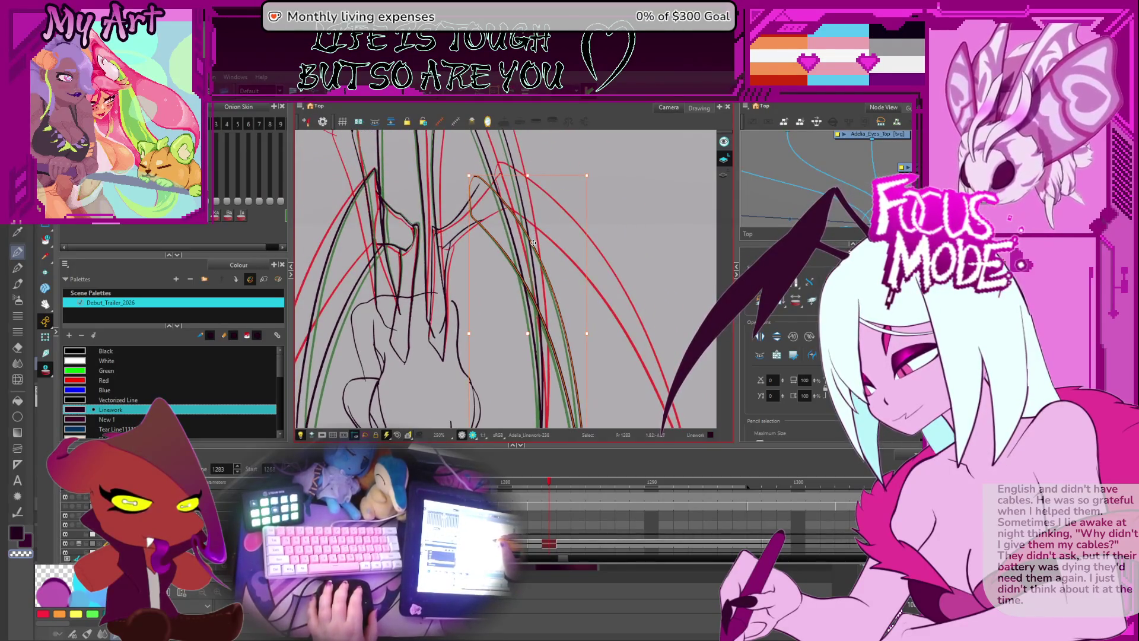
left_click_drag(533, 243, 536, 242)
scroll(533, 265, "up", 3)
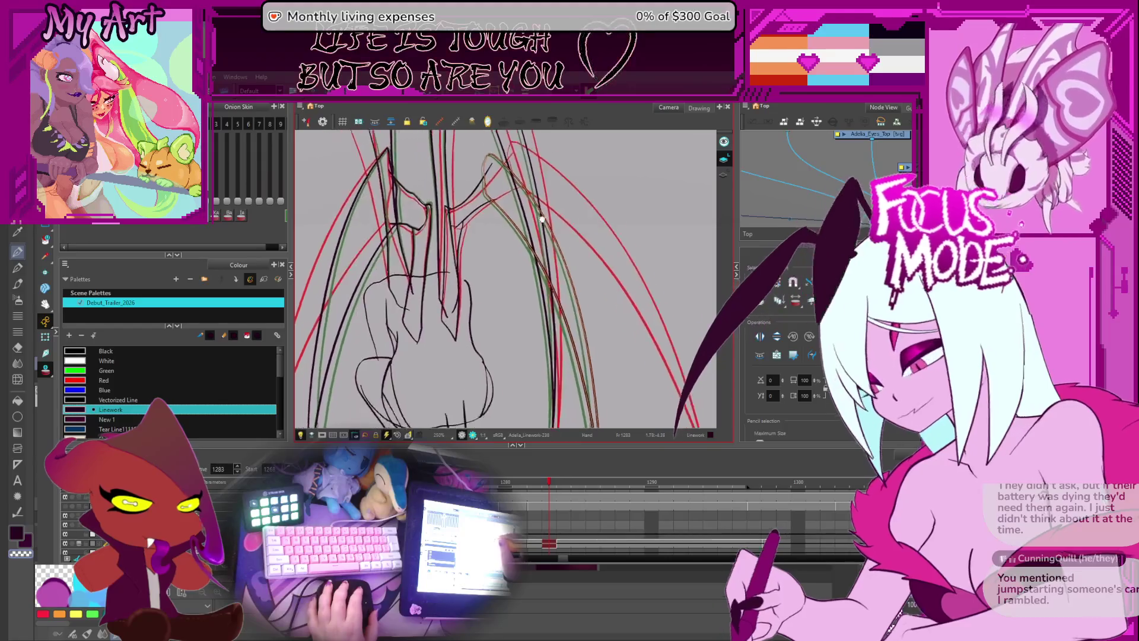
left_click(540, 255)
scroll(540, 256, "up", 1)
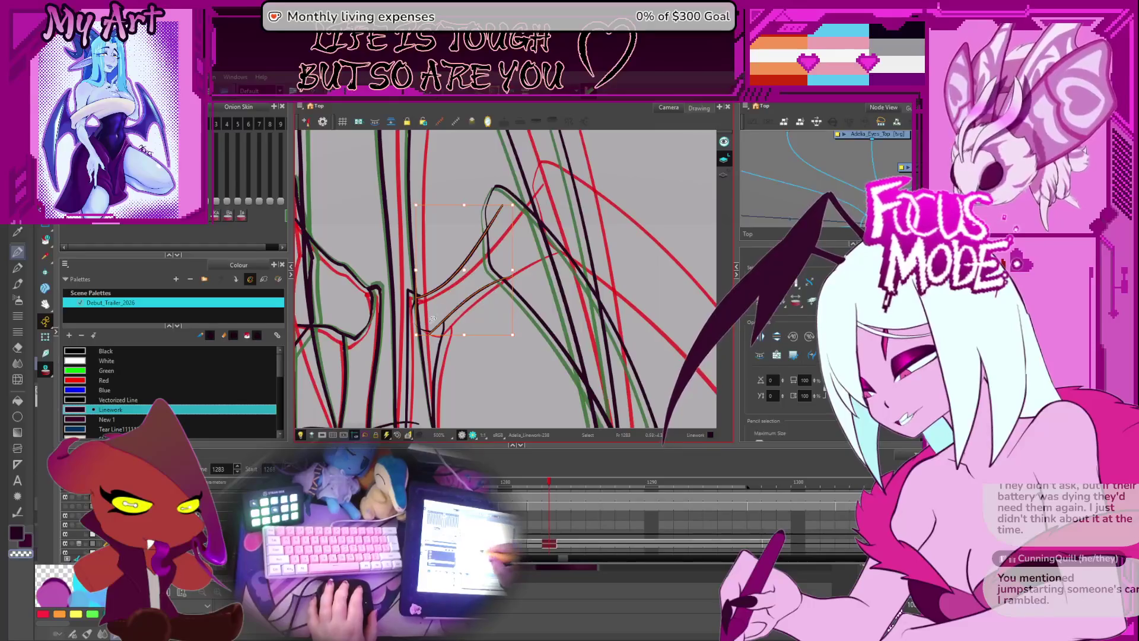
left_click(499, 279)
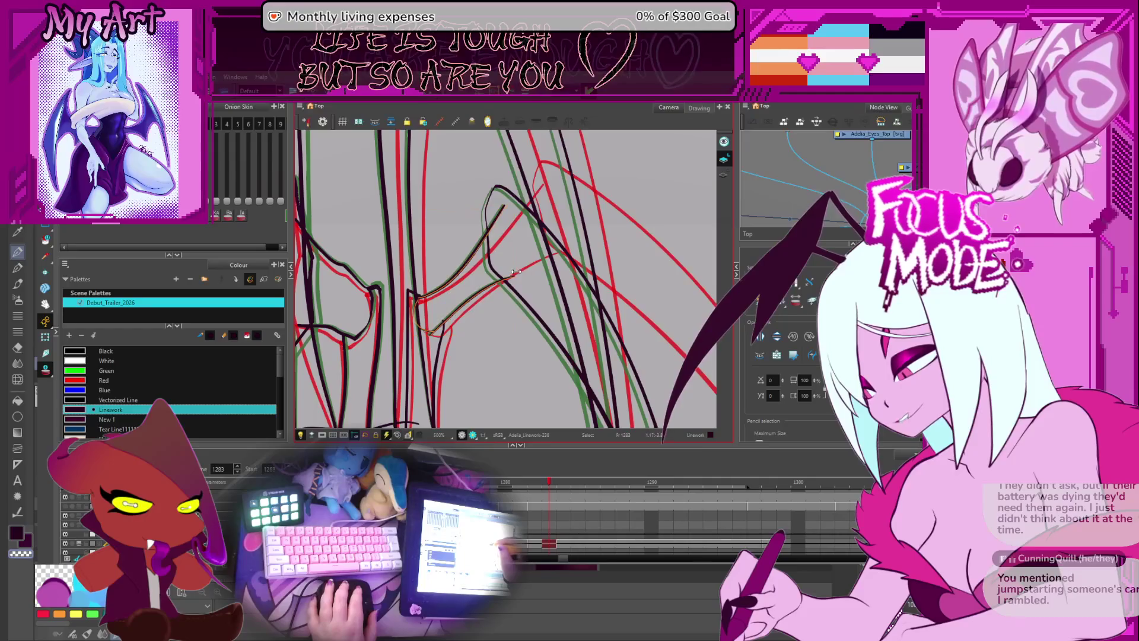
scroll(515, 273, "up", 1)
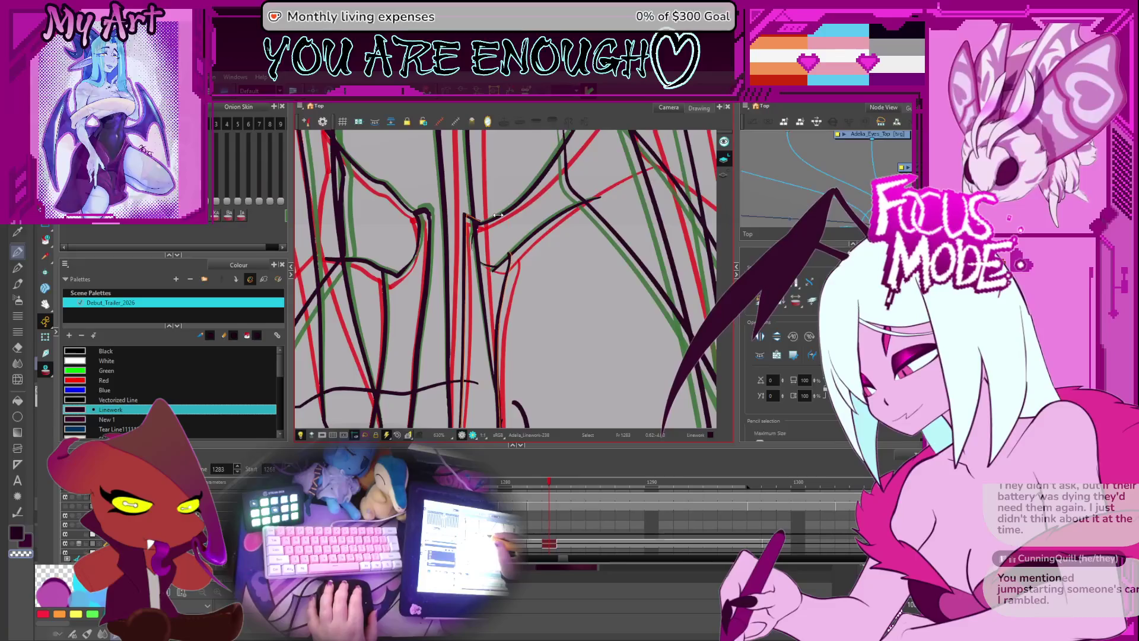
scroll(500, 213, "down", 4)
scroll(478, 224, "up", 3)
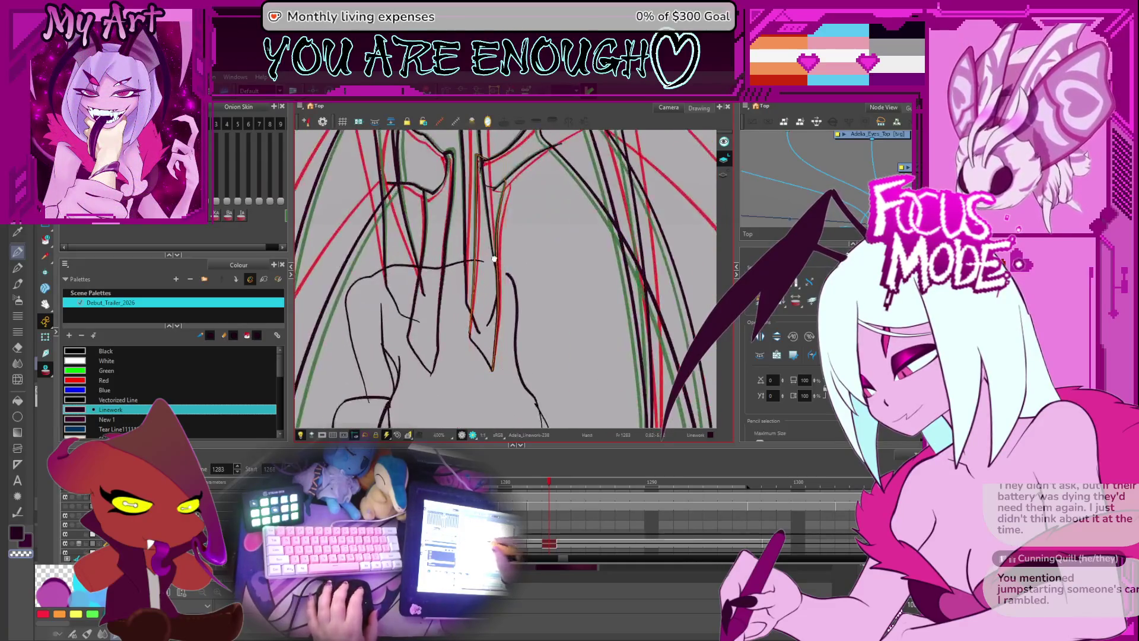
- Center the creature and play the wing animation, stopping on frame 1285
scroll(516, 273, "down", 5)
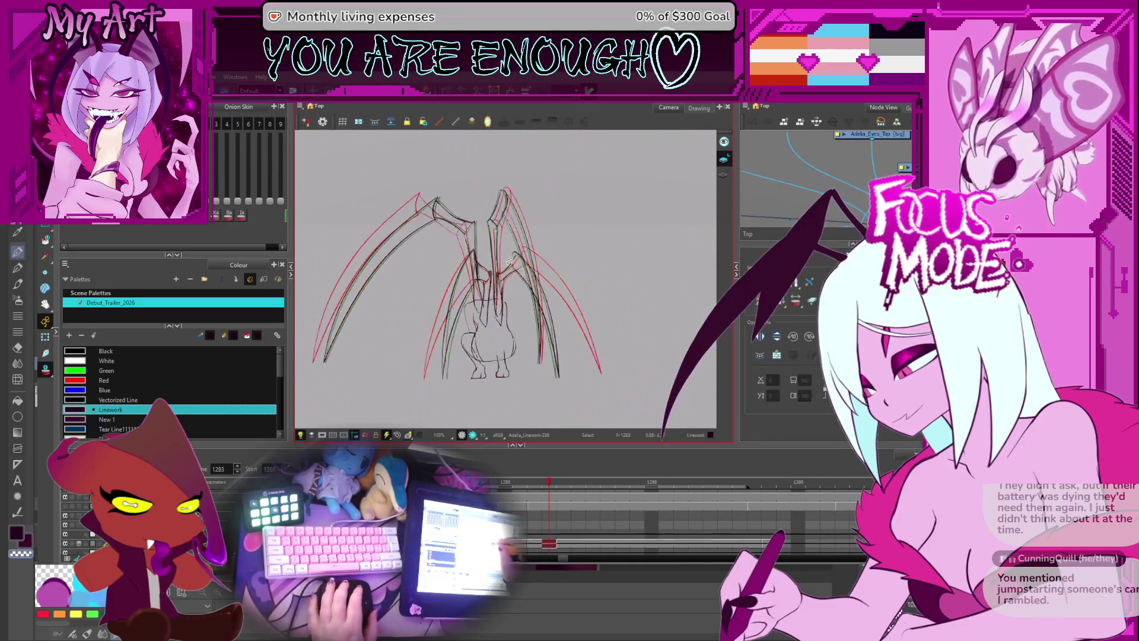
scroll(537, 250, "up", 1)
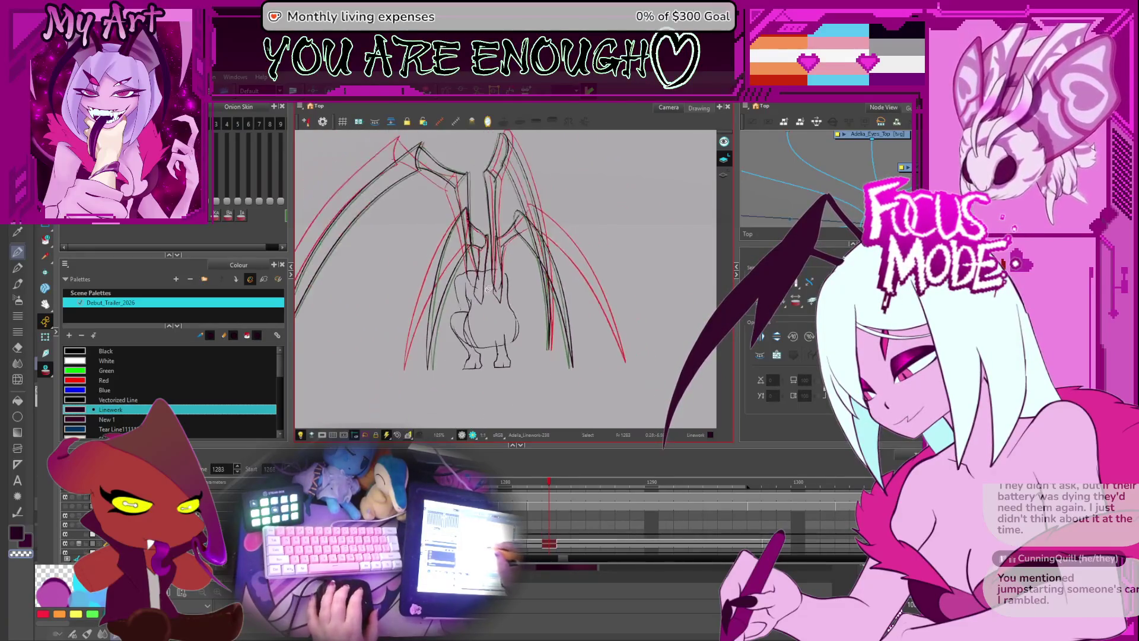
left_click_drag(537, 250, 498, 313)
key("semicolon")
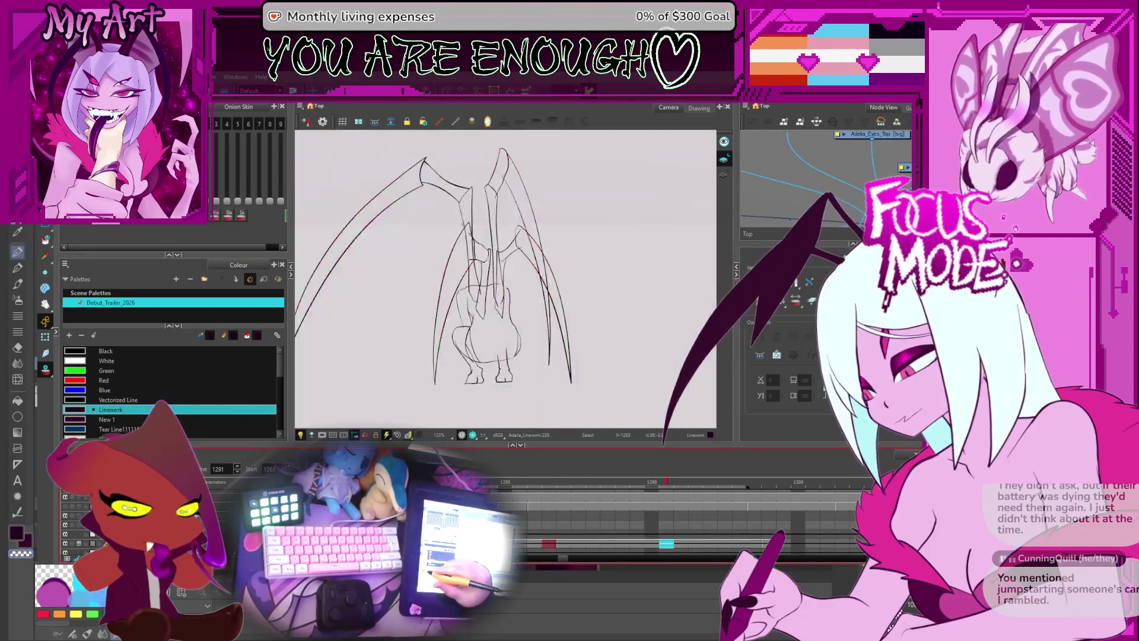
key("Return")
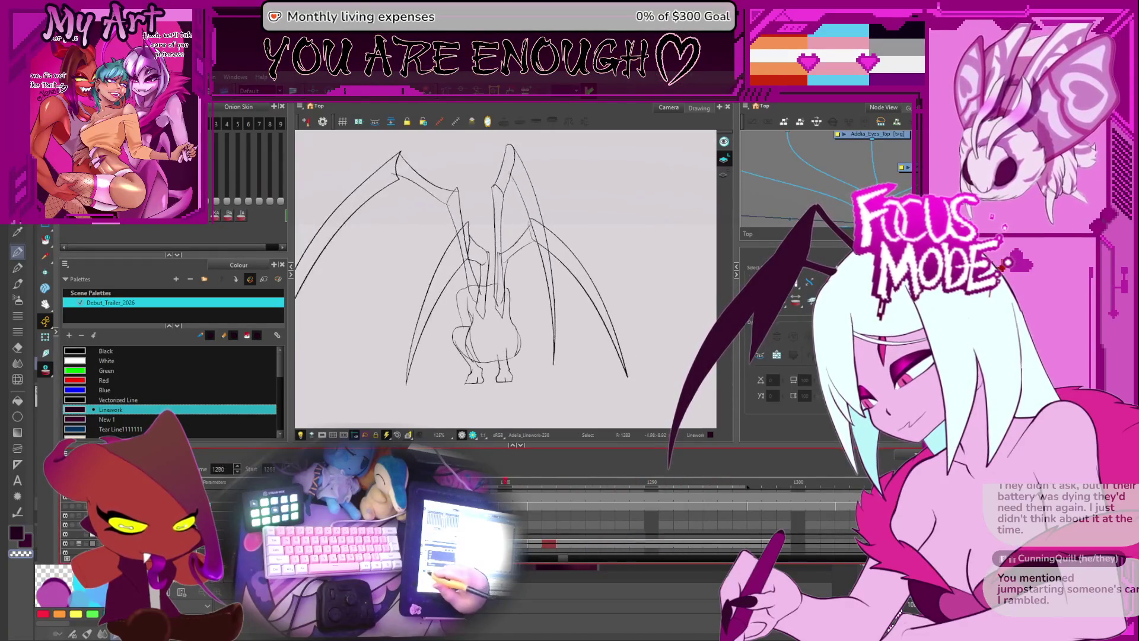
key("Return")
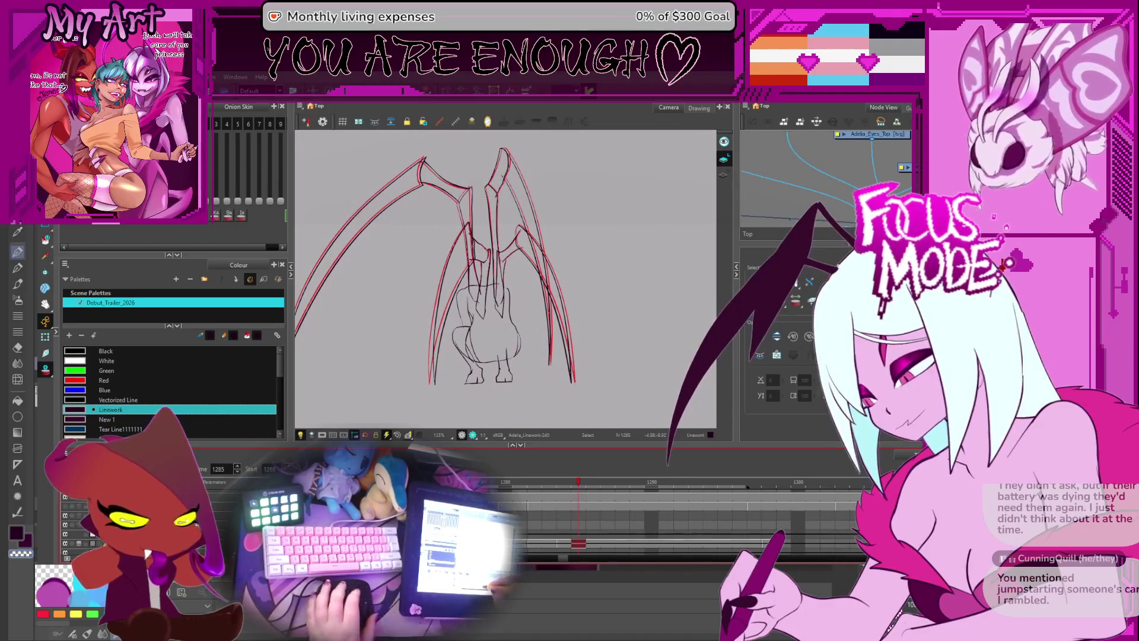
- Scrub the timeline between frames 1279 and 1290 to review the wing motion
scroll(528, 540, "down", 5)
scroll(528, 540, "up", 5)
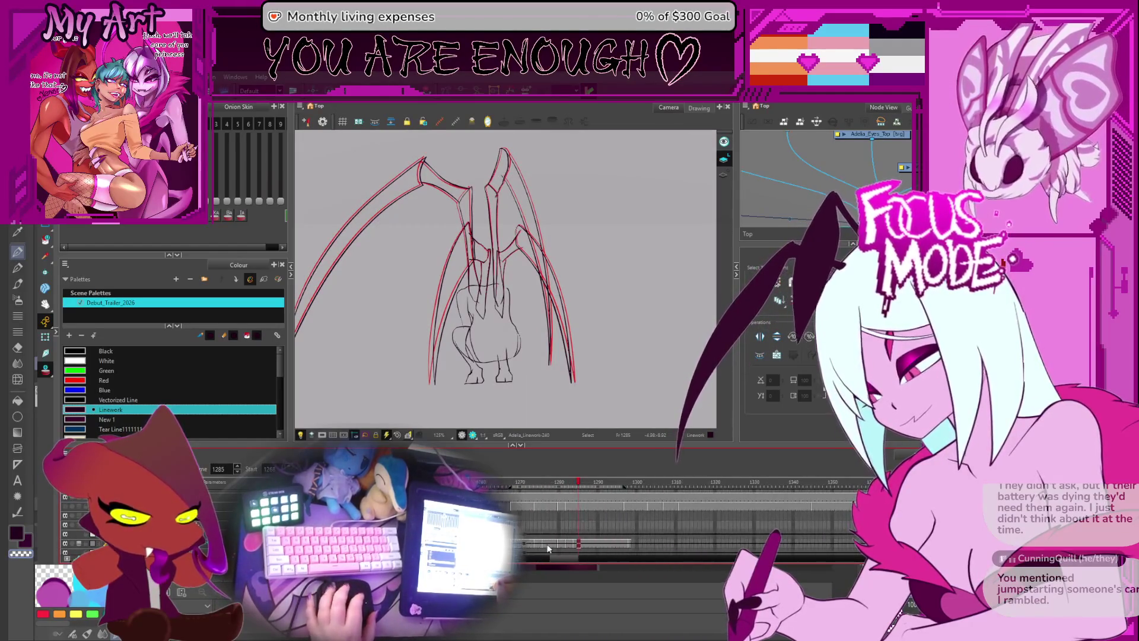
left_click(527, 547)
scroll(528, 547, "up", 2)
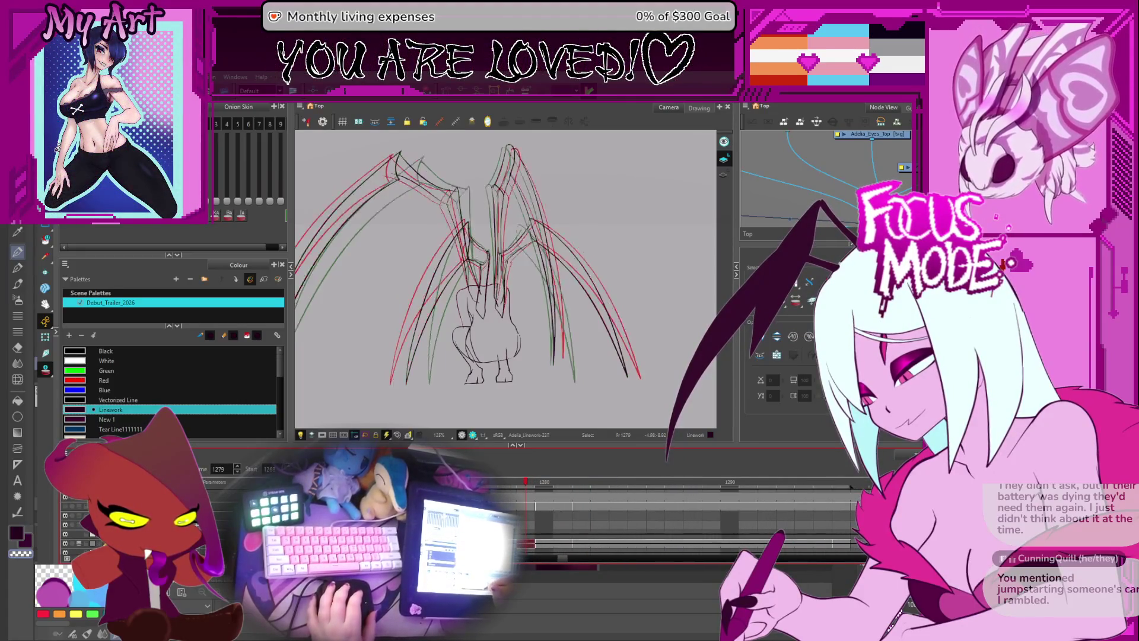
left_click(730, 543)
left_click(636, 544)
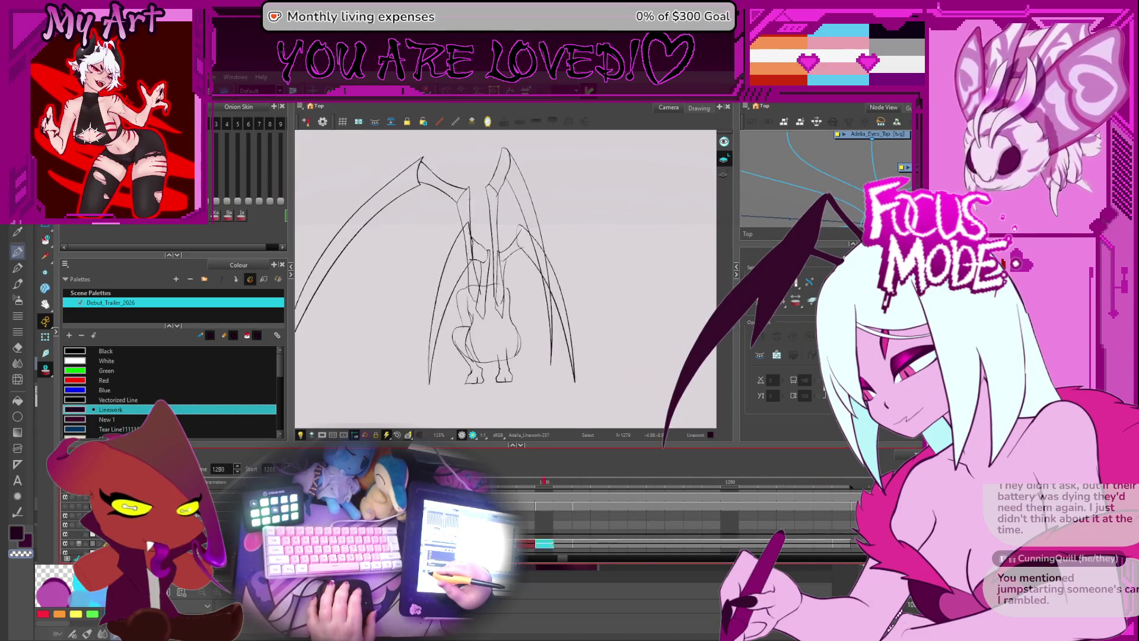
key("Return")
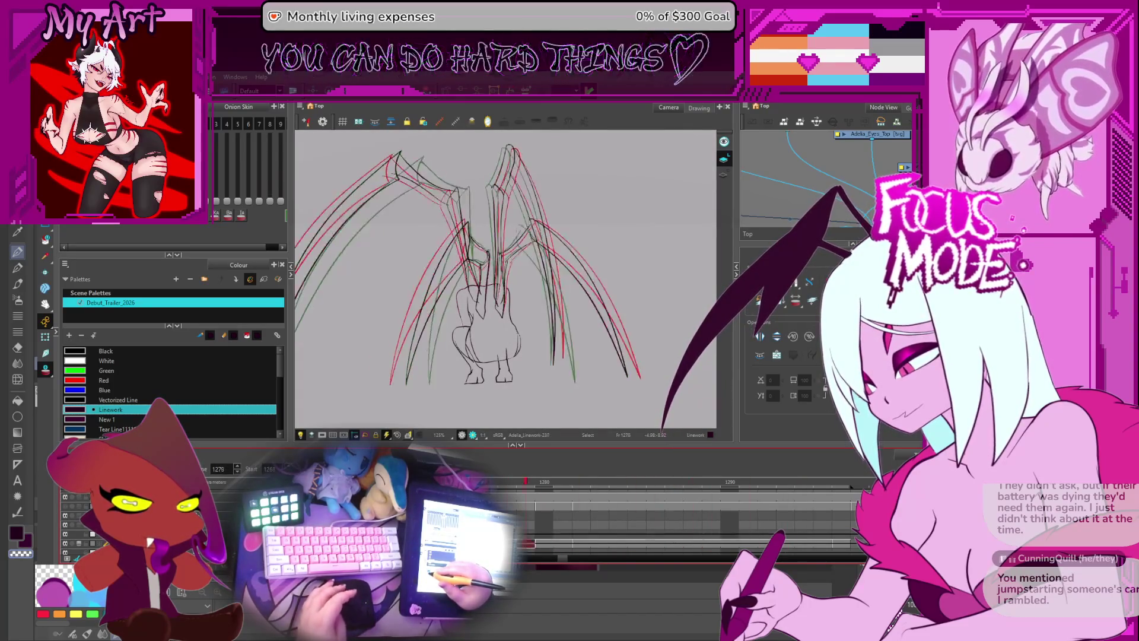
- Step back and forth to frame 1280 and select its wing stroke
scroll(460, 270, "up", 3)
key("comma")
key("comma")
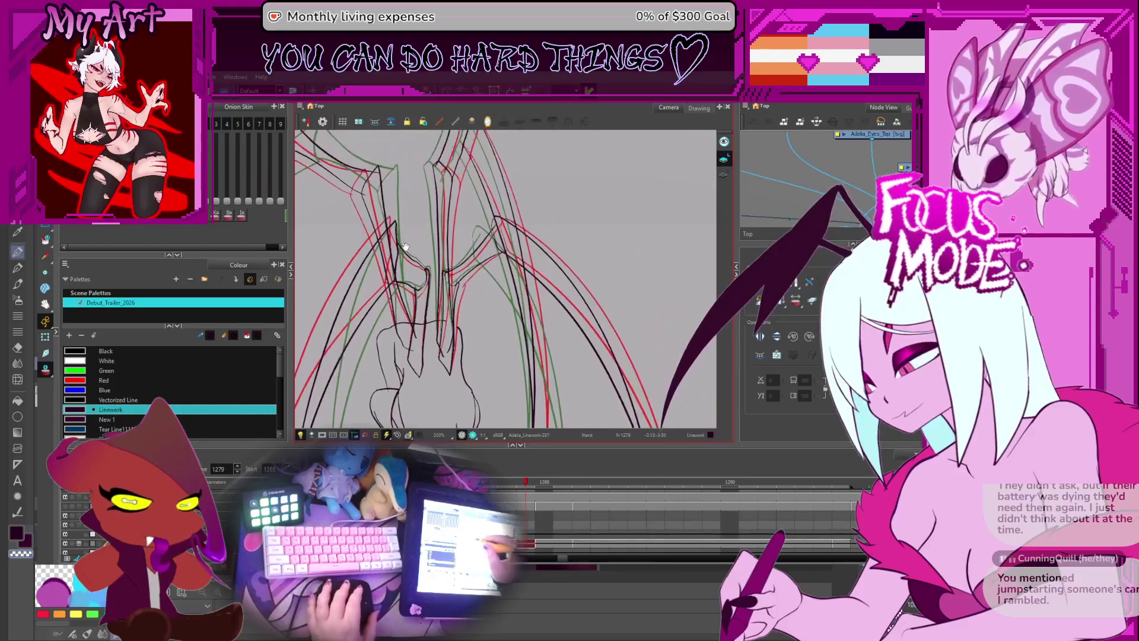
key("comma")
key("comma")
key("comma")
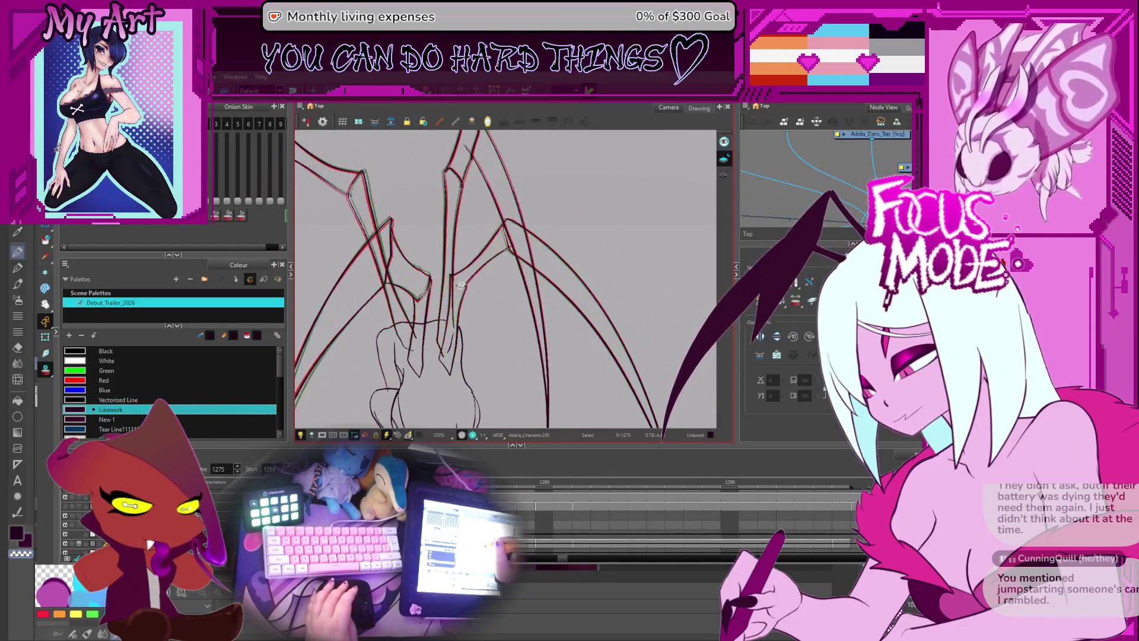
key("period")
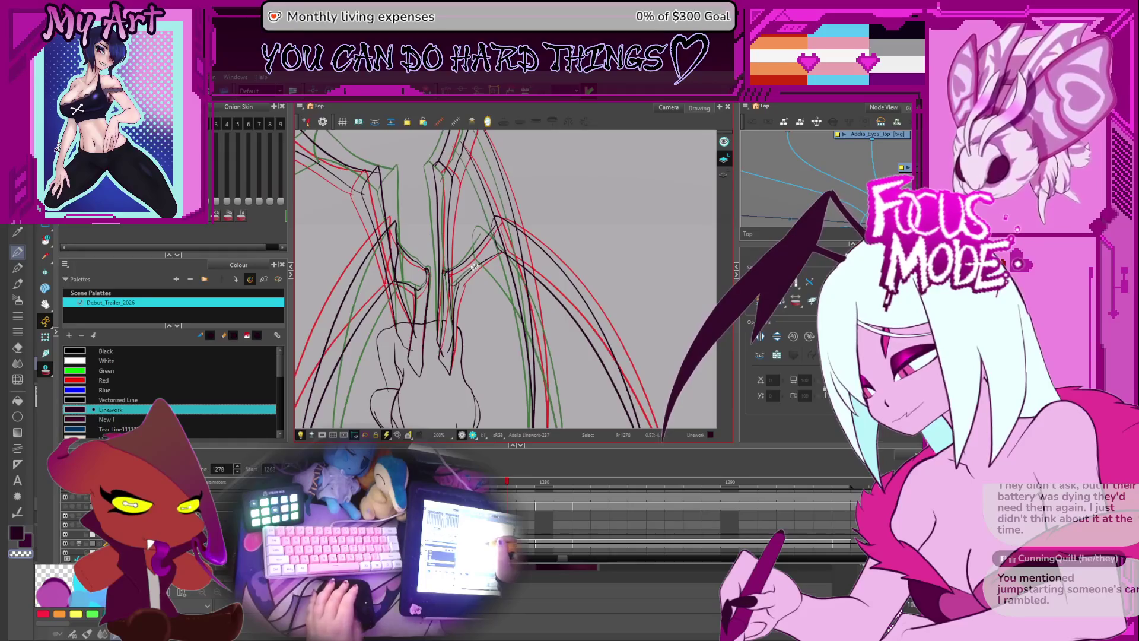
key("period")
key("period")
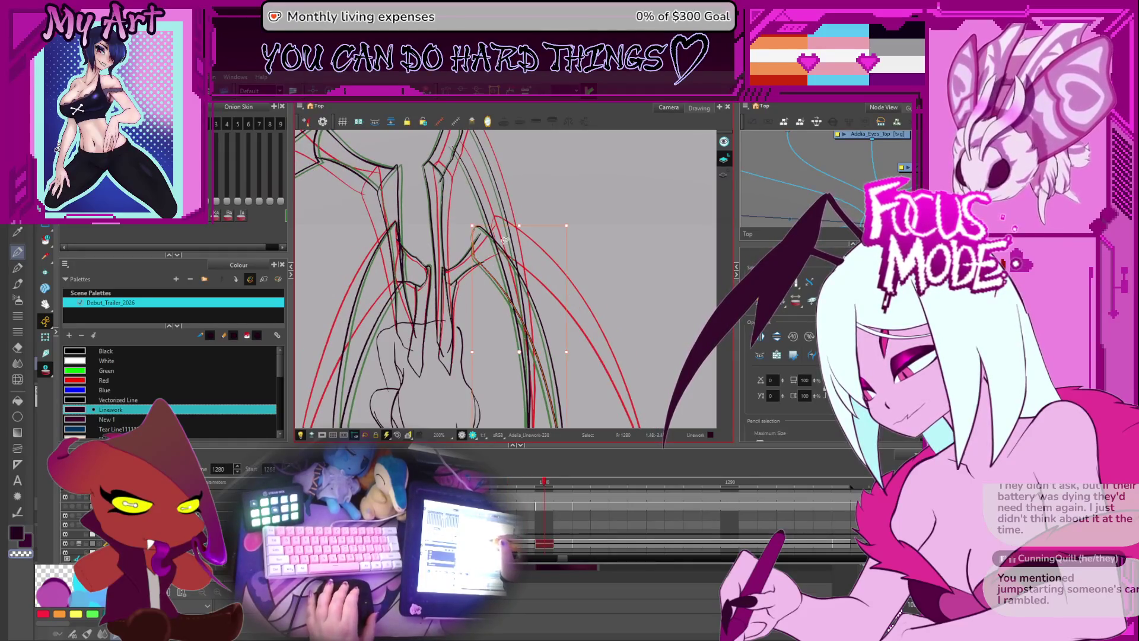
left_click(505, 221)
left_click(504, 221)
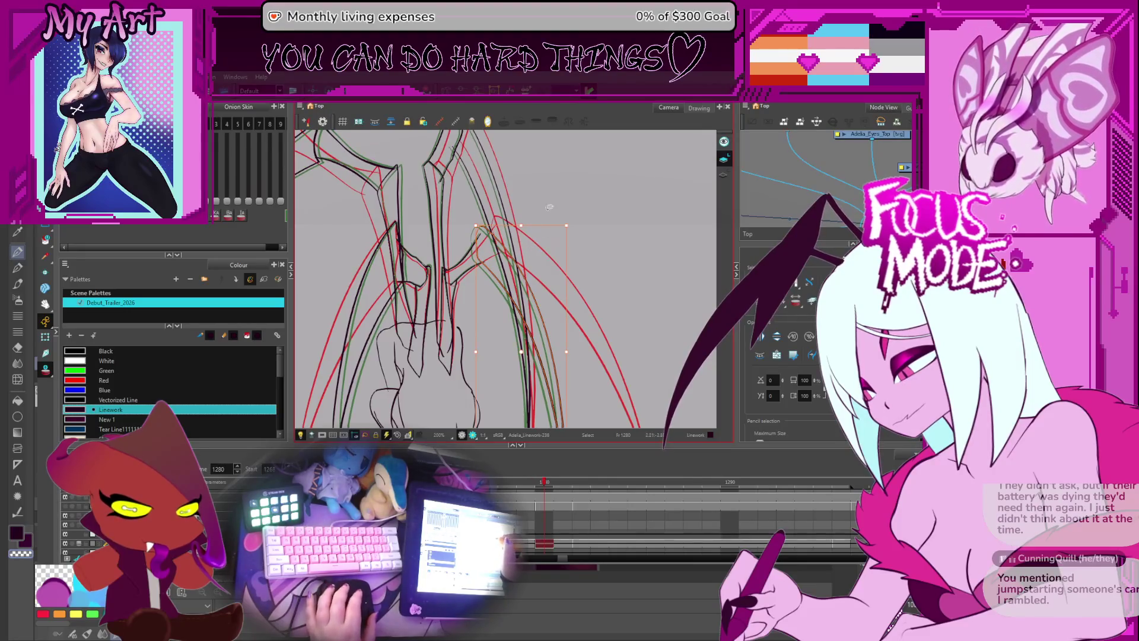
- Step through the drawings from frame 1284 to 1292, then jump to frame 1286
scroll(521, 226, "down", 2)
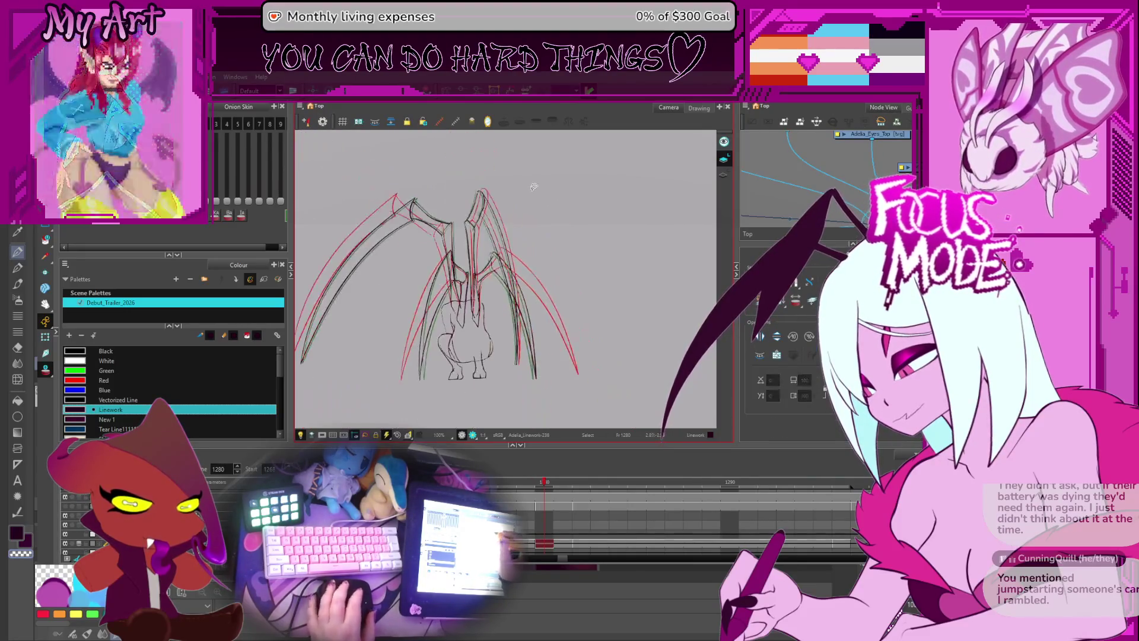
key("period")
key("period")
key("period")
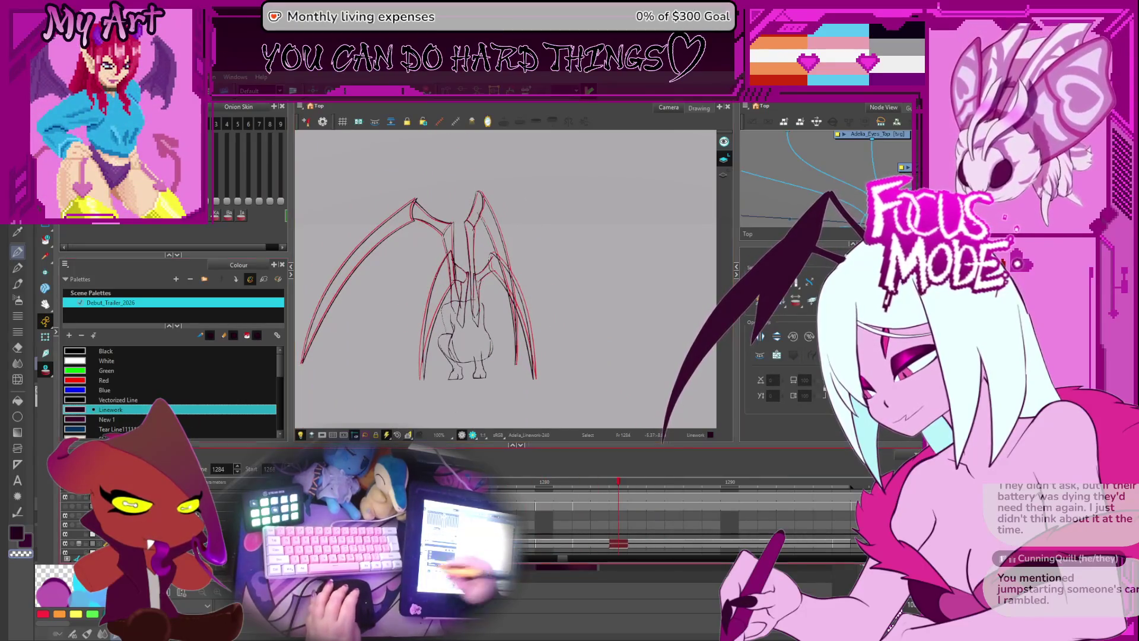
key("comma")
key("comma")
key("period")
key("period")
key("period")
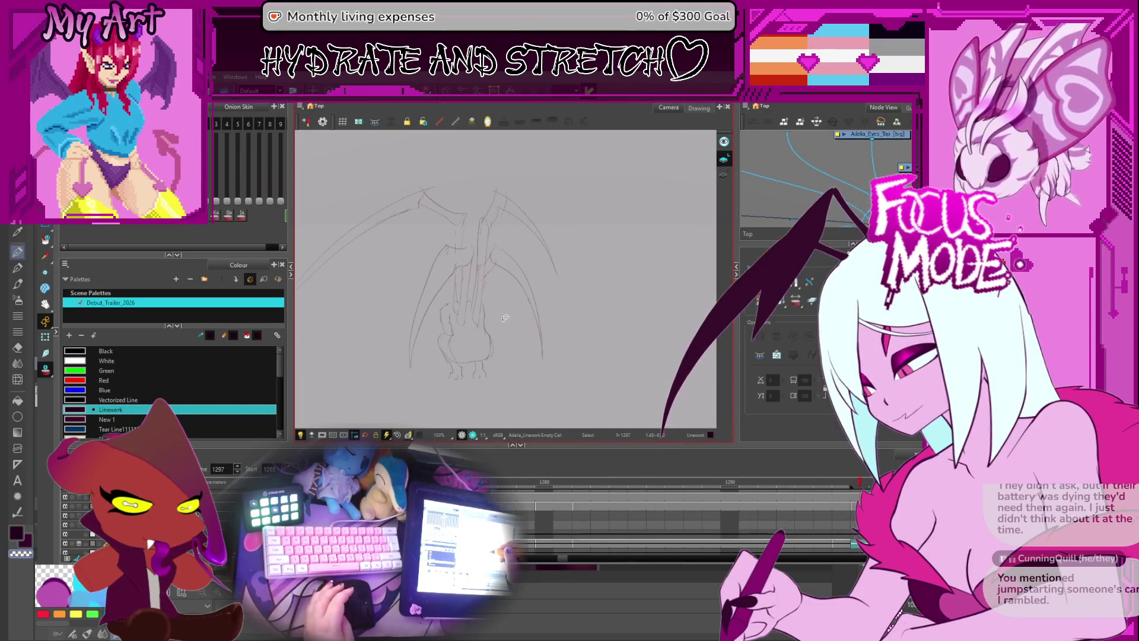
key("comma")
key("comma")
key("comma")
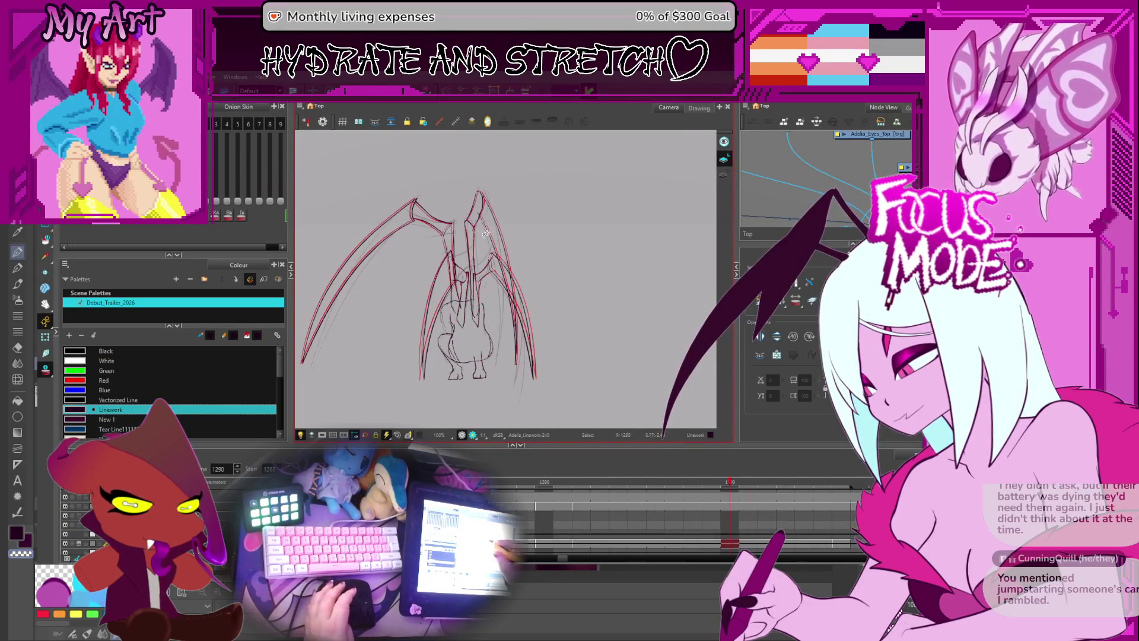
key("period")
key("period")
scroll(616, 472, "right", 3)
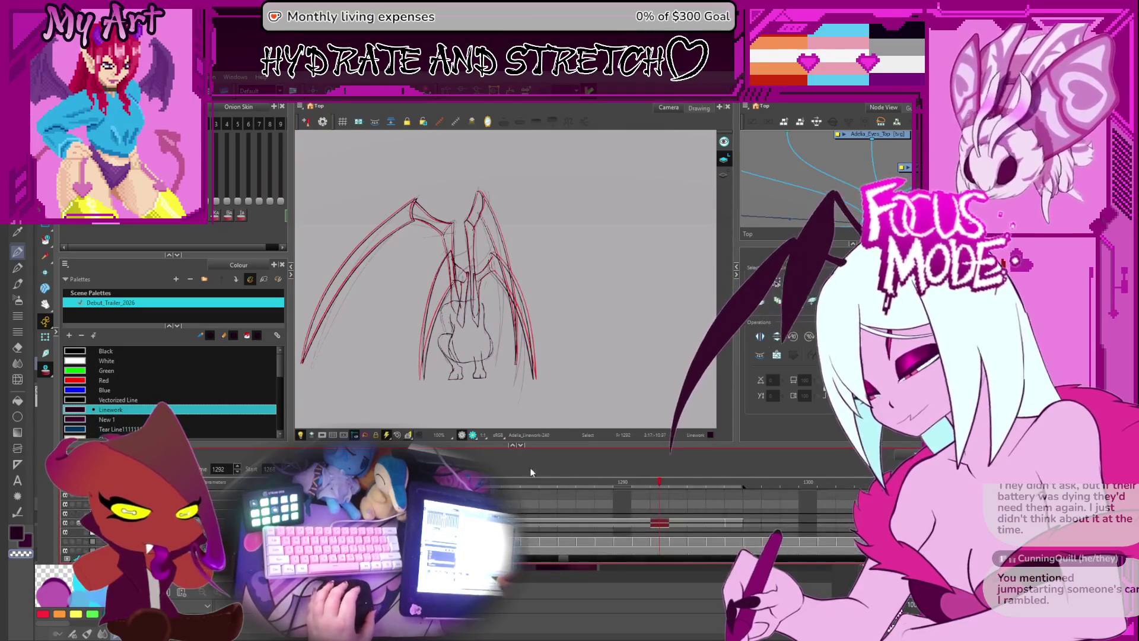
key("comma")
key("comma")
key("comma")
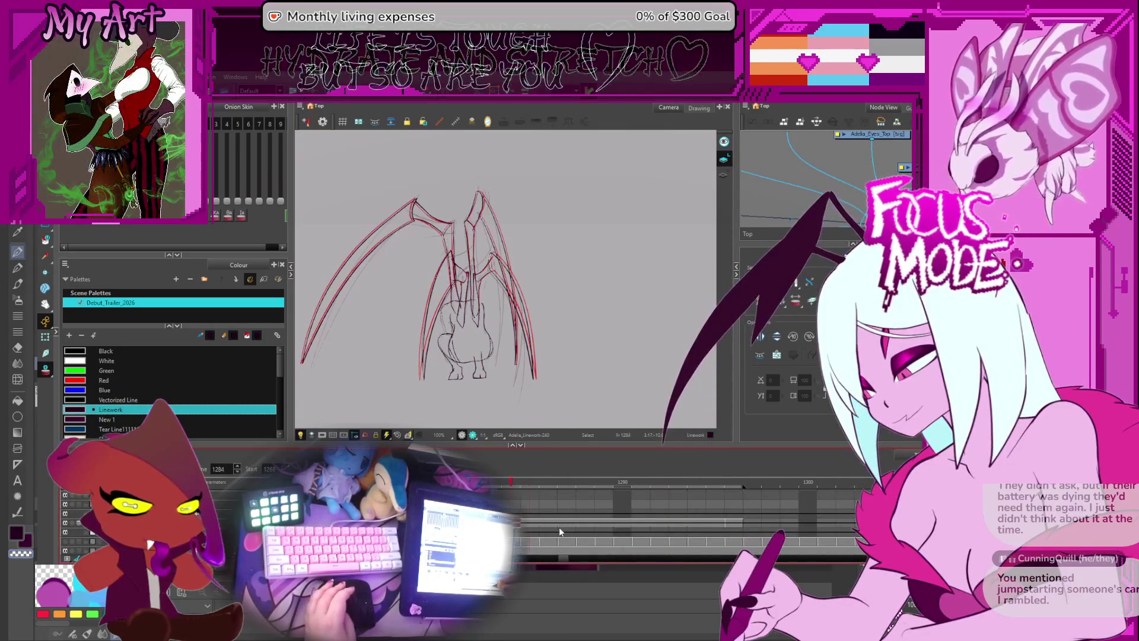
key("comma")
left_click(549, 516)
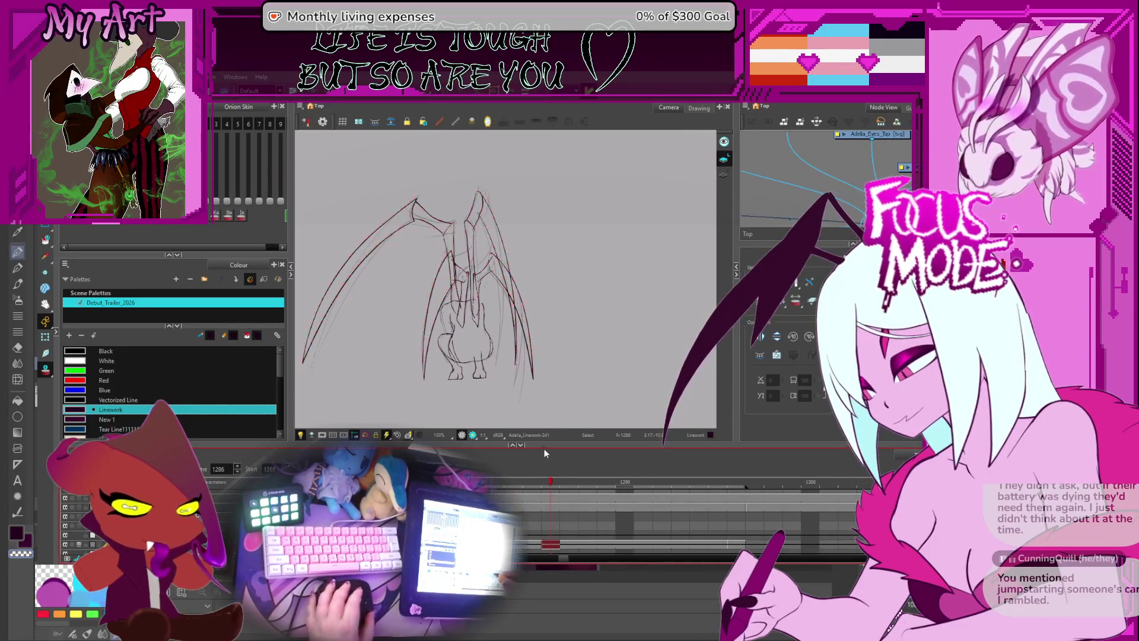
- Zoom in on frame 1286's body stroke and reshape it with the Contour Editor
key("2")
left_click(464, 324)
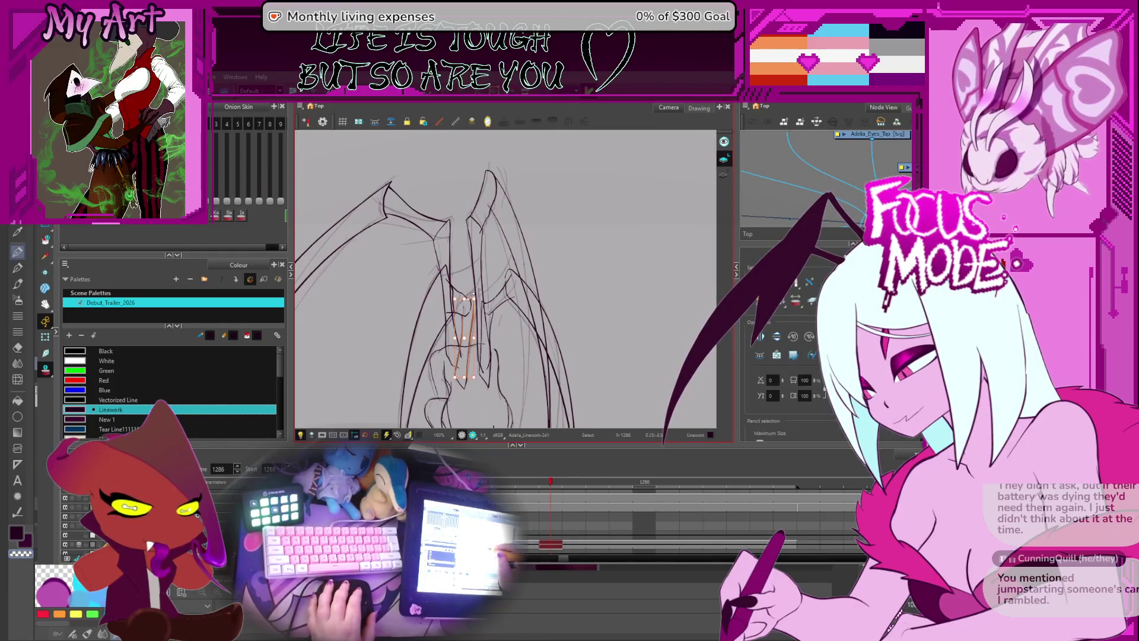
key("2")
key("2")
mouse_move(435, 304)
left_mouse_down()
mouse_move(474, 289)
mouse_move(466, 243)
mouse_move(463, 271)
left_mouse_up()
left_click_drag(467, 226, 474, 227)
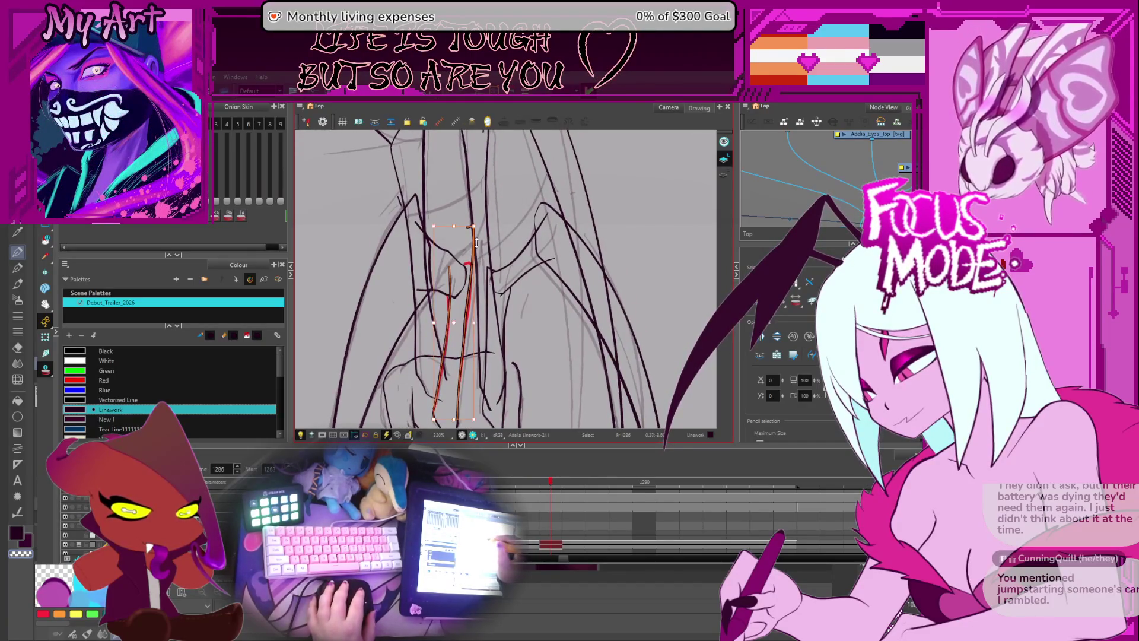
left_click_drag(485, 294, 479, 264)
scroll(451, 309, "up", 3)
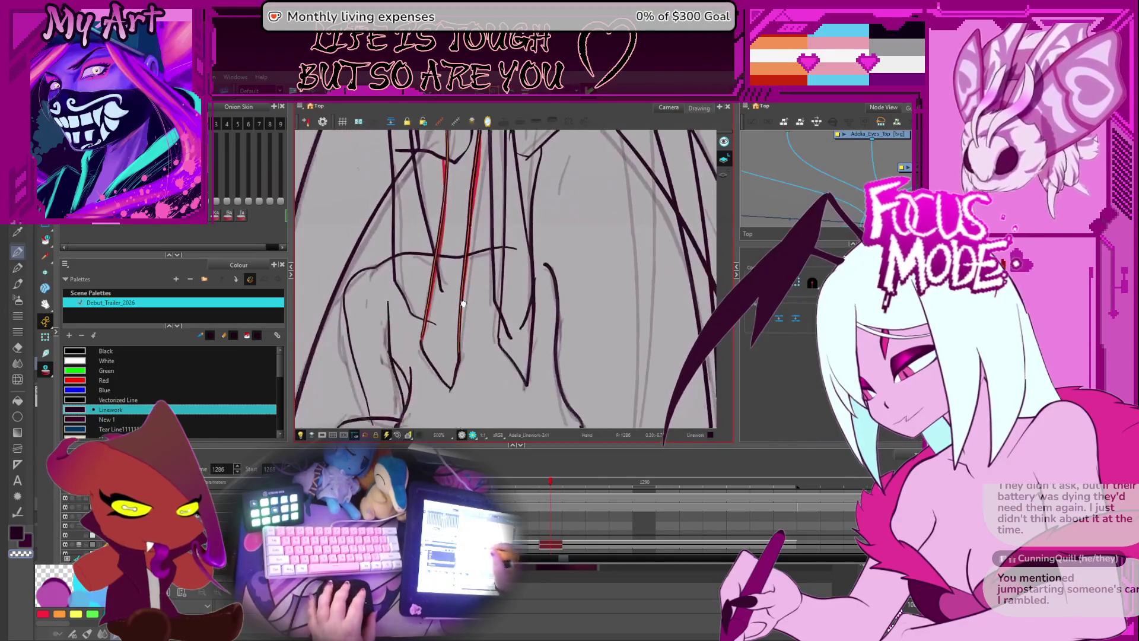
key("alt+q")
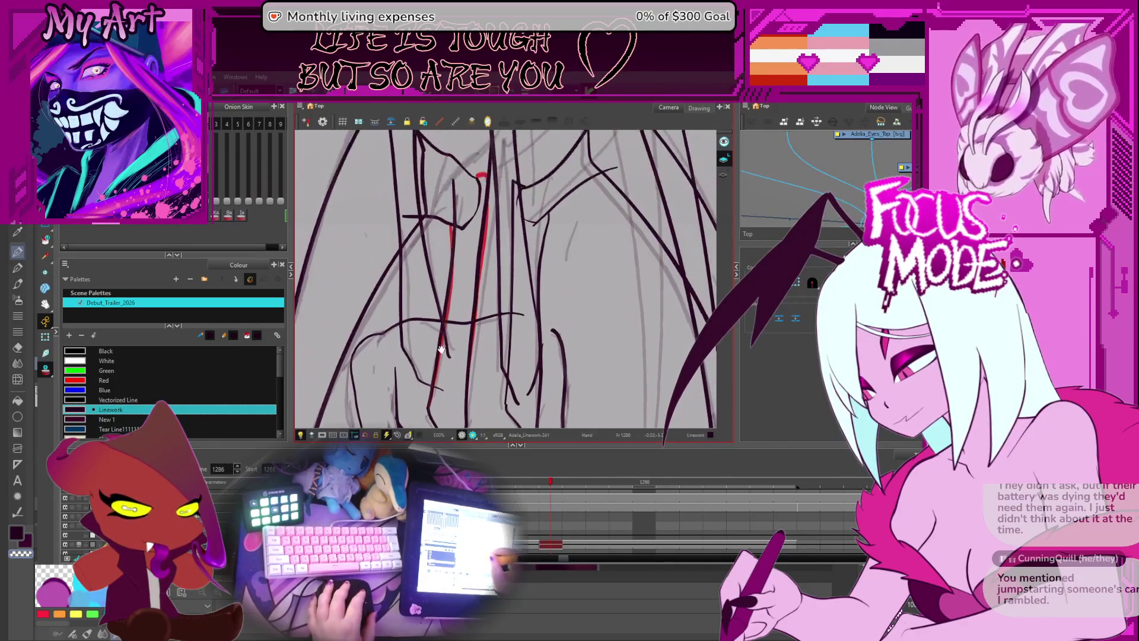
mouse_move(449, 337)
left_mouse_down()
mouse_move(468, 404)
mouse_move(497, 308)
left_mouse_up()
scroll(497, 308, "down", 4)
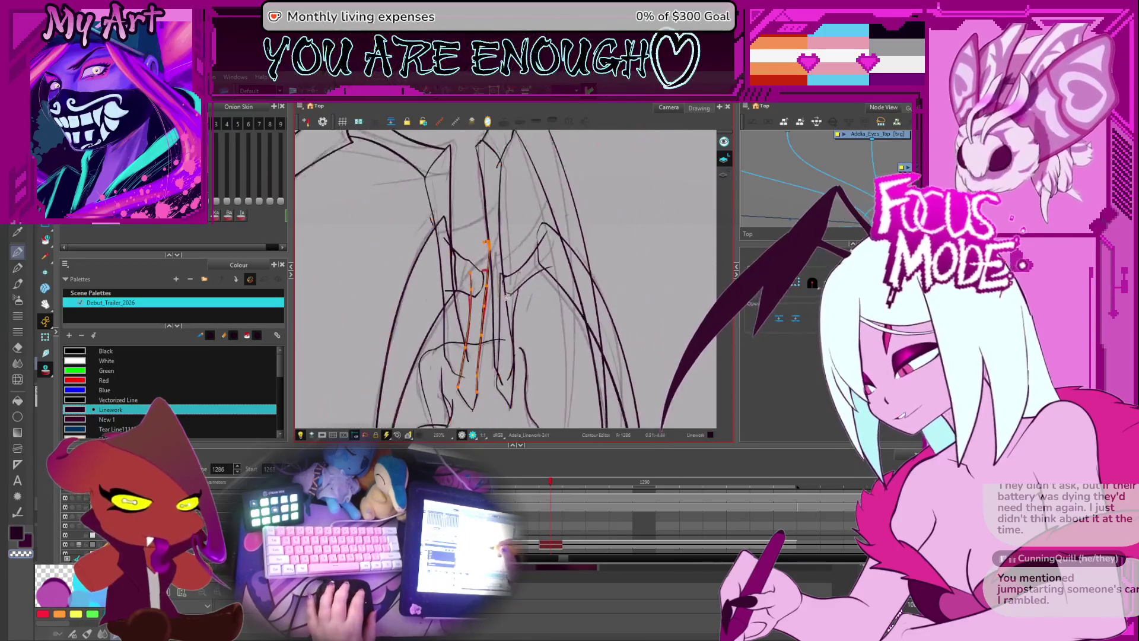
- Step through frames 1287–1297, settle on 1295, and pan over the body strokes
key("period")
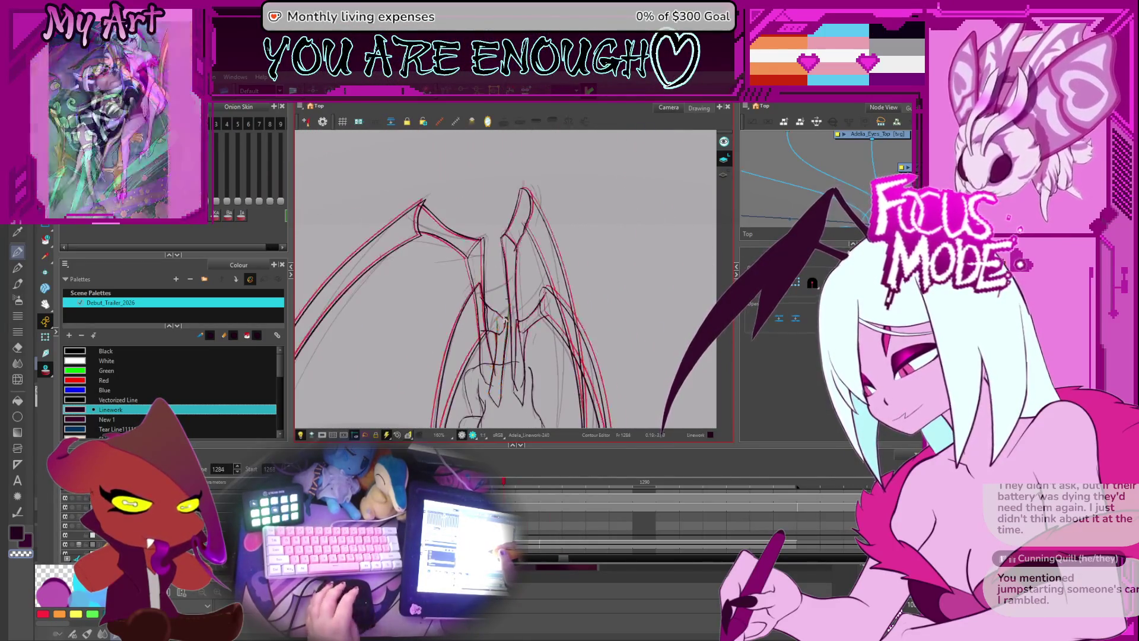
key("comma")
key("comma")
key("comma")
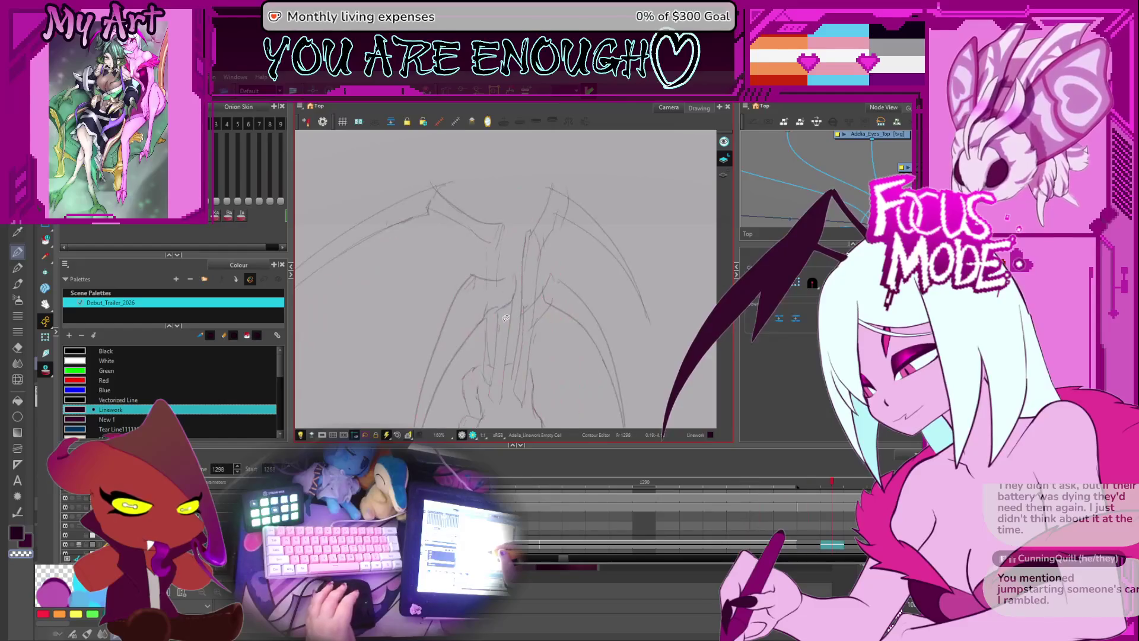
key("period")
key("period")
key("period")
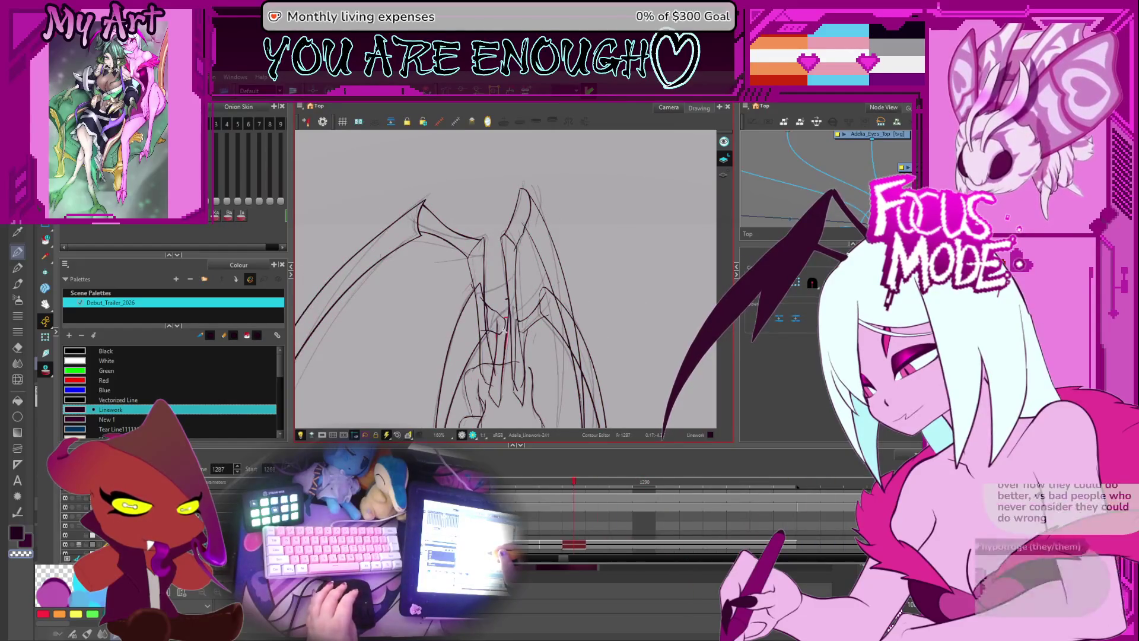
key("comma")
key("comma")
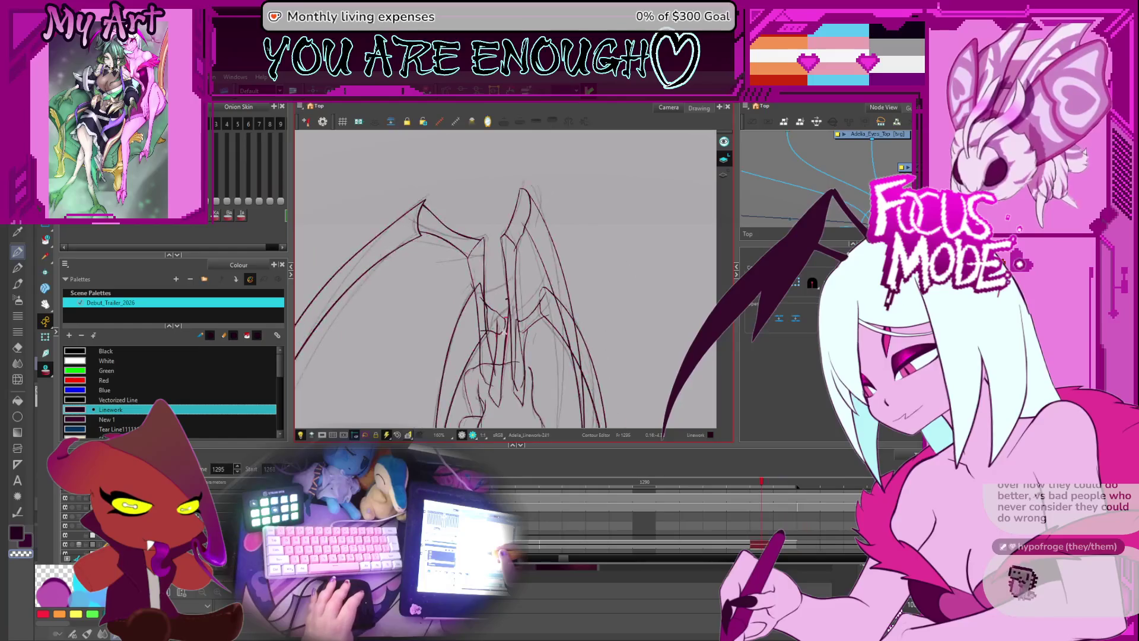
scroll(503, 362, "up", 4)
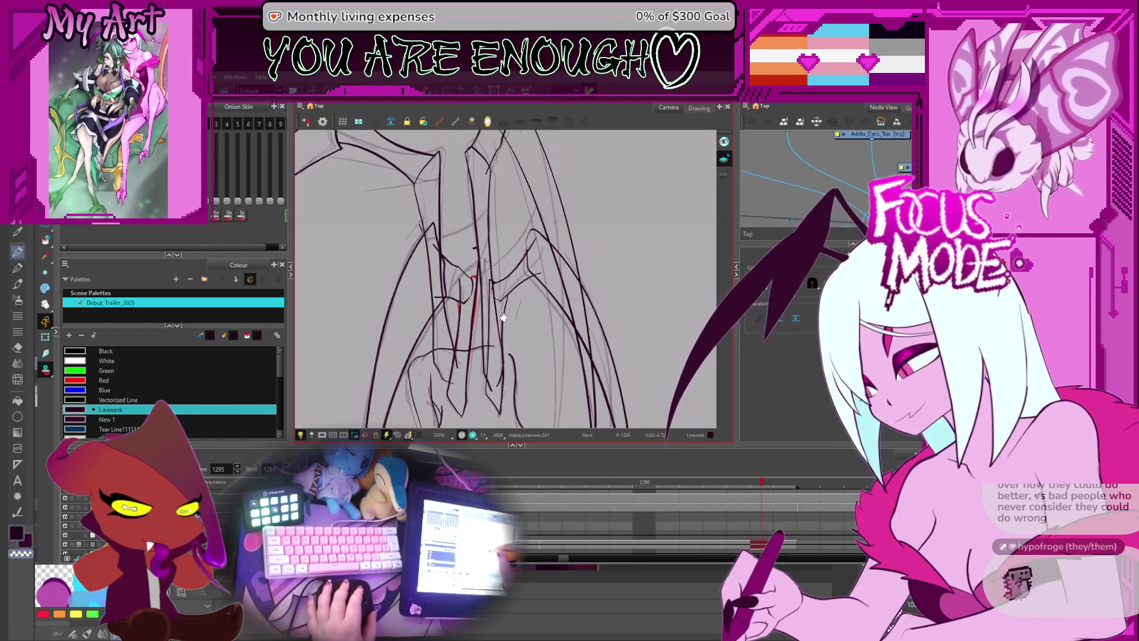
left_click_drag(498, 280, 555, 277)
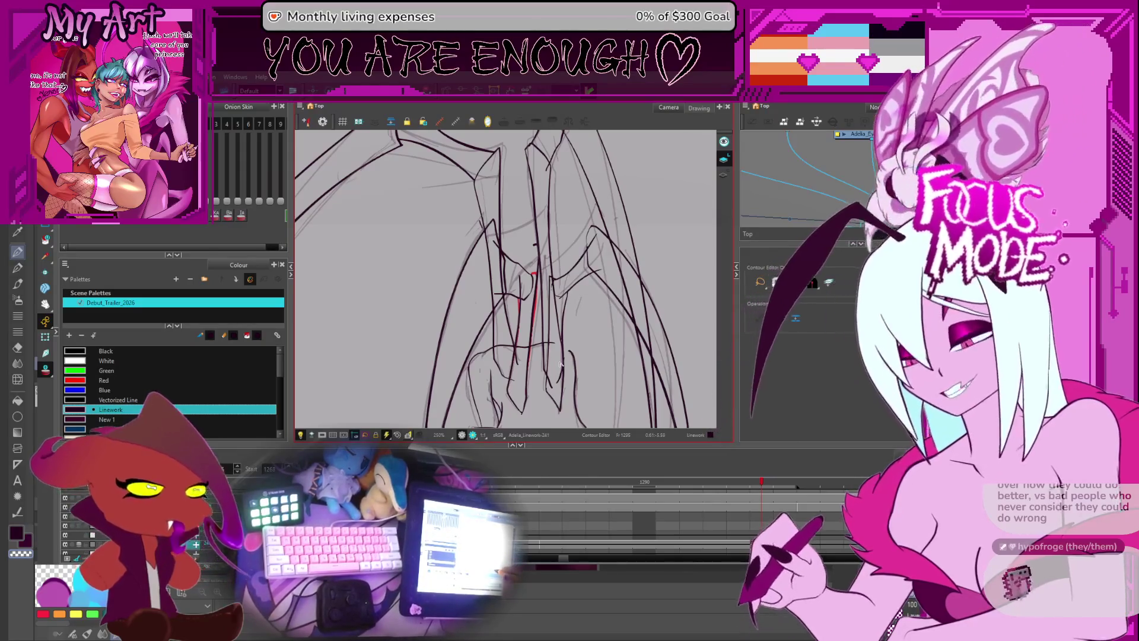
scroll(572, 297, "up", 1)
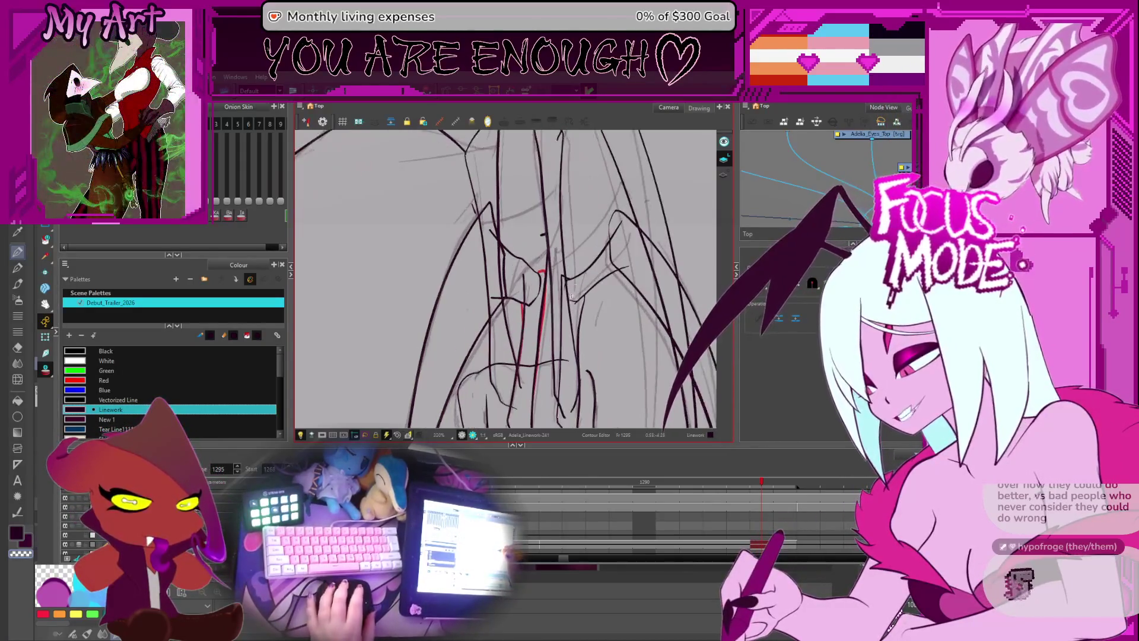
left_click_drag(572, 296, 551, 315)
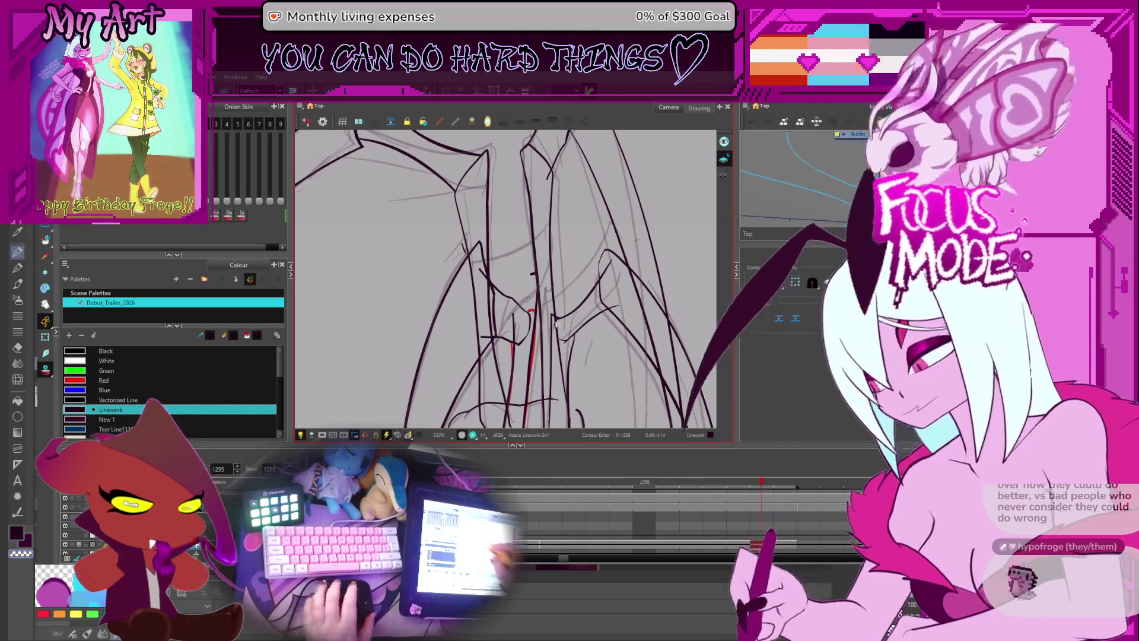
- Flip between frames 1293–1298, select the vertical strokes on the body, then clear the selection
key("alt+s")
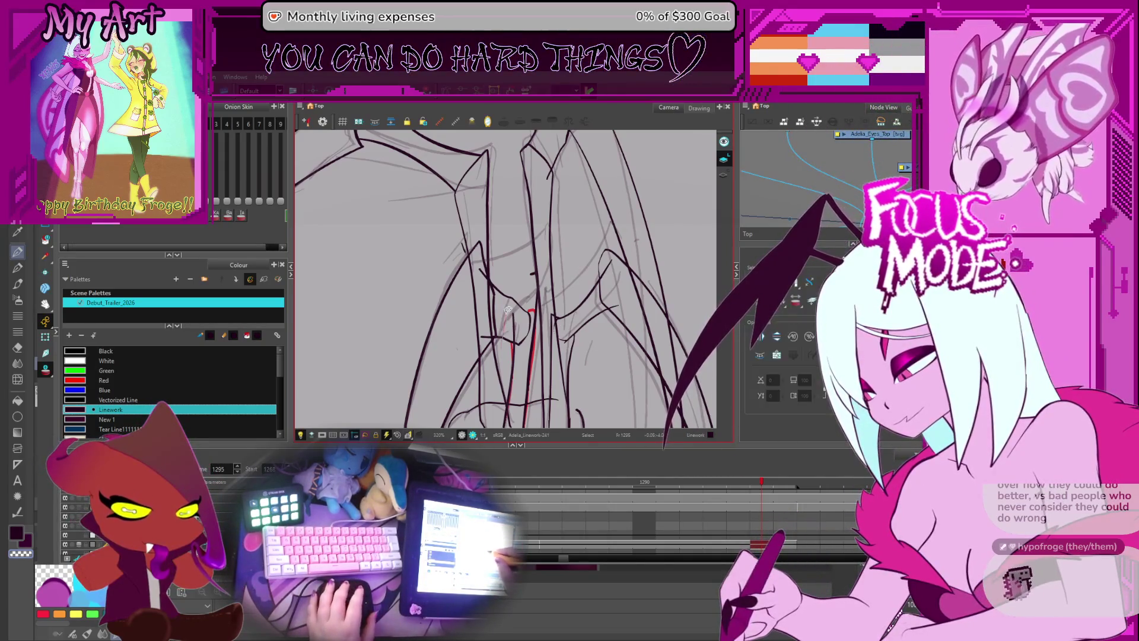
key("alt+slash")
key("period")
key("period")
key("period")
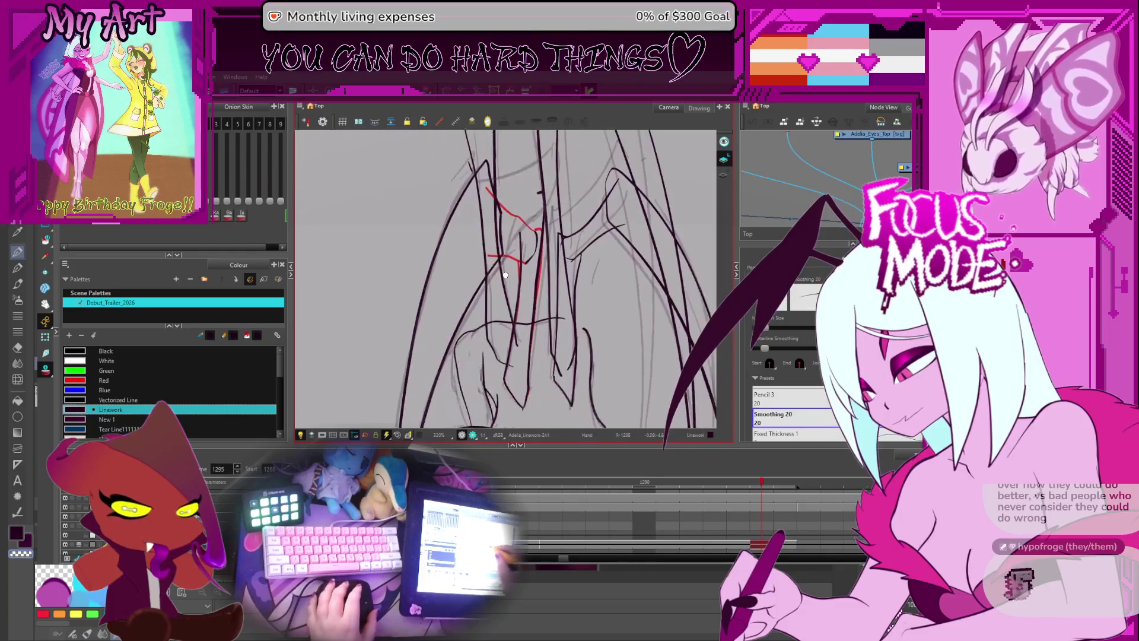
key("comma")
key("comma")
key("comma")
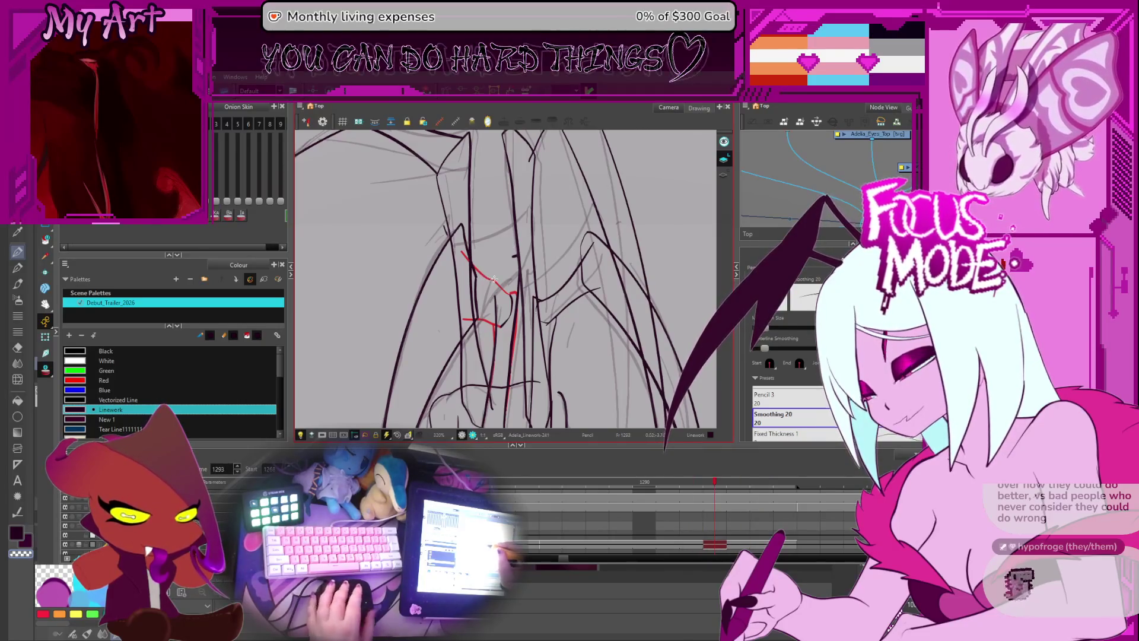
key("period")
key("alt+s")
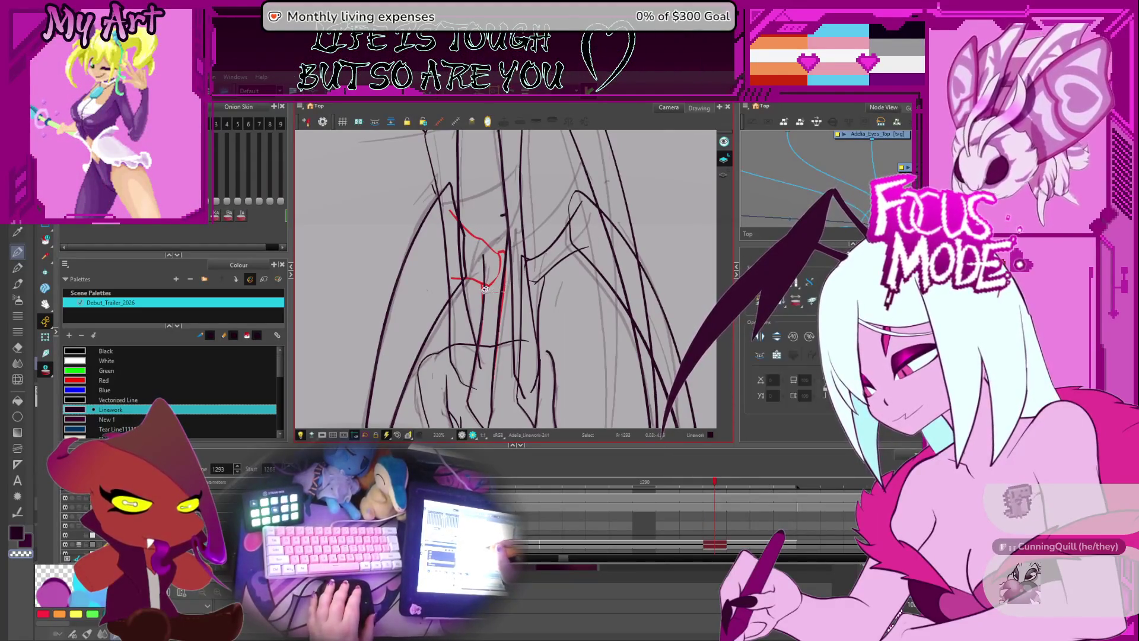
left_click(494, 202)
key("alt+x")
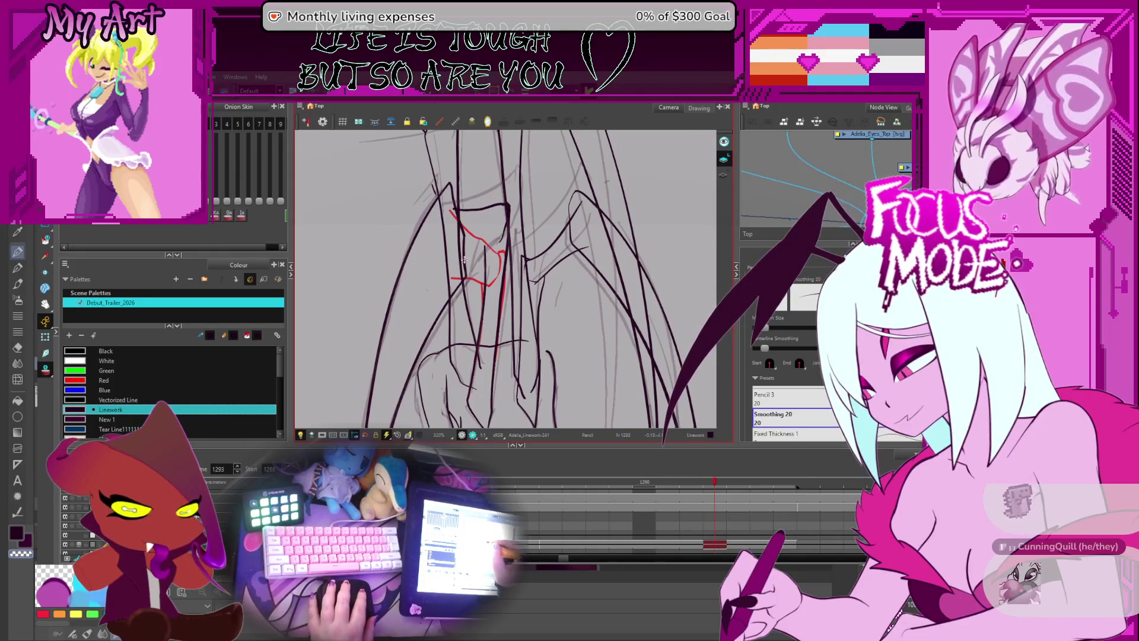
- Rotate and zoom the view in on the wing joint for pencil inking
left_click_drag(465, 259, 415, 268)
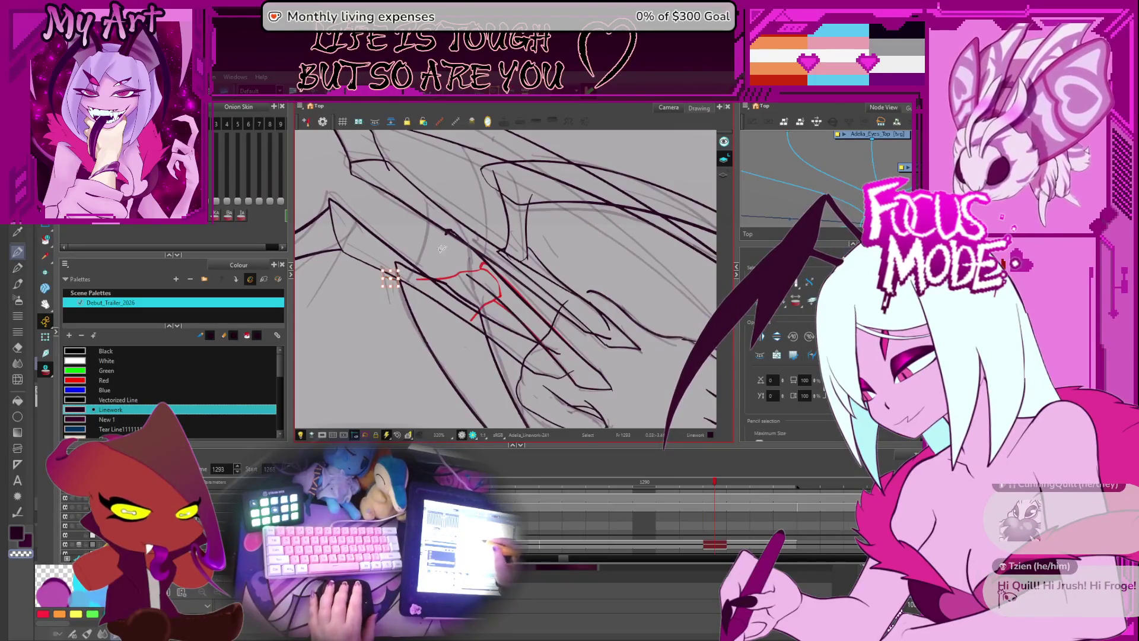
key("period")
key("period")
key("period")
key("period")
key("comma")
key("comma")
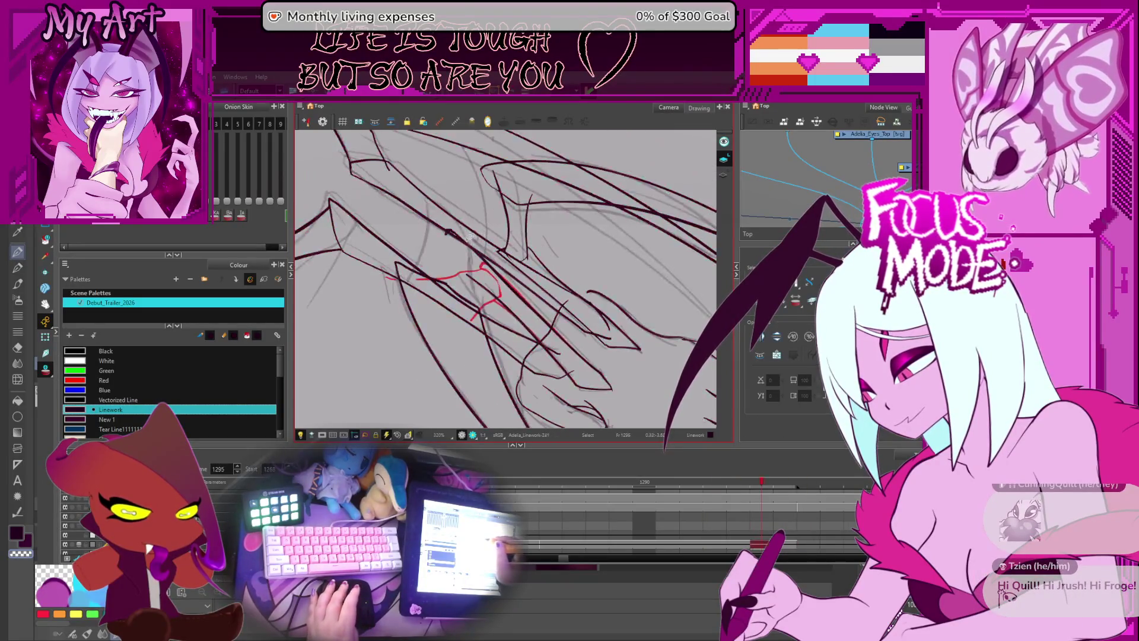
key("alt+slash")
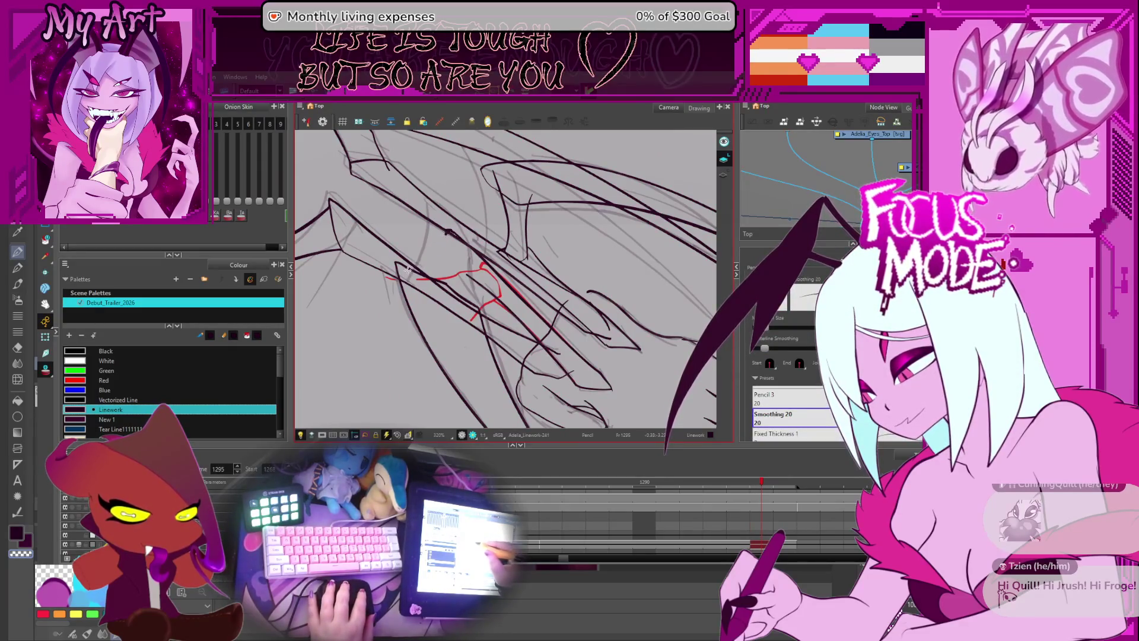
left_click_drag(503, 249, 457, 290)
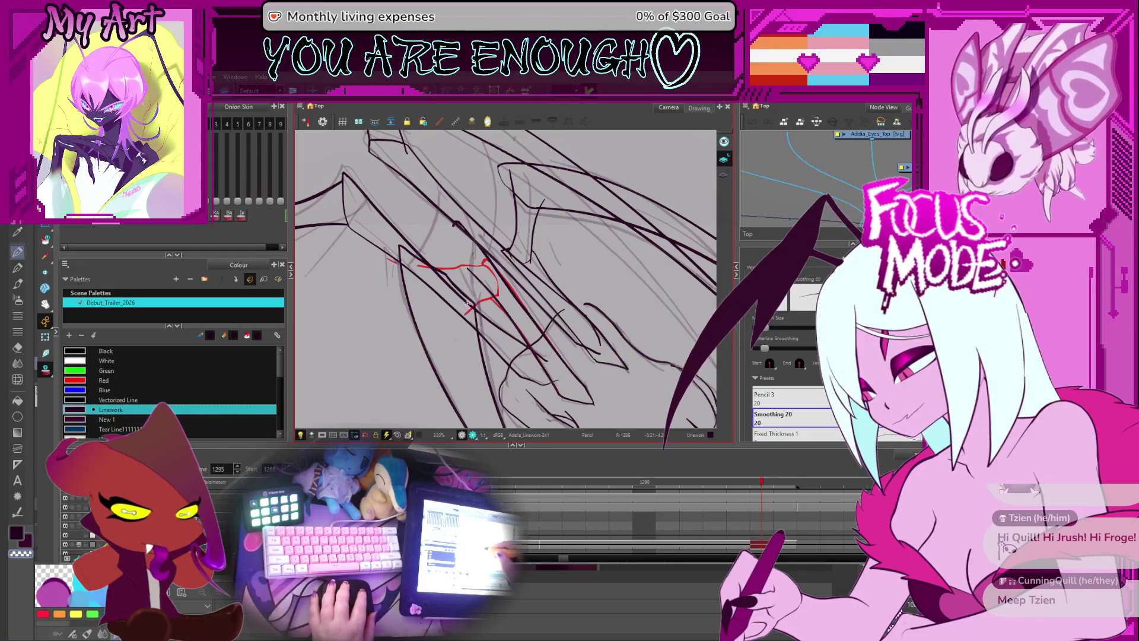
key("2")
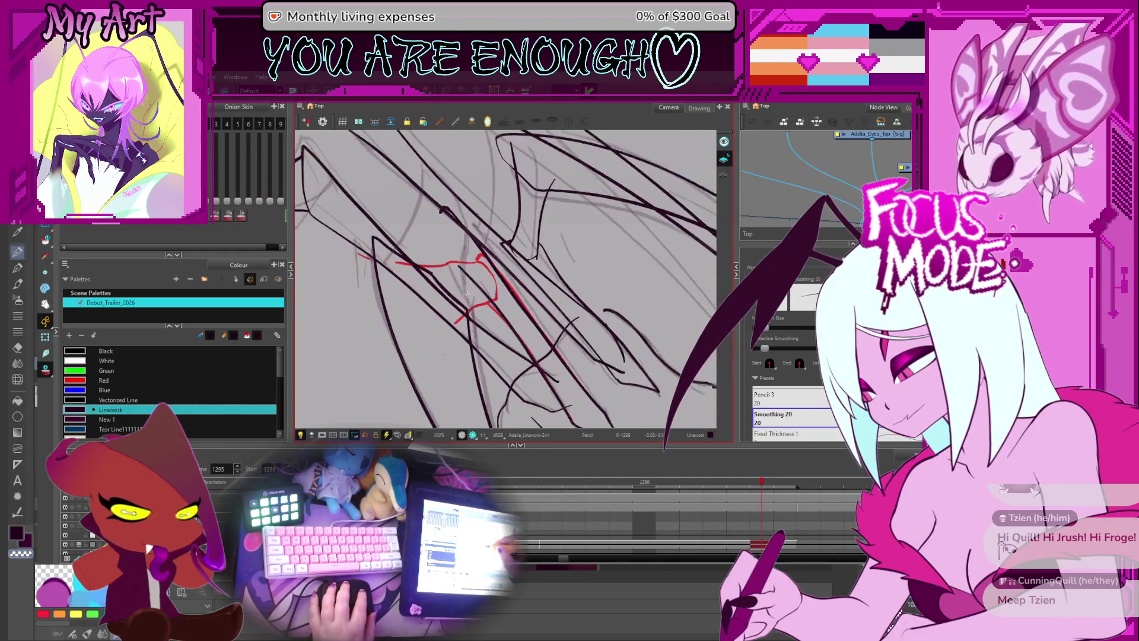
key("2")
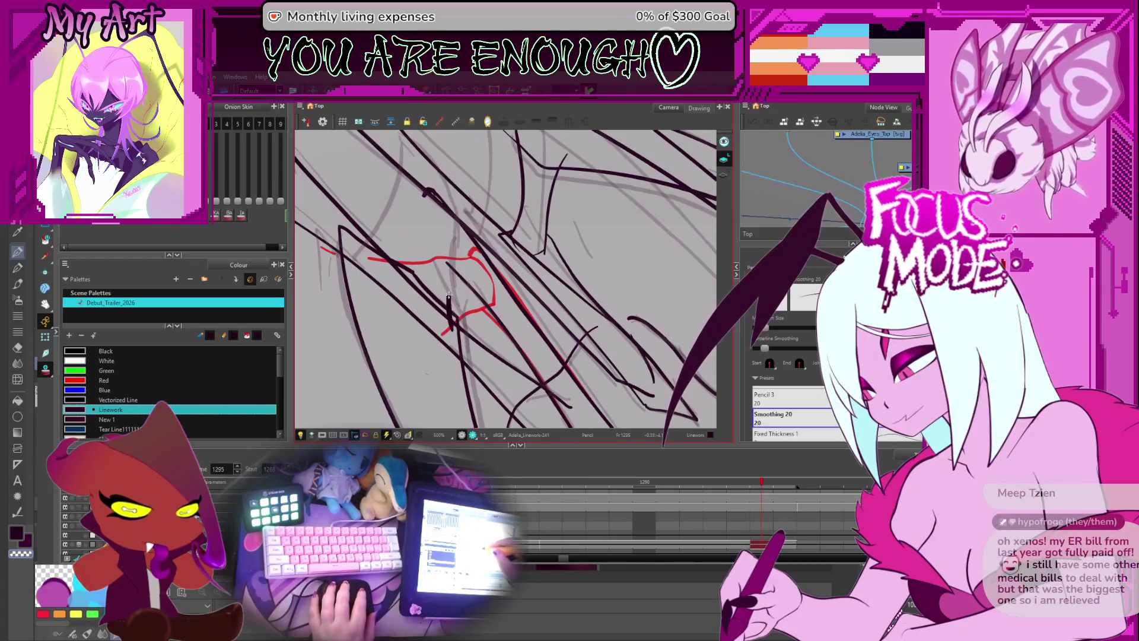
mouse_move(411, 218)
left_mouse_down()
mouse_move(576, 304)
mouse_move(530, 301)
left_mouse_up()
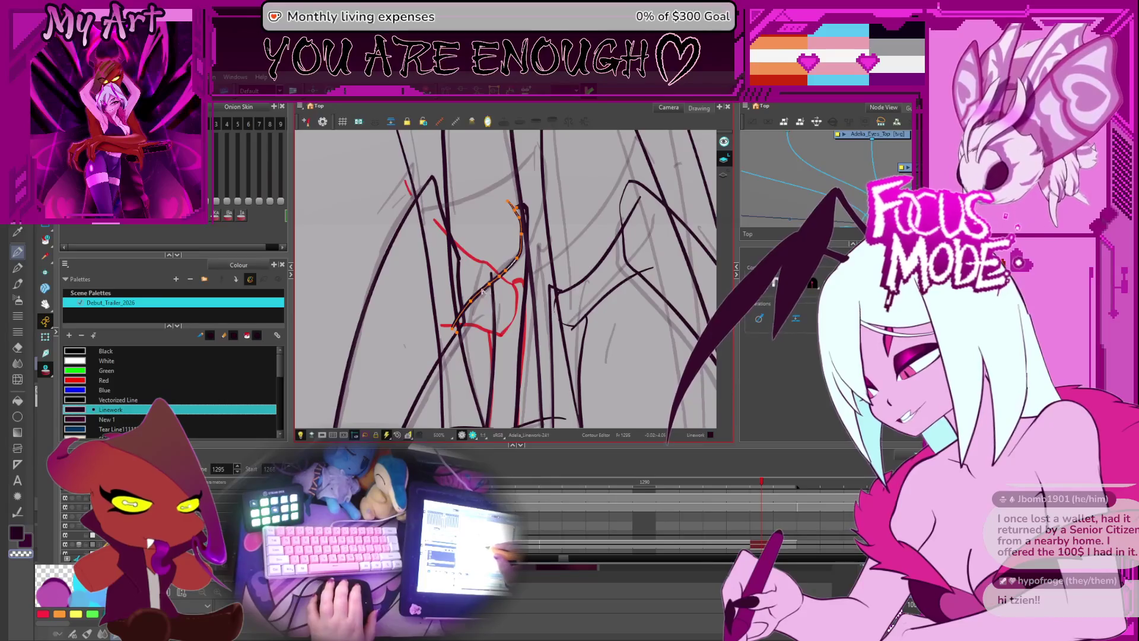
- Select the long strokes down the body and compare them across frames up to 1287
left_click(523, 265)
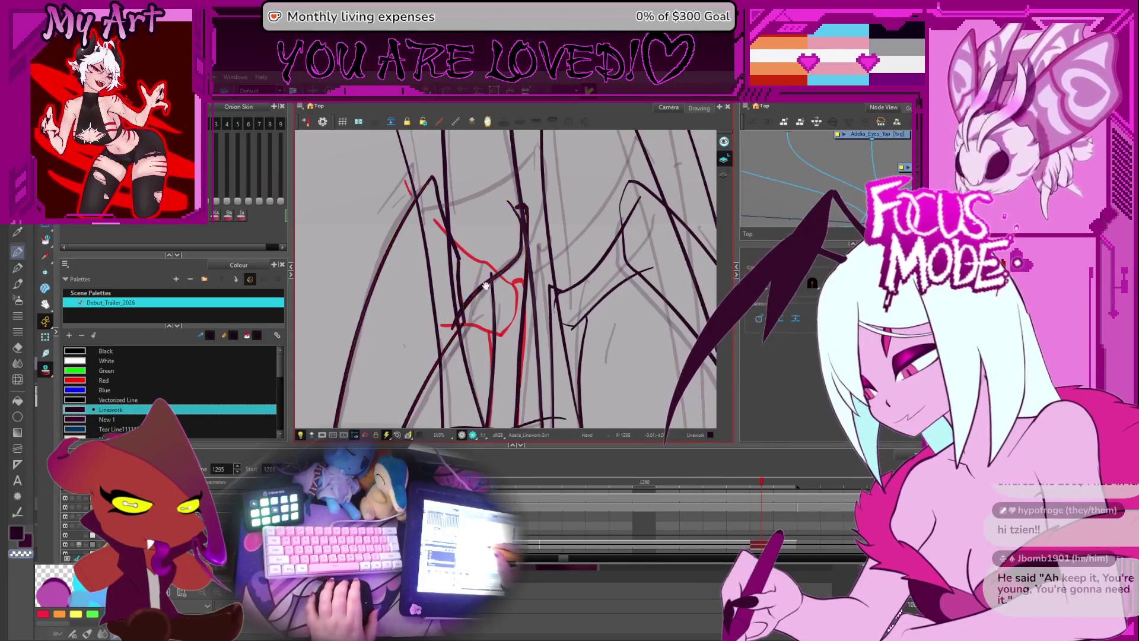
mouse_move(499, 206)
left_mouse_down()
mouse_move(514, 237)
mouse_move(544, 242)
mouse_move(552, 266)
mouse_move(454, 266)
left_mouse_up()
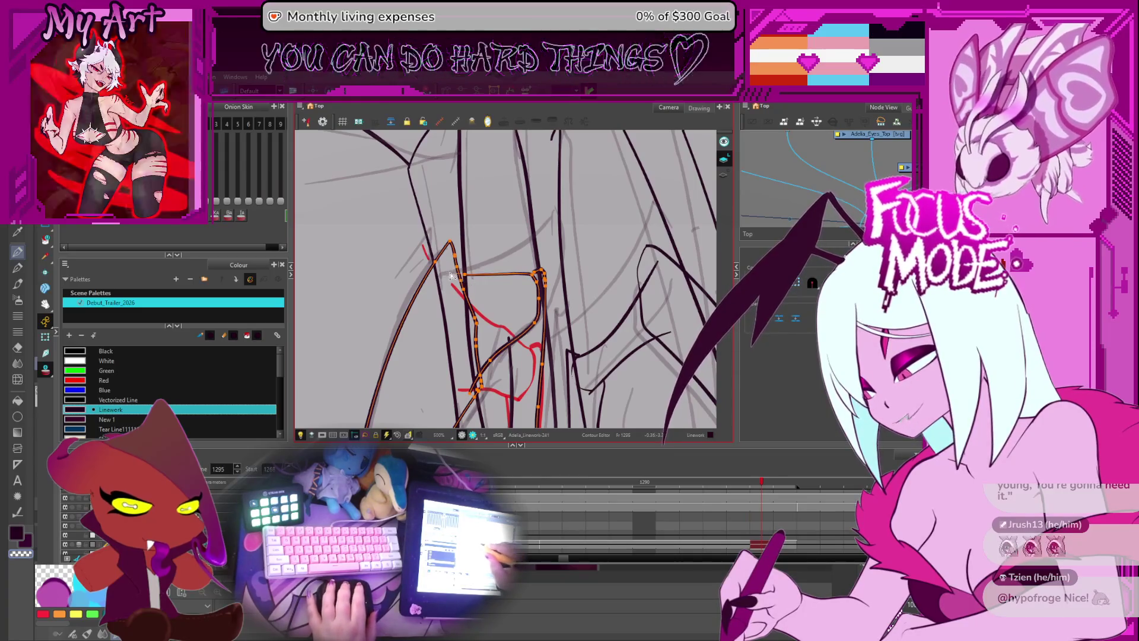
scroll(551, 259, "down", 2)
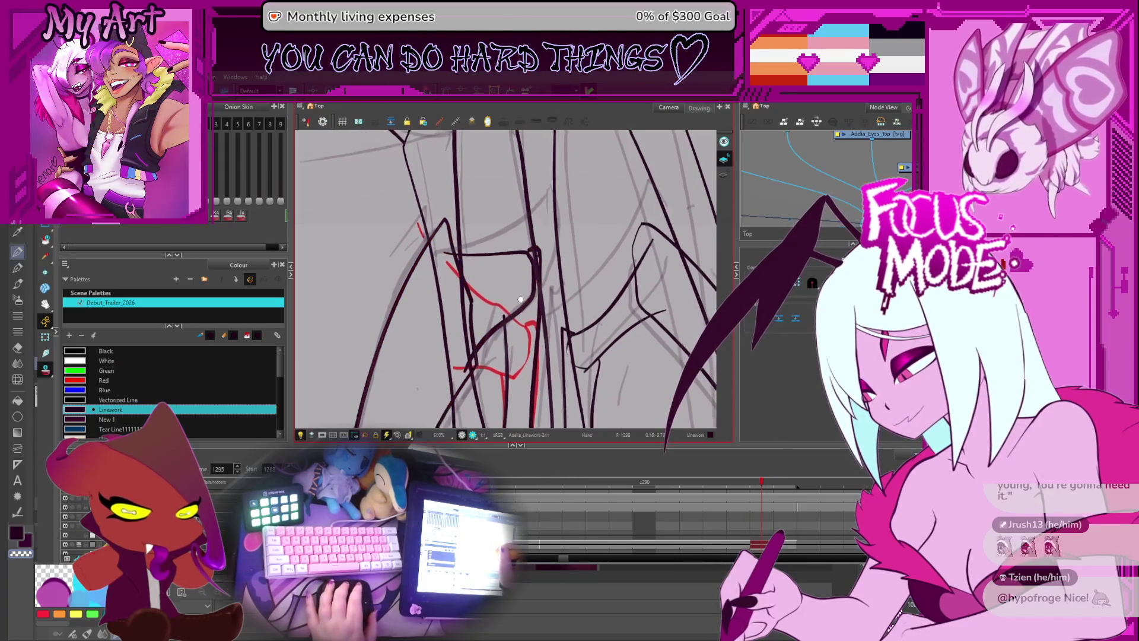
key("comma")
key("comma")
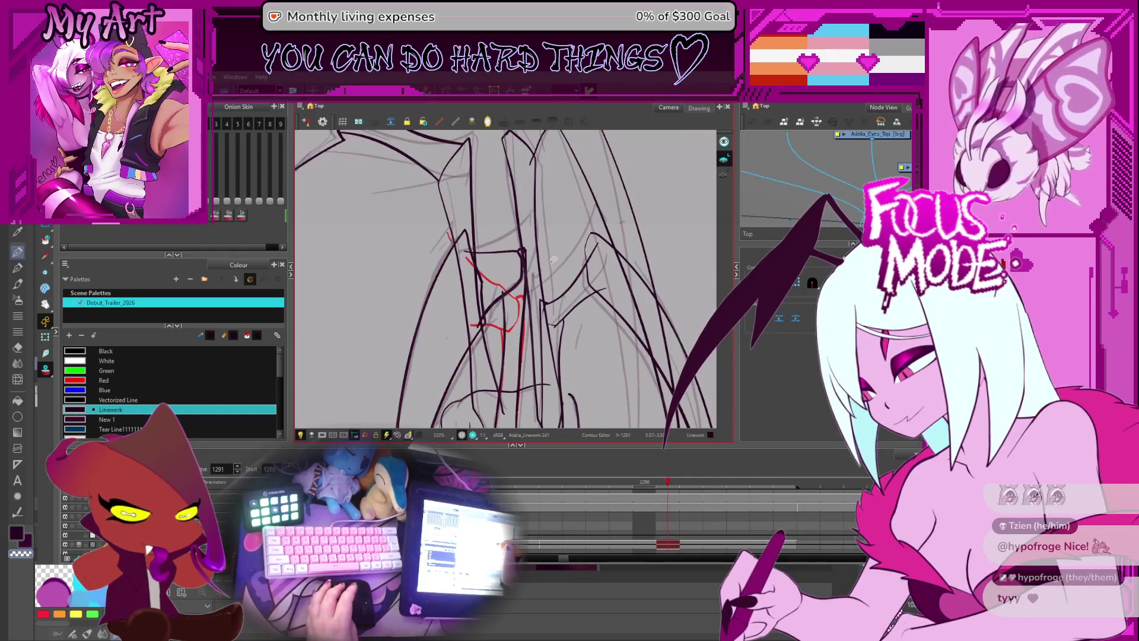
key("comma")
key("comma")
key("comma")
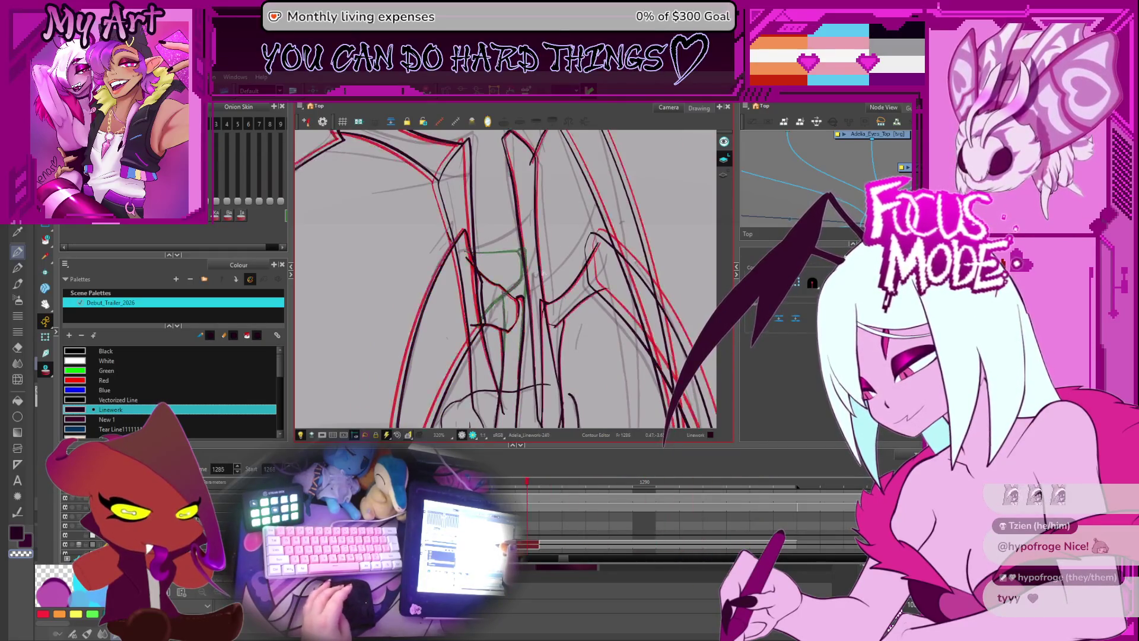
key("period")
key("comma")
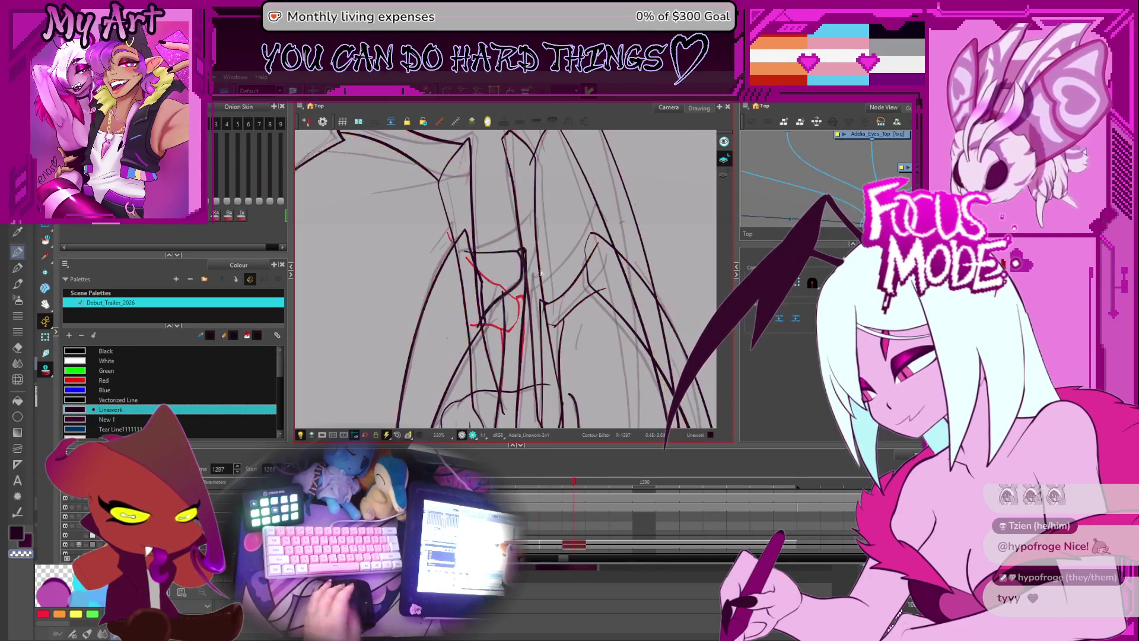
key("period")
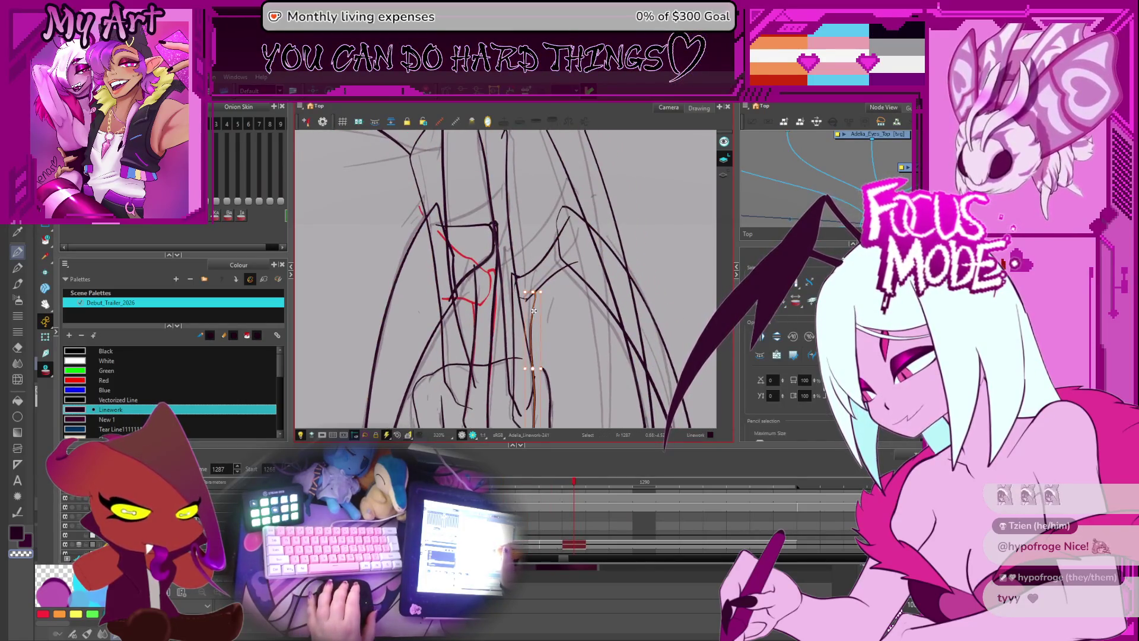
- Add a second vertical stroke and pick the lower stroke in the Contour Editor
left_click(521, 274, "shift")
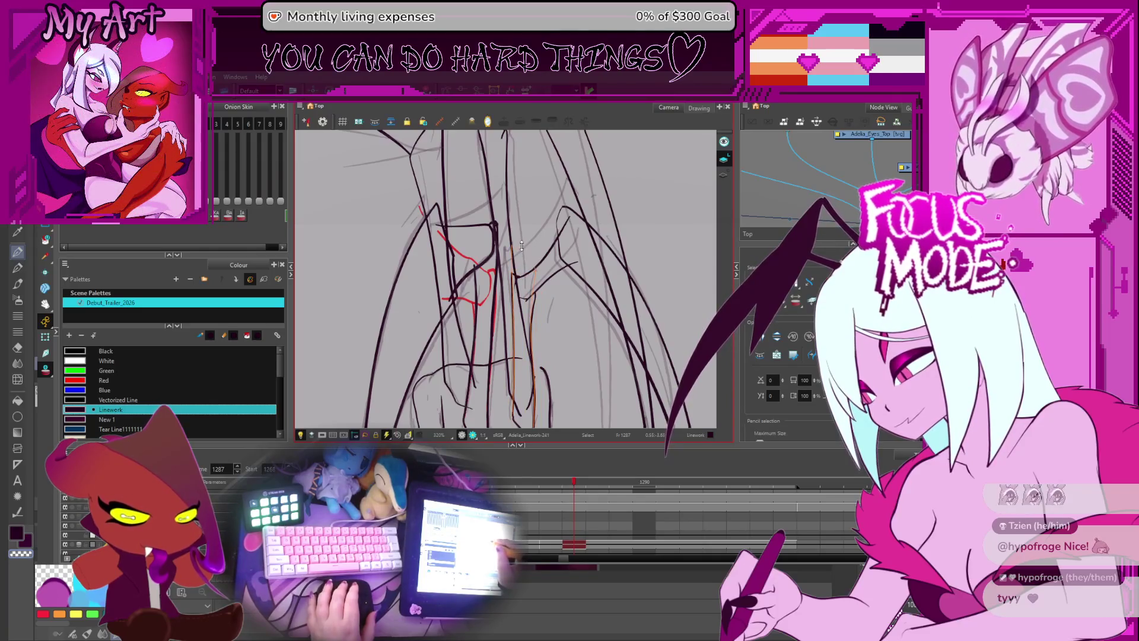
scroll(519, 243, "down", 3)
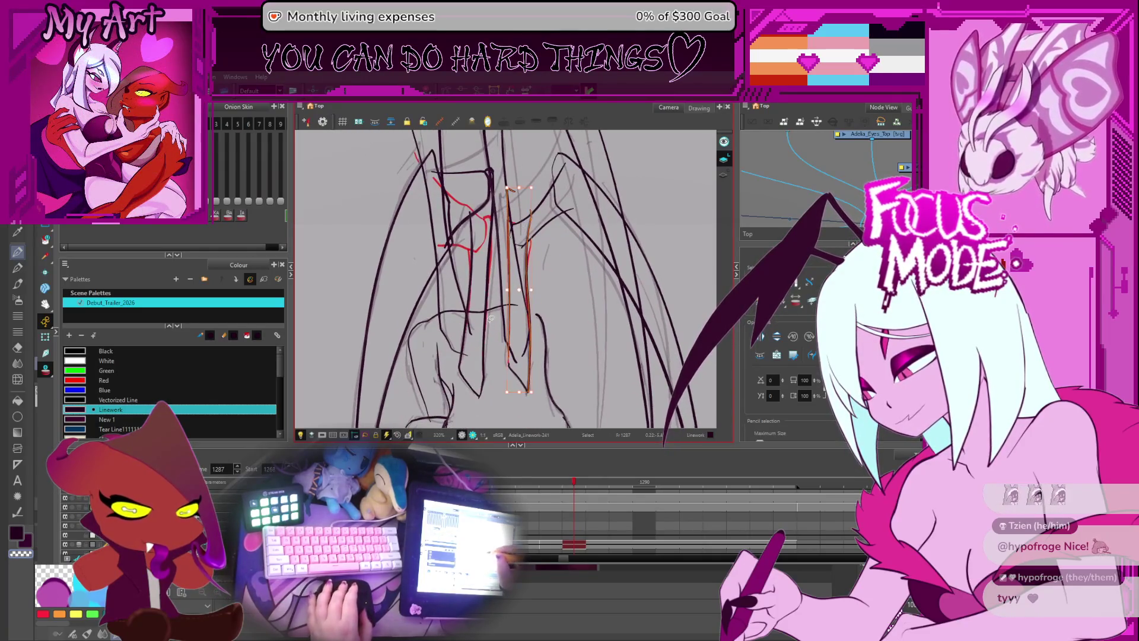
key("2")
key("alt+q")
left_click(492, 370)
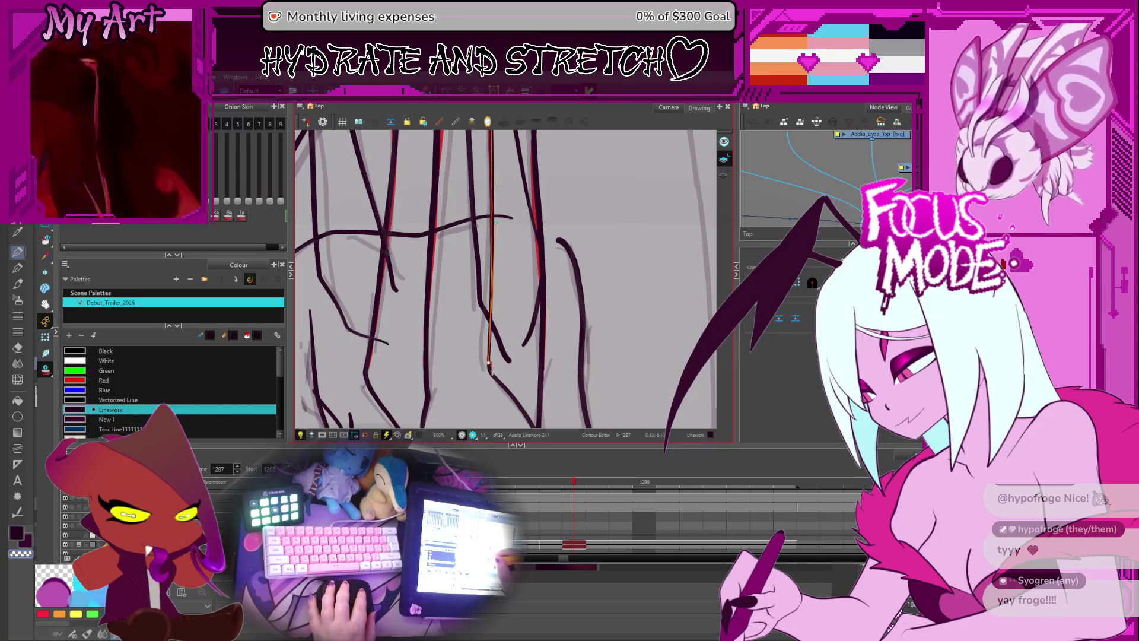
left_click_drag(490, 360, 505, 420)
scroll(505, 420, "down", 2)
- Drag the two central vertical strokes into place, then select a different stroke
left_click(496, 266)
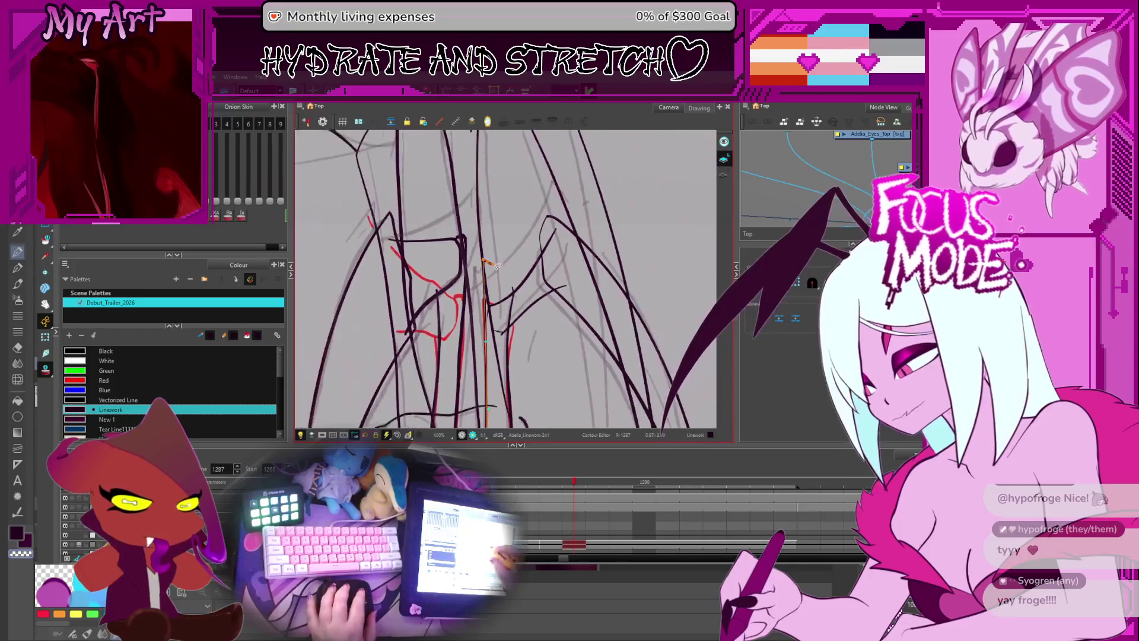
left_click(509, 347, "shift")
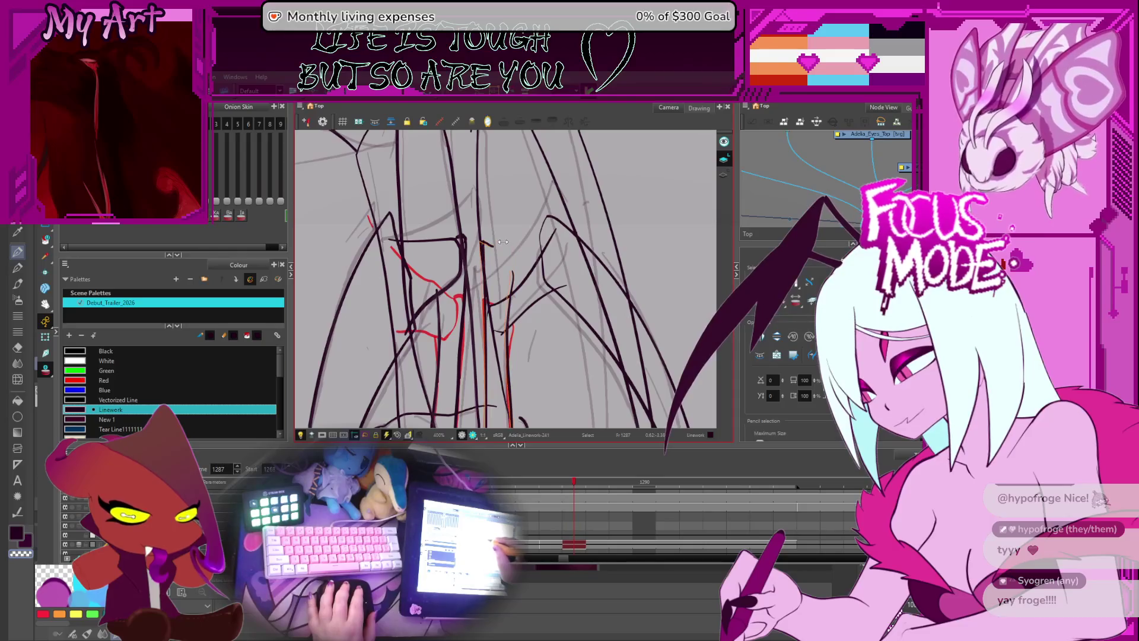
mouse_move(502, 239)
left_mouse_down()
mouse_move(467, 309)
mouse_move(445, 300)
left_mouse_up()
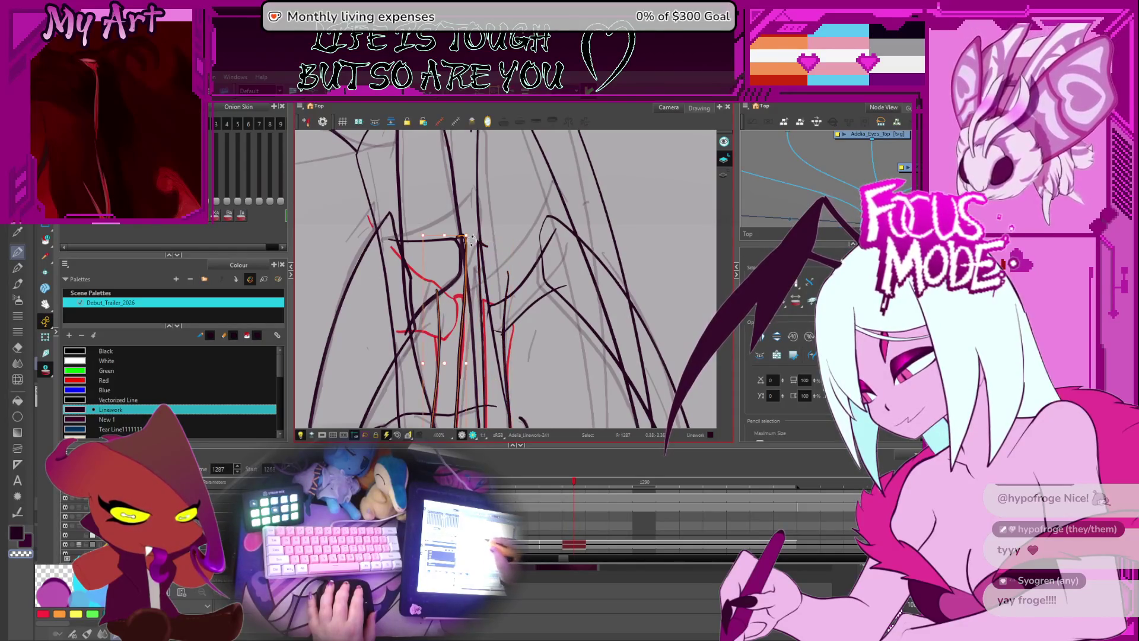
left_click_drag(453, 236, 451, 237)
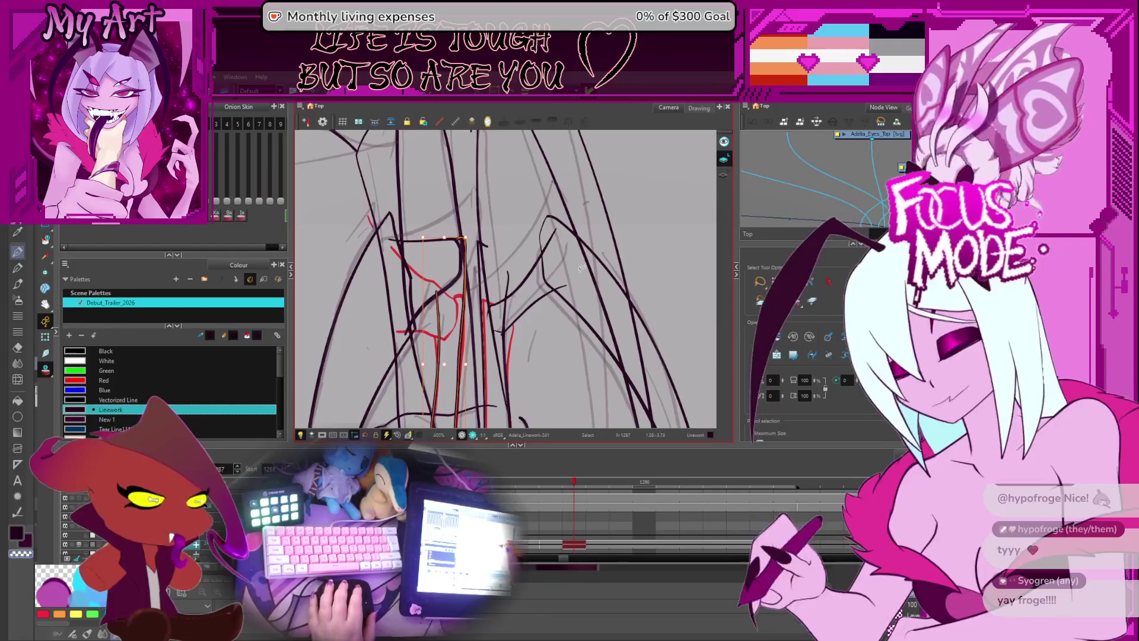
scroll(522, 264, "down", 1)
left_click(525, 309)
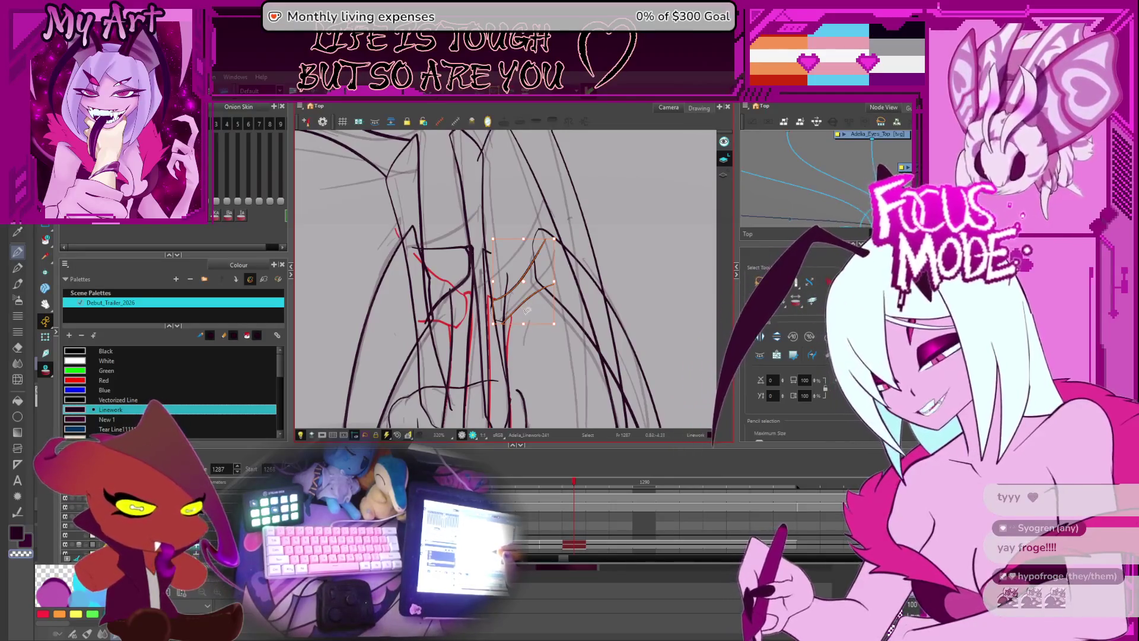
key("2")
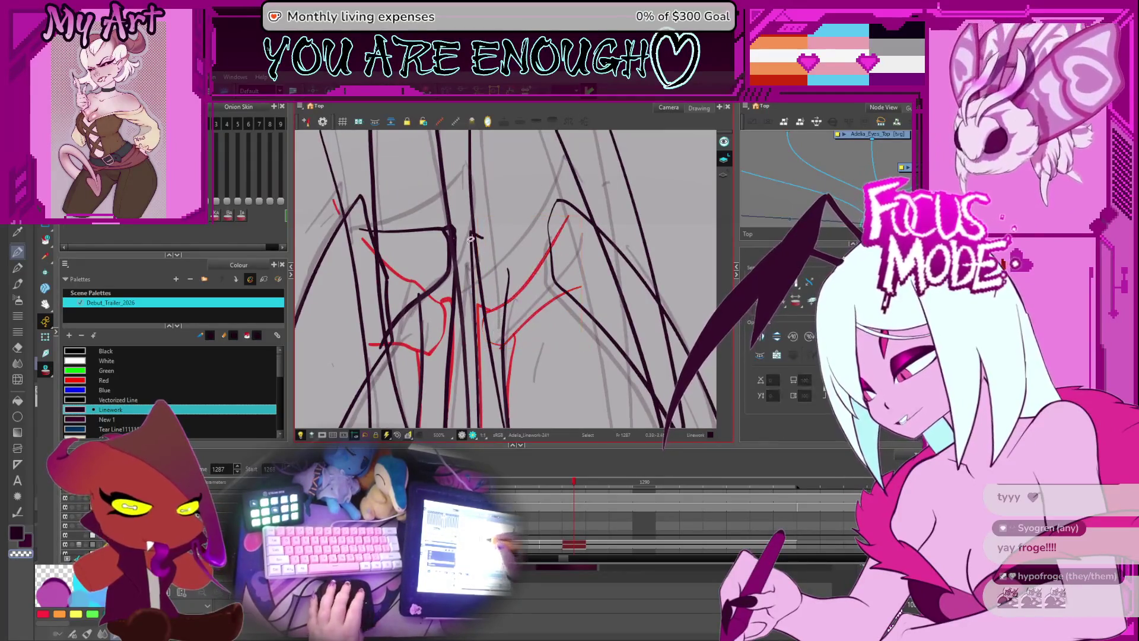
- Adjust the thickness taper and contour points of the curved wing-joint stroke
key("alt+slash")
mouse_move(501, 318)
left_mouse_down()
mouse_move(531, 227)
mouse_move(493, 250)
left_mouse_up()
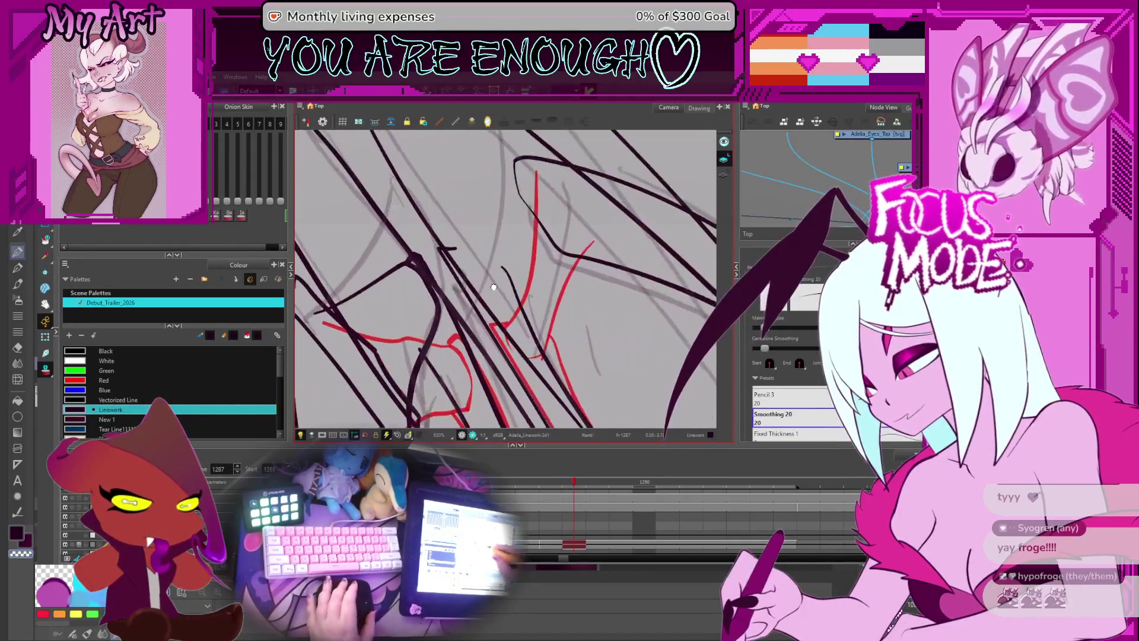
scroll(455, 274, "up", 2)
left_click_drag(437, 340, 489, 255)
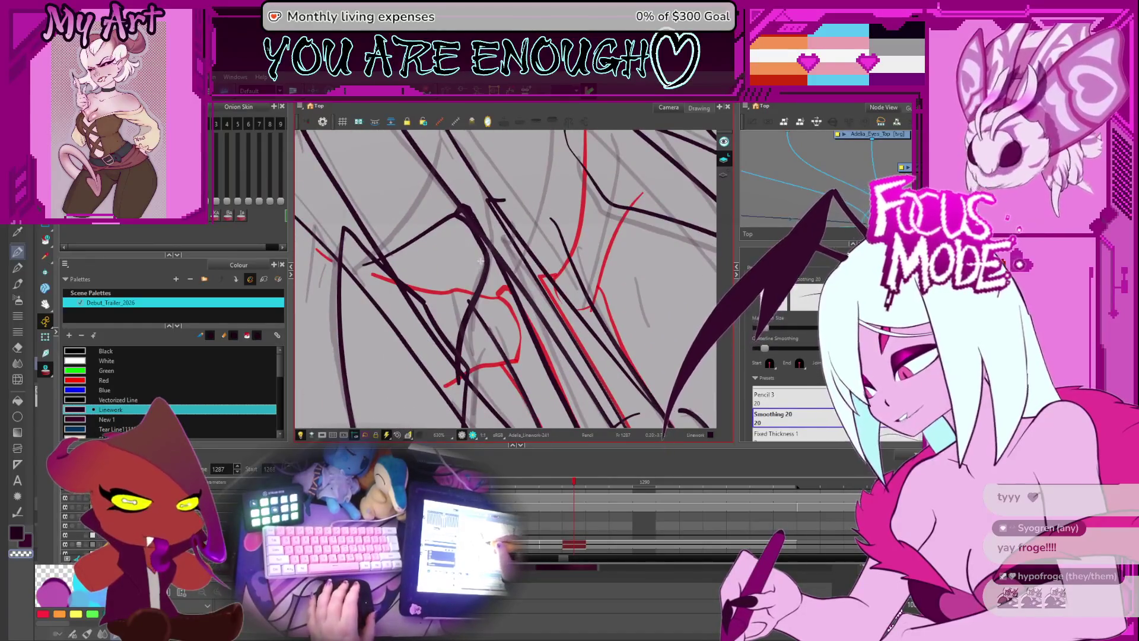
key("alt+shift+q")
left_click(488, 267)
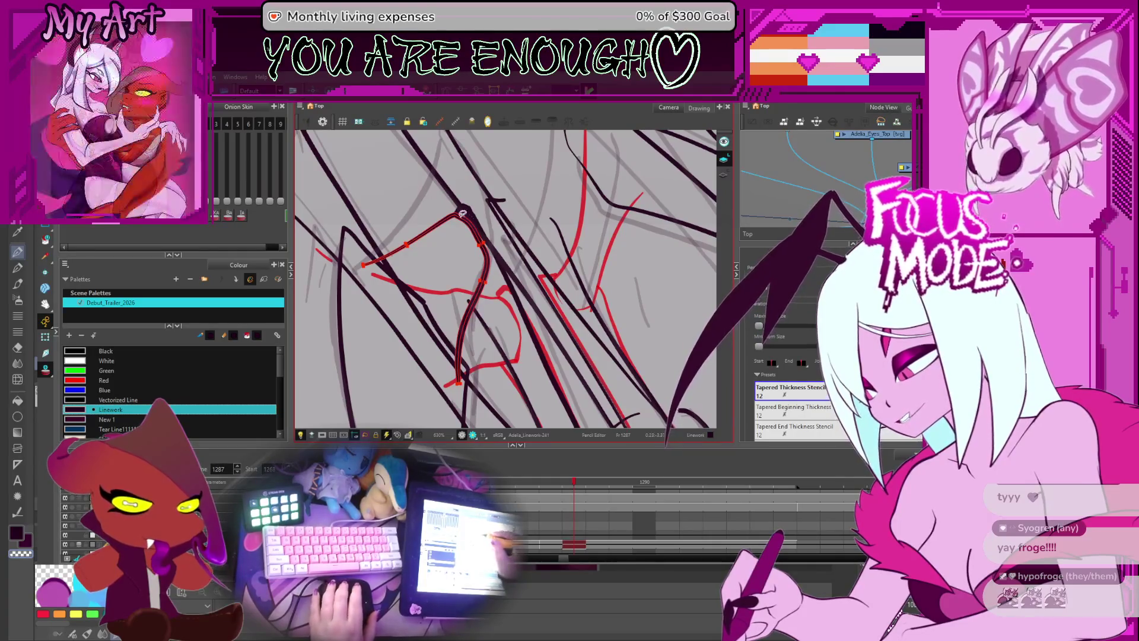
scroll(464, 217, "up", 3)
left_click_drag(463, 217, 520, 249)
key("alt+q")
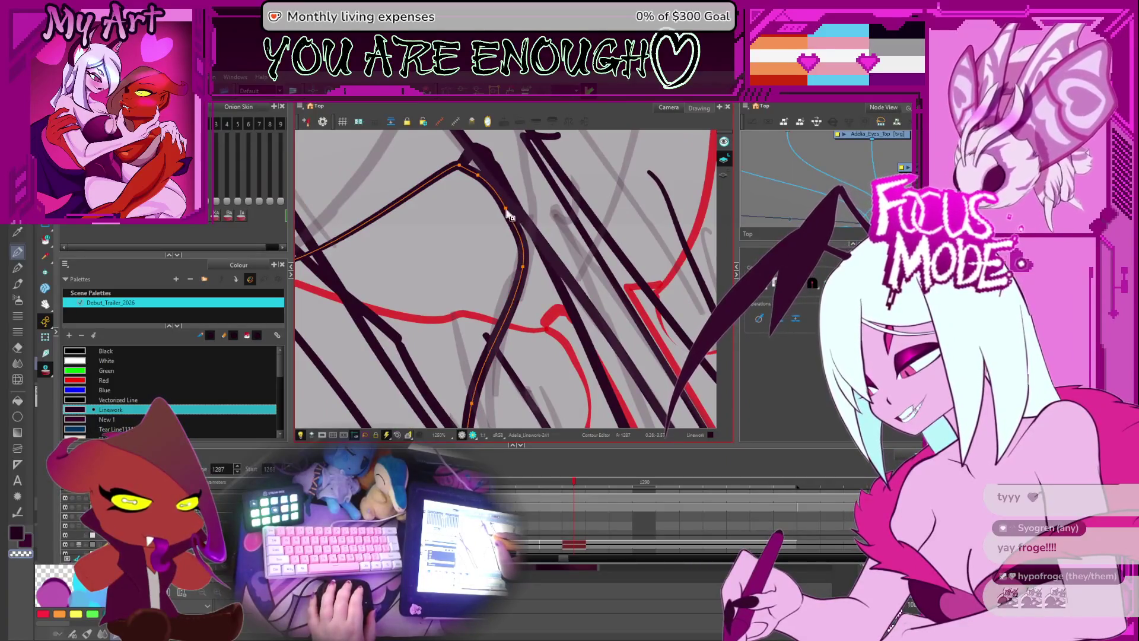
left_click(521, 275)
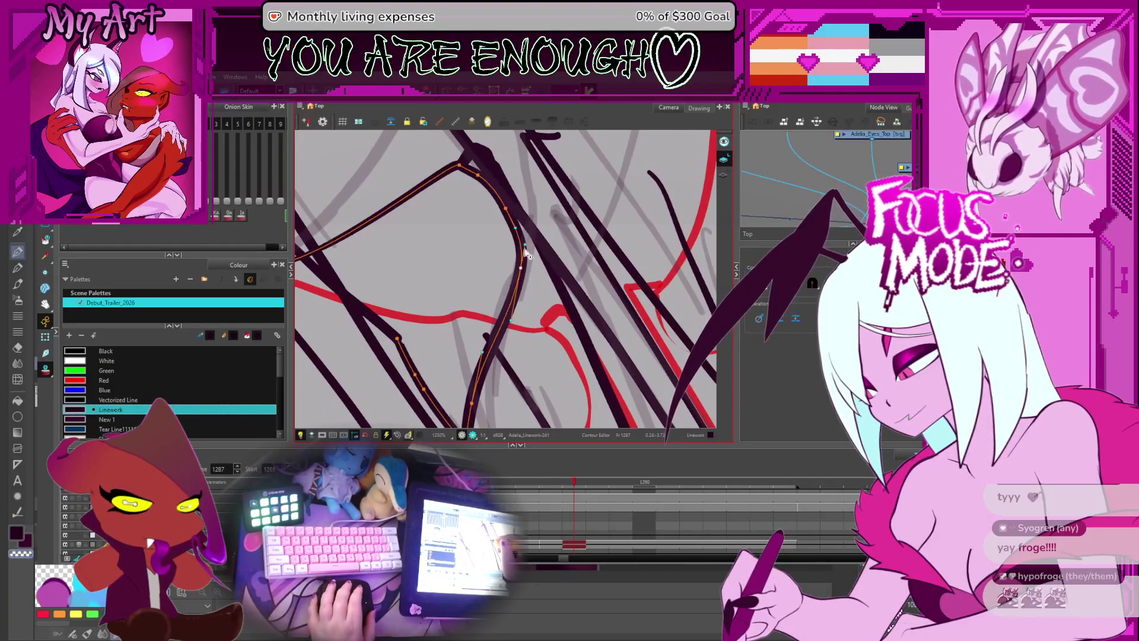
key("alt+shift+q")
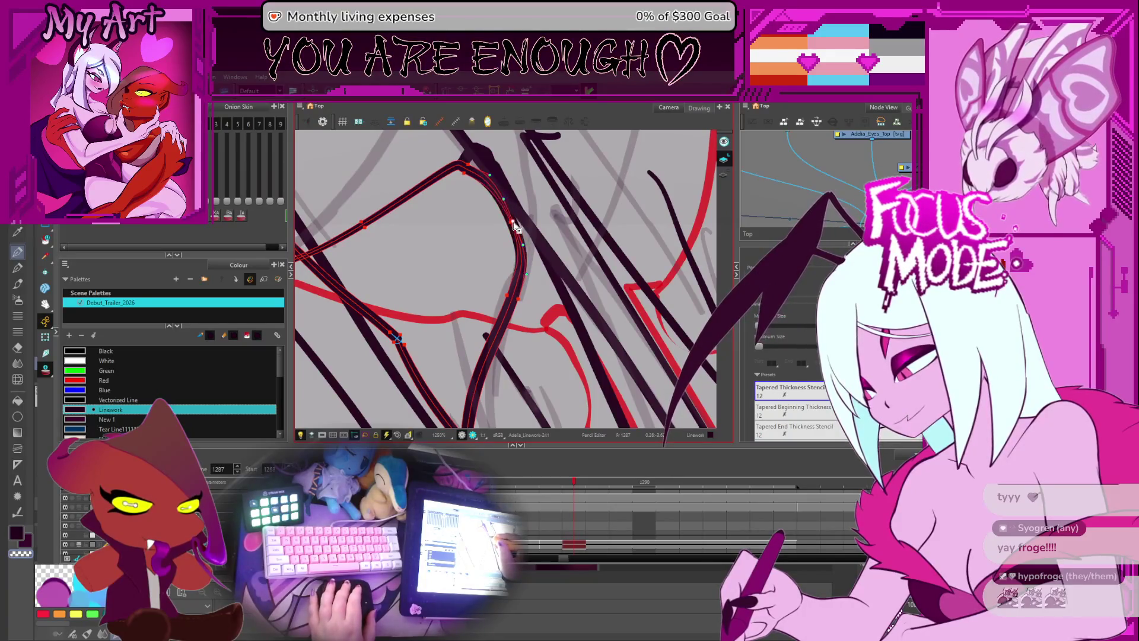
scroll(605, 218, "down", 5)
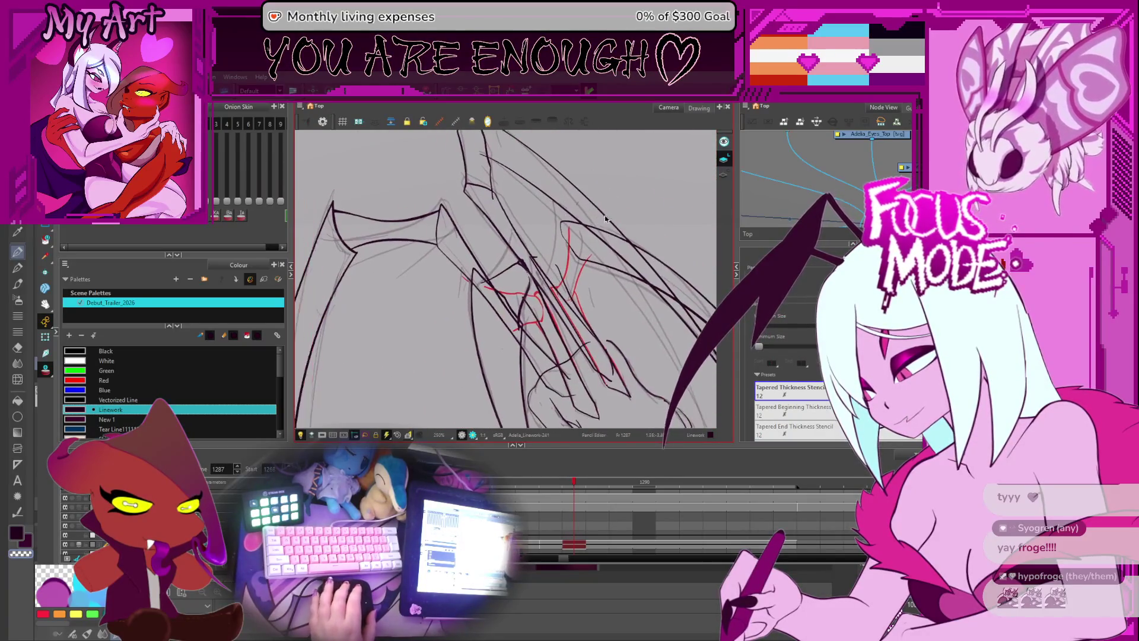
scroll(606, 219, "up", 3)
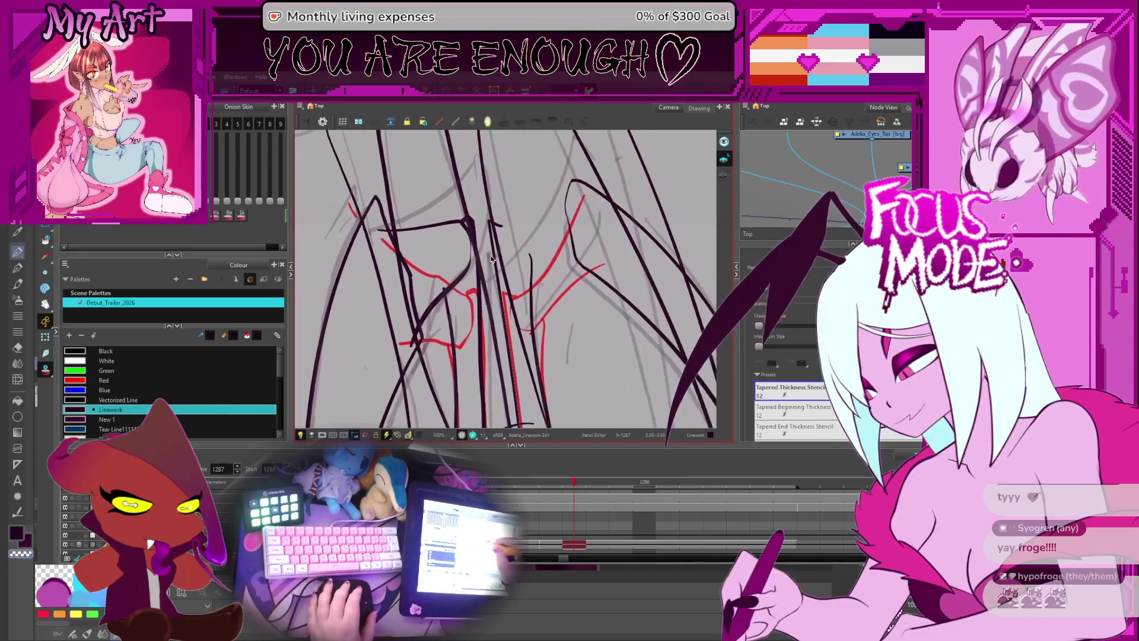
- Extend the black pencil stroke upward over the red rough
key("alt+b")
scroll(553, 274, "down", 2)
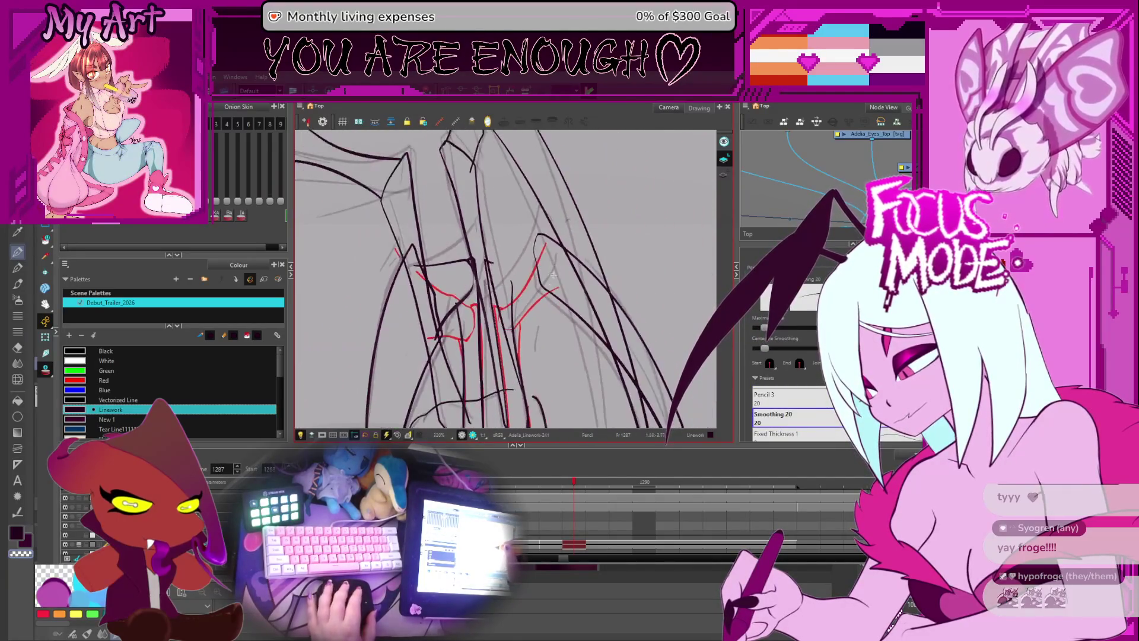
mouse_move(553, 273)
left_mouse_down("ctrl+alt")
mouse_move(567, 299)
mouse_move(561, 338)
left_mouse_up("ctrl+alt")
scroll(568, 305, "up", 2)
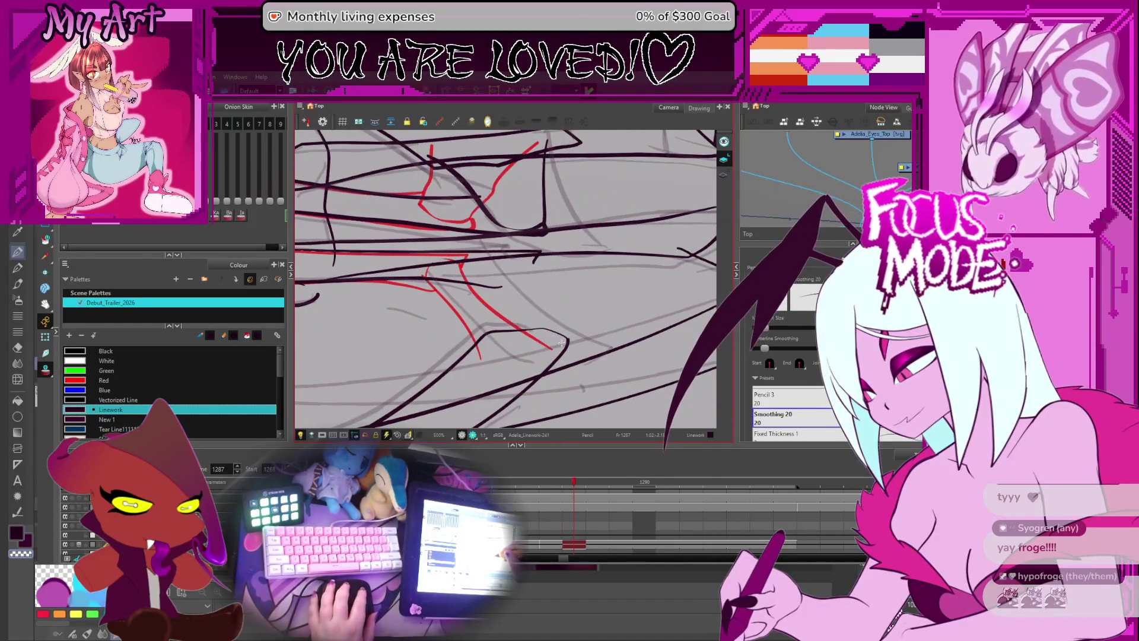
left_click_drag(535, 291, 532, 266)
left_click_drag(606, 307, 532, 355, "ctrl+alt")
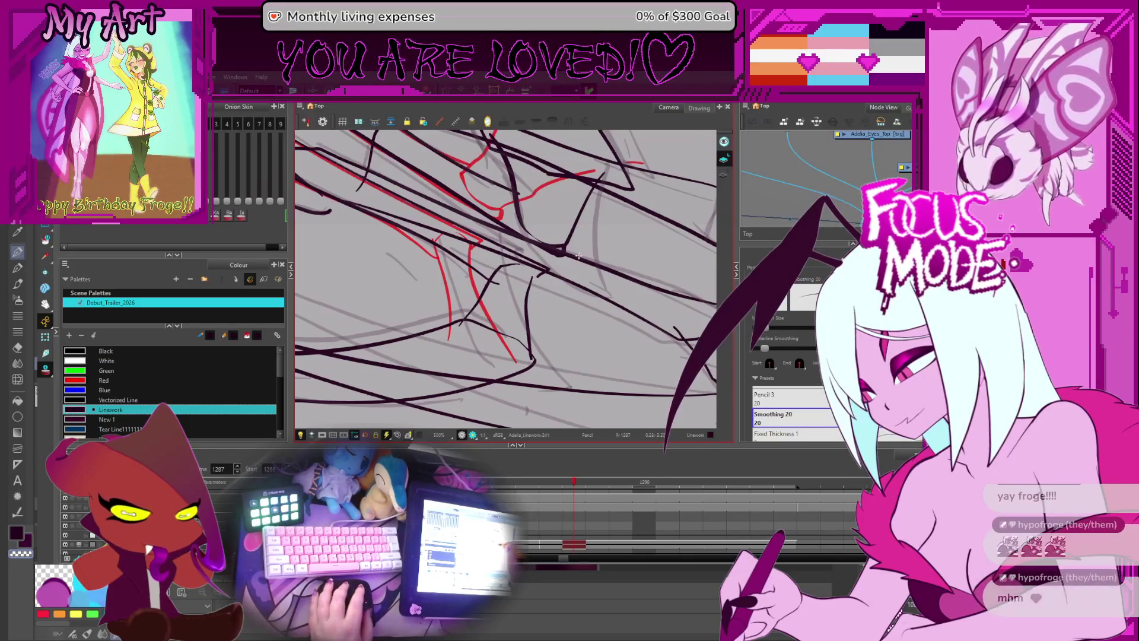
- Select the lower and upper wing strokes, checking their contours and thickness taper
left_click_drag(490, 279, 499, 226, "ctrl+alt")
key("alt+q")
scroll(498, 226, "up", 4)
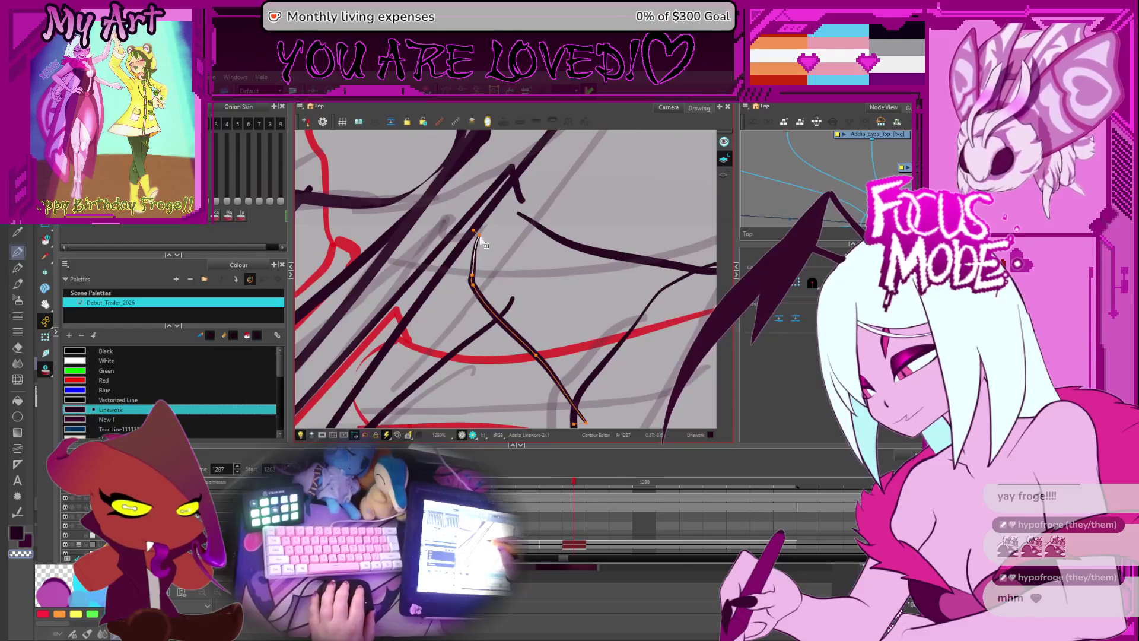
key("ctrl+a")
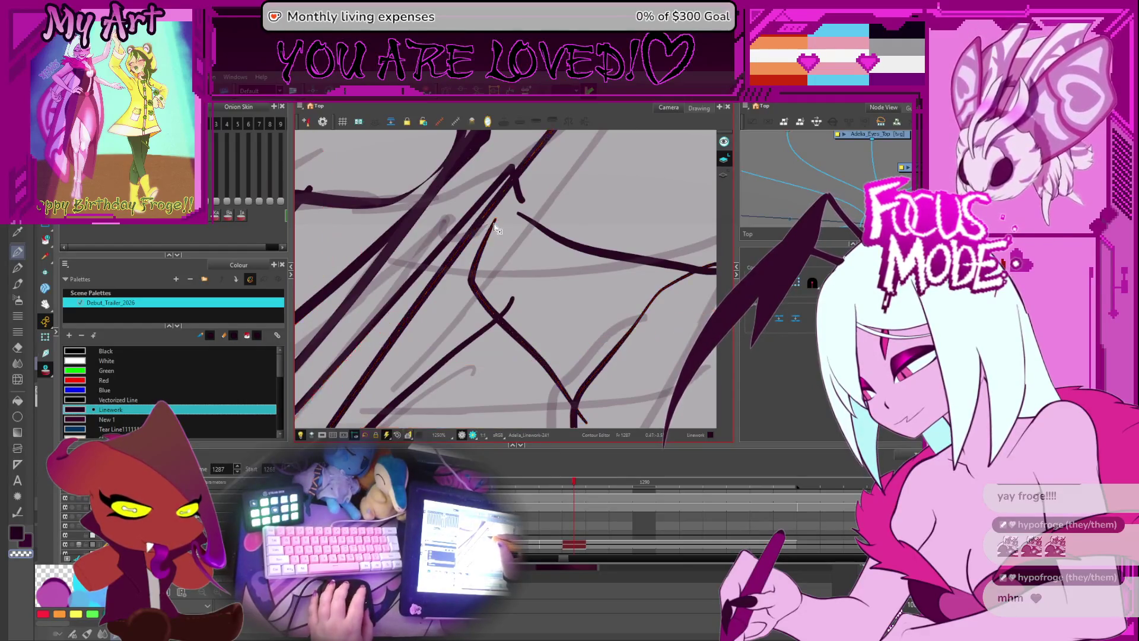
left_click(498, 215)
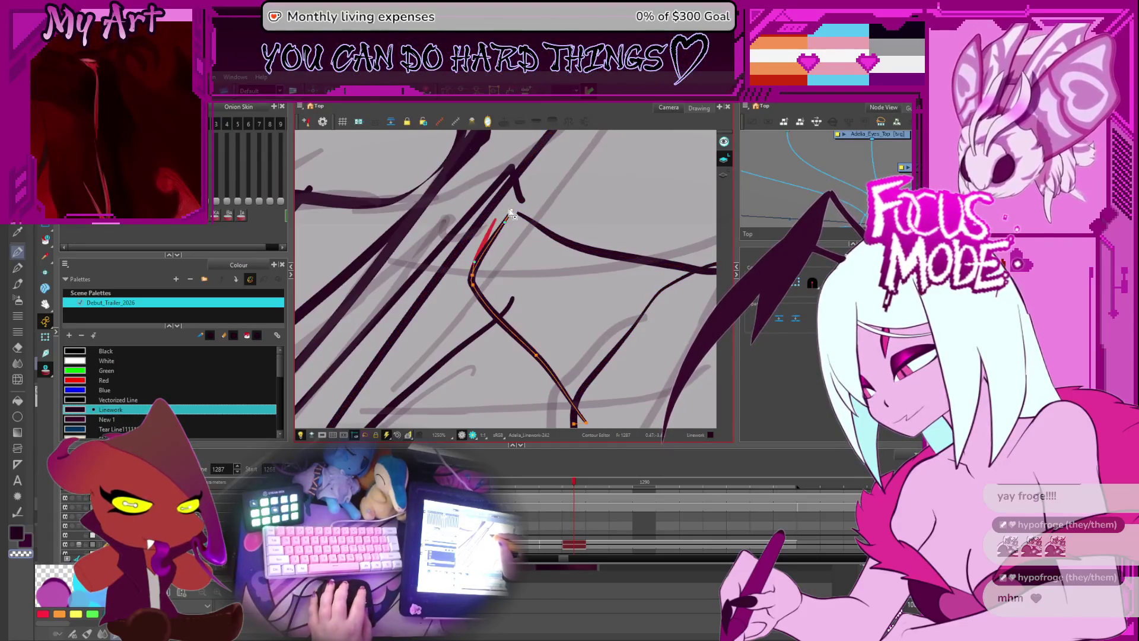
left_click(503, 215)
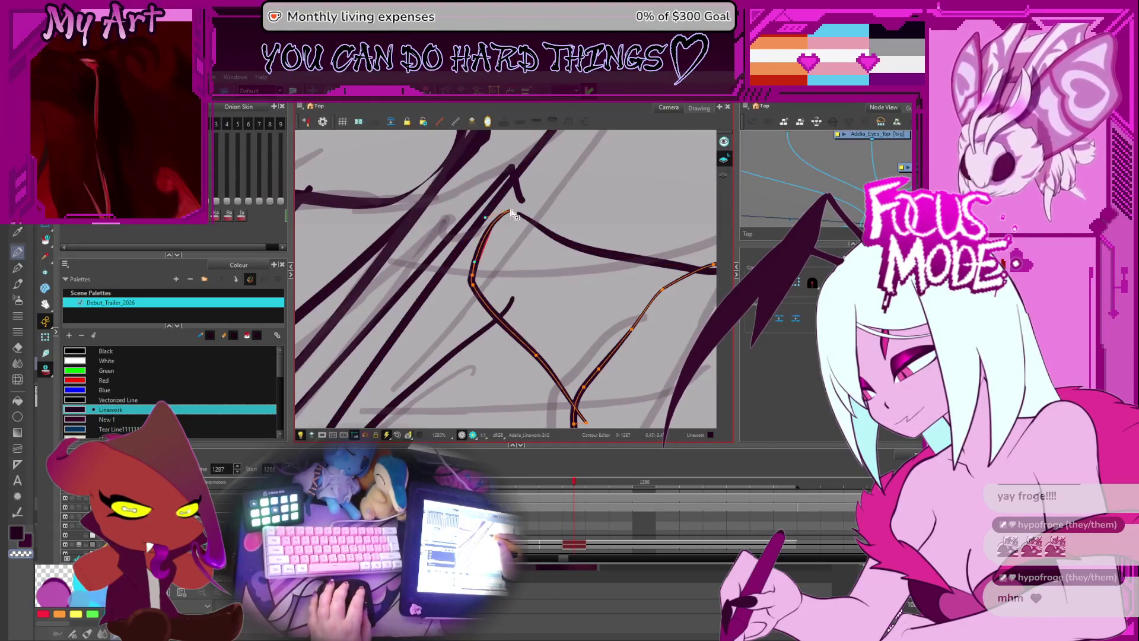
left_click(514, 215)
key("alt+shift+q")
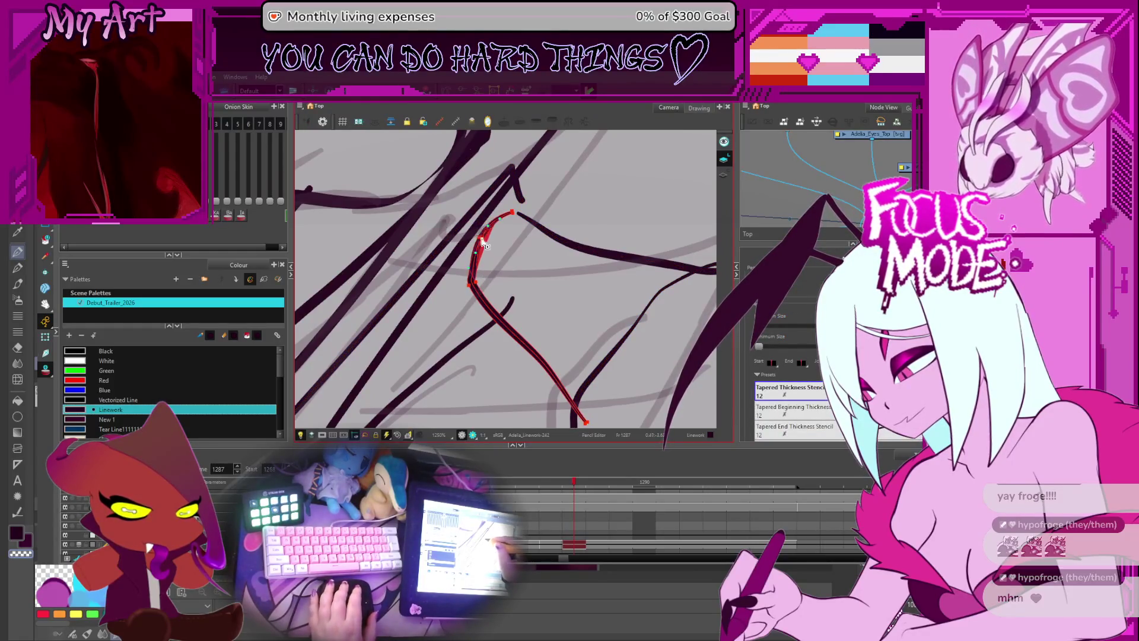
key("alt+q")
left_click(517, 217)
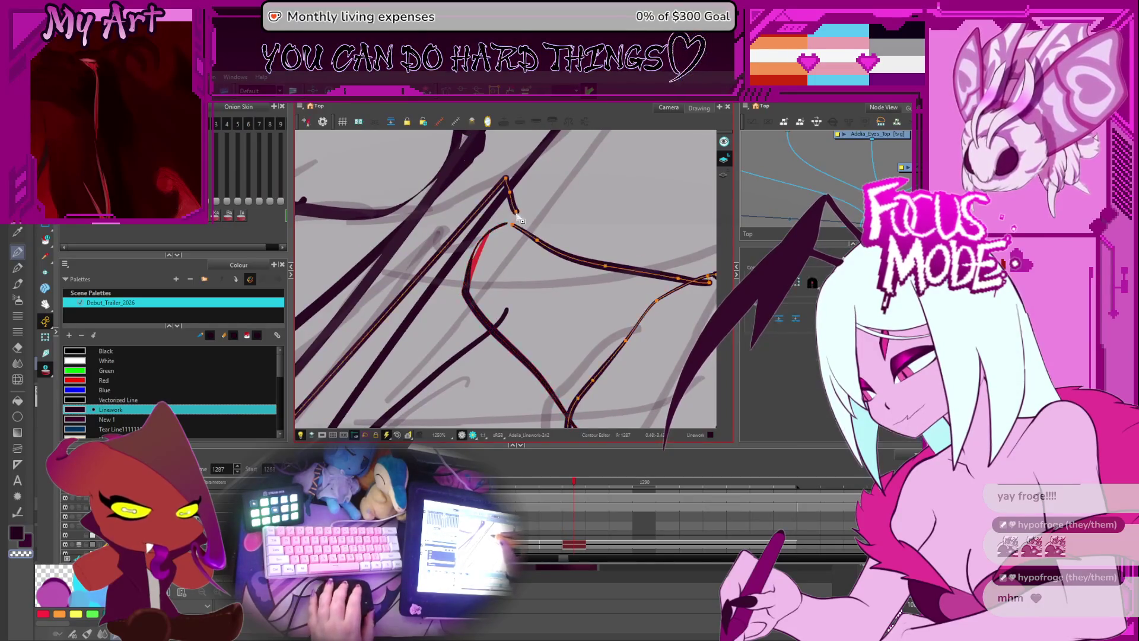
left_click(516, 229, "shift")
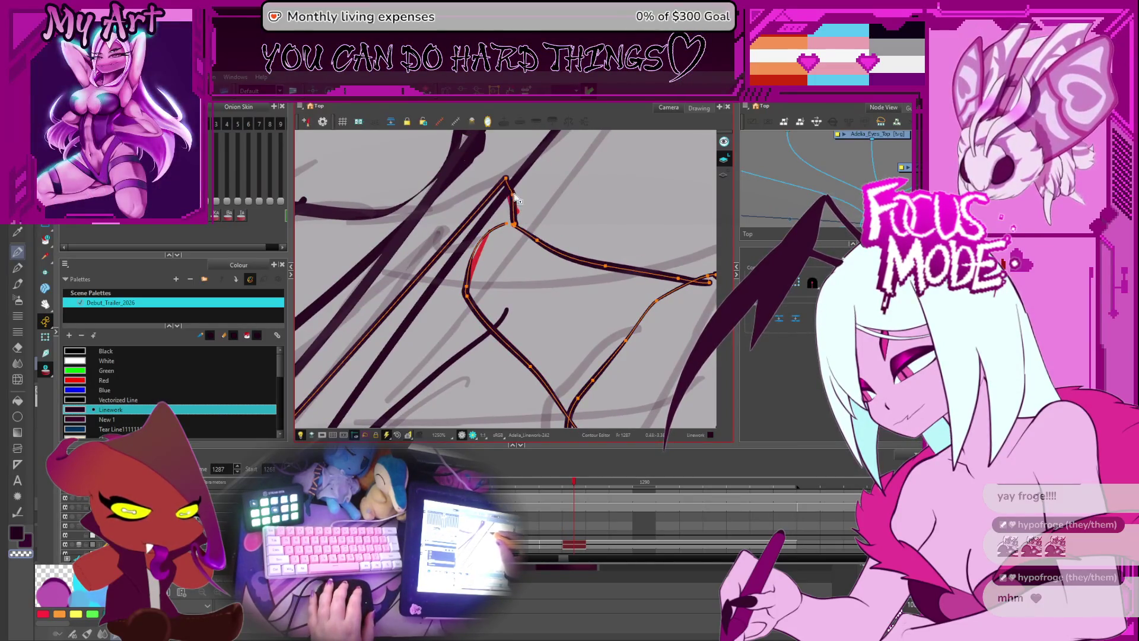
- Step back and forth through frames 1285–1287
scroll(527, 206, "down", 5)
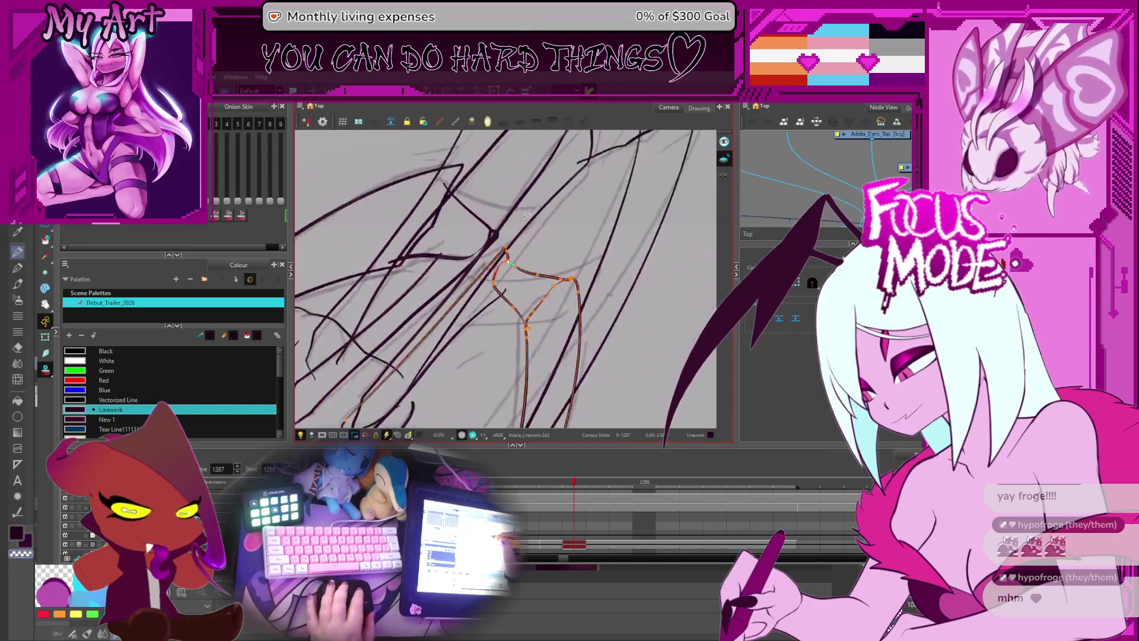
key("comma")
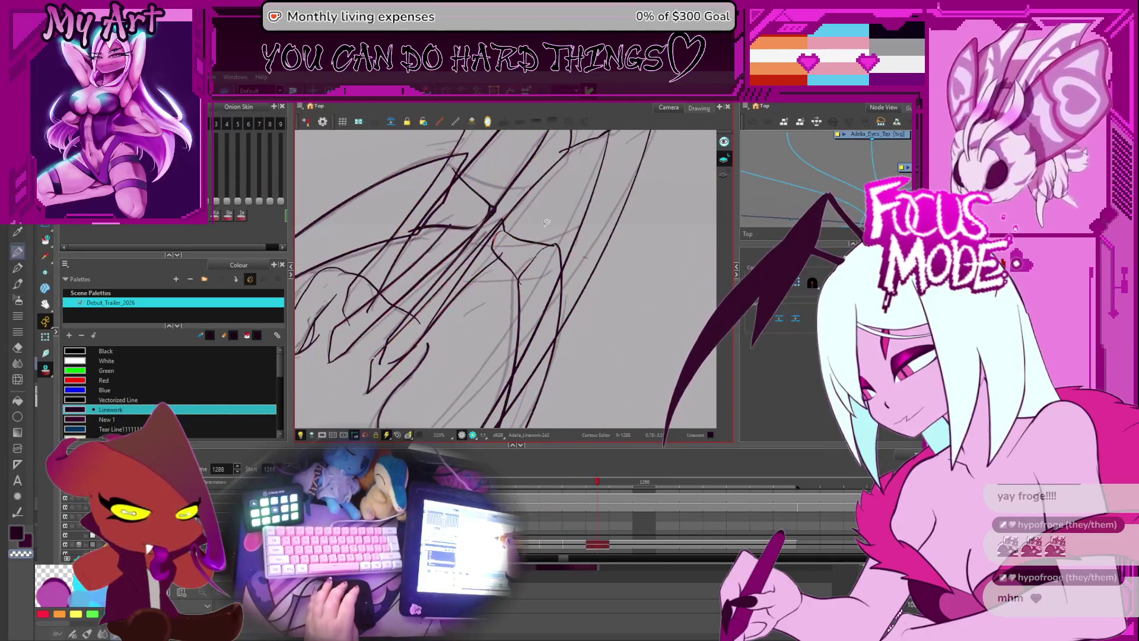
key("comma")
key("period")
key("period")
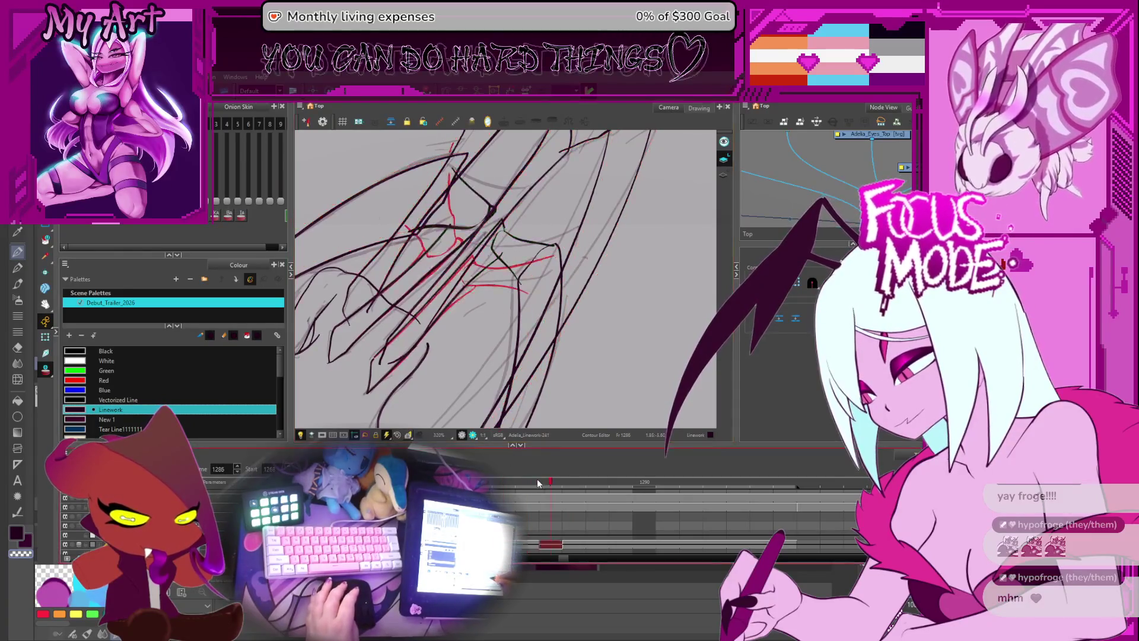
scroll(585, 545, "up", 1)
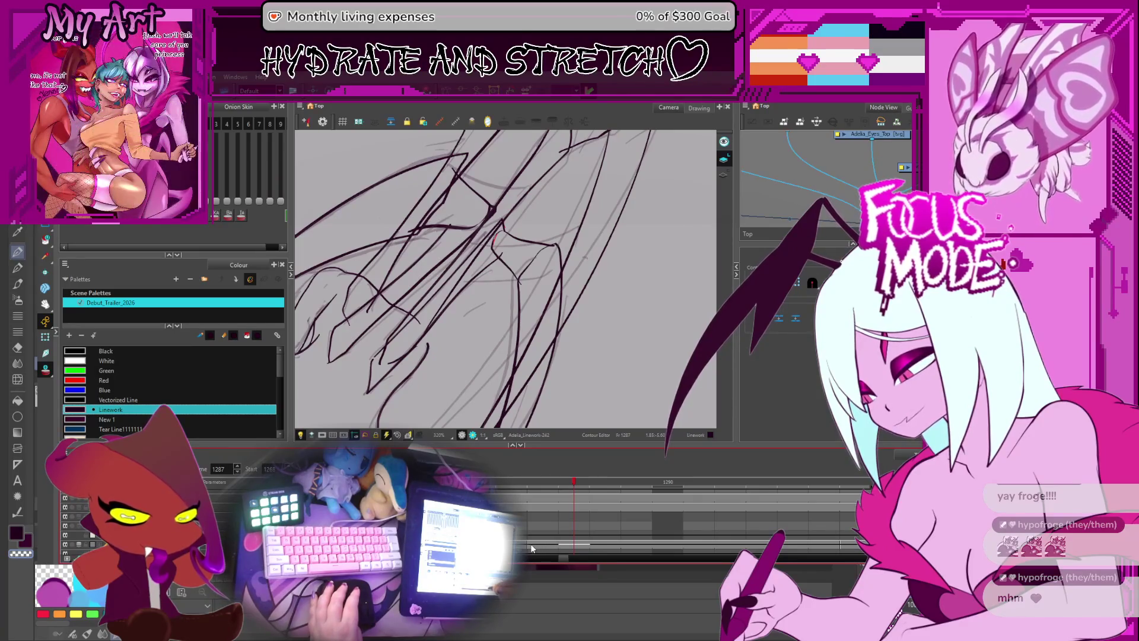
- Turn on onion skin and scrub frames 1294–1296, settling on frame 1294
key("alt+o")
scroll(595, 370, "down", 5)
key("period")
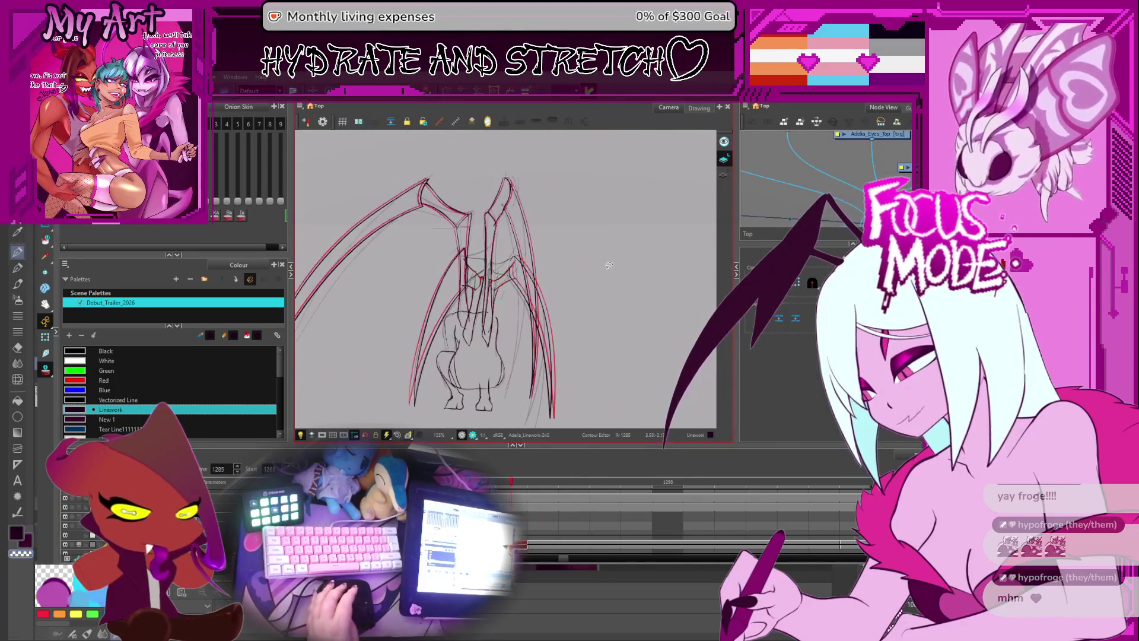
key("period")
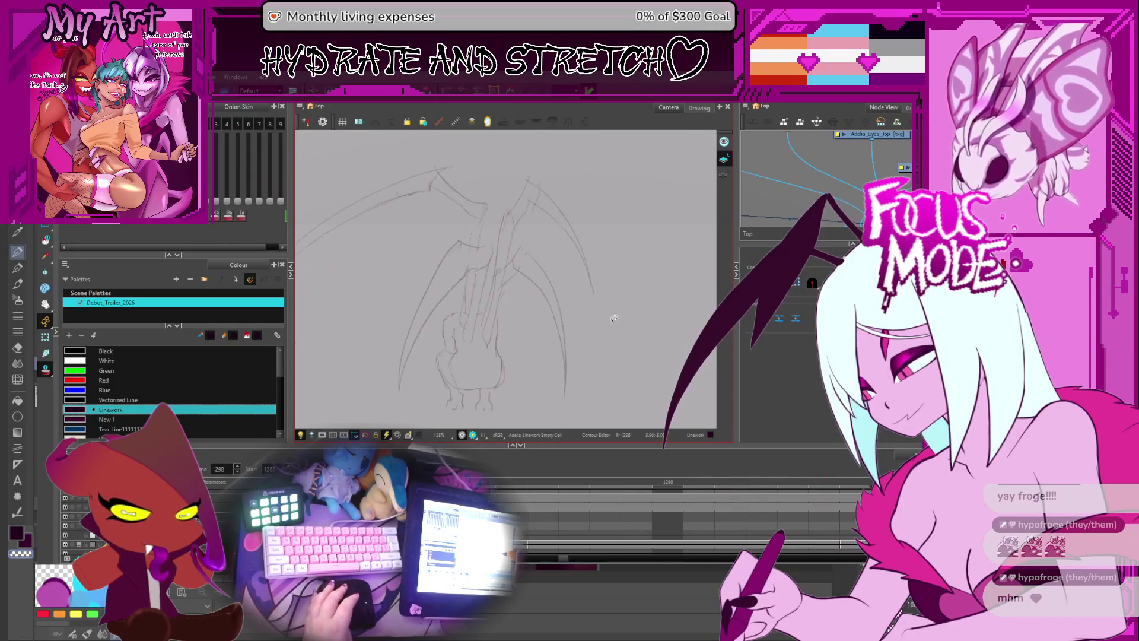
key("comma")
key("comma")
key("period")
key("period")
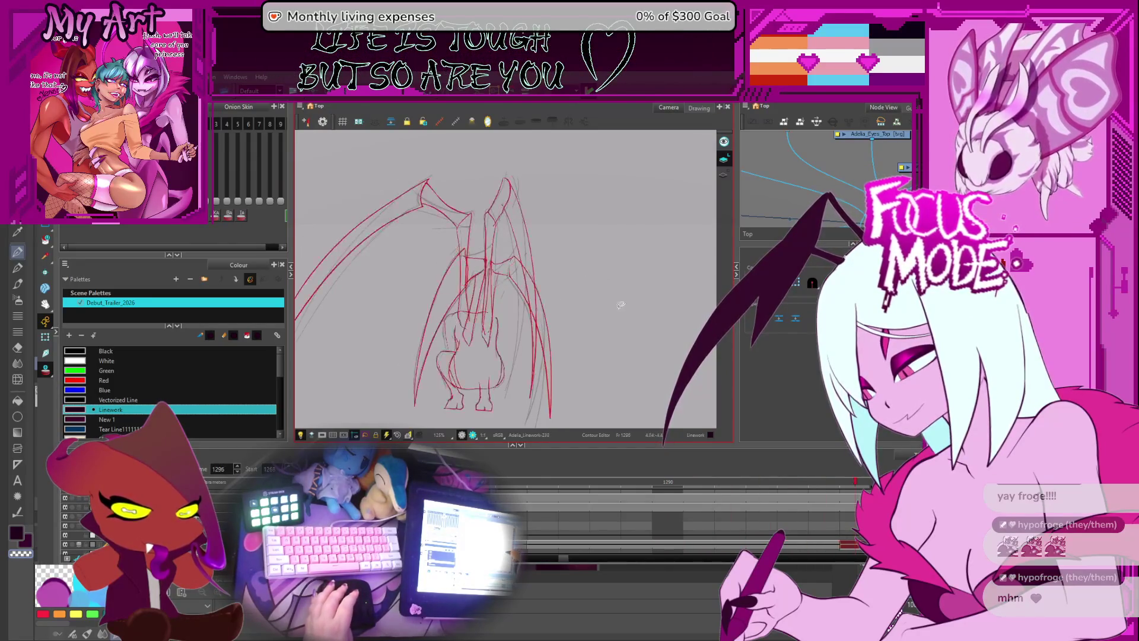
key("comma")
key("comma")
key("comma")
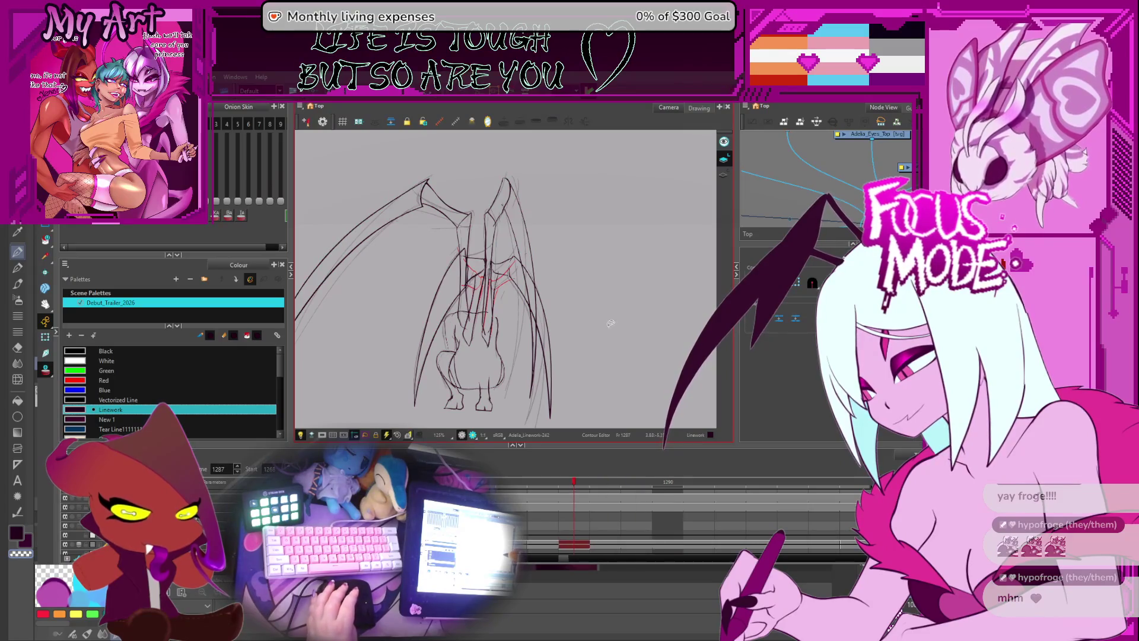
key("period")
key("period")
key("period")
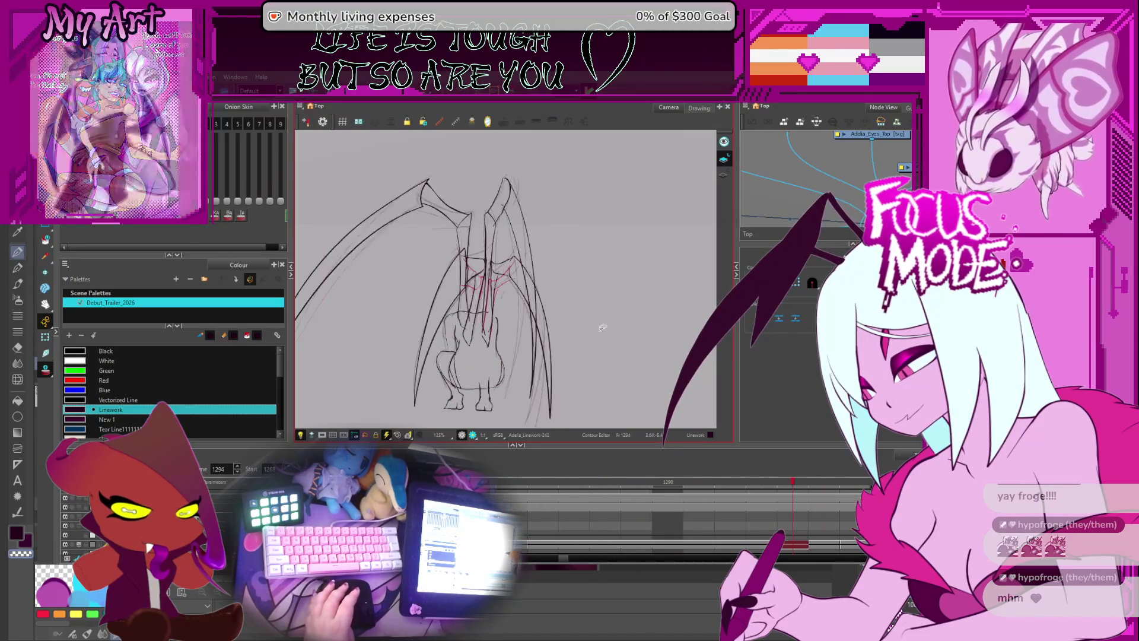
scroll(472, 278, "up", 3)
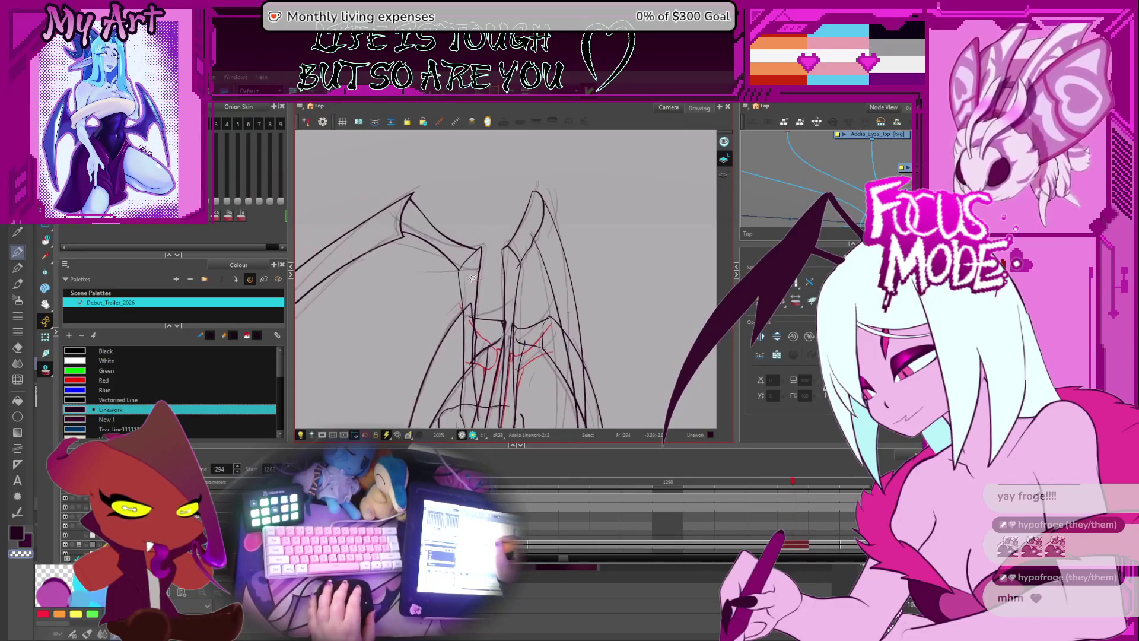
- Move the vertical wing-bone stroke slightly right and select the nearby upper wing strokes
left_click(476, 261)
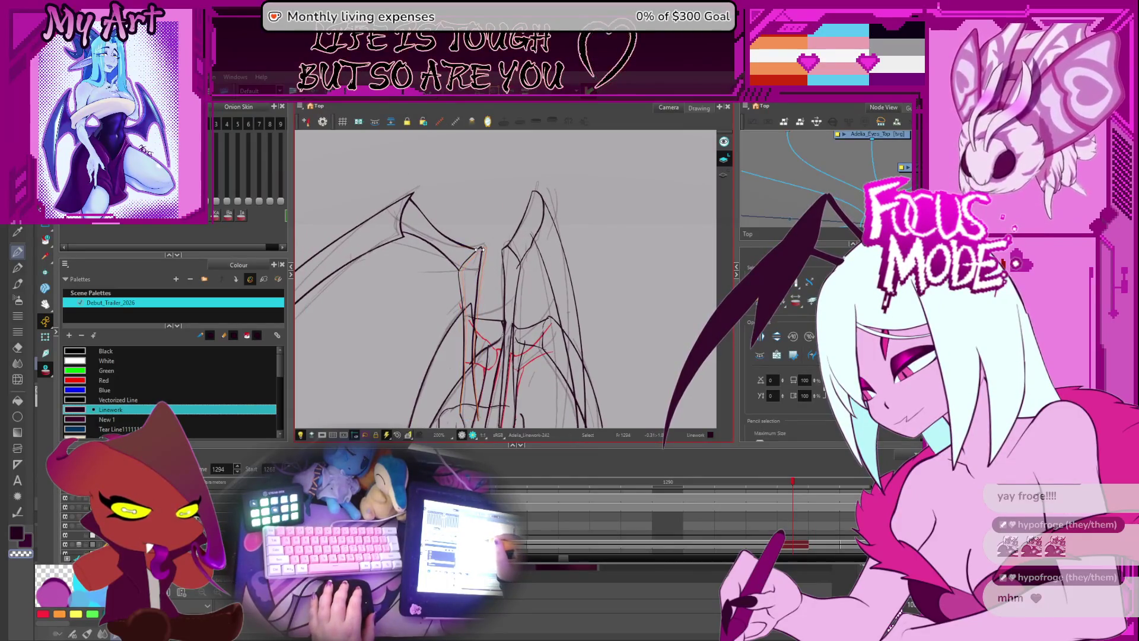
left_click_drag(475, 248, 482, 248)
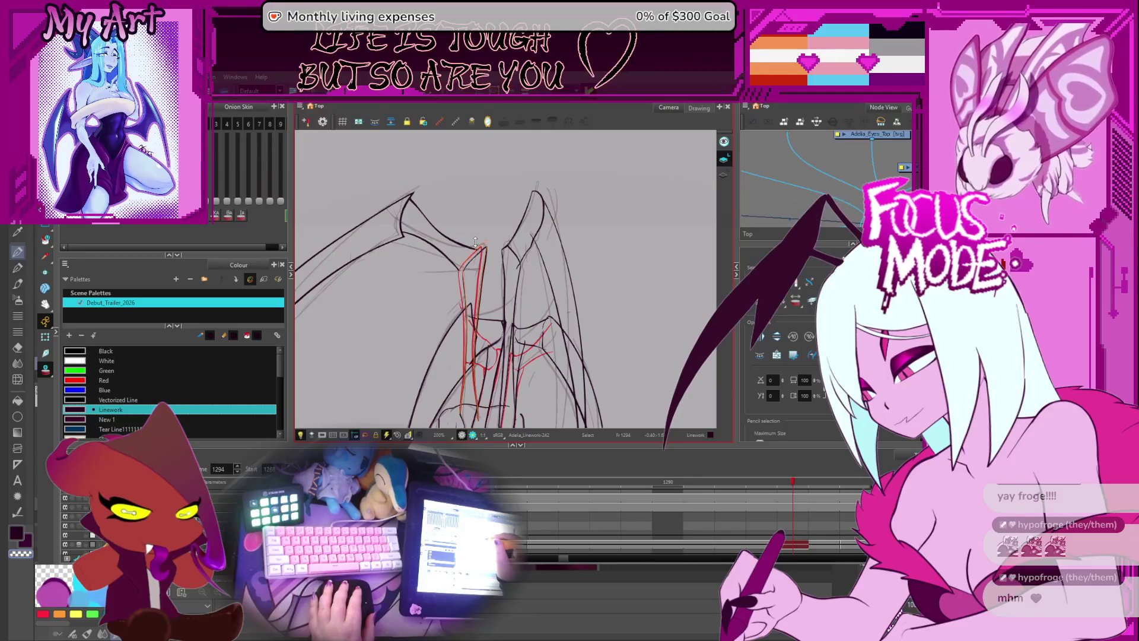
left_click(439, 237)
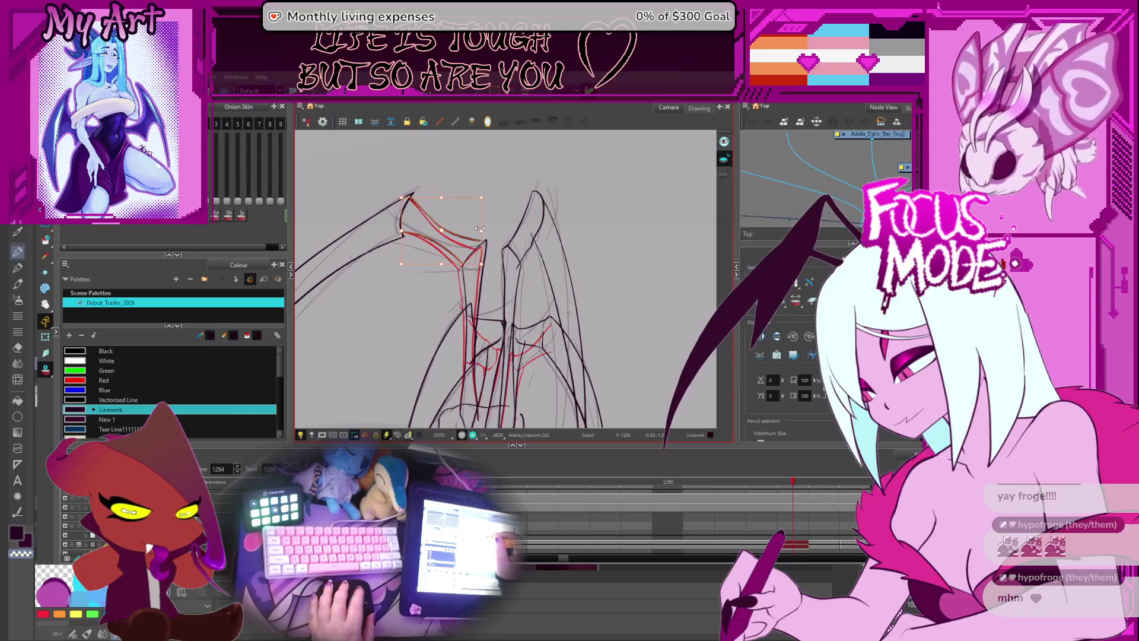
key("2")
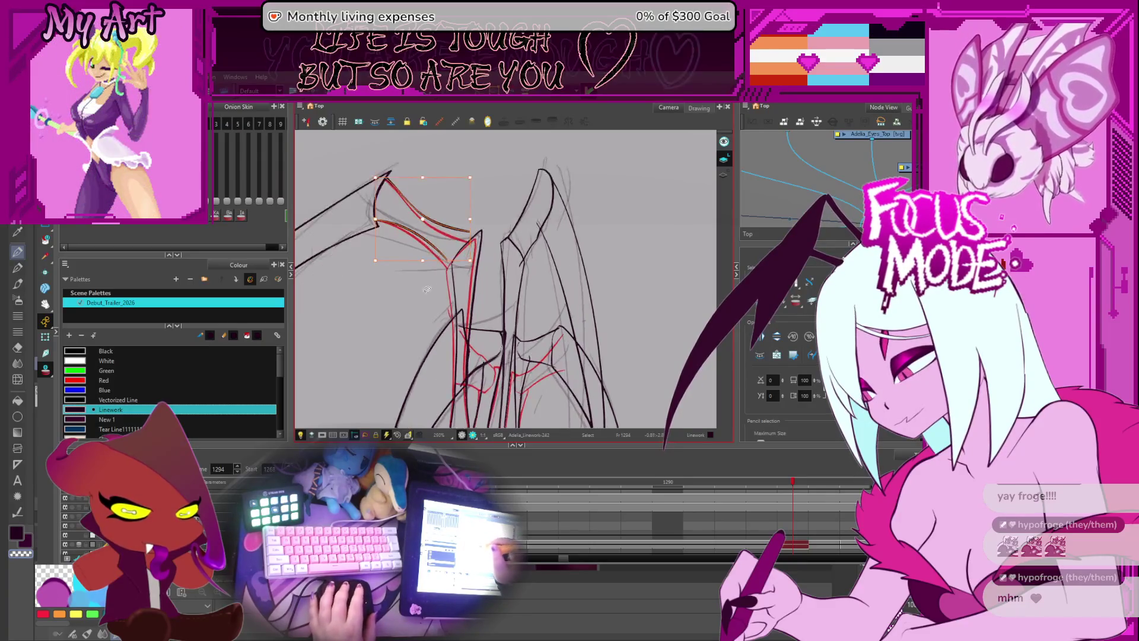
left_click(433, 243)
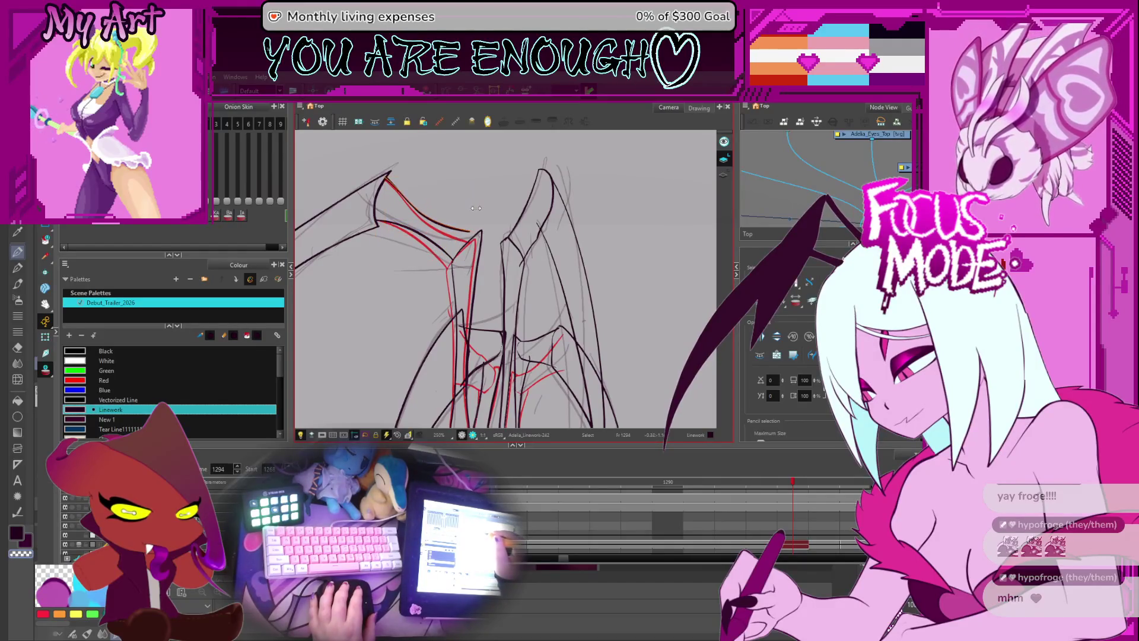
- Select, deselect and reselect the pair of central vertical strokes
left_click(503, 262)
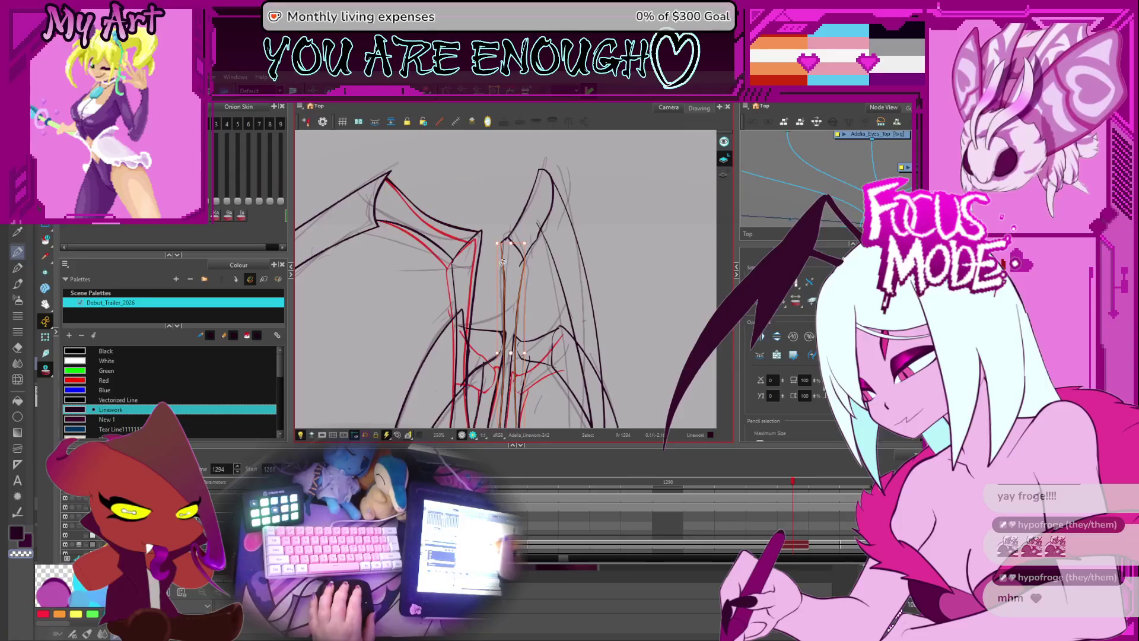
left_click(509, 243)
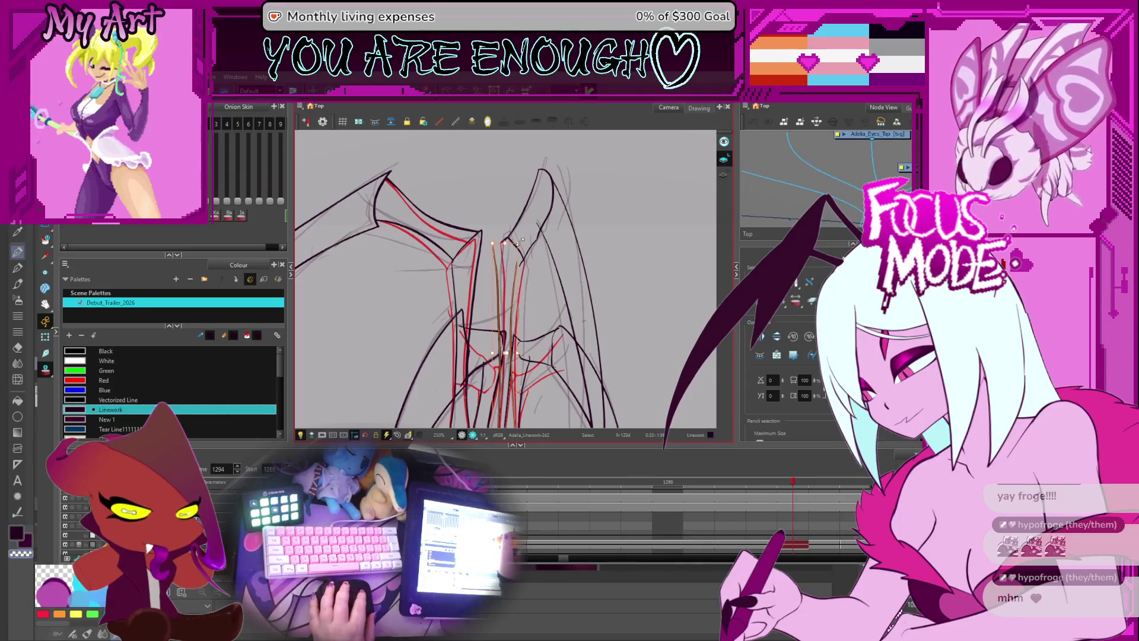
left_click(505, 233)
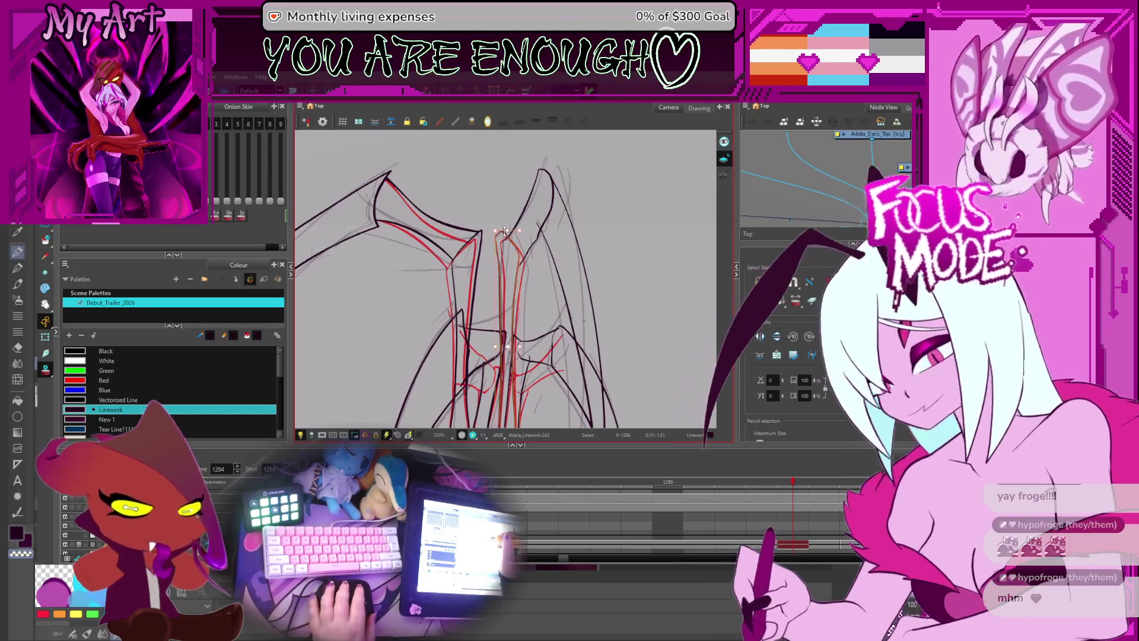
left_click(518, 257)
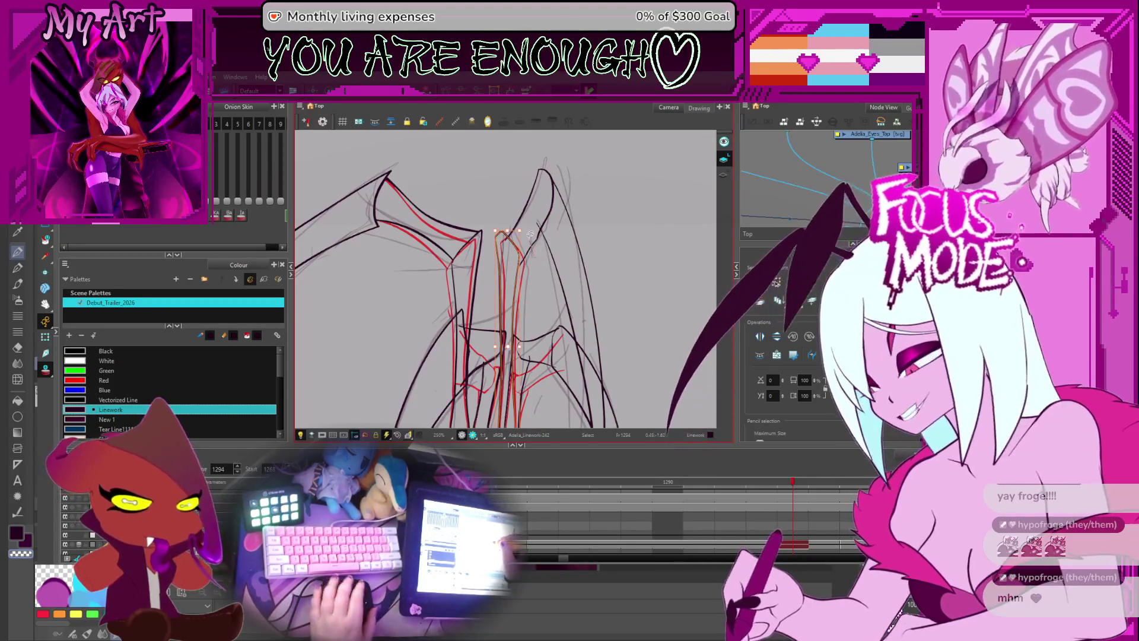
left_click_drag(505, 267, 501, 287)
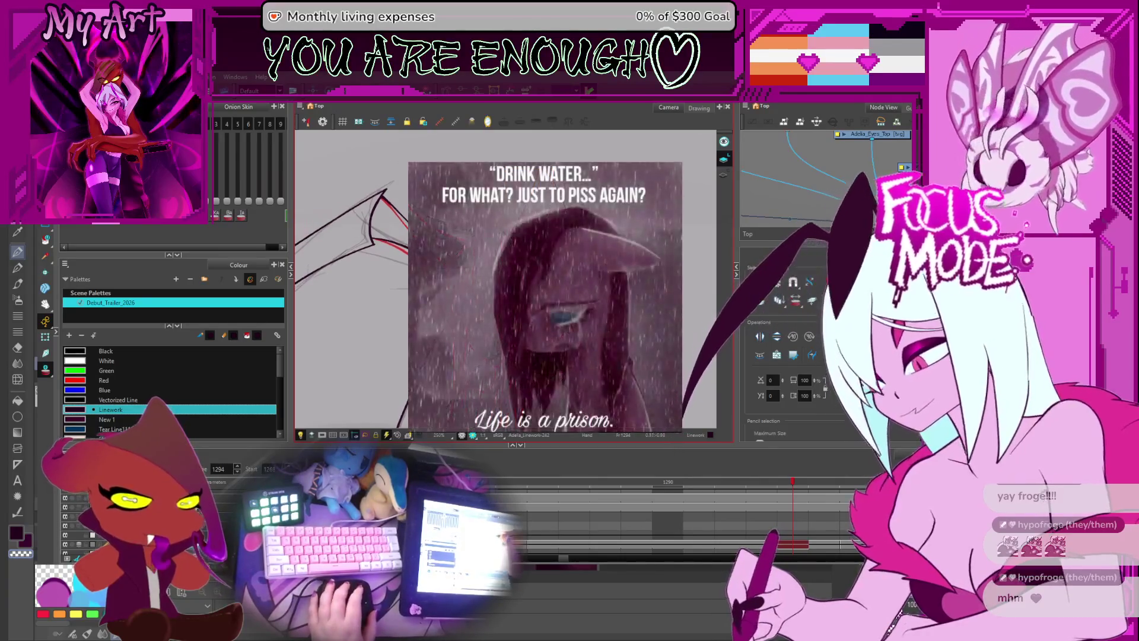
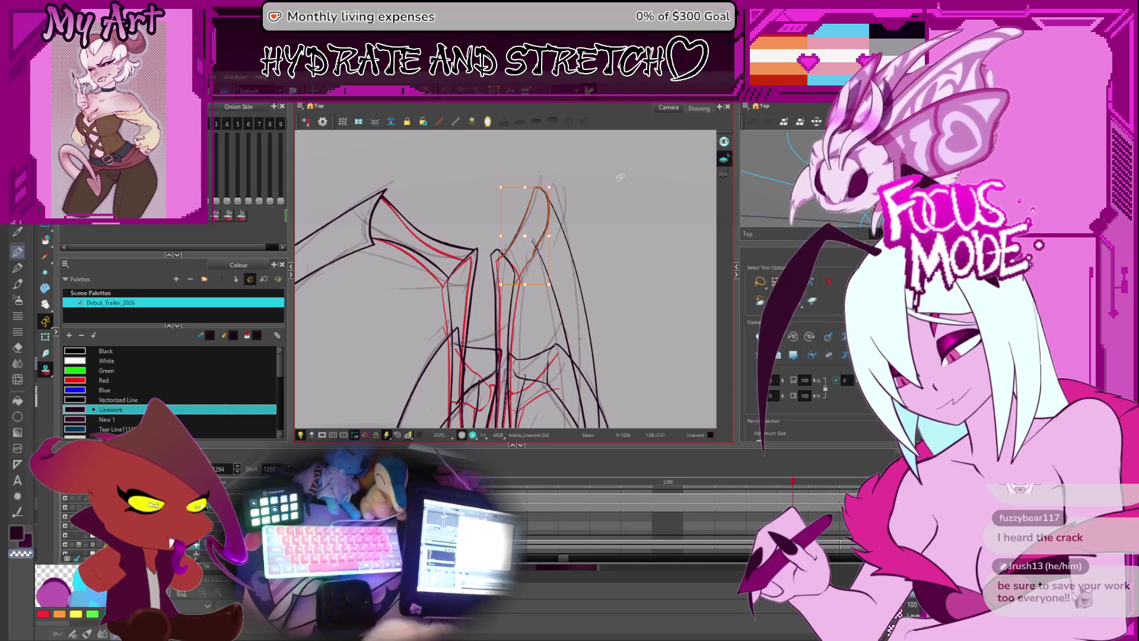
- Step back to frame 1293 and select the inner wing-edge strokes to inspect them
key("comma")
key("comma")
key("comma")
key("comma")
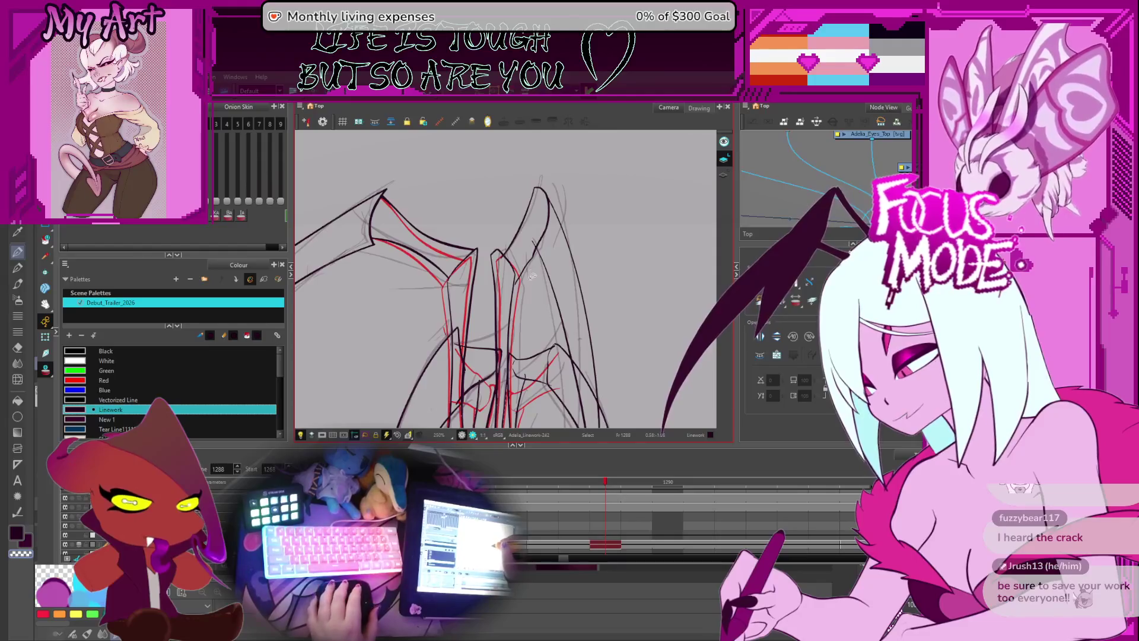
left_click(532, 276)
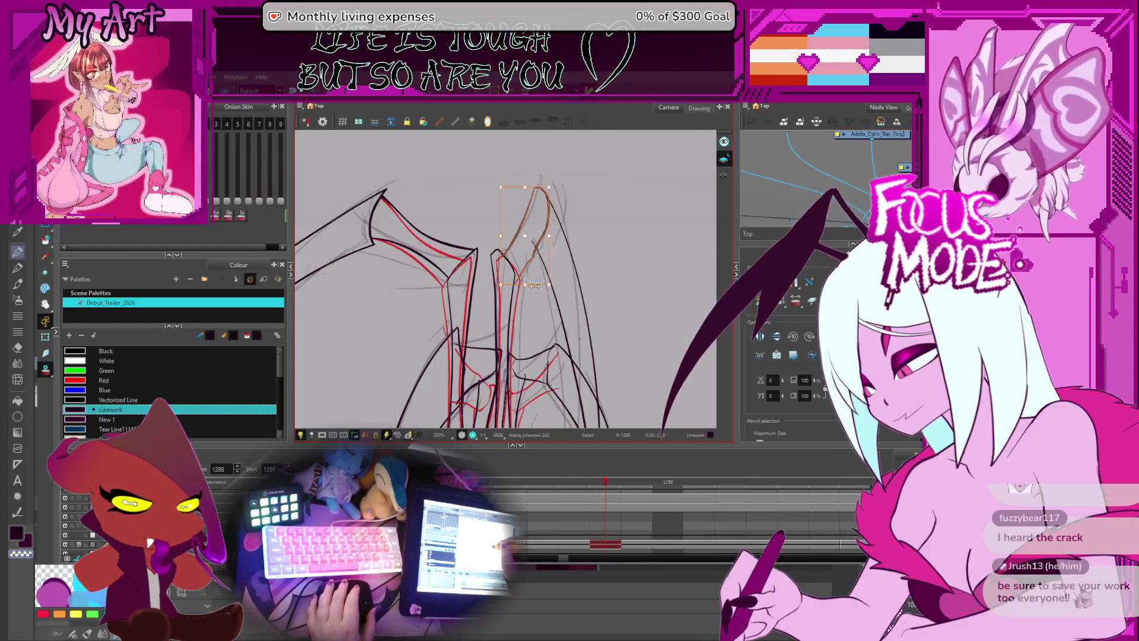
left_click(522, 273)
left_click(523, 282)
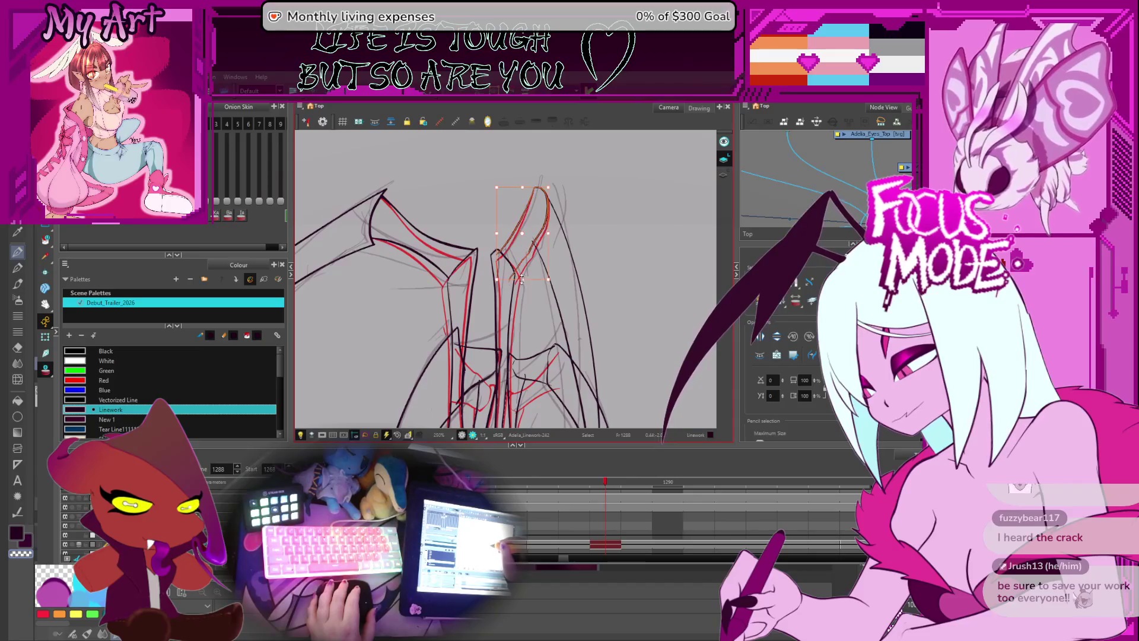
scroll(533, 305, "down", 5)
- Flip back through frames 1287 to 1282, then jump ahead to 1311 and back to 1300
key("comma")
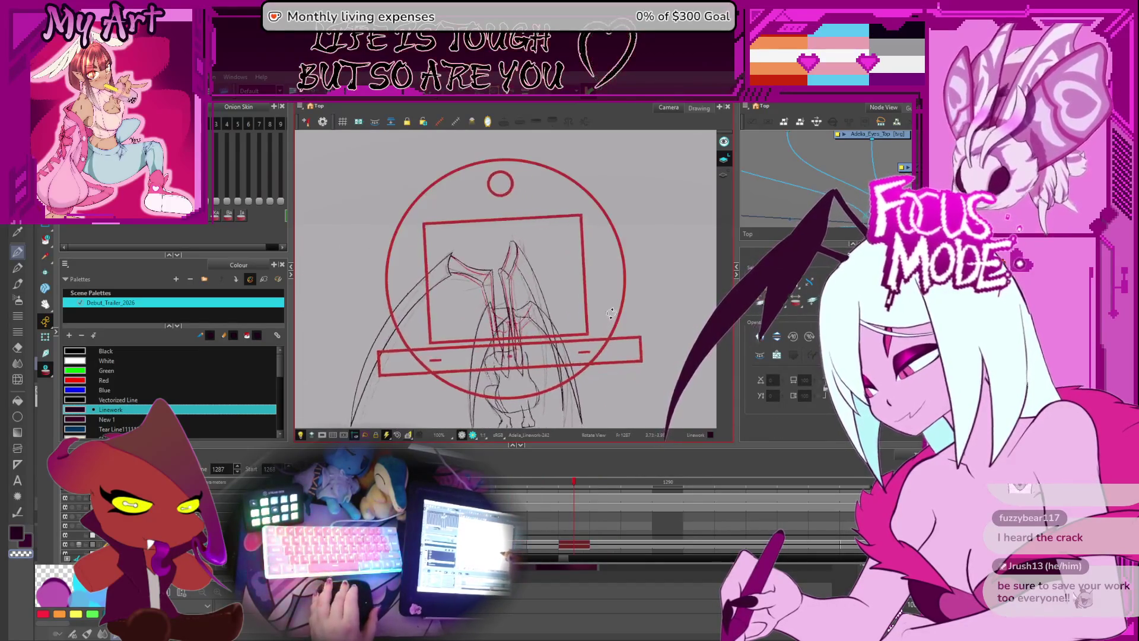
scroll(560, 369, "up", 2)
left_click_drag(560, 369, 560, 293)
key("comma")
key("comma")
key("comma")
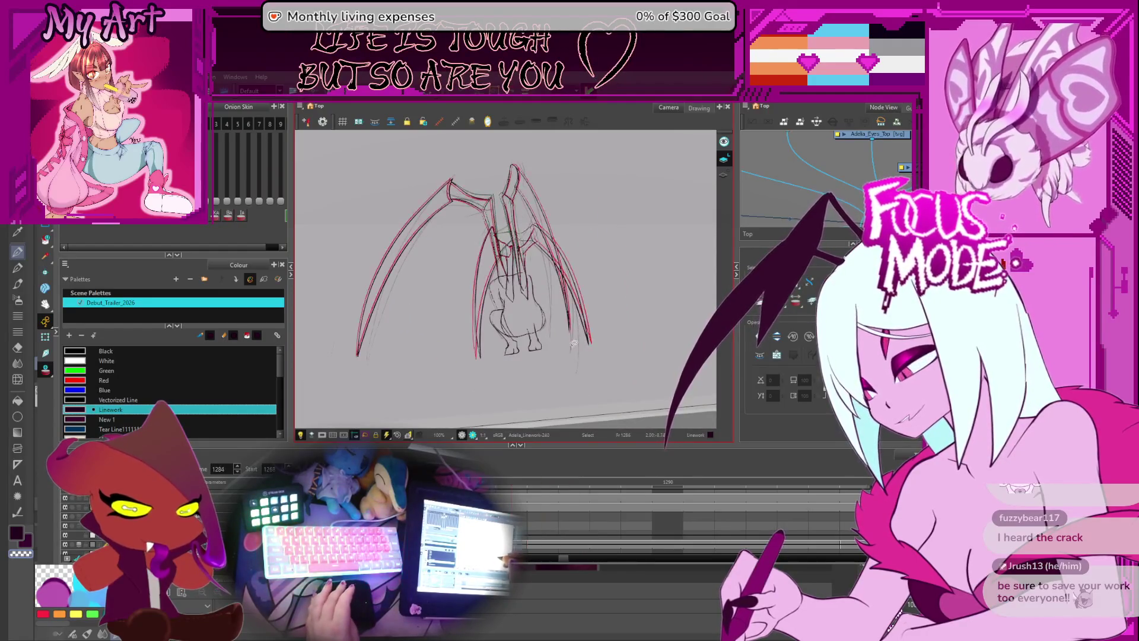
key("comma")
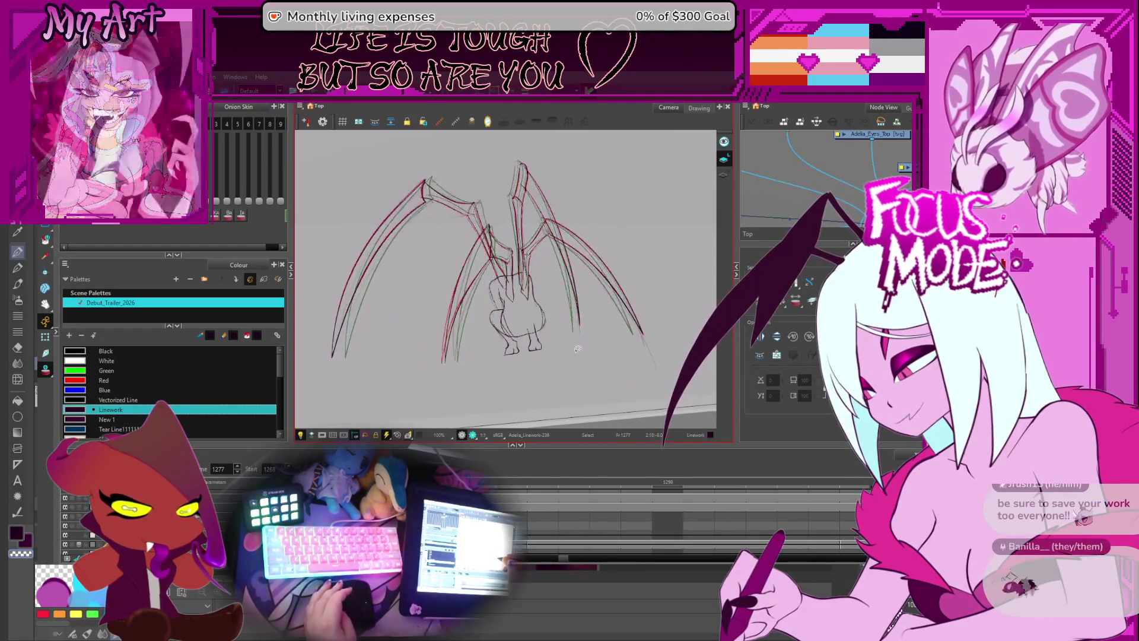
key("period")
key("period")
key("period")
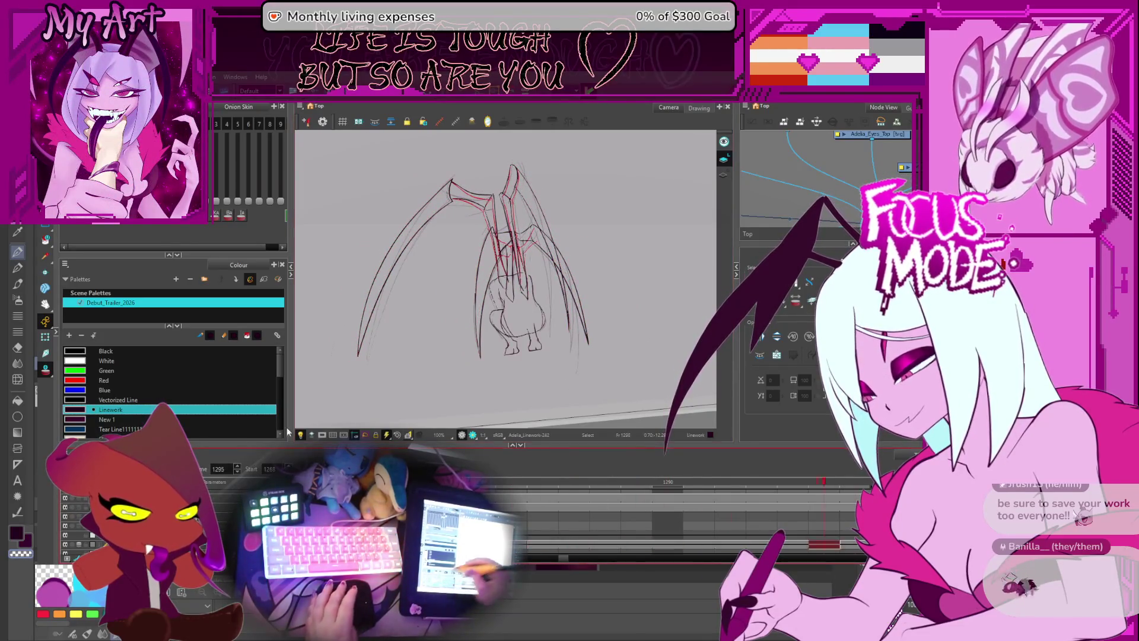
key("period")
key("period")
key("period")
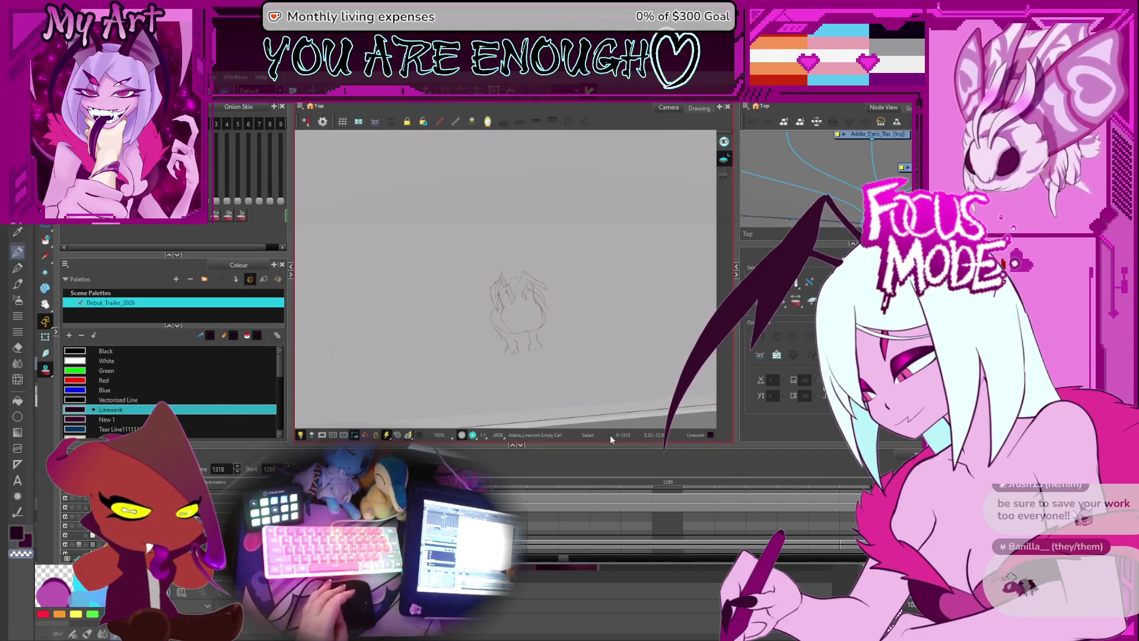
key("comma")
key("comma")
key("comma")
key("comma")
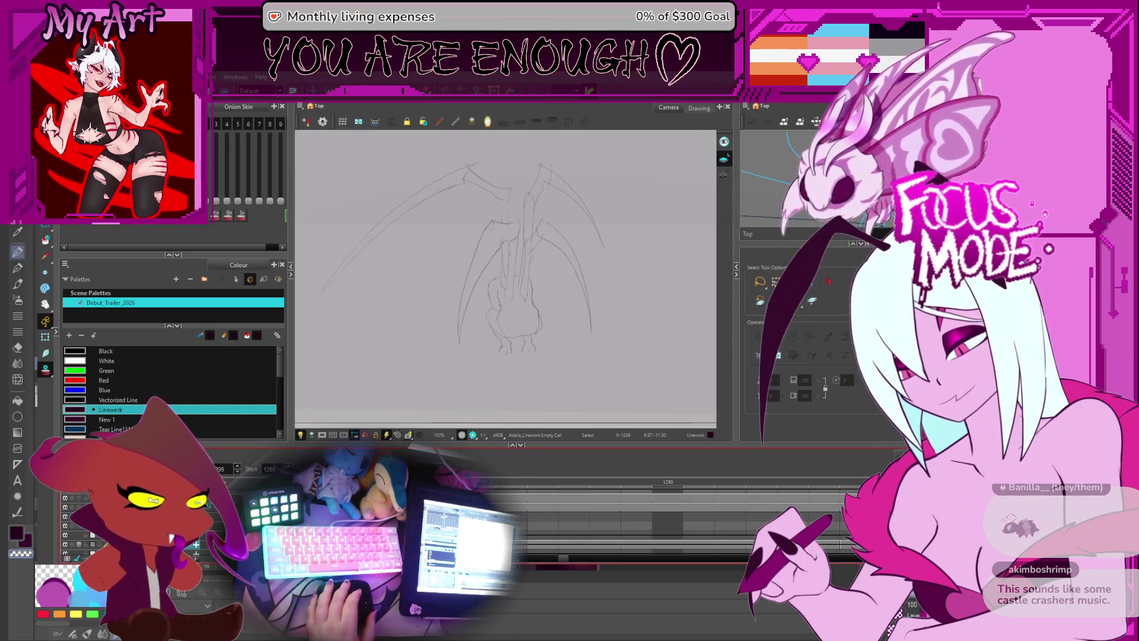
- Compare the wing drawings across frames 1297, 1285 and 1287, ending on the red wing at 1296
key("comma")
key("comma")
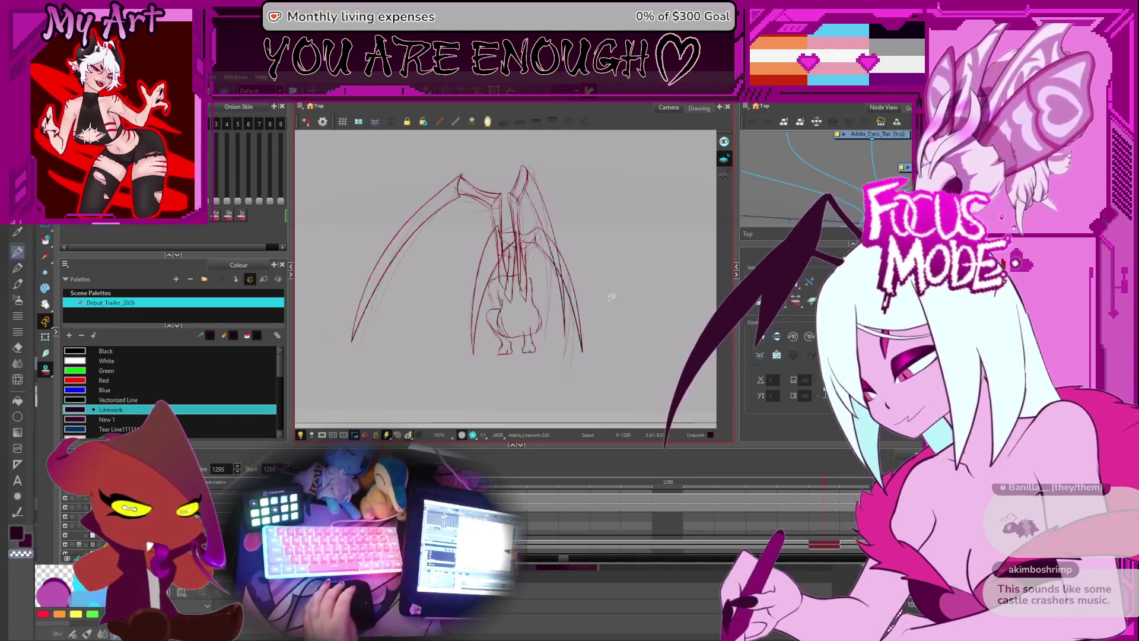
scroll(596, 525, "right", 5)
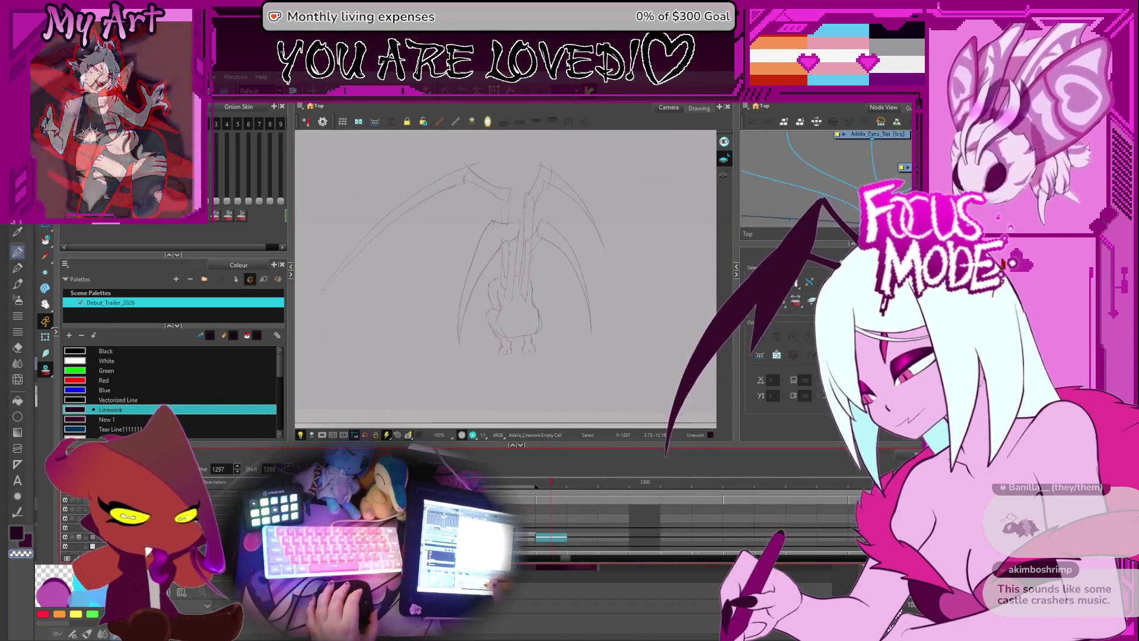
scroll(597, 526, "right", 1)
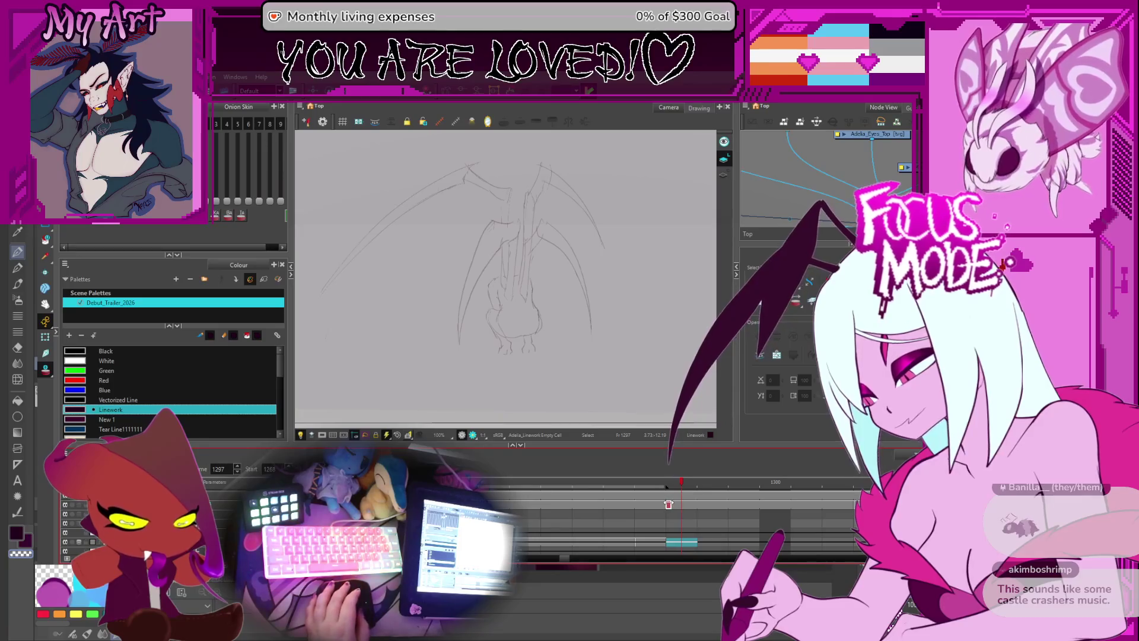
key("comma")
key("comma")
key("comma")
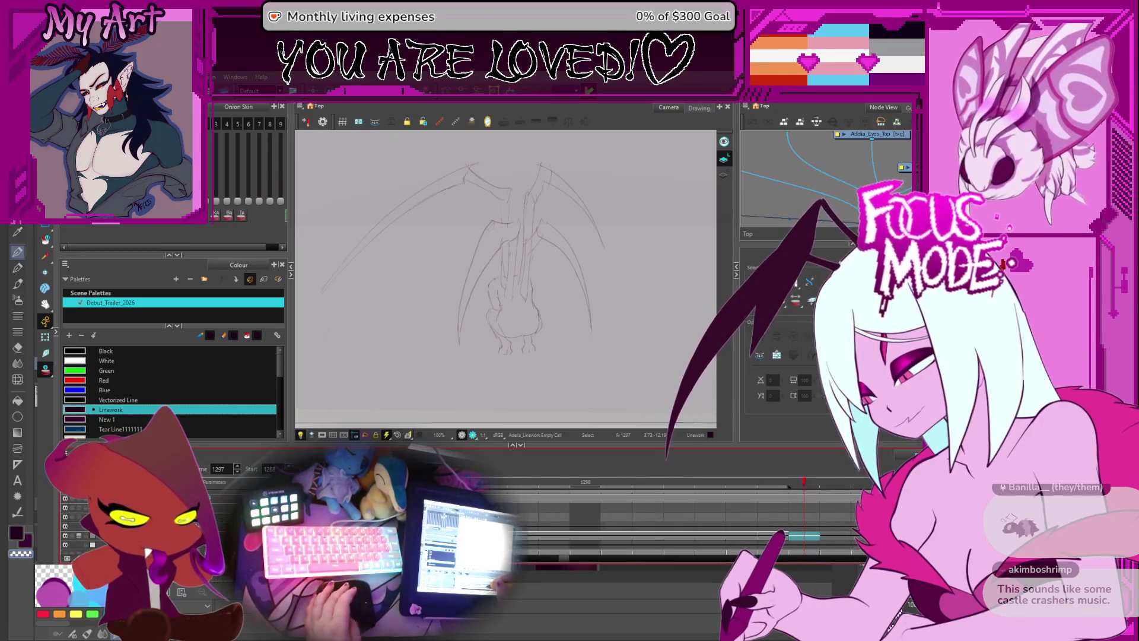
key("period")
key("period")
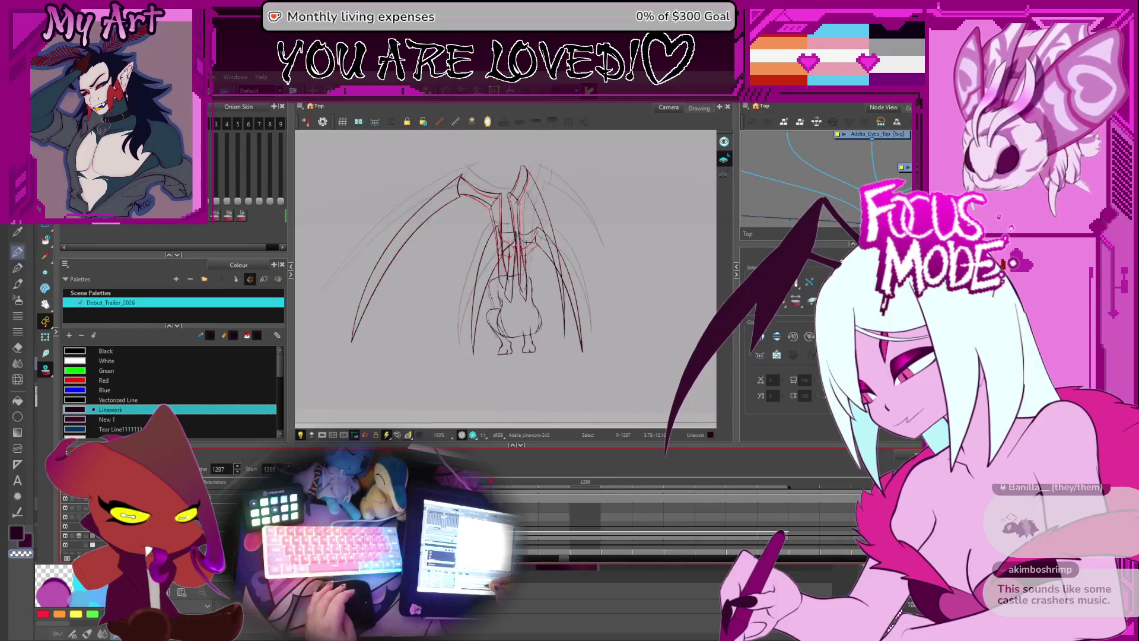
key("period")
key("comma")
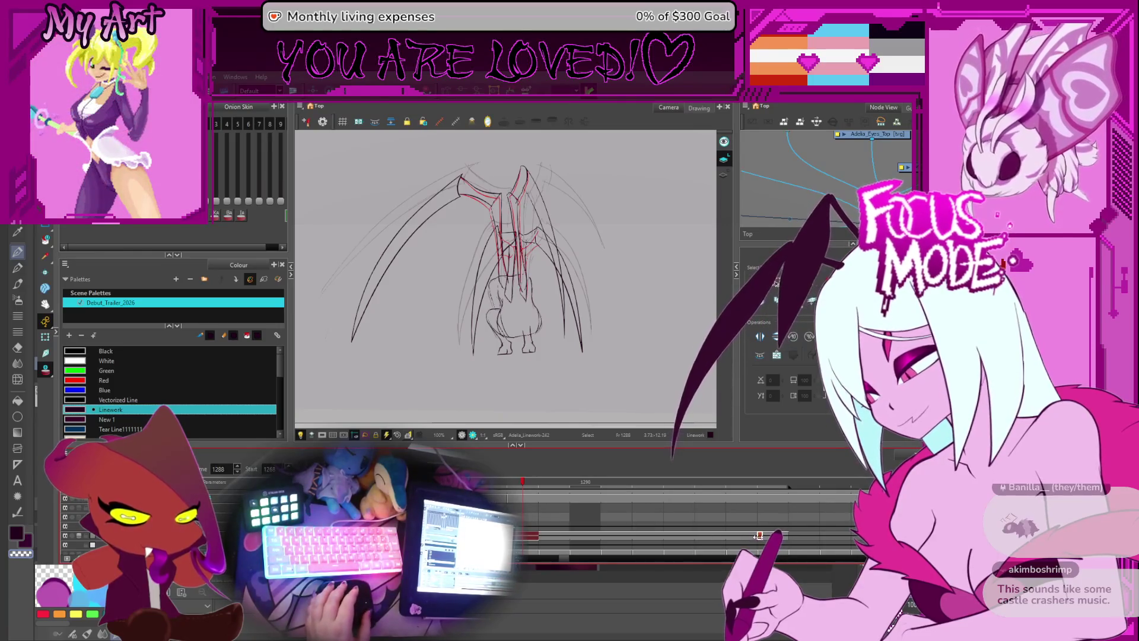
key("period")
key("comma")
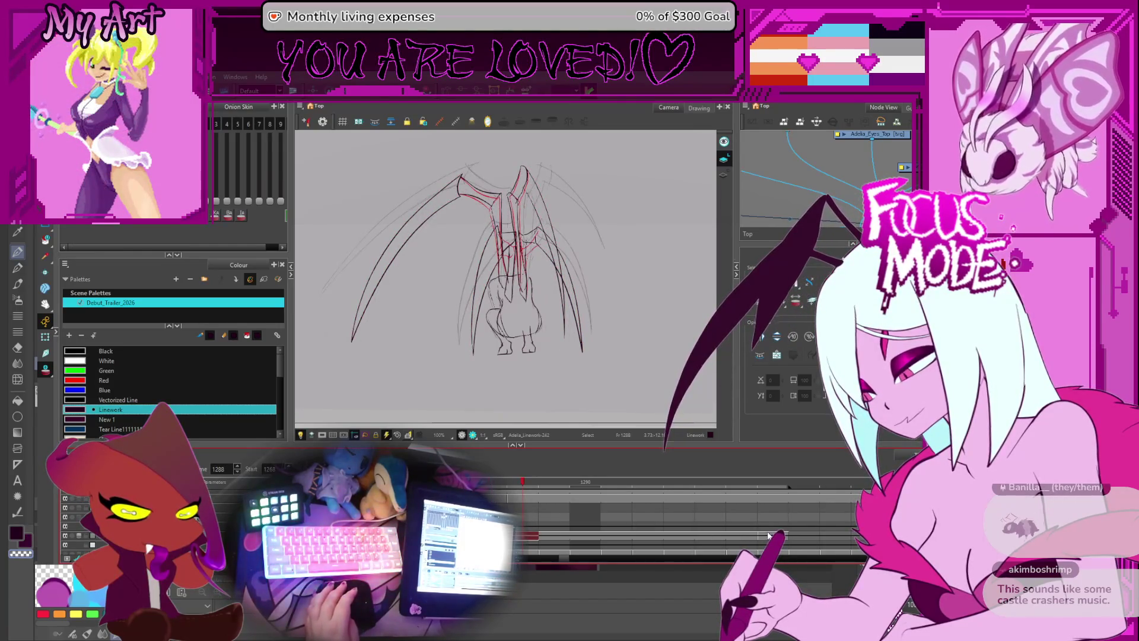
left_click(772, 536)
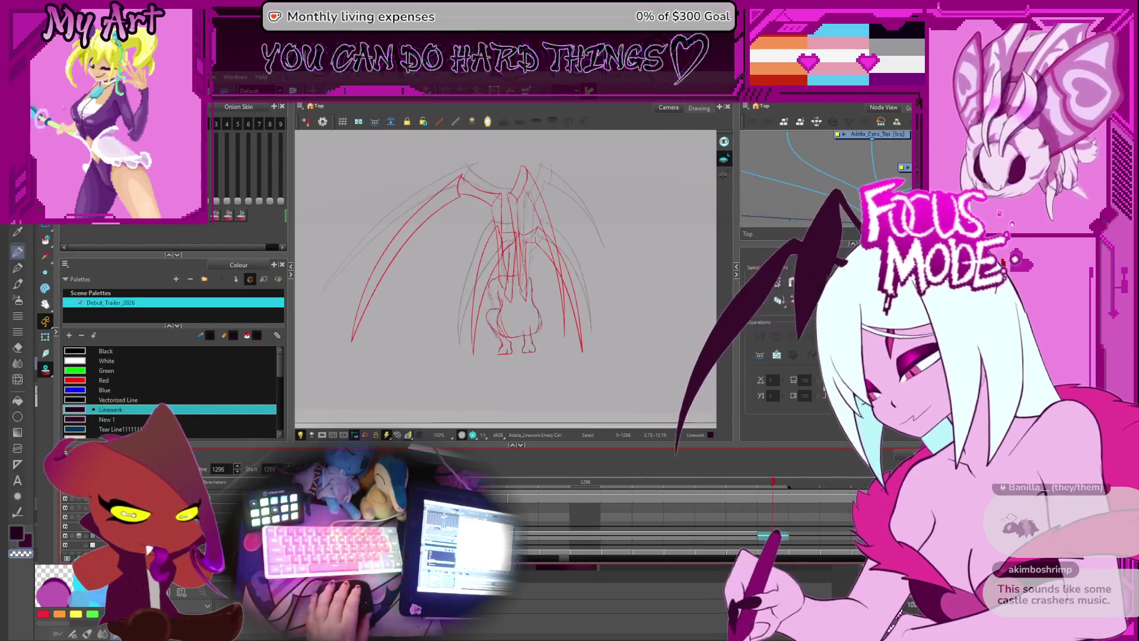
- Return to frame 1288 and lasso the left wing's long outer stroke, zooming in slightly
key("comma")
mouse_move(536, 311)
left_mouse_down()
mouse_move(547, 336)
mouse_move(529, 357)
left_mouse_up()
left_click_drag(511, 235, 516, 268)
left_click_drag(434, 264, 502, 253)
key("2")
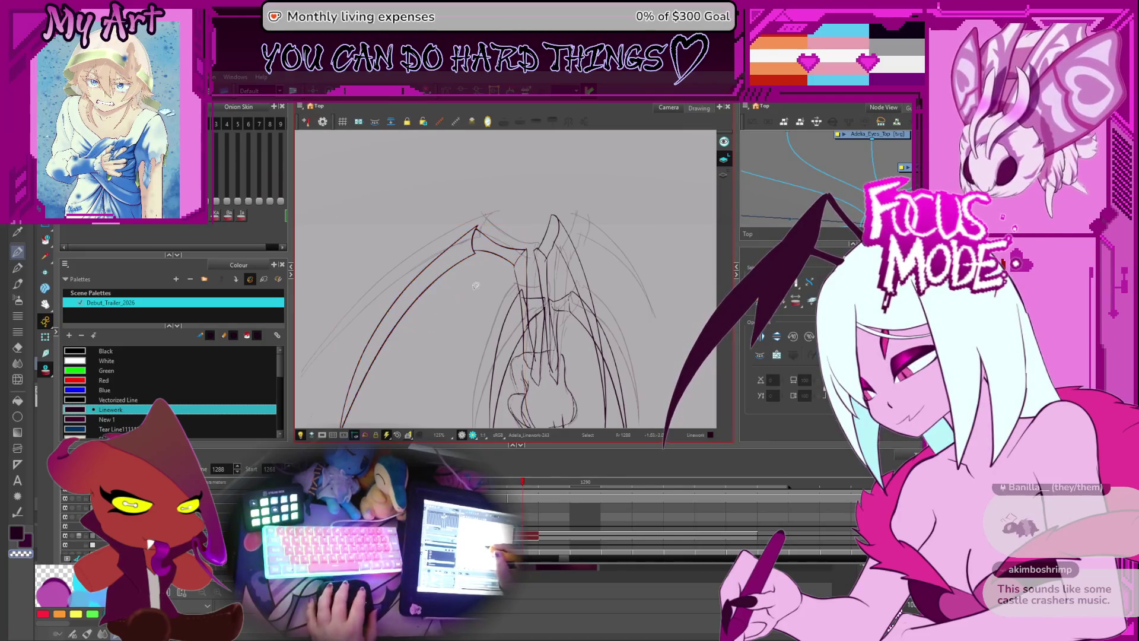
left_click_drag(483, 226, 506, 229)
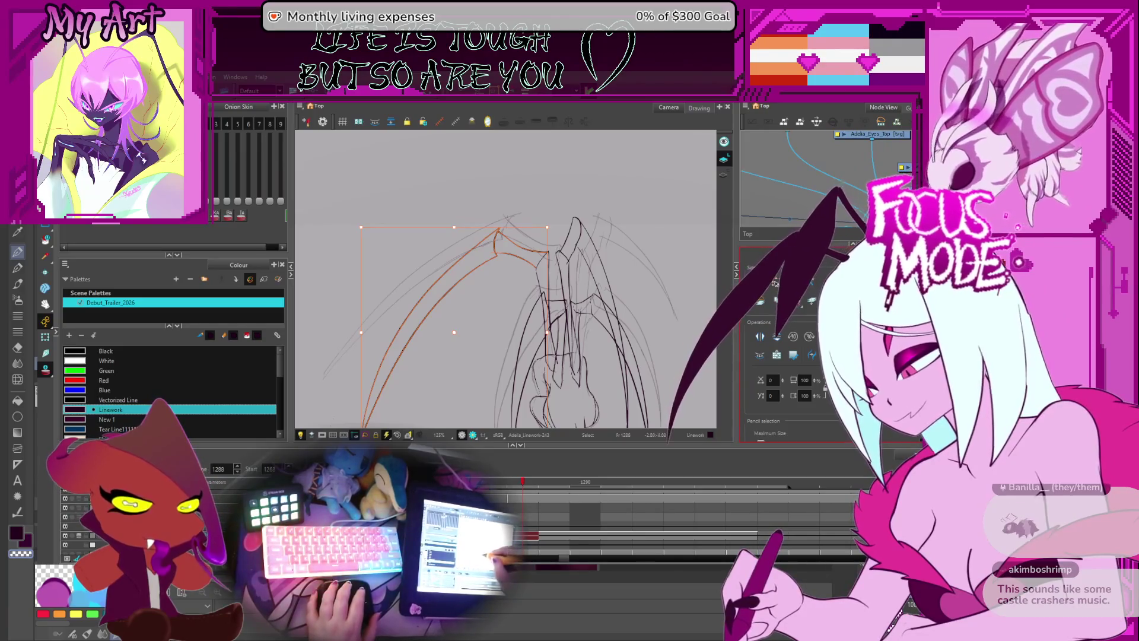
mouse_move(466, 327)
left_mouse_down()
mouse_move(505, 285)
mouse_move(466, 326)
left_mouse_up()
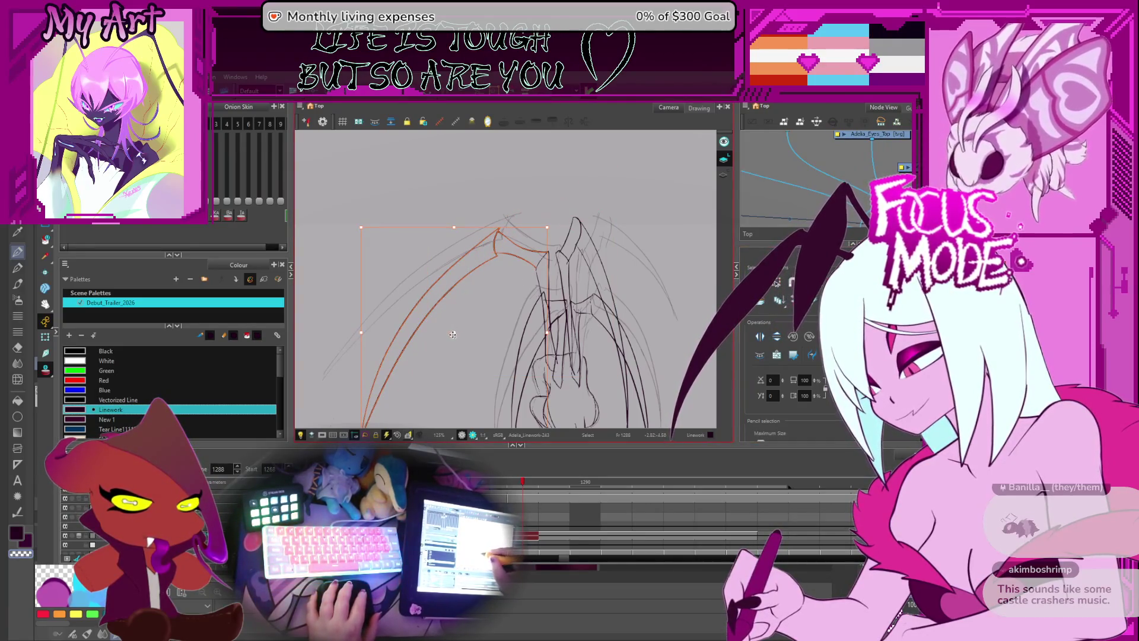
- Clear the left wing stroke selection after briefly checking the upper wing strokes
left_click_drag(518, 281, 367, 402)
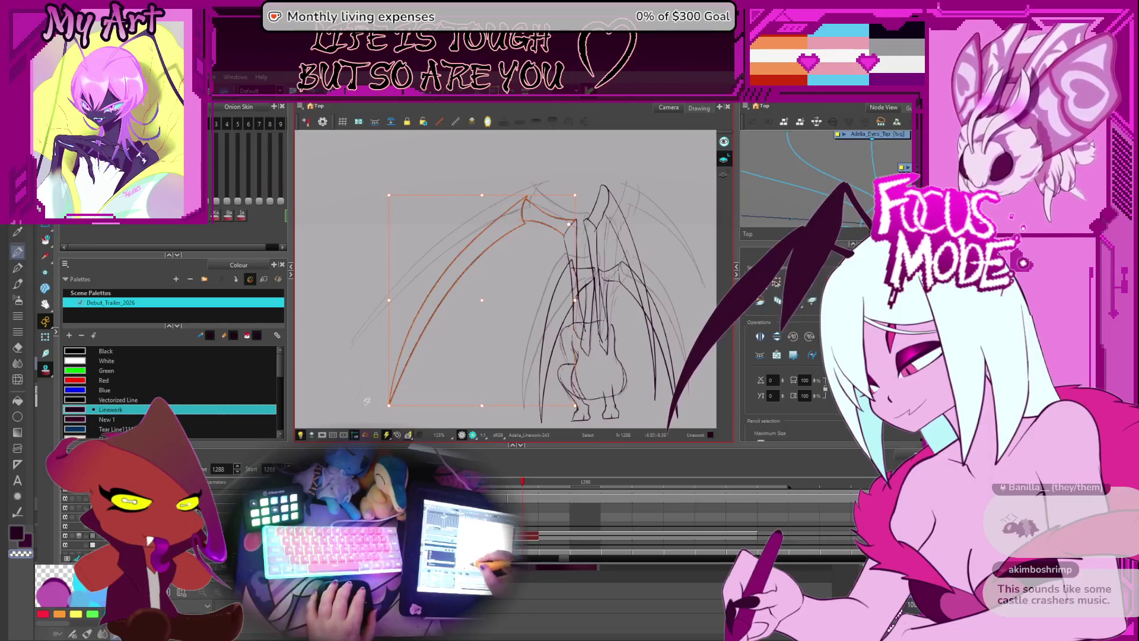
left_click(382, 407)
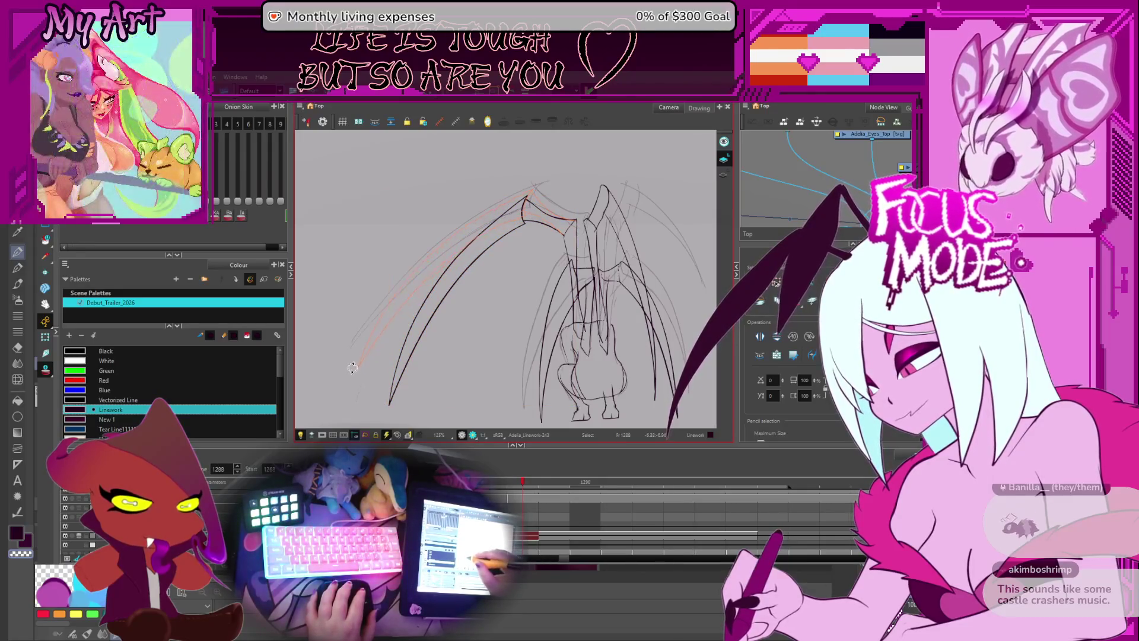
left_click(353, 369)
scroll(556, 223, "up", 3)
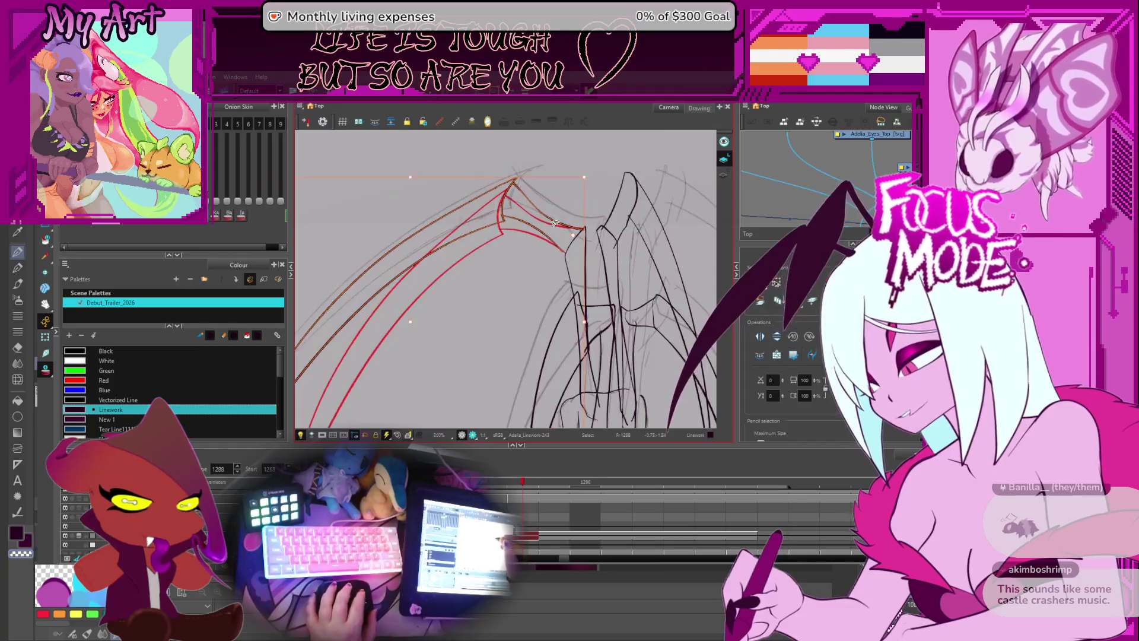
left_click(569, 219)
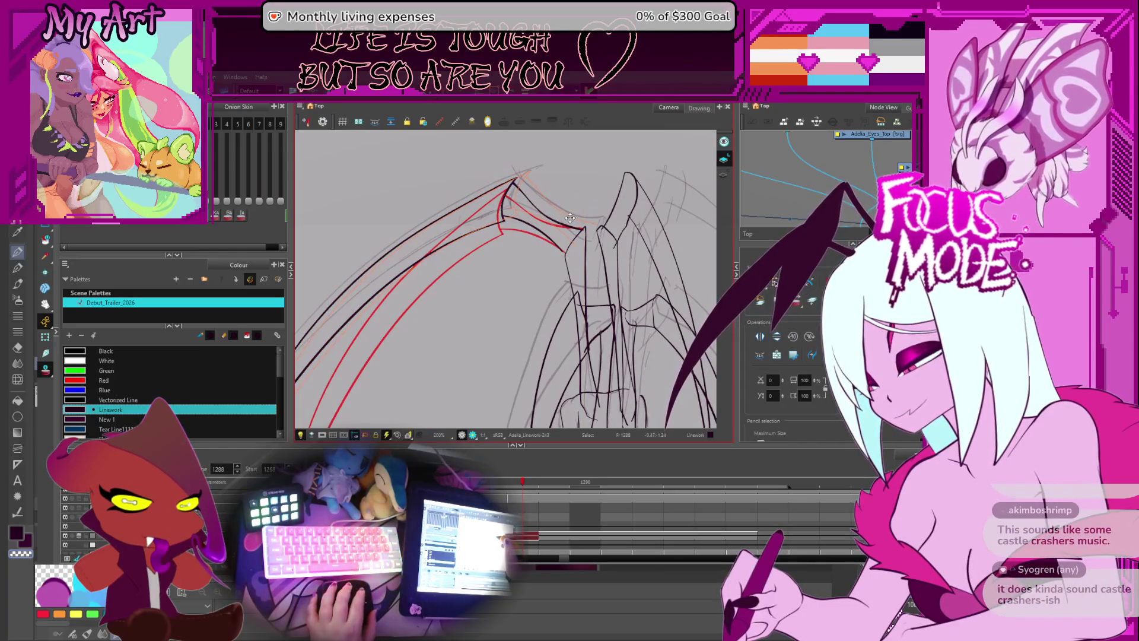
- Step through frames 1289, 1302, 1293 and 1303 to review the wing poses
key("period")
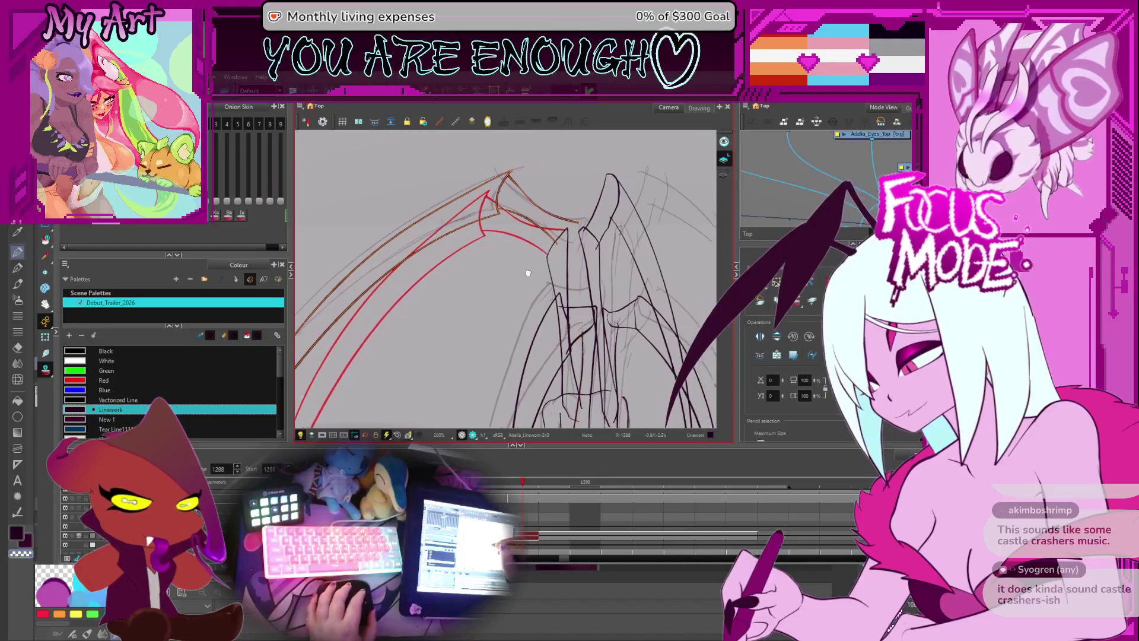
key("period")
key("period")
key("period")
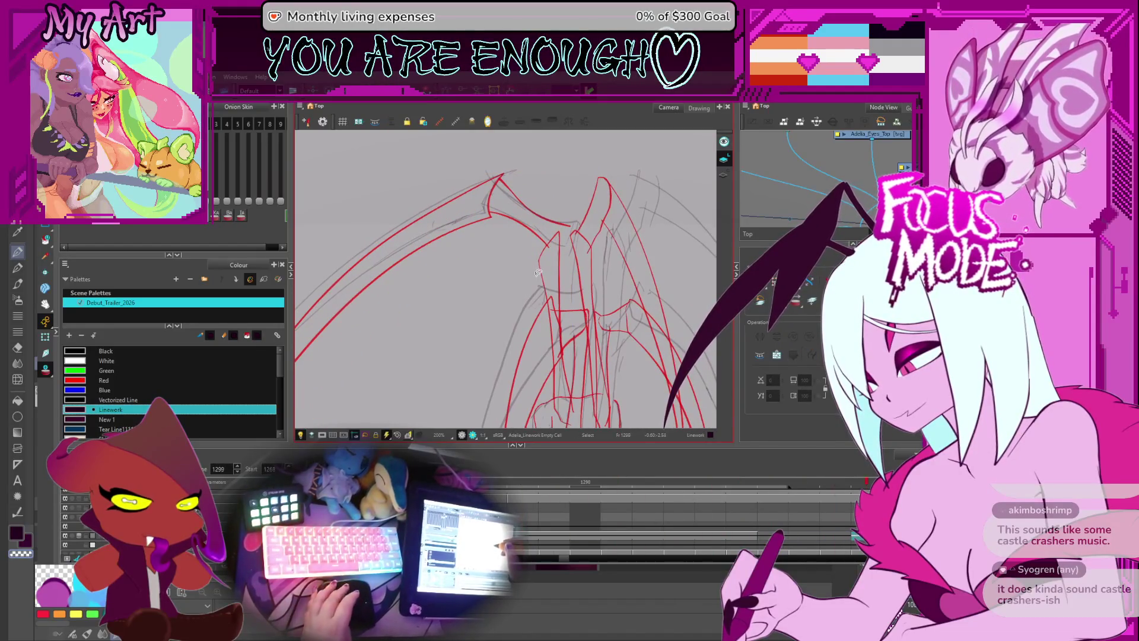
key("comma")
key("comma")
key("comma")
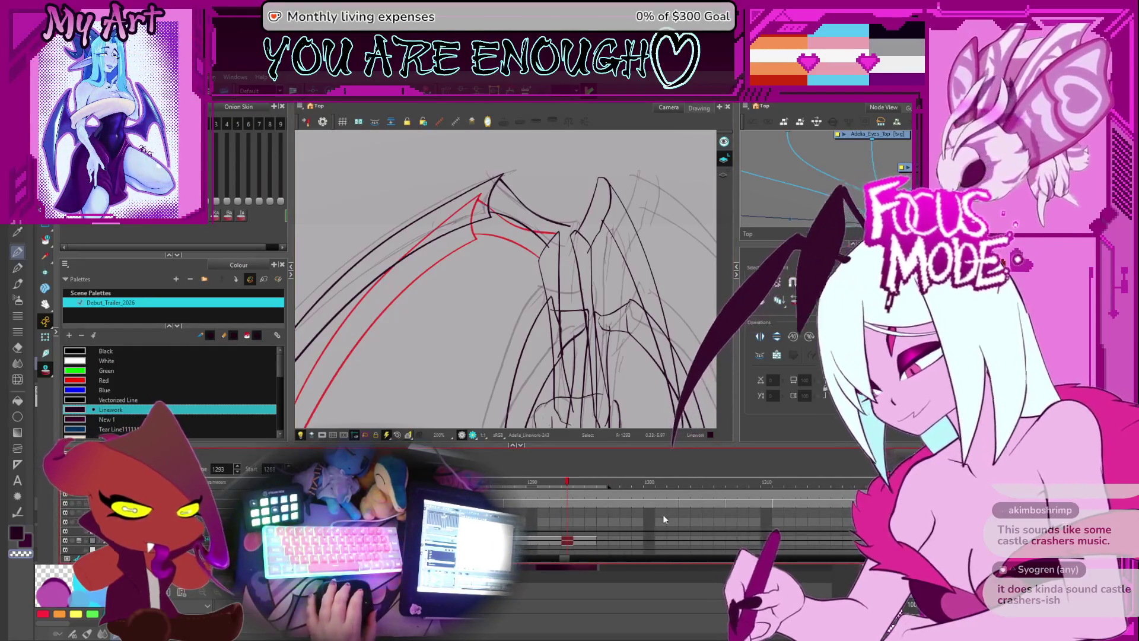
left_click(683, 502)
scroll(683, 502, "up", 2)
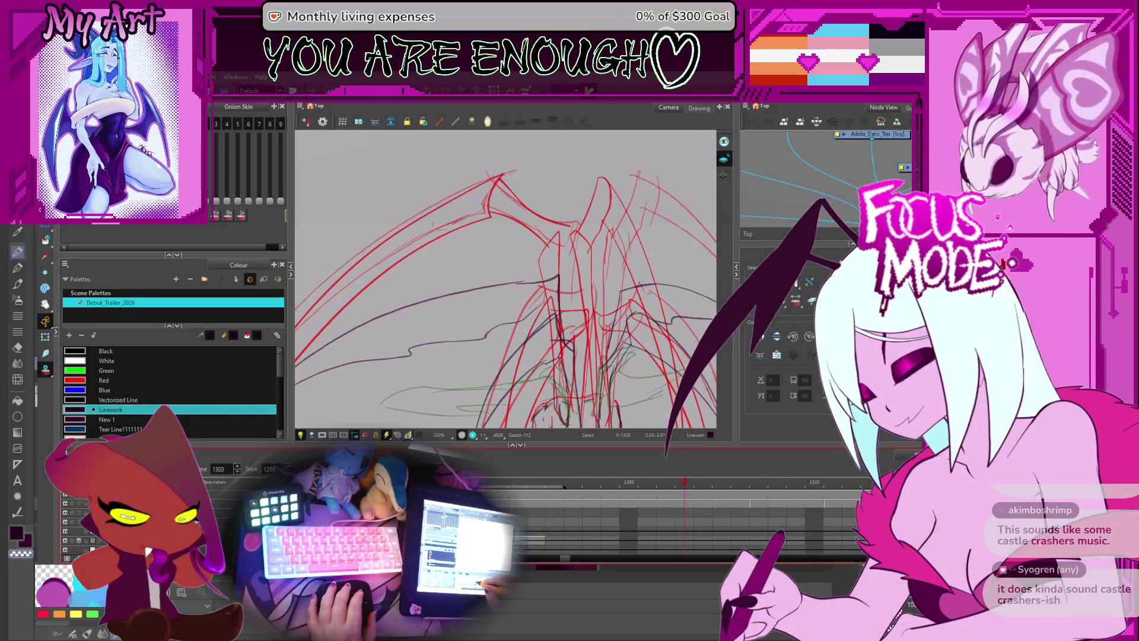
scroll(594, 547, "down", 2)
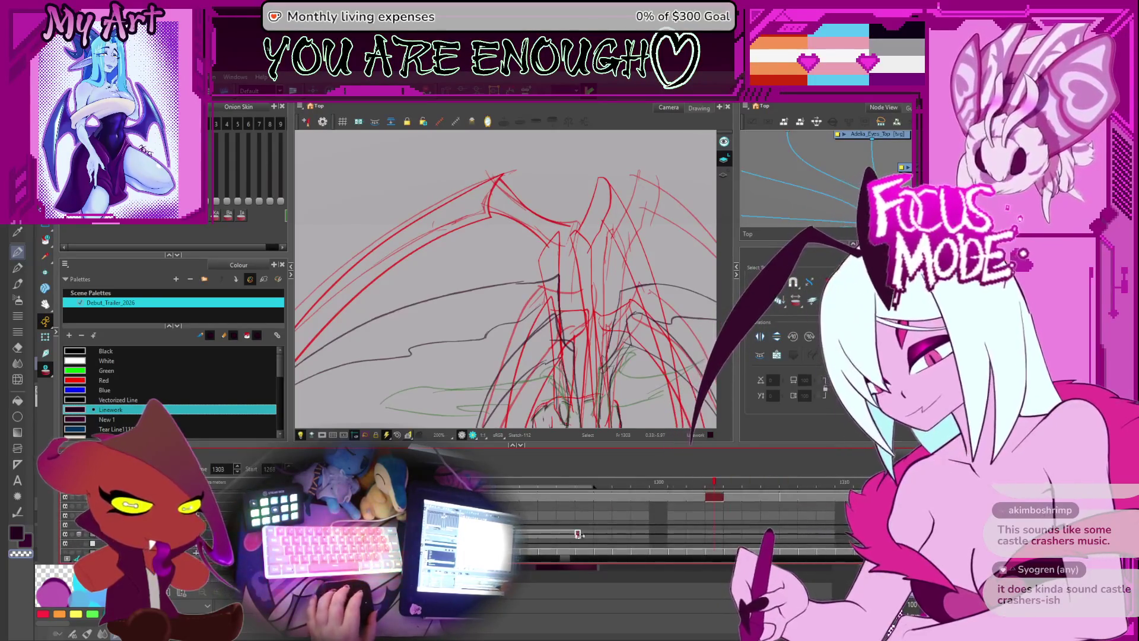
scroll(594, 547, "right", 3)
- Select the sketch drawing at frame 1307, then jump back to 1285 and advance to 1288
left_click(638, 505)
scroll(638, 505, "up", 2)
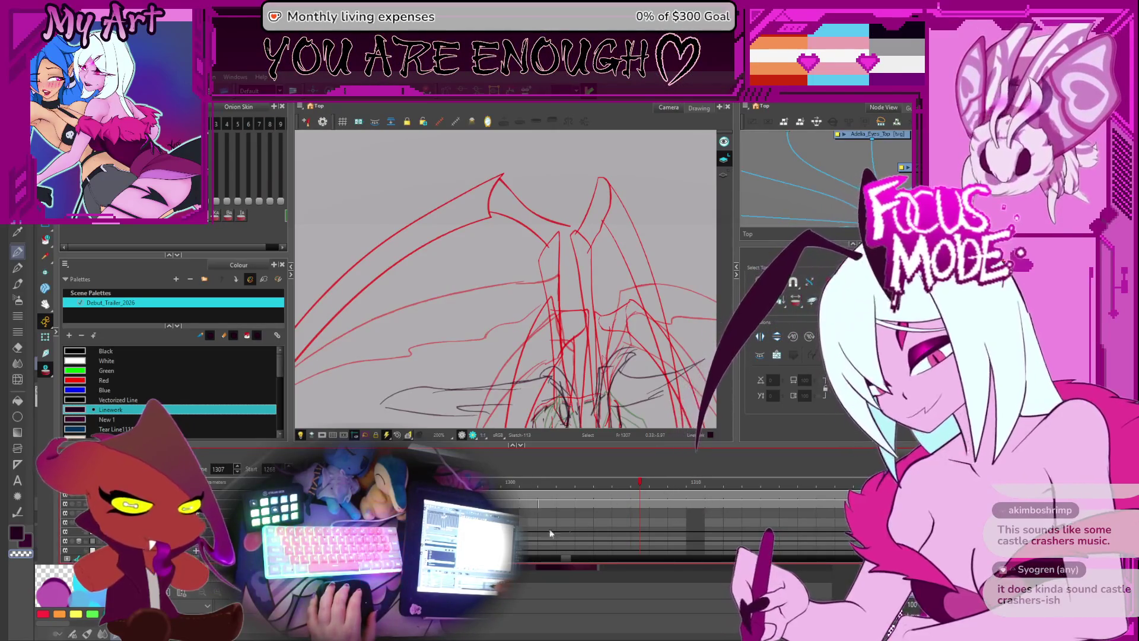
left_click(640, 503)
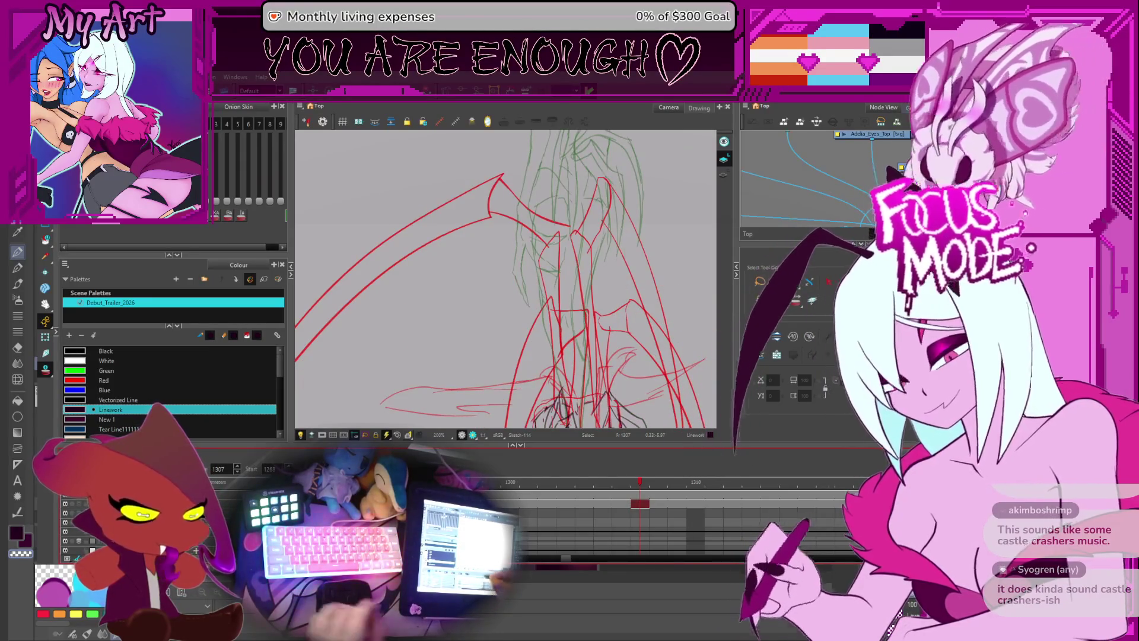
key("space")
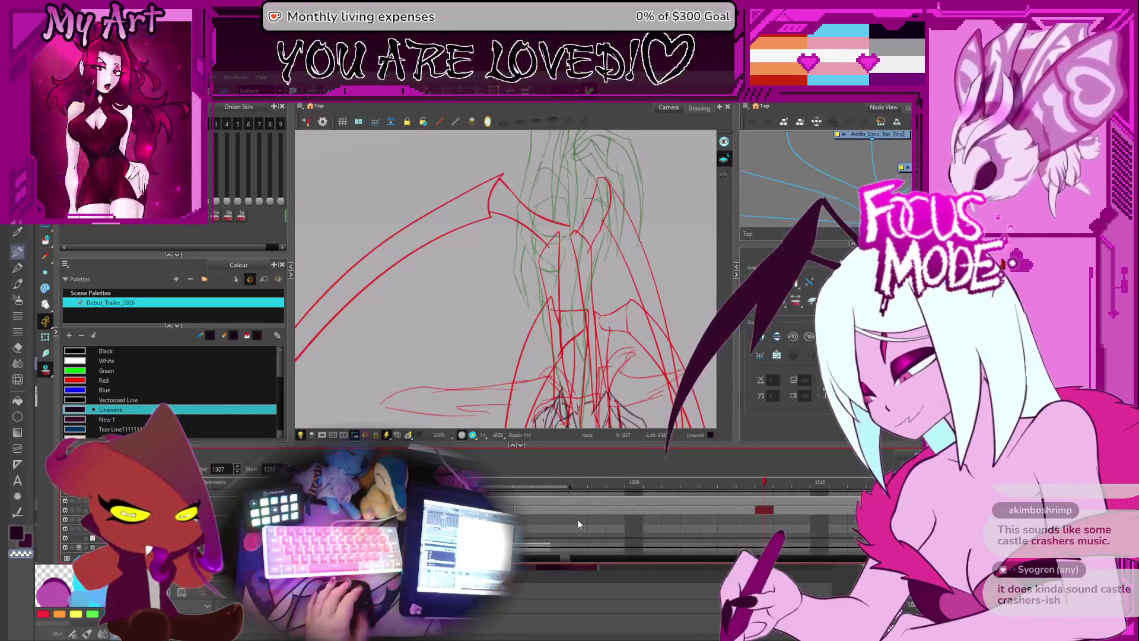
key("comma")
key("comma")
key("comma")
key("period")
key("period")
key("period")
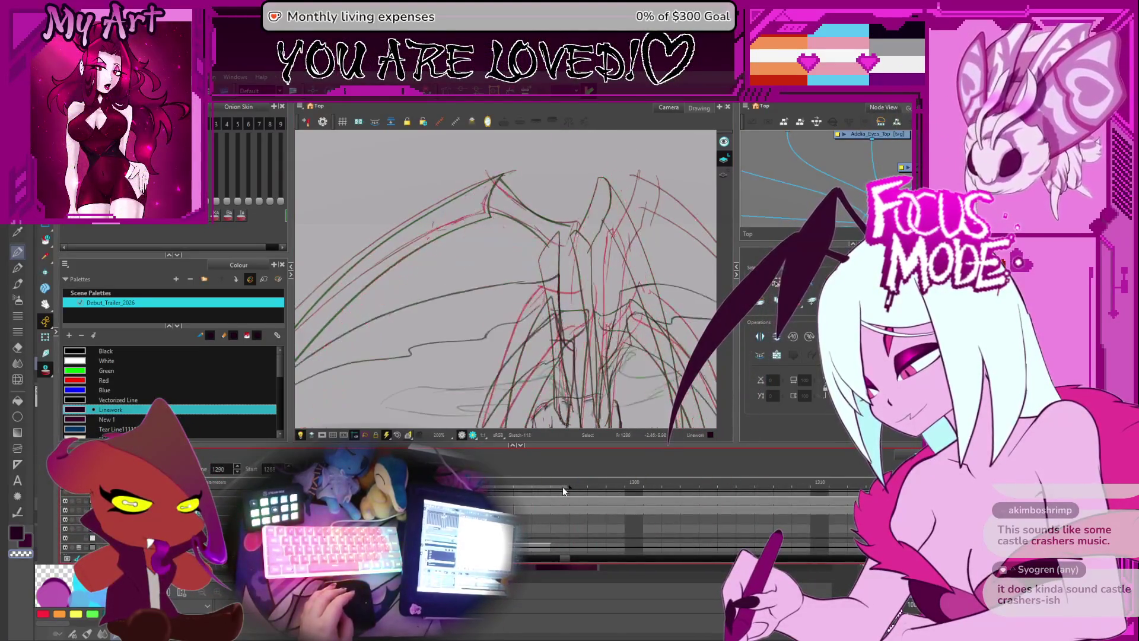
- Compare frame 1288 with its neighbour and select the vertical body stroke and red-orange stroke pair
key("comma")
key("comma")
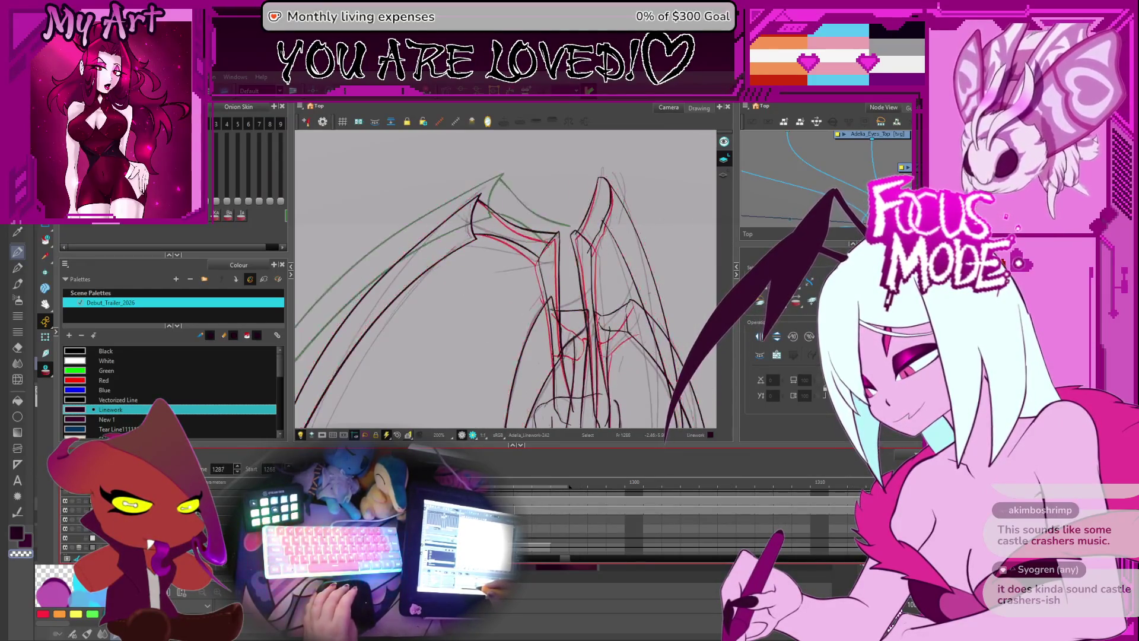
key("period")
key("period")
key("comma")
key("period")
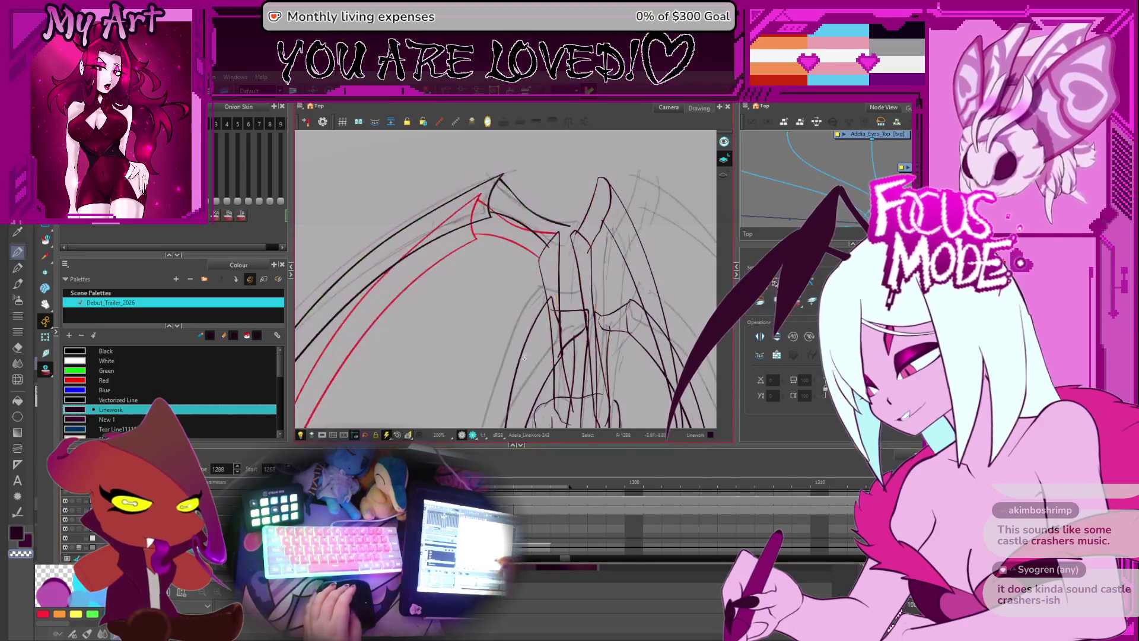
left_click(553, 237)
scroll(553, 237, "up", 1)
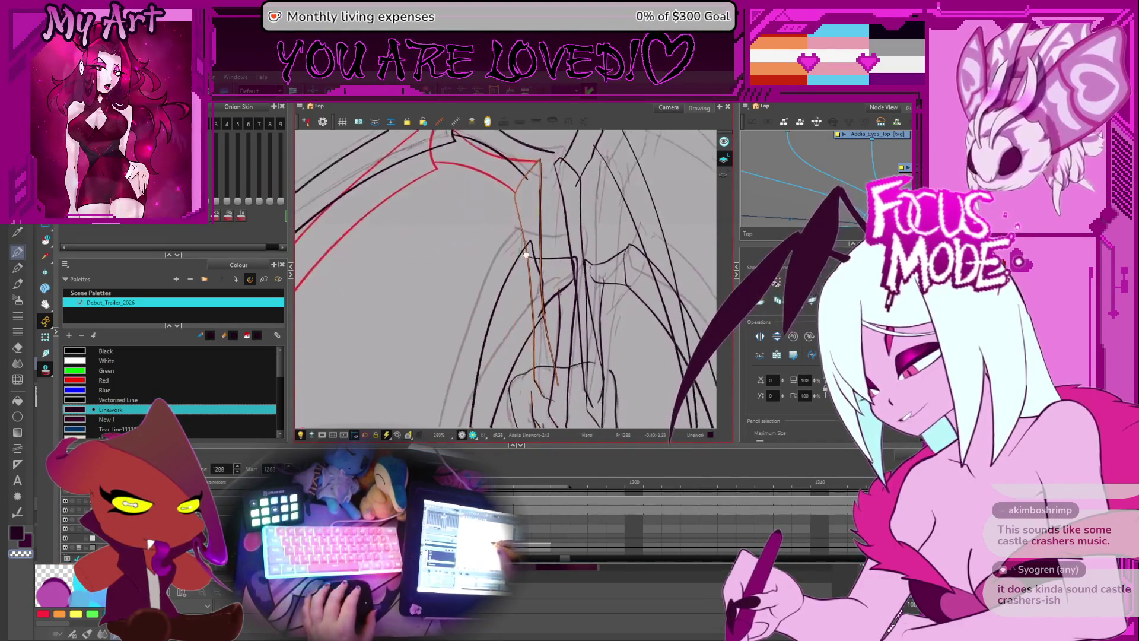
key("comma")
key("comma")
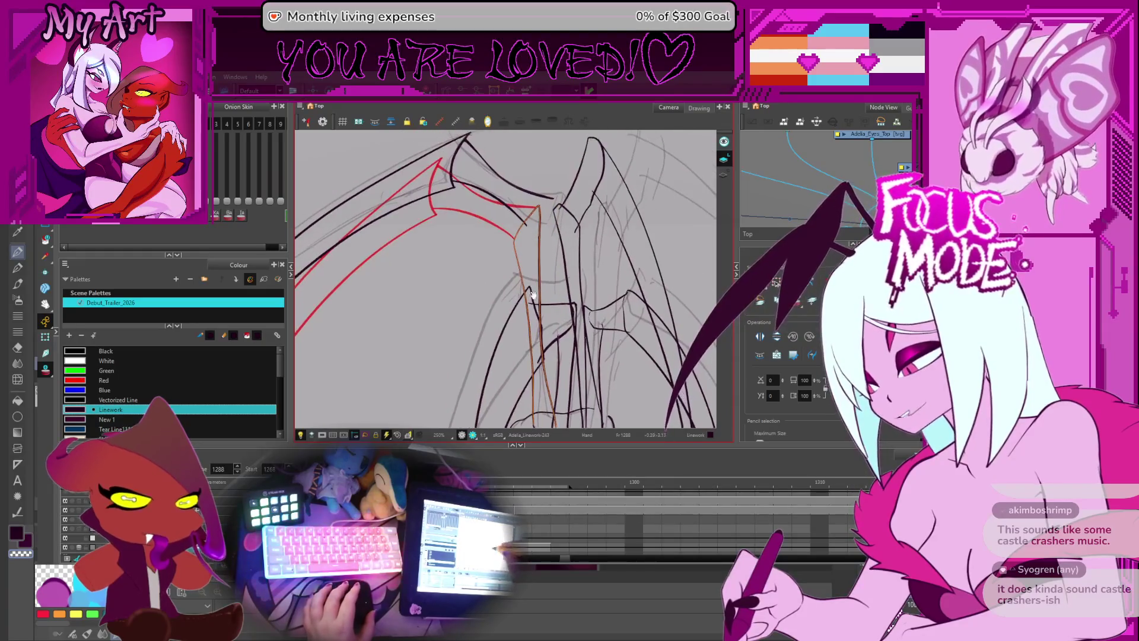
key("period")
key("period")
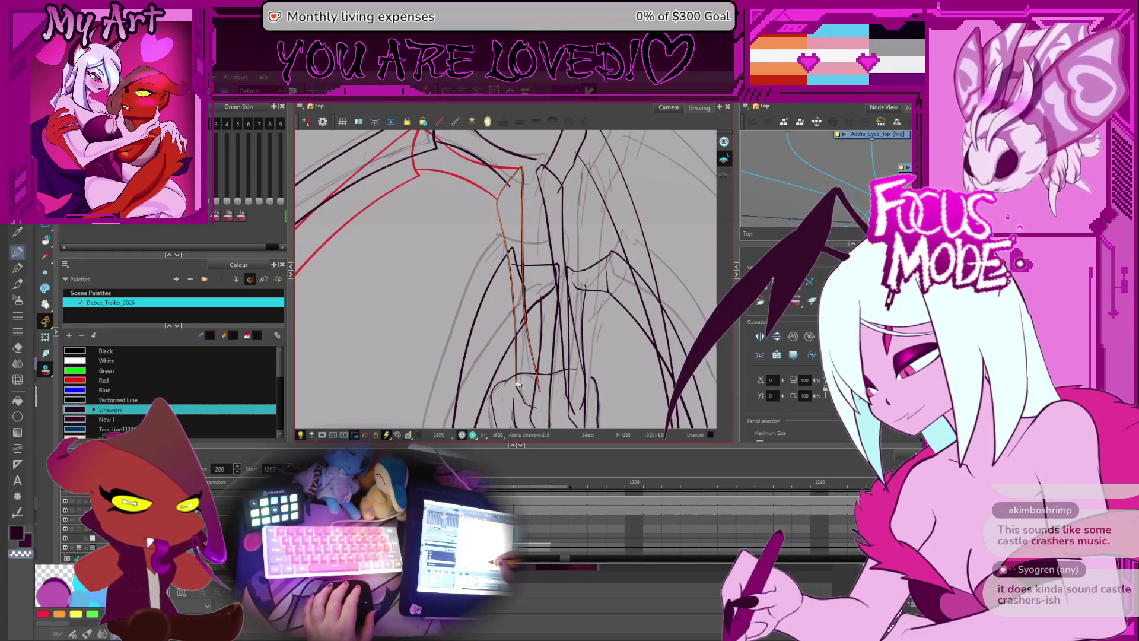
left_click_drag(530, 280, 534, 337)
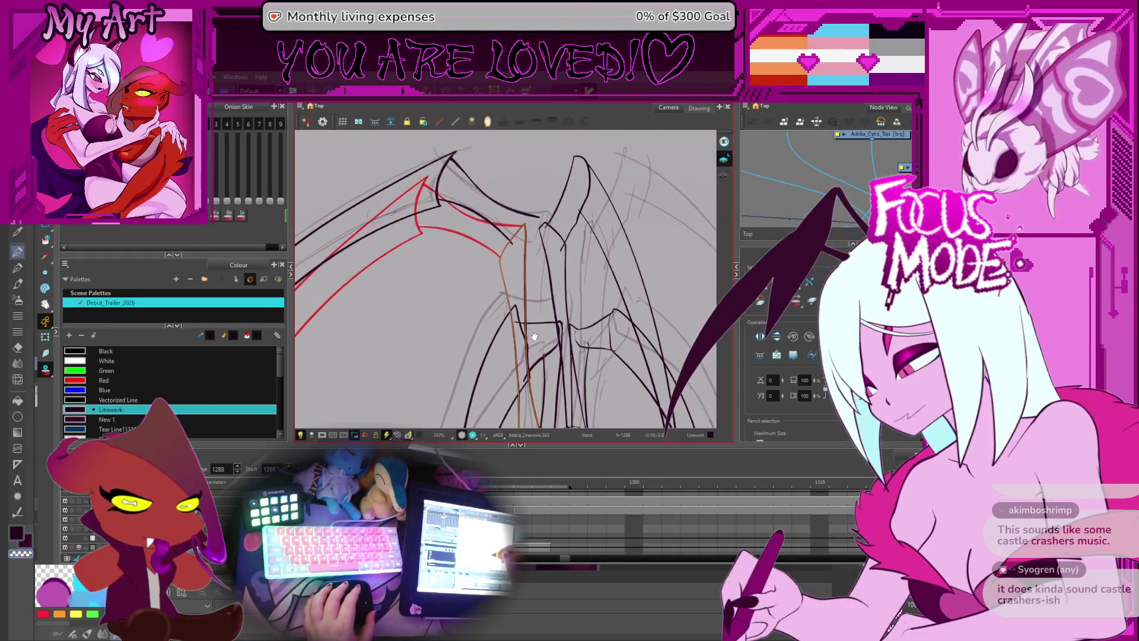
left_click(563, 236)
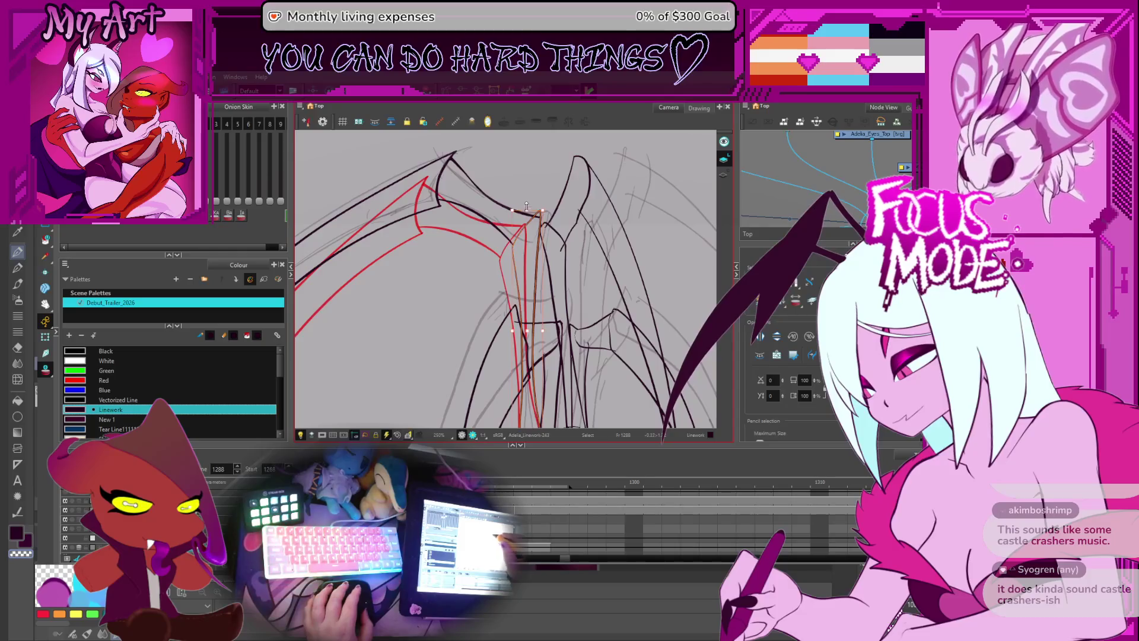
scroll(524, 206, "up", 2)
- Reshape the black body stroke's points at the wing joint in the Contour Editor, then reselect the joint stroke
key("alt+q")
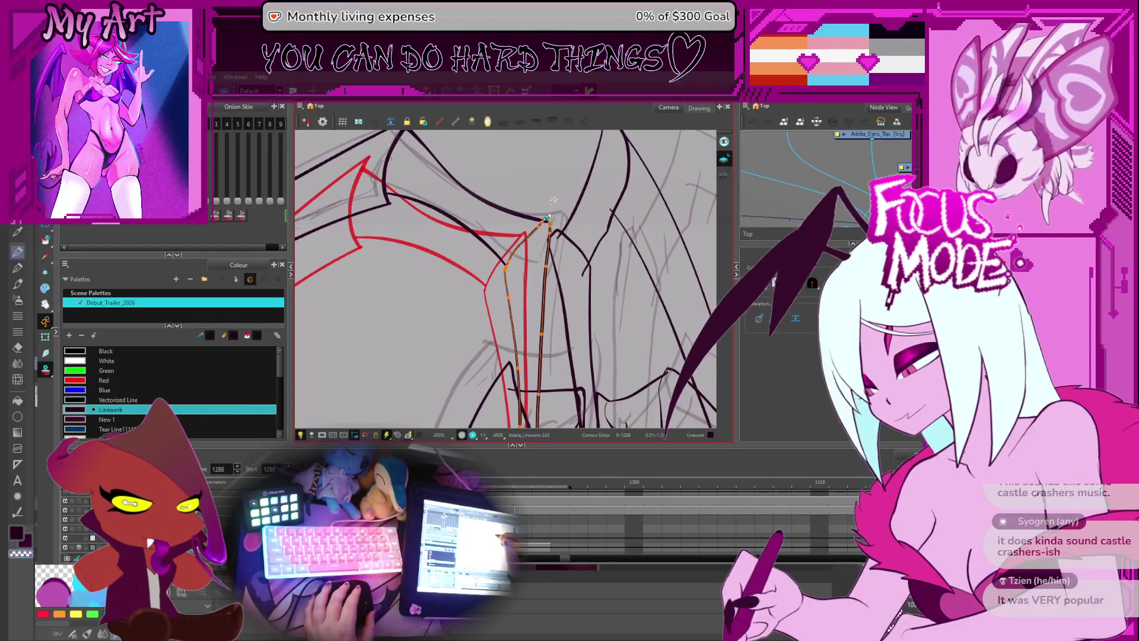
scroll(550, 218, "up", 2)
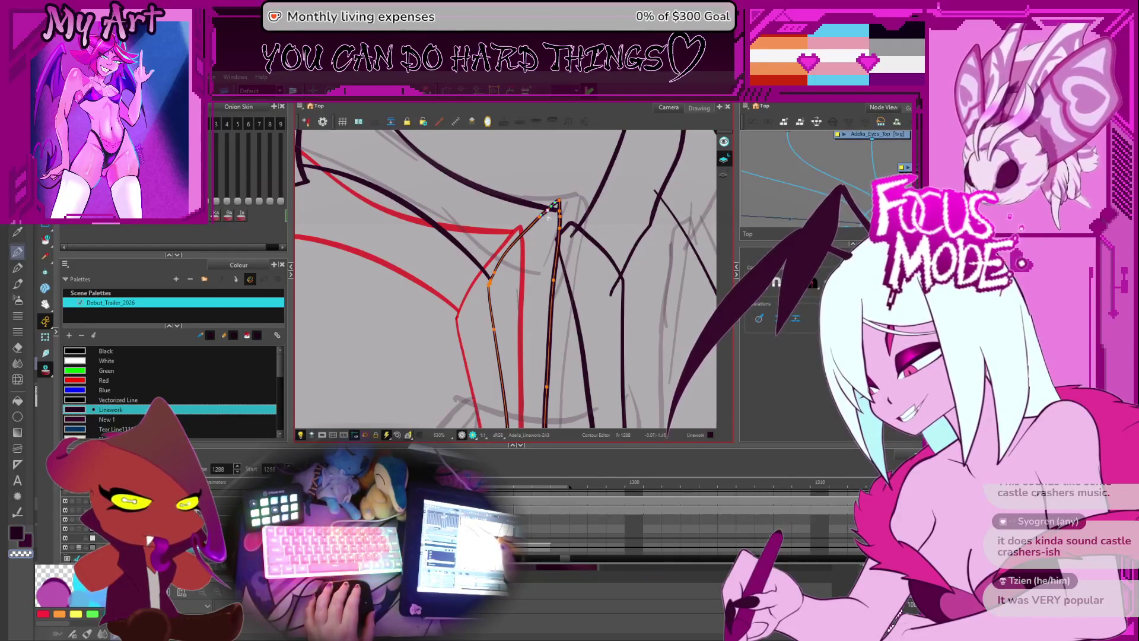
key("space")
left_click_drag(545, 238, 546, 249)
left_click_drag(524, 288, 503, 298)
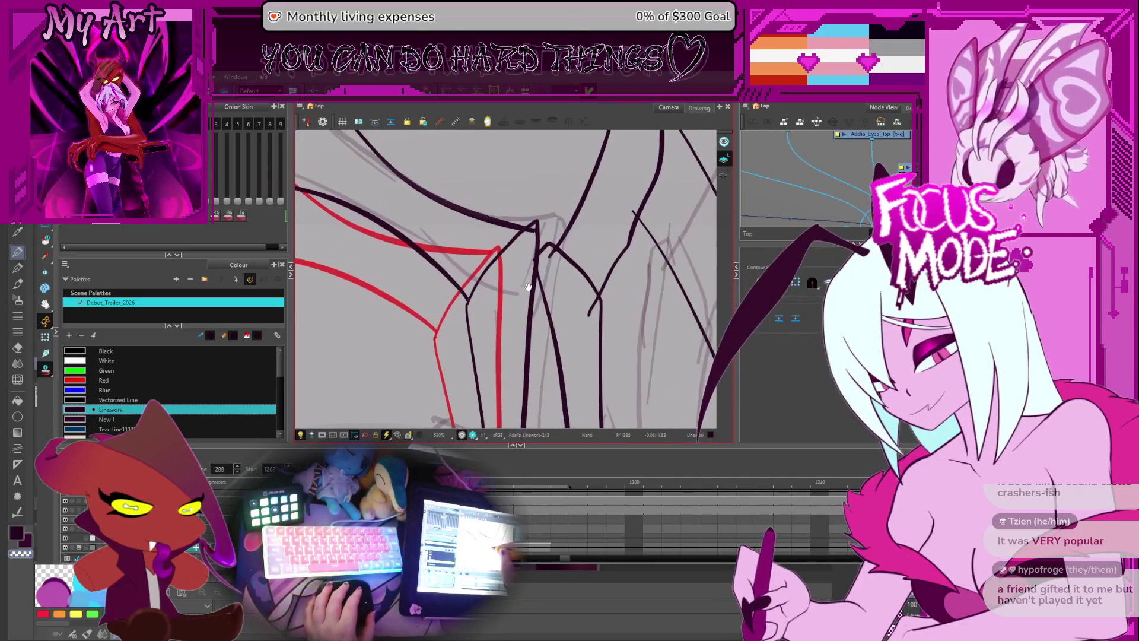
left_click(487, 269)
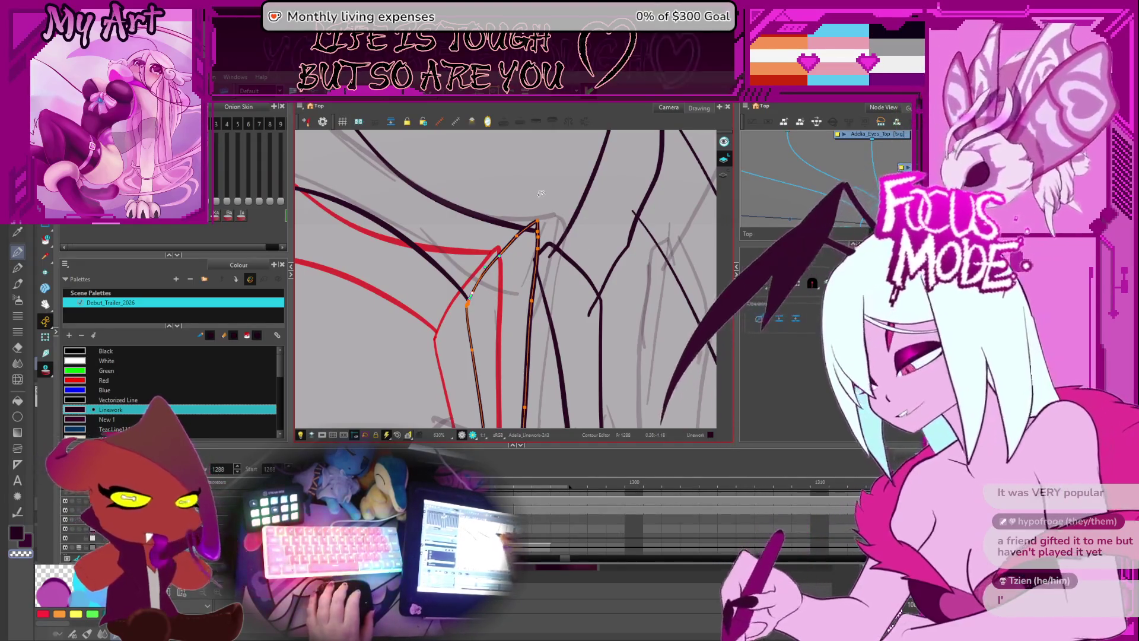
scroll(547, 194, "down", 1)
left_click_drag(546, 194, 540, 284)
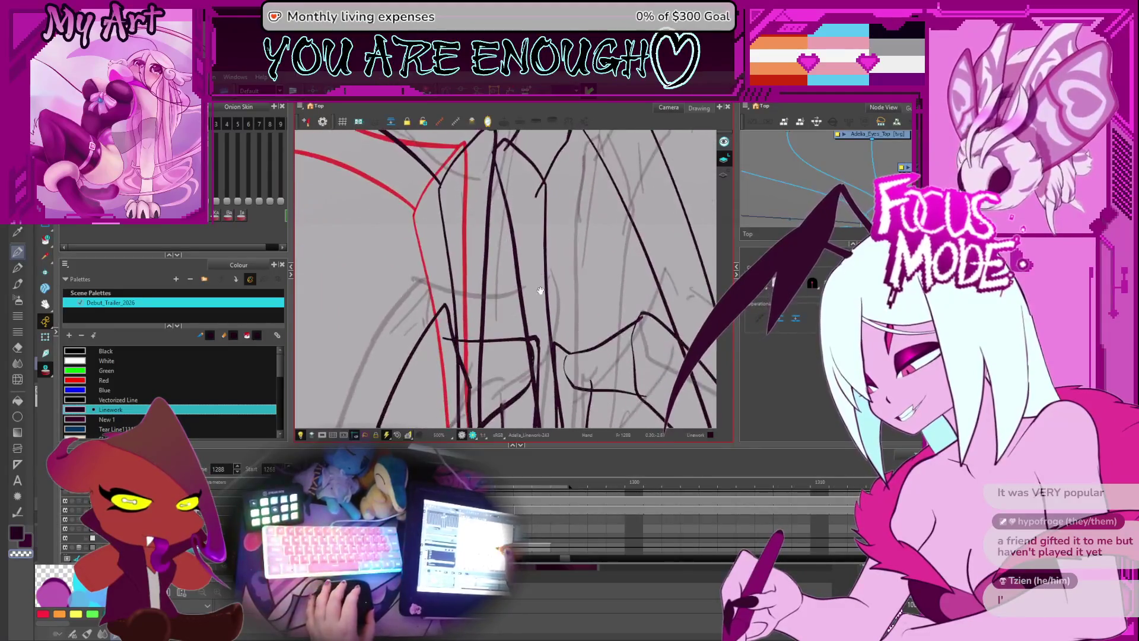
scroll(541, 285, "down", 3)
key("alt+s")
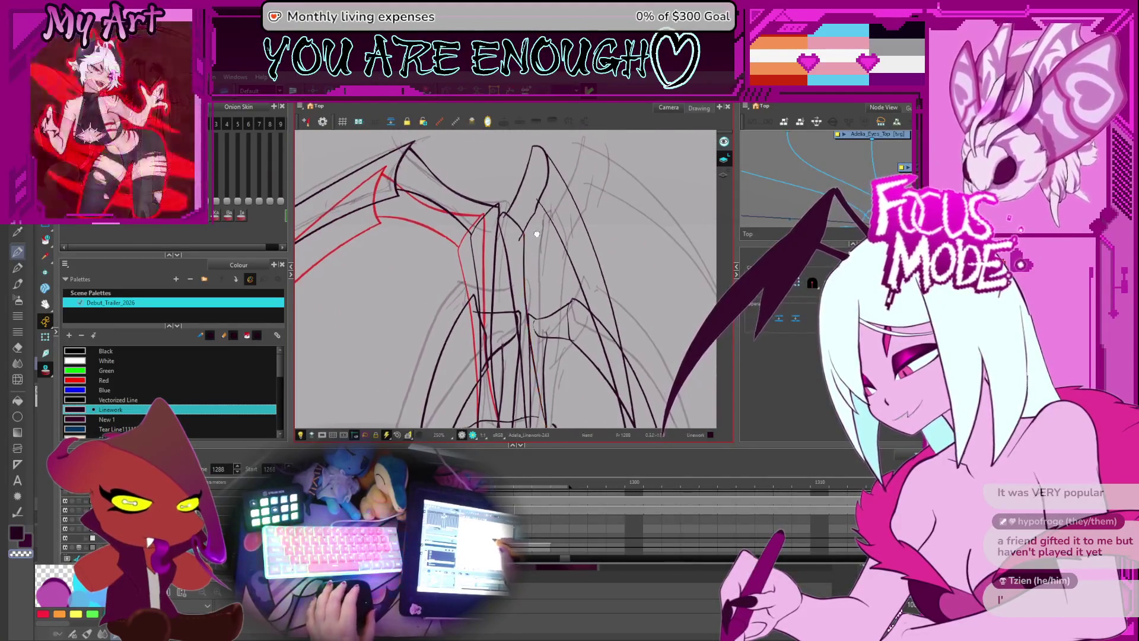
left_click(514, 295)
left_click_drag(513, 295, 527, 196)
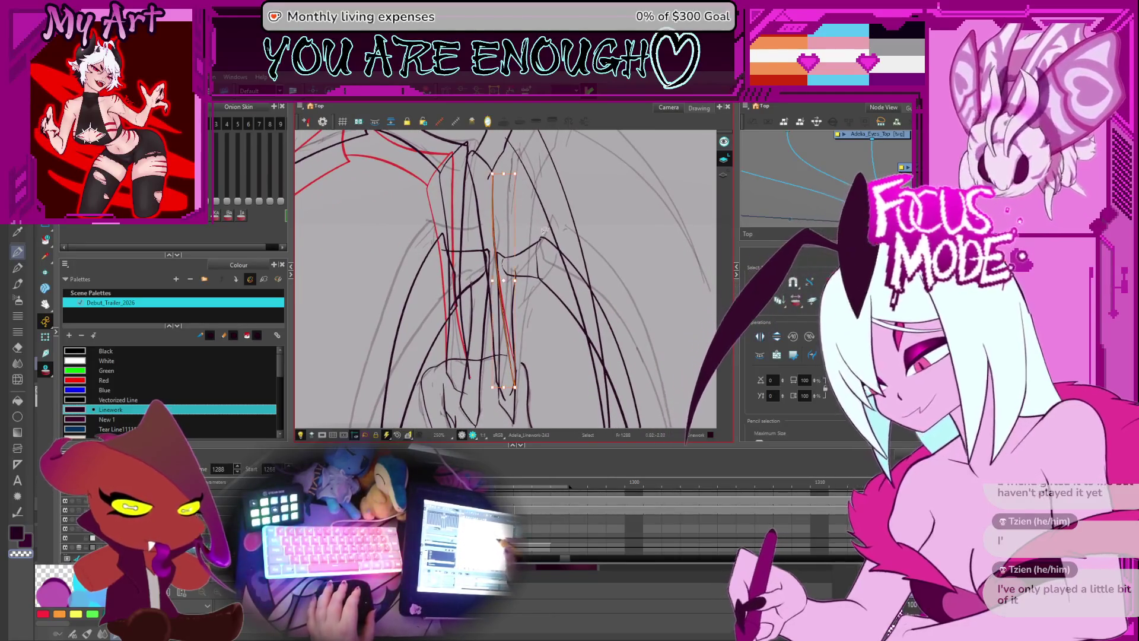
- Swap the selection from the orange stroke to the neighbouring vertical torso stroke and adjust it
left_click_drag(545, 243, 506, 297)
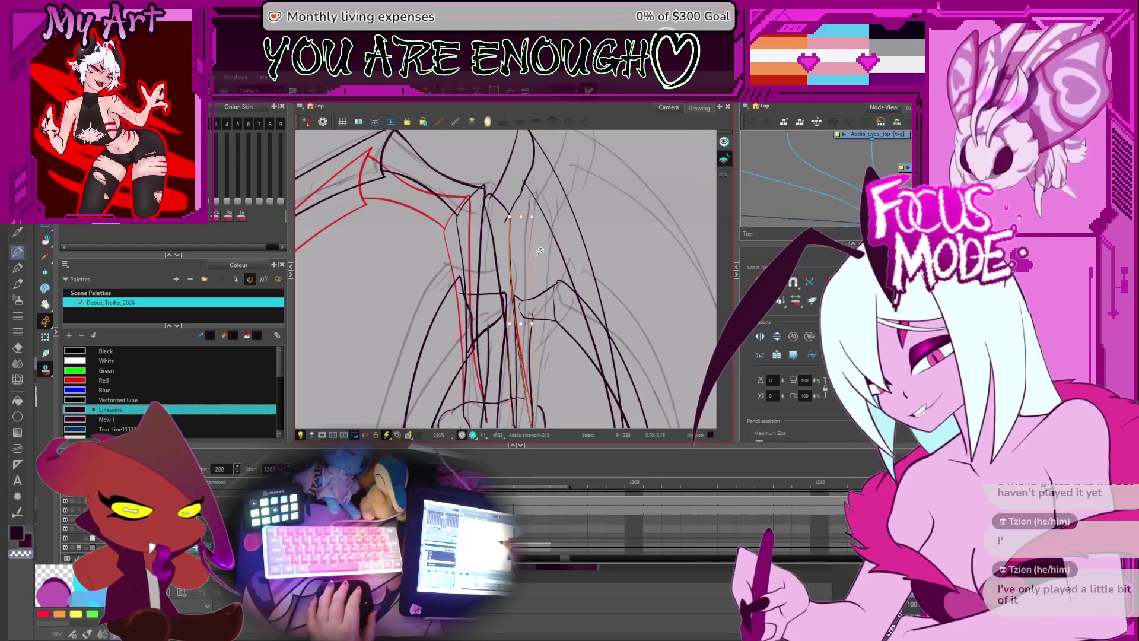
left_click(541, 259)
left_click(506, 257)
mouse_move(506, 256)
left_mouse_down()
mouse_move(520, 295)
mouse_move(510, 308)
mouse_move(522, 249)
mouse_move(597, 279)
mouse_move(515, 181)
left_mouse_up()
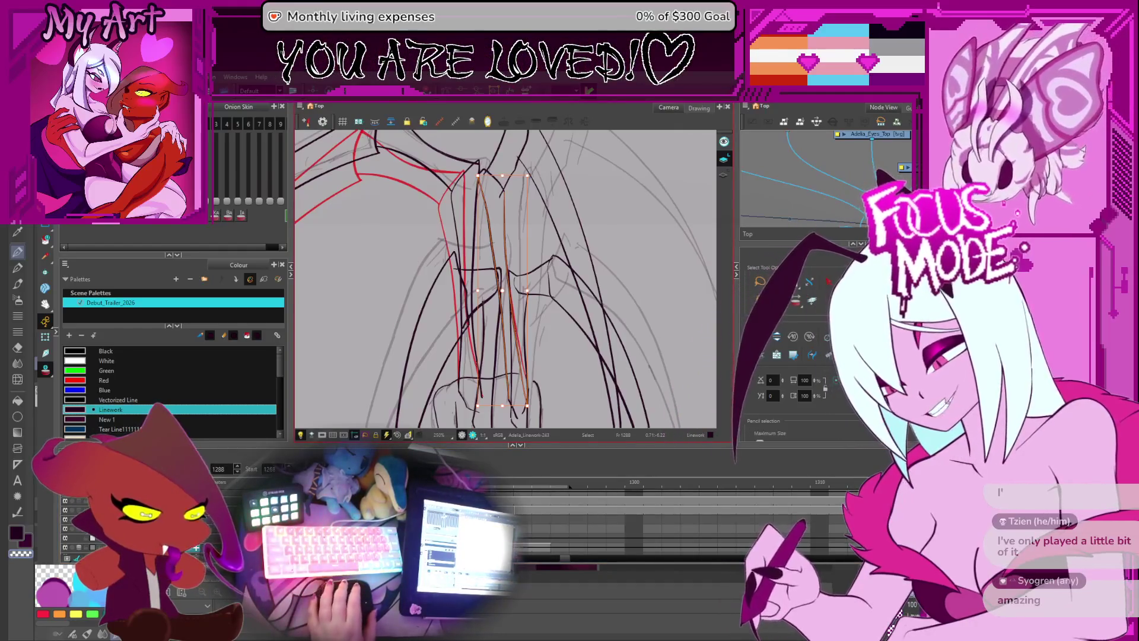
scroll(516, 278, "up", 2)
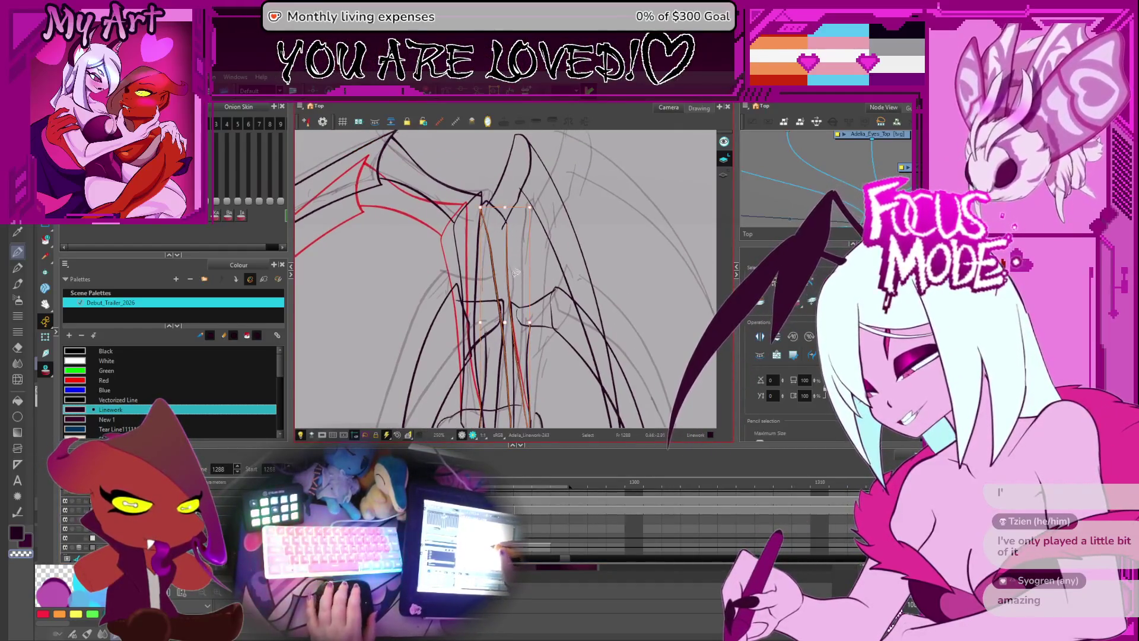
- Adjust the stroke below the wing joint, comparing against frames 1286 and 1288, and finish on 1289
key("comma")
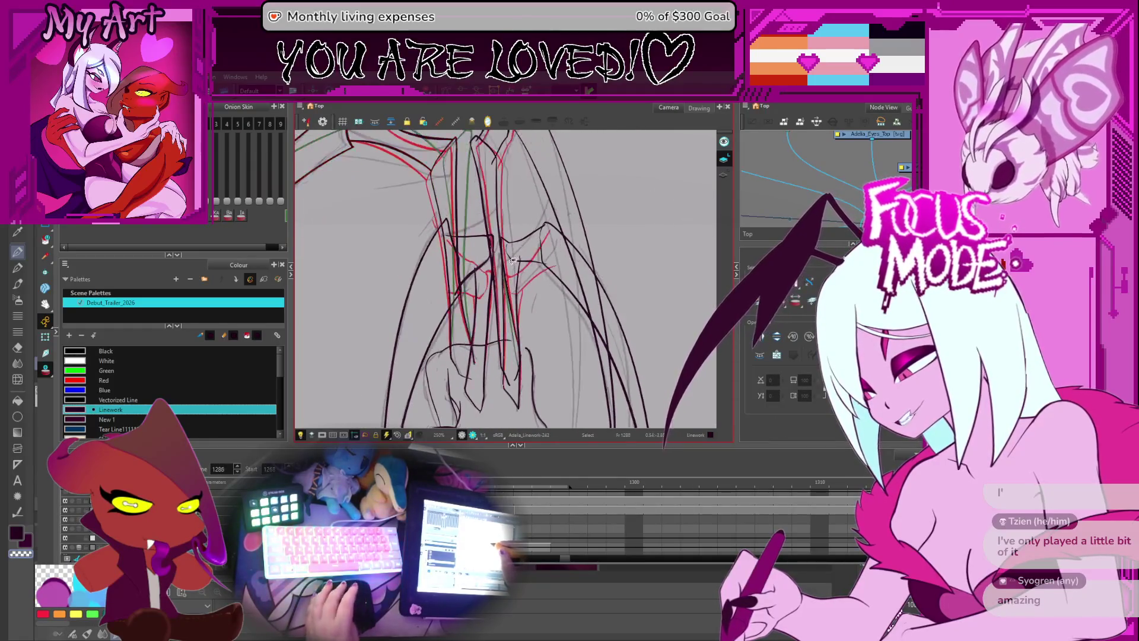
key("period")
key("period")
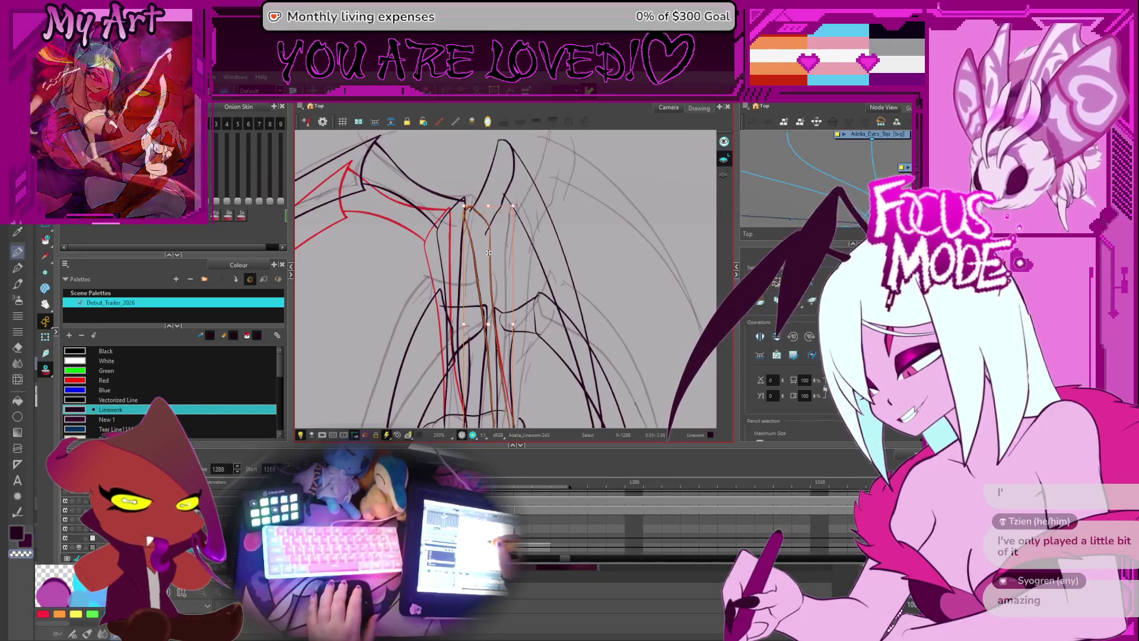
key("2")
left_click(493, 279)
scroll(492, 279, "up", 2)
left_click_drag(492, 279, 475, 231)
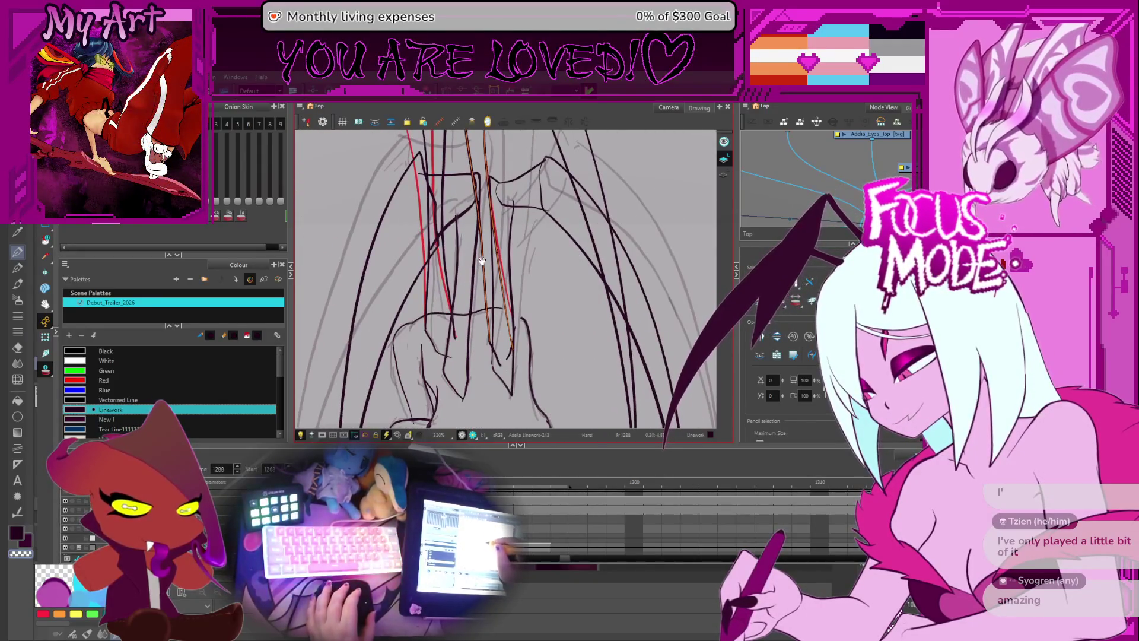
key("comma")
key("comma")
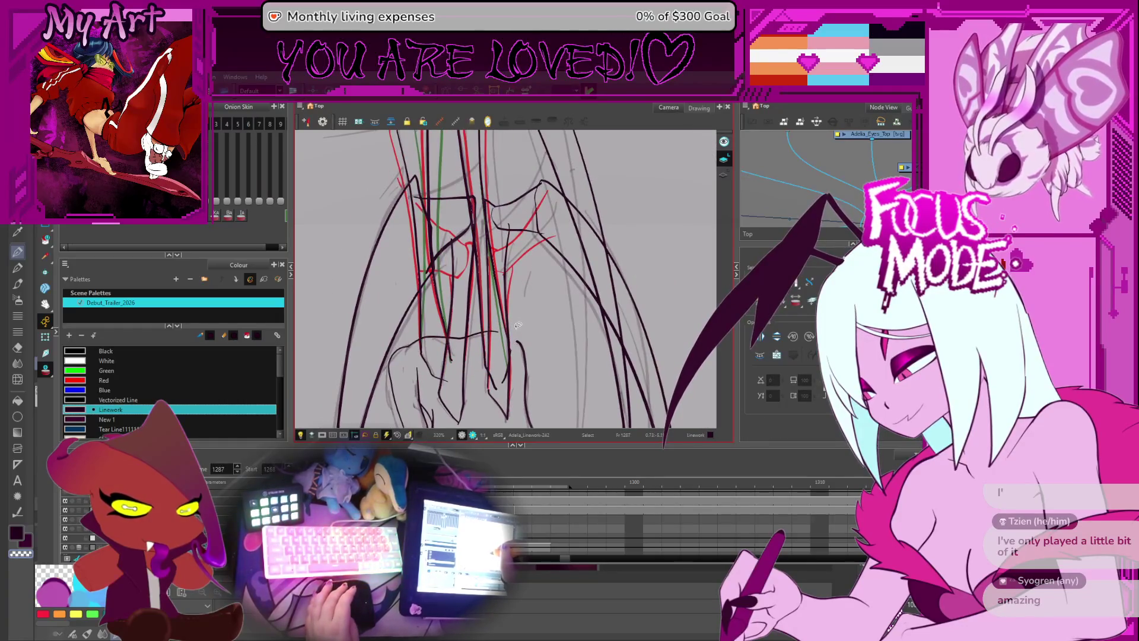
key("period")
key("period")
mouse_move(502, 164)
left_mouse_down()
mouse_move(474, 311)
mouse_move(437, 214)
left_mouse_up()
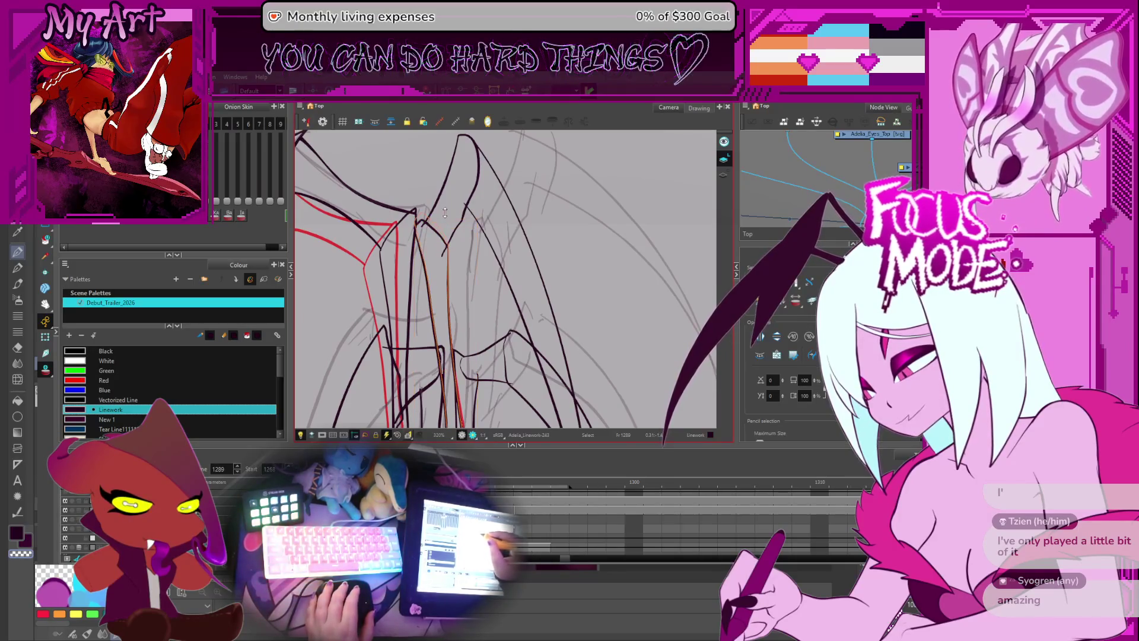
- Select the wing-tip and long right wing strokes, then undo to compare earlier and later versions
scroll(473, 296, "up", 2)
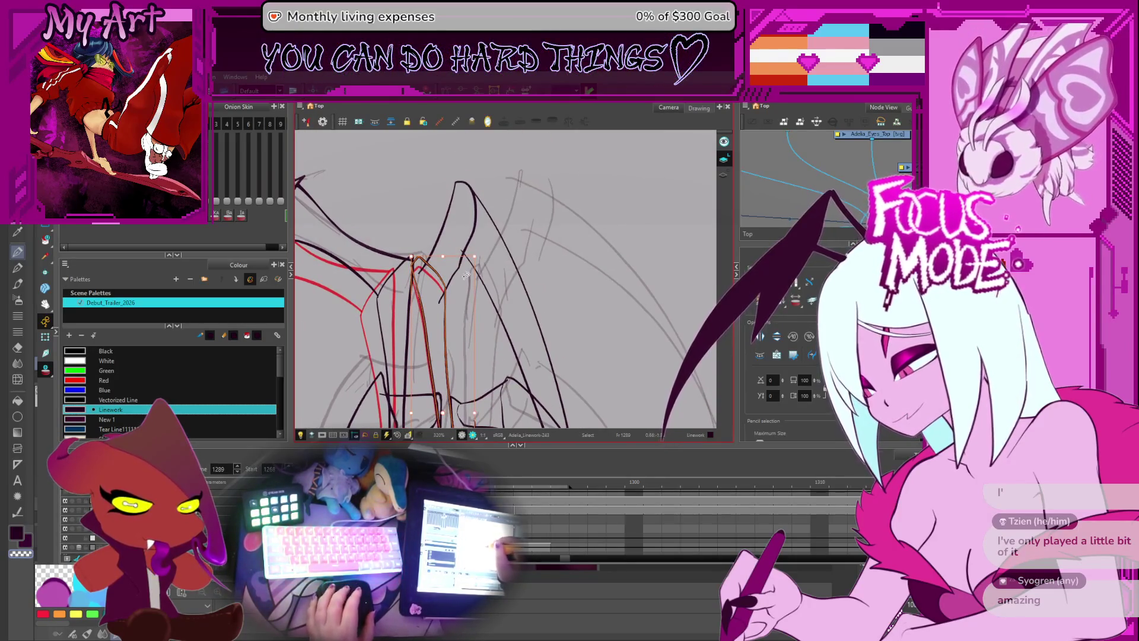
scroll(472, 287, "down", 1)
left_click(482, 211)
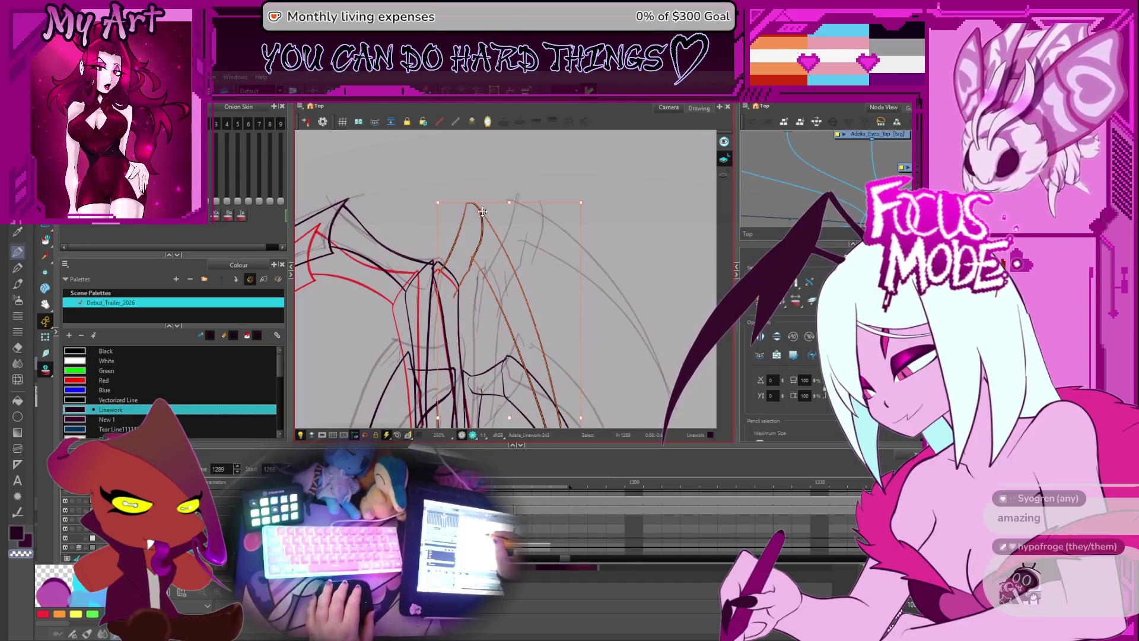
left_click(480, 205)
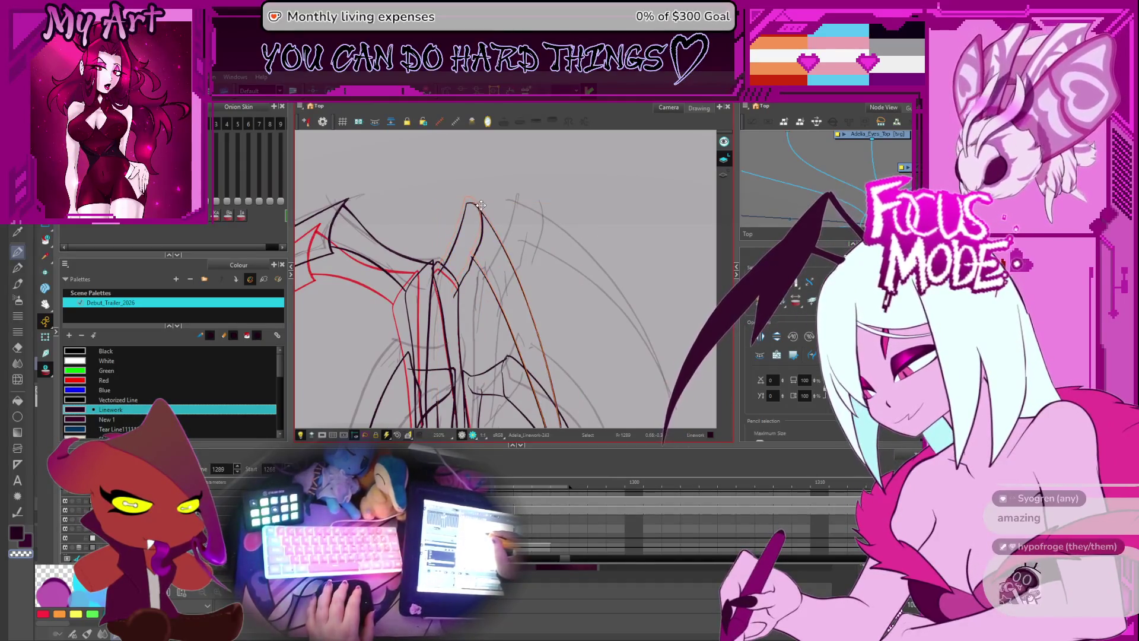
left_click(481, 205)
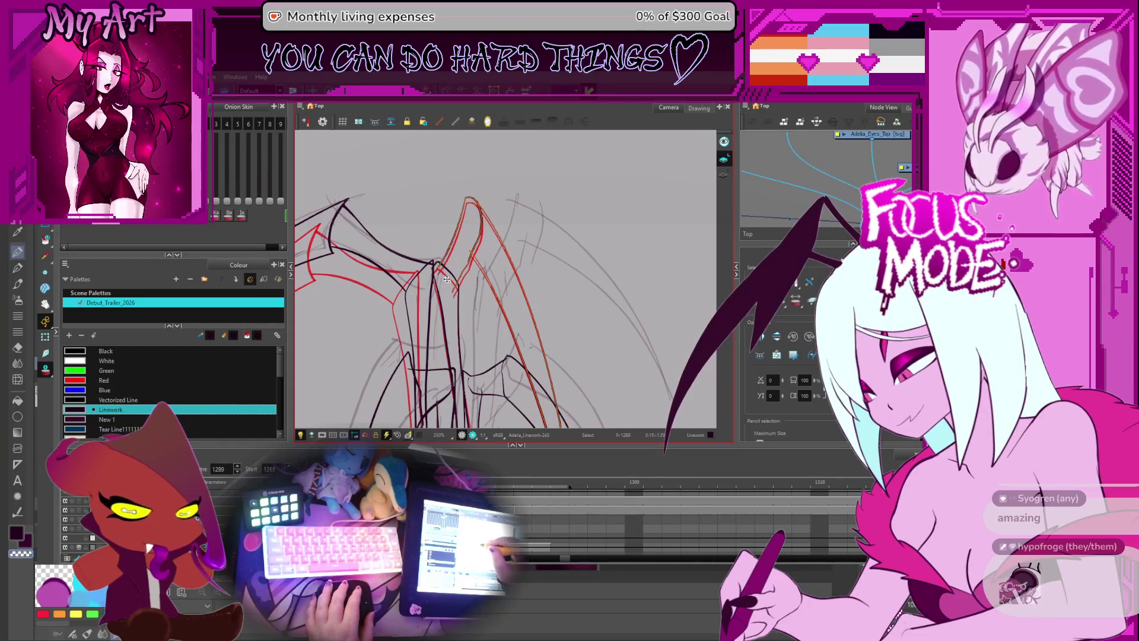
scroll(527, 175, "down", 1)
left_click(543, 153)
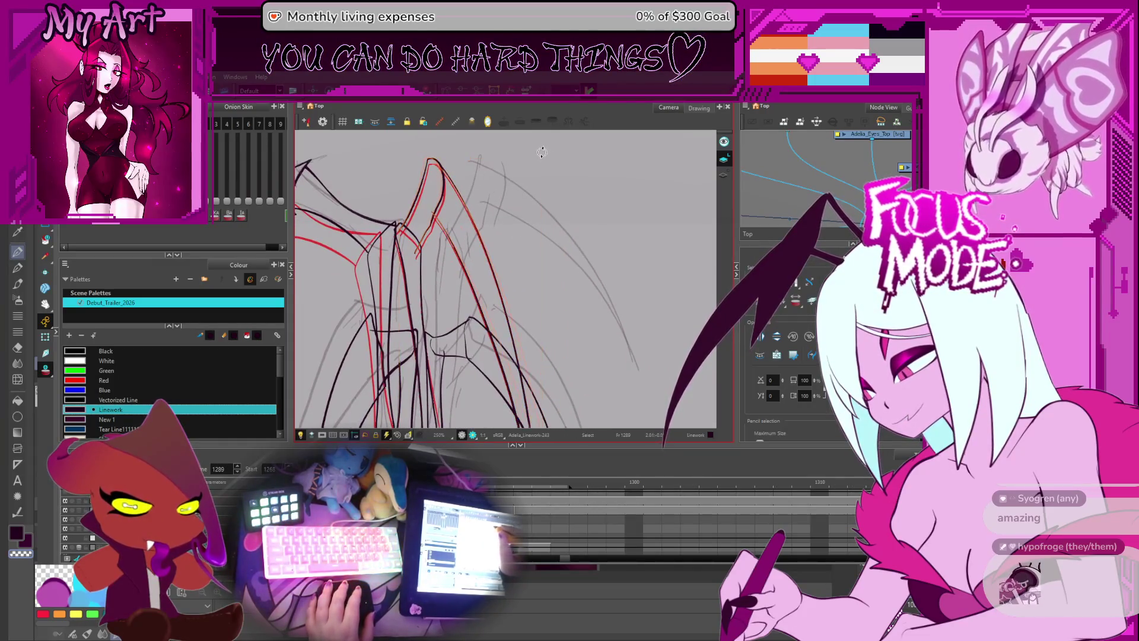
key("ctrl+z")
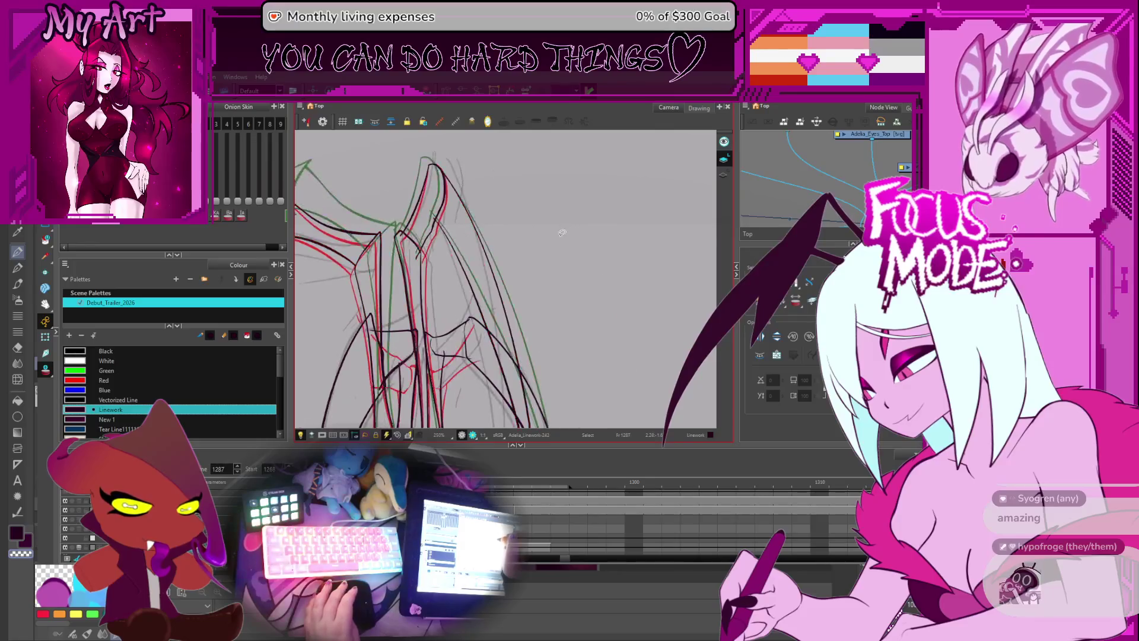
- After checking frame 1287, select the orange lower-wing stroke and strokes further down the wing
key("comma")
key("comma")
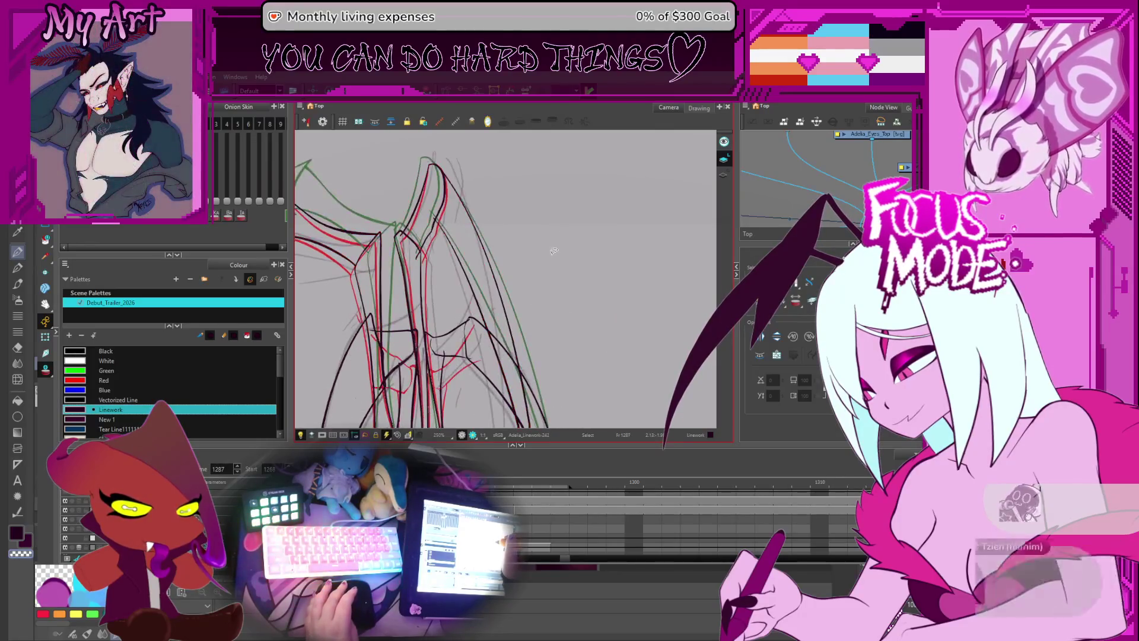
key("period")
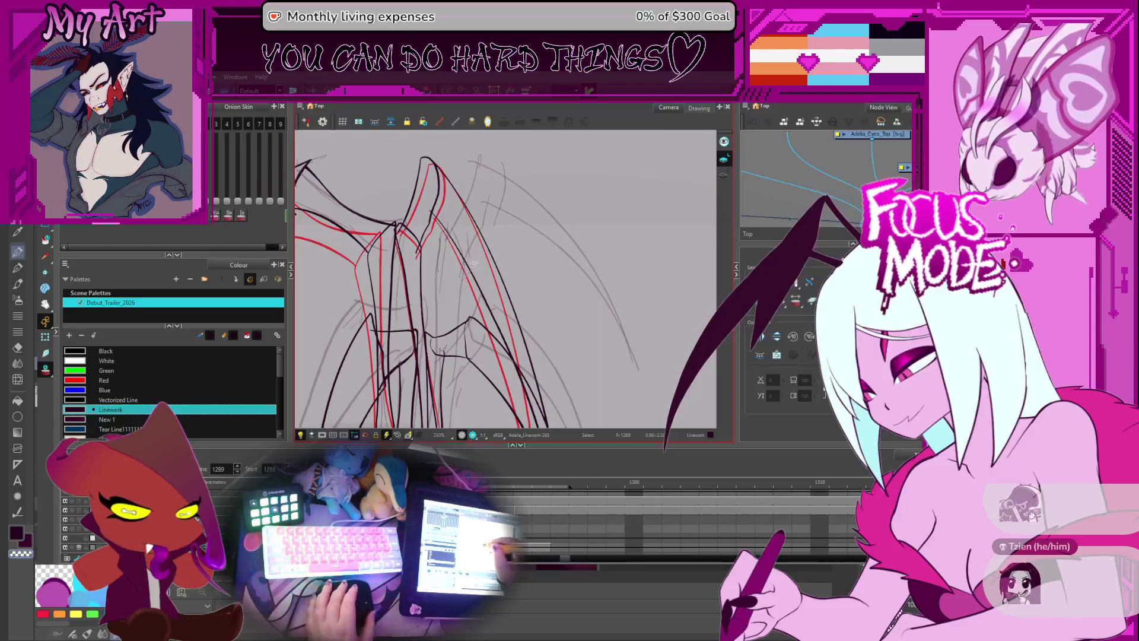
scroll(468, 272, "down", 5)
left_click(555, 260)
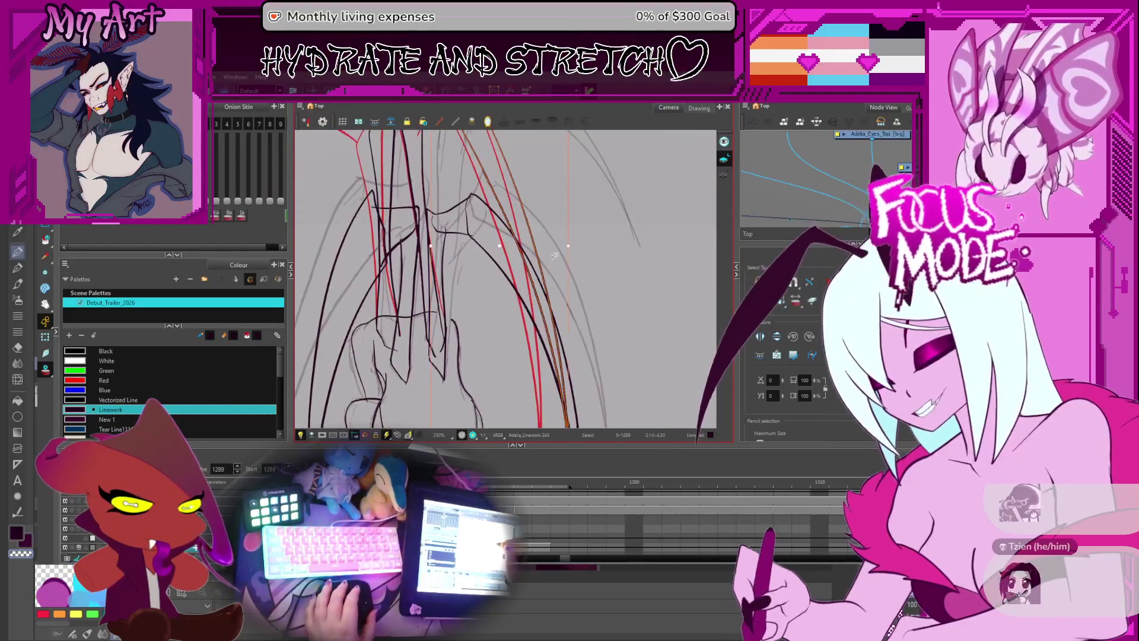
left_click_drag(555, 260, 545, 296)
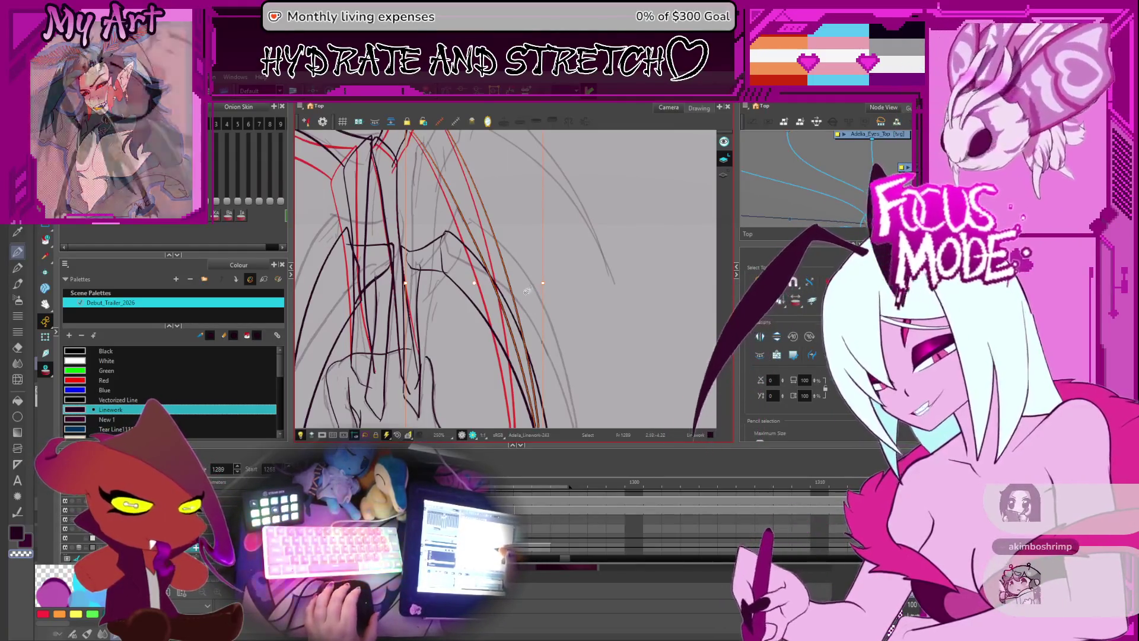
scroll(550, 304, "down", 5)
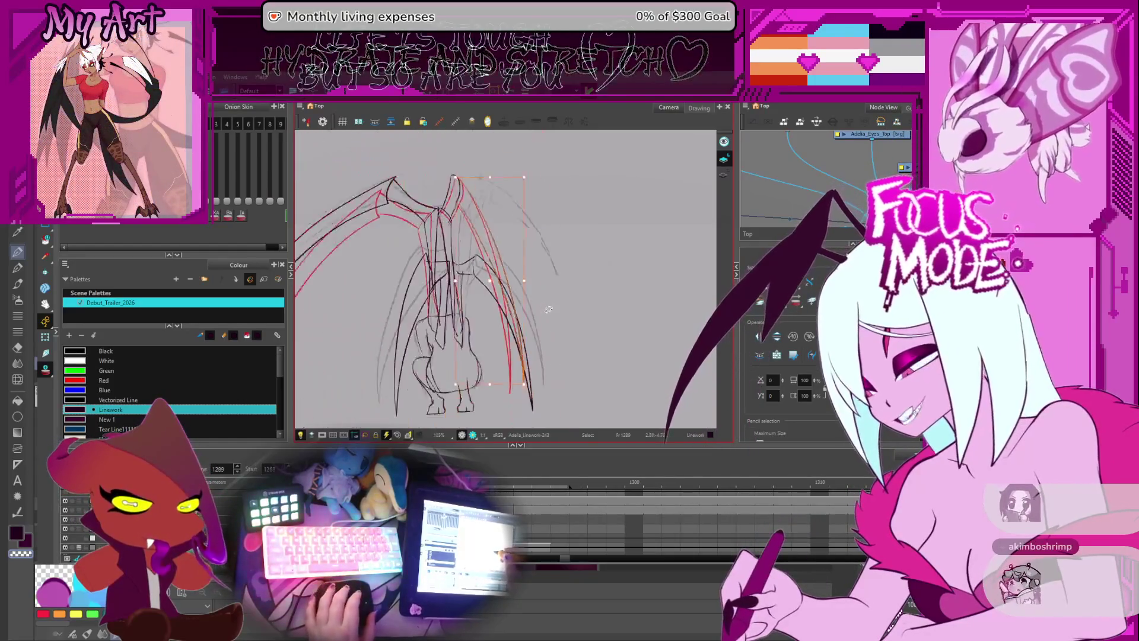
scroll(537, 316, "up", 4)
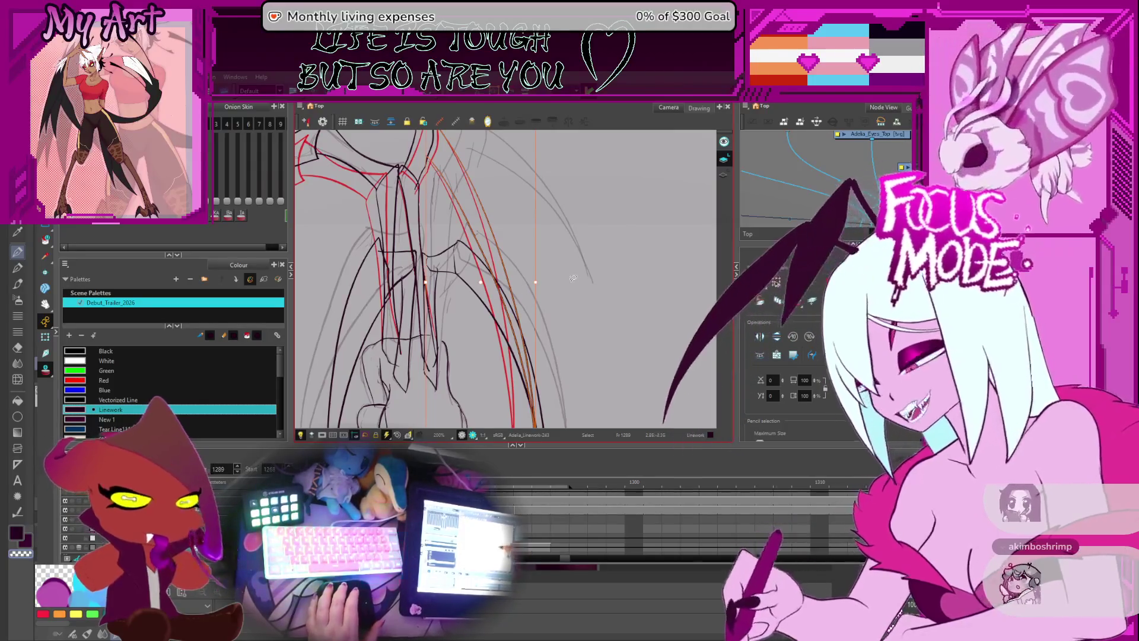
left_click(533, 294)
left_click_drag(536, 319, 543, 363)
- Flip between frames 1287, 1288 and 1289 to compare the lower wing, ending on 1288
key("comma")
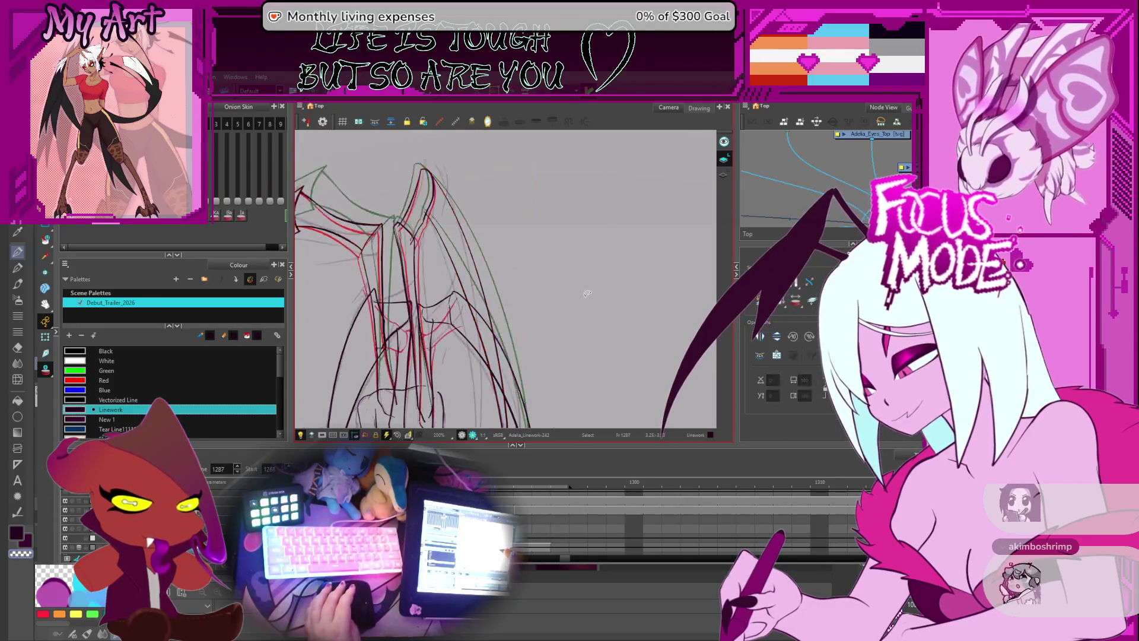
key("period")
key("comma")
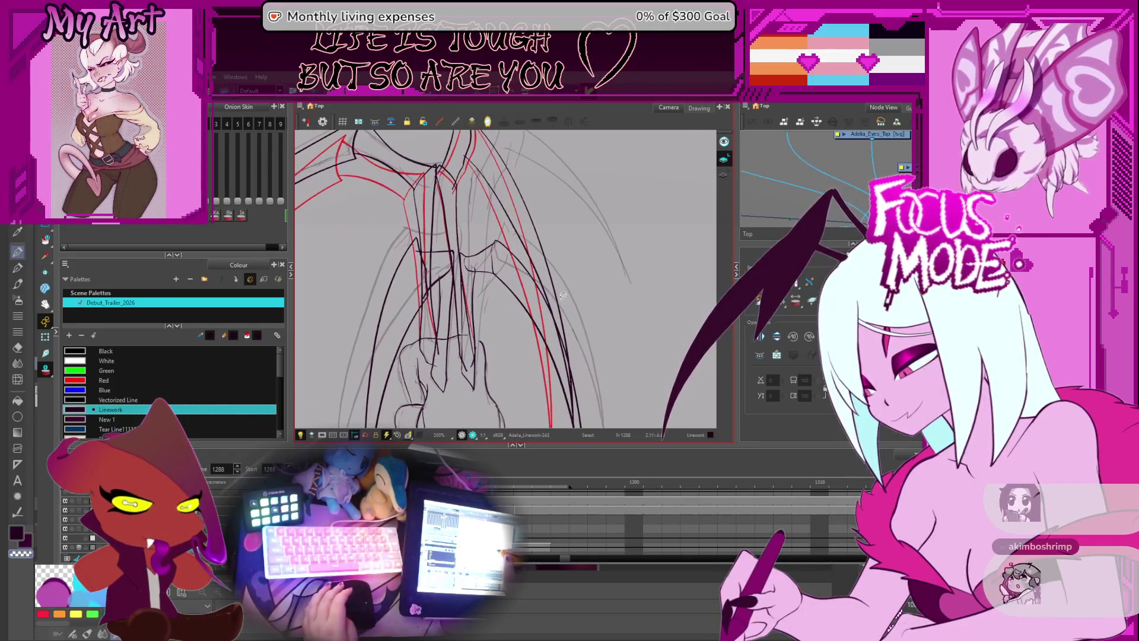
key("comma")
key("period")
key("comma")
key("period")
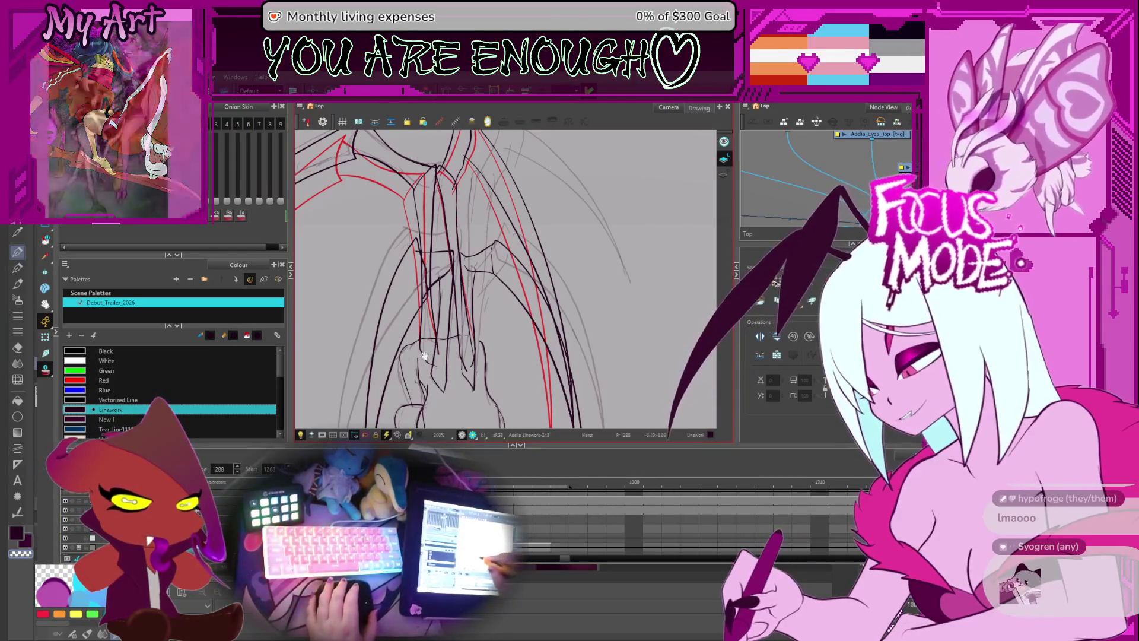
- Zoom and pan to the body, then select a wing stroke beside it
left_click_drag(438, 367, 477, 360)
scroll(477, 361, "down", 1)
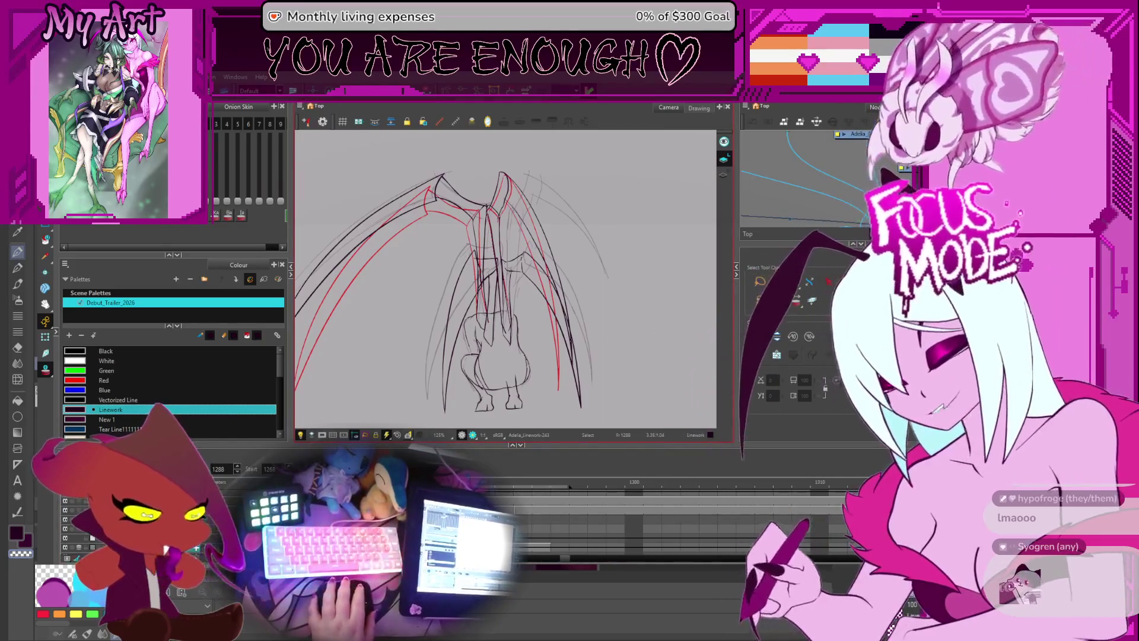
scroll(485, 245, "up", 2)
scroll(484, 245, "down", 2)
scroll(462, 306, "up", 1)
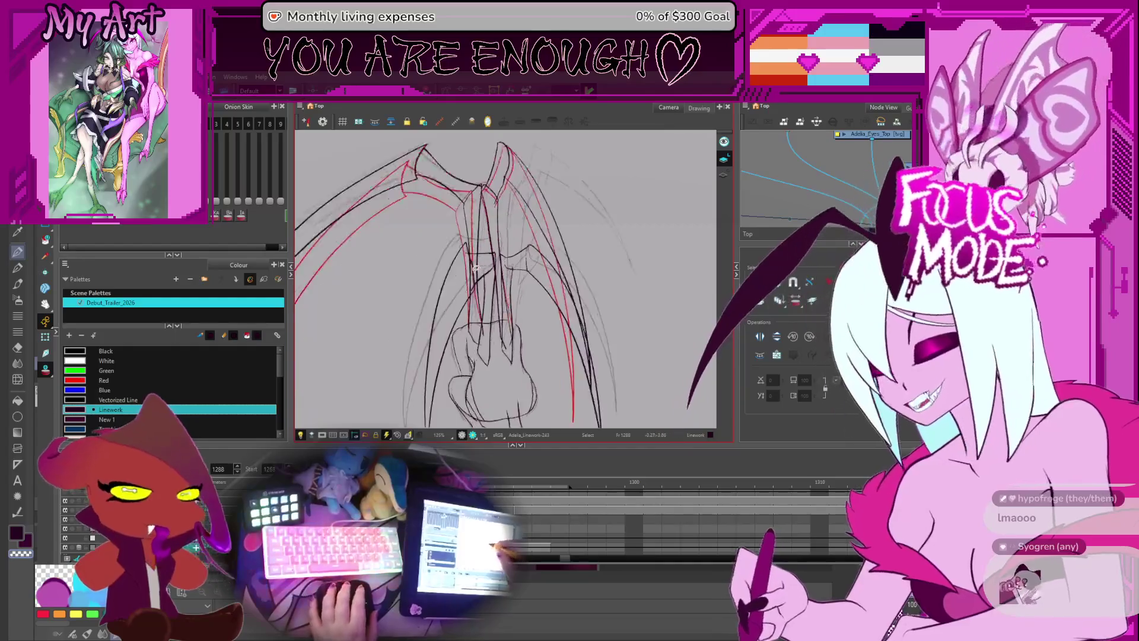
left_click(463, 305)
- Drop and re-add the upper-right loop stroke, then select the inner wing strokes
scroll(485, 239, "up", 2)
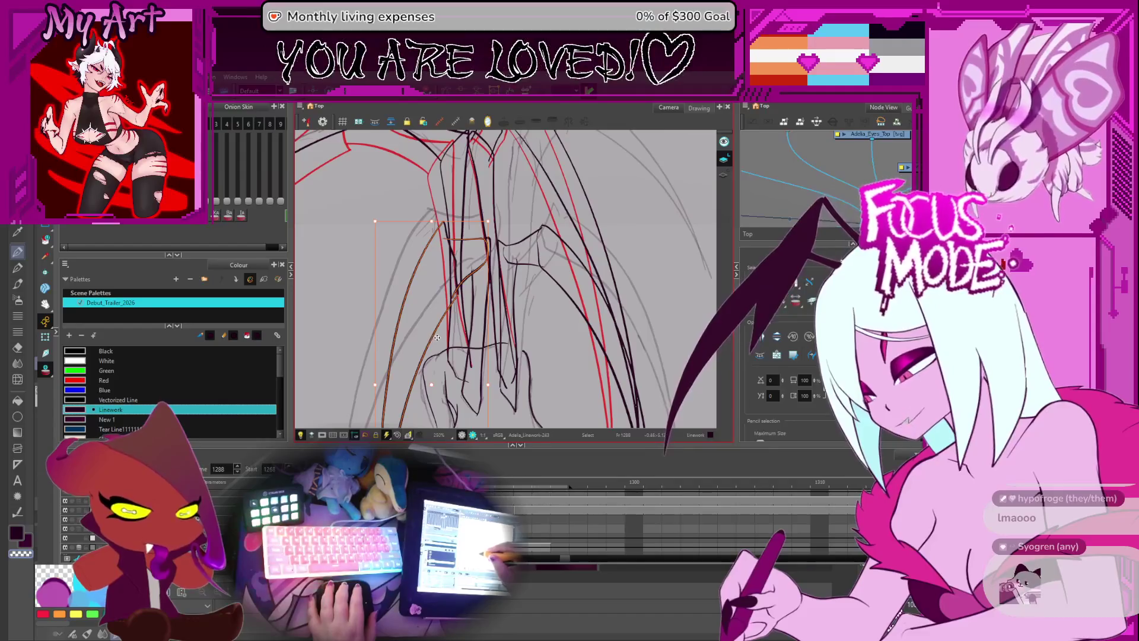
left_click(456, 263)
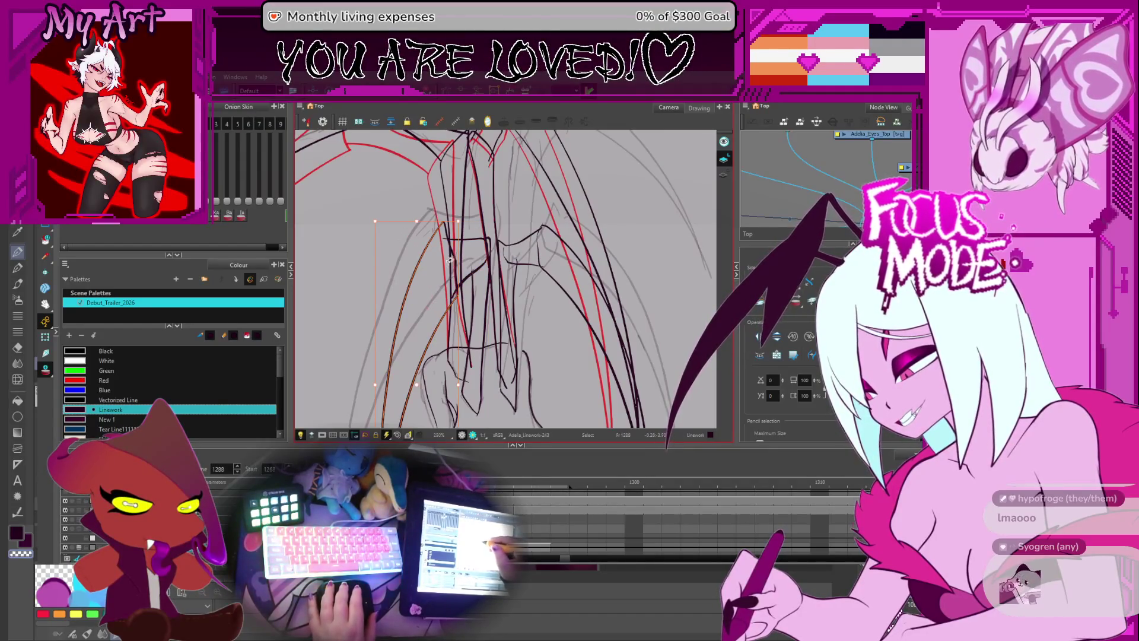
scroll(451, 257, "up", 2)
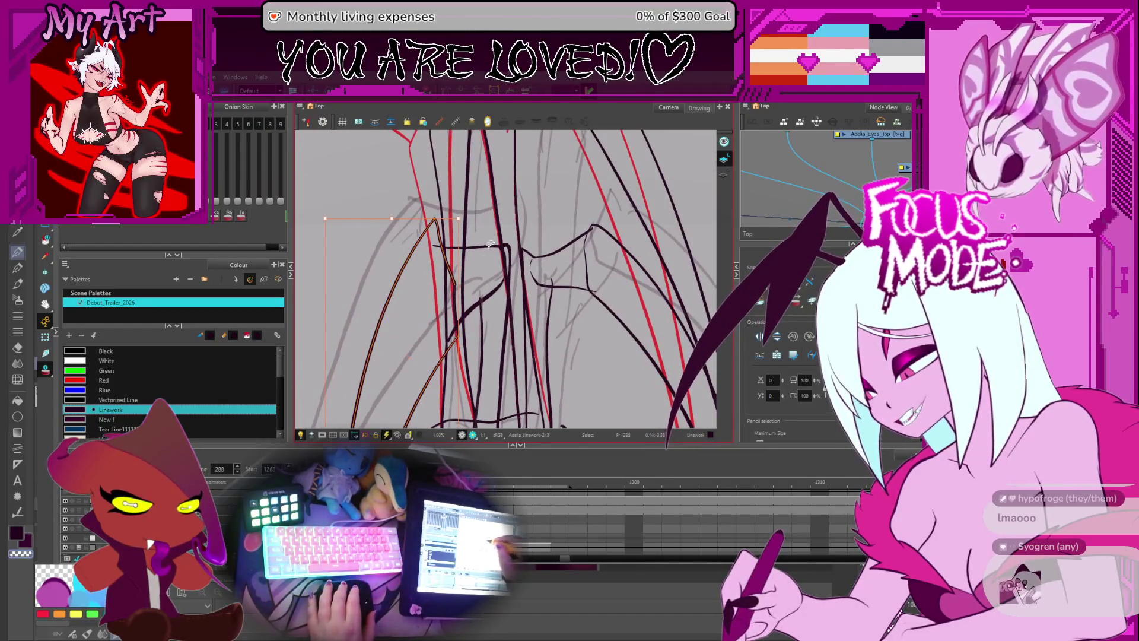
left_click(469, 307, "shift")
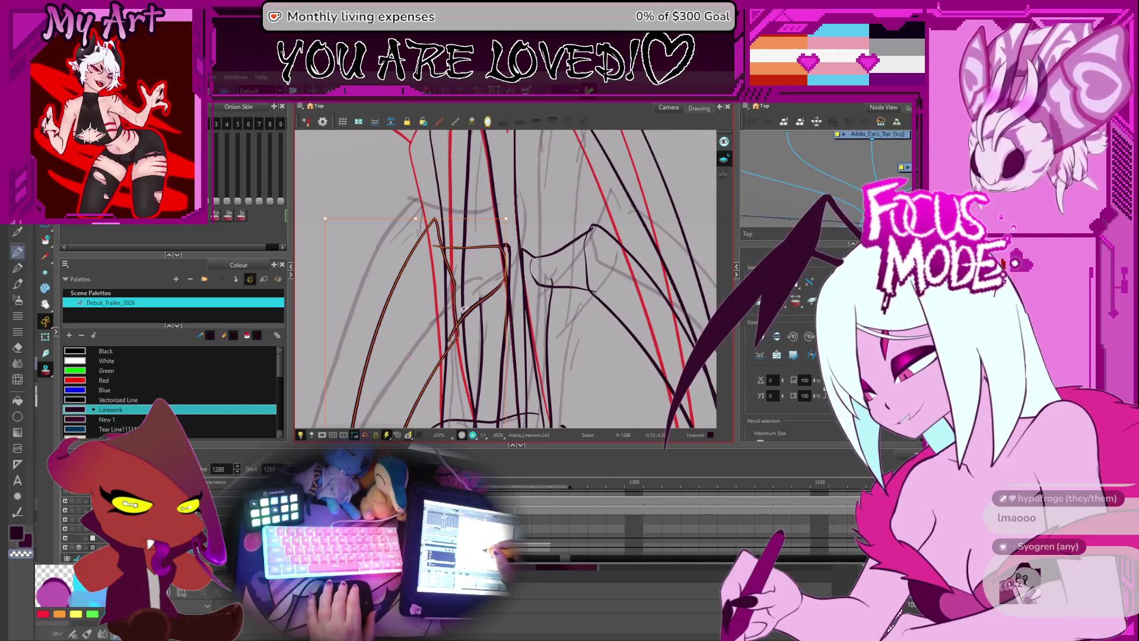
scroll(465, 309, "down", 4)
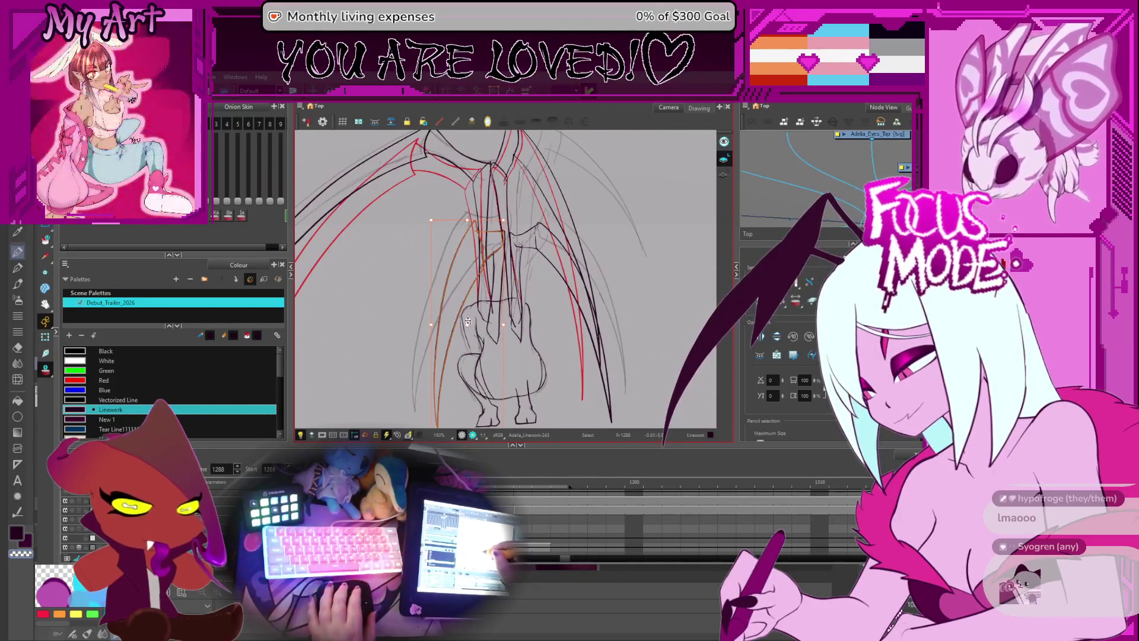
scroll(431, 302, "down", 2)
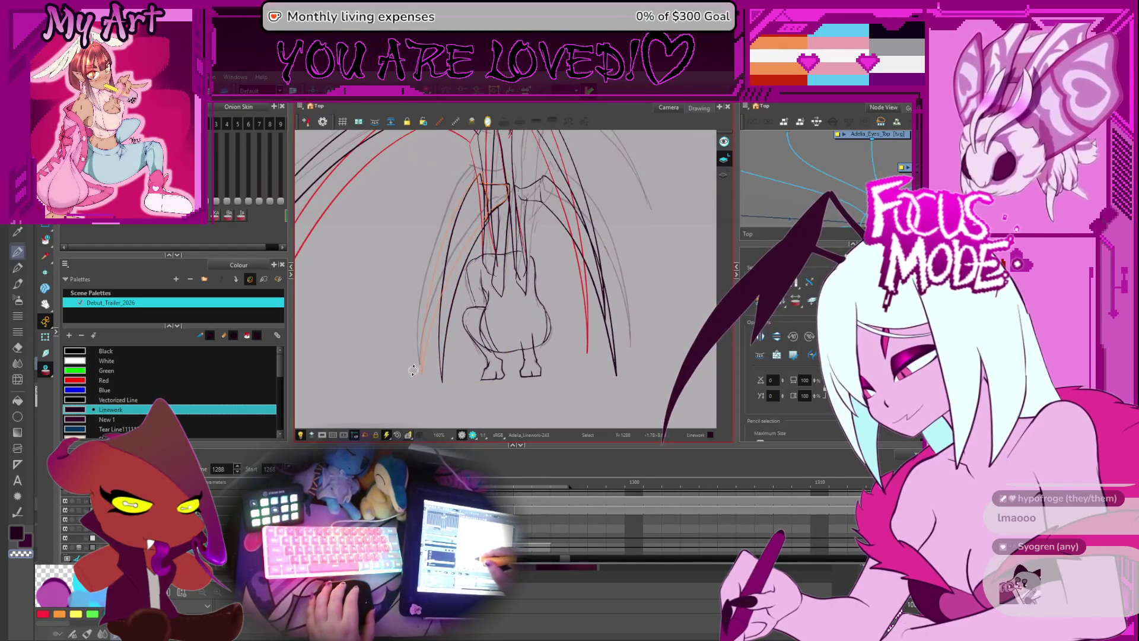
scroll(485, 254, "up", 3)
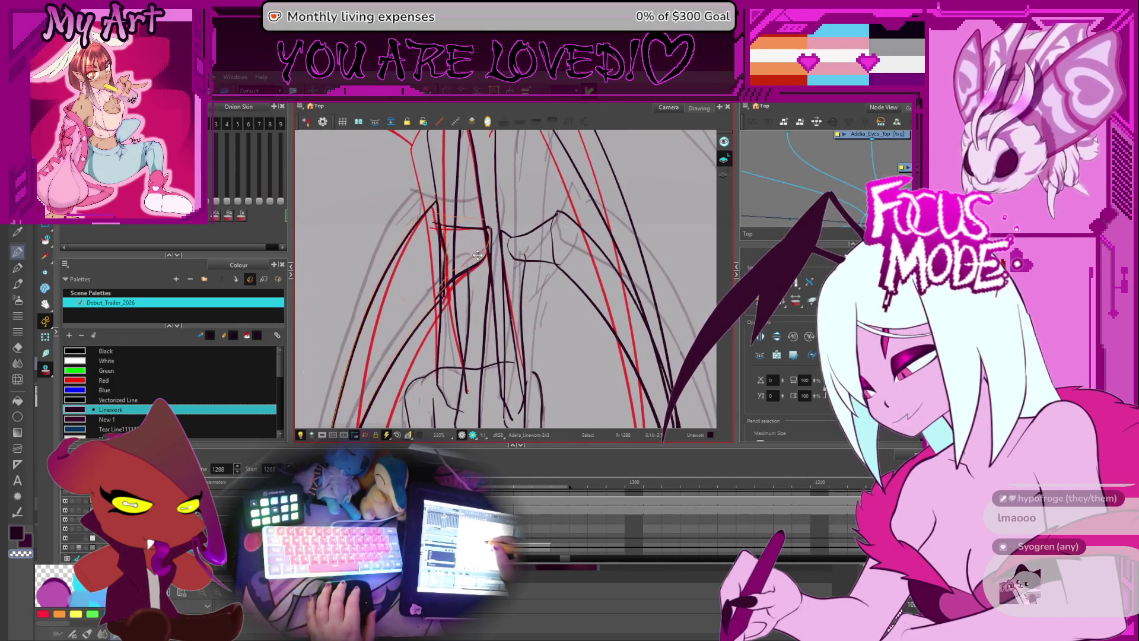
left_click(490, 240)
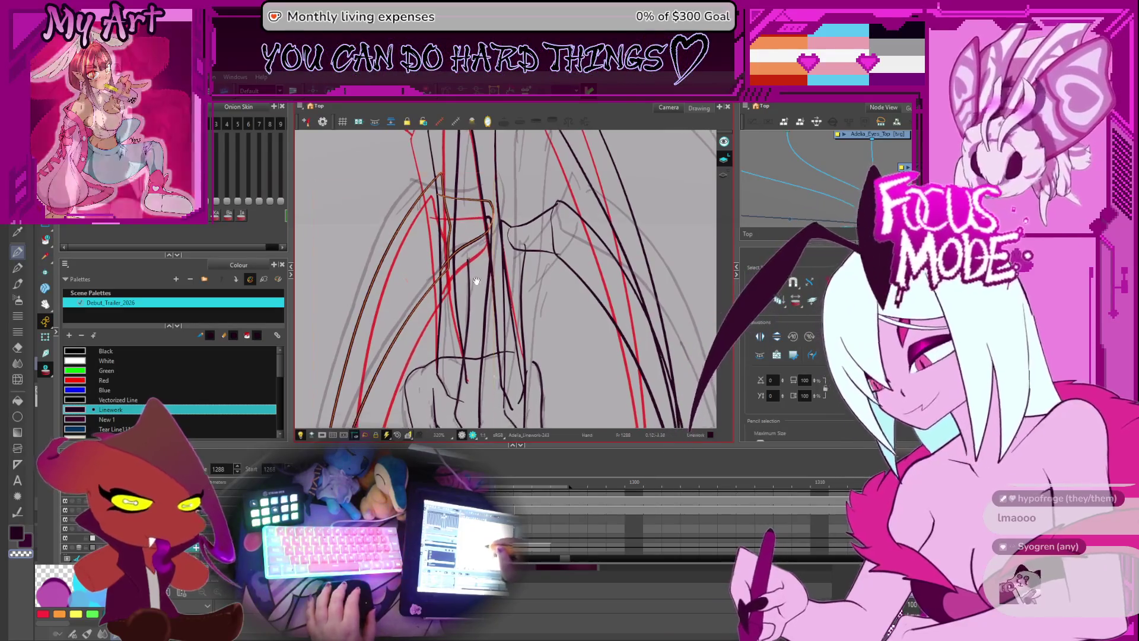
- Reshape the stroke beside the body with the Contour Editor, zooming in to check it
key("alt+q")
left_click_drag(490, 239, 471, 273)
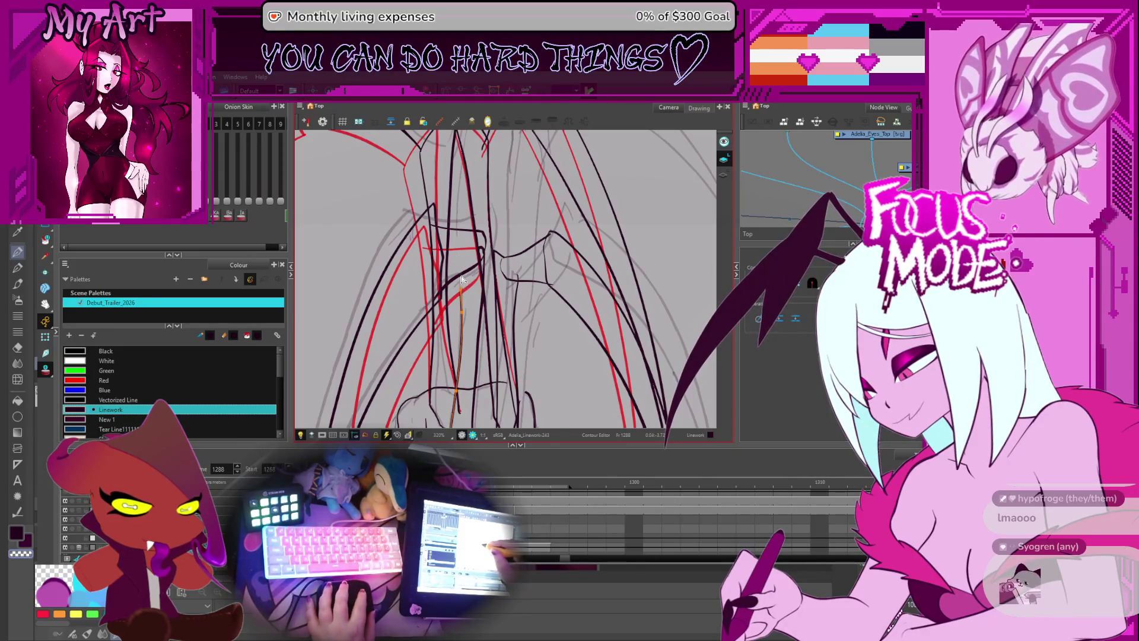
left_click_drag(498, 244, 492, 260)
left_click(456, 291)
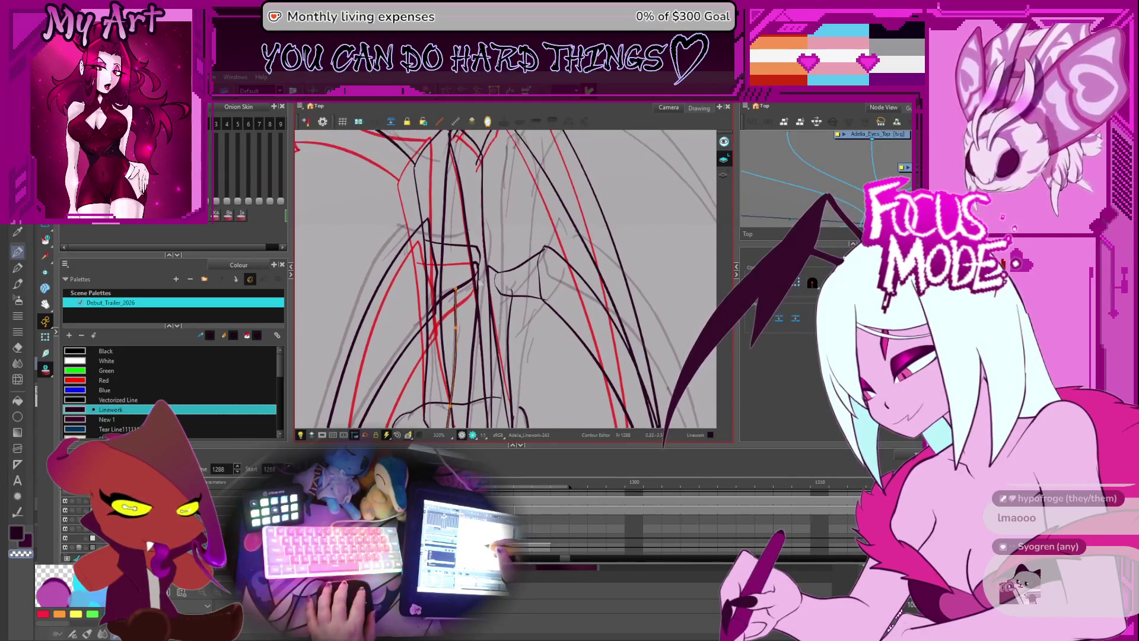
key("2")
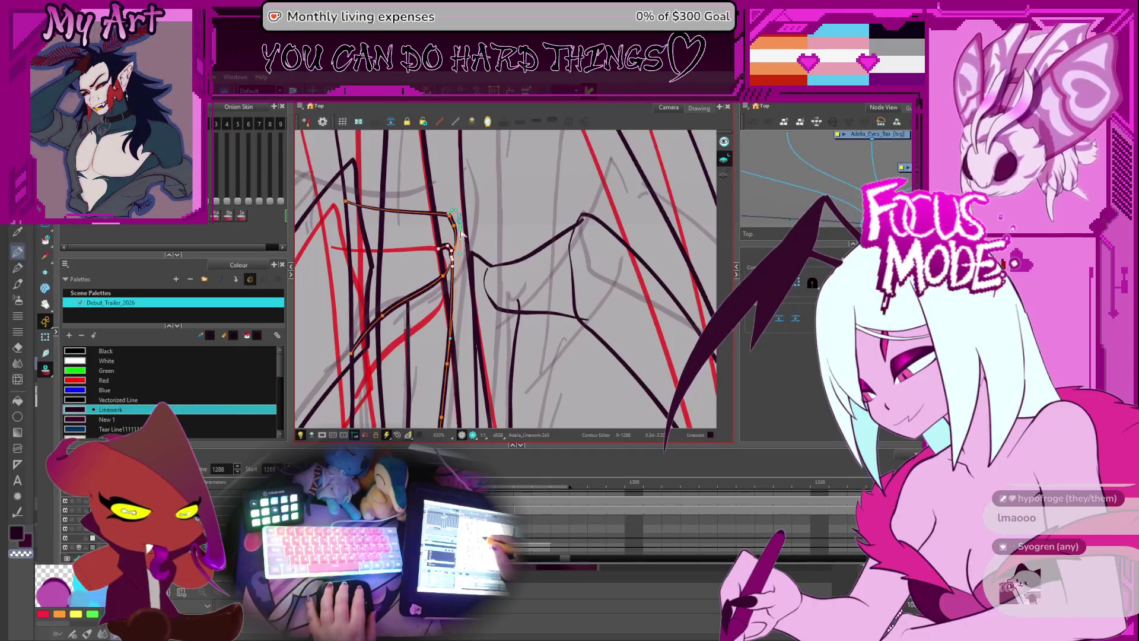
key("1")
key("1")
key("1")
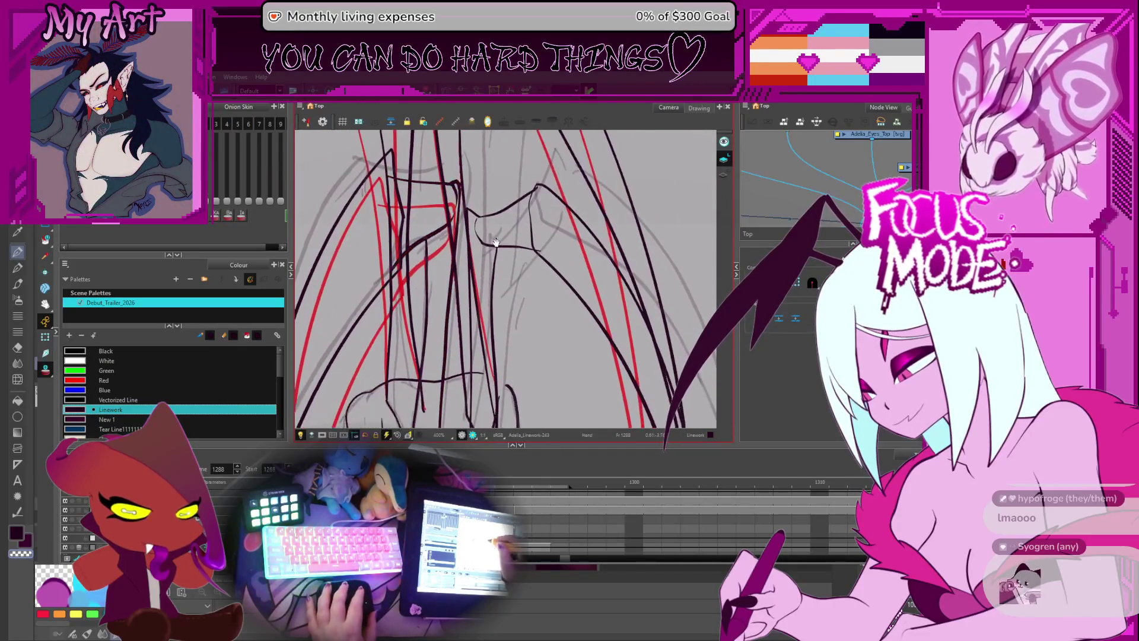
key("alt+s")
key("1")
- Select the right wing strokes around the wing joint for reshaping
left_click(517, 261)
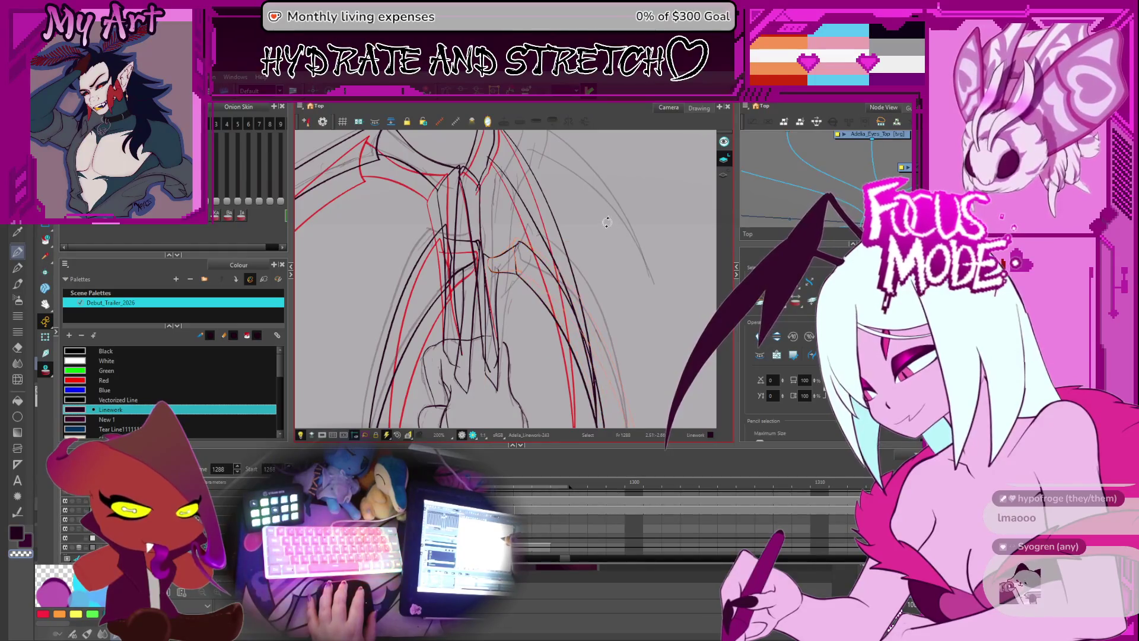
left_click(527, 269)
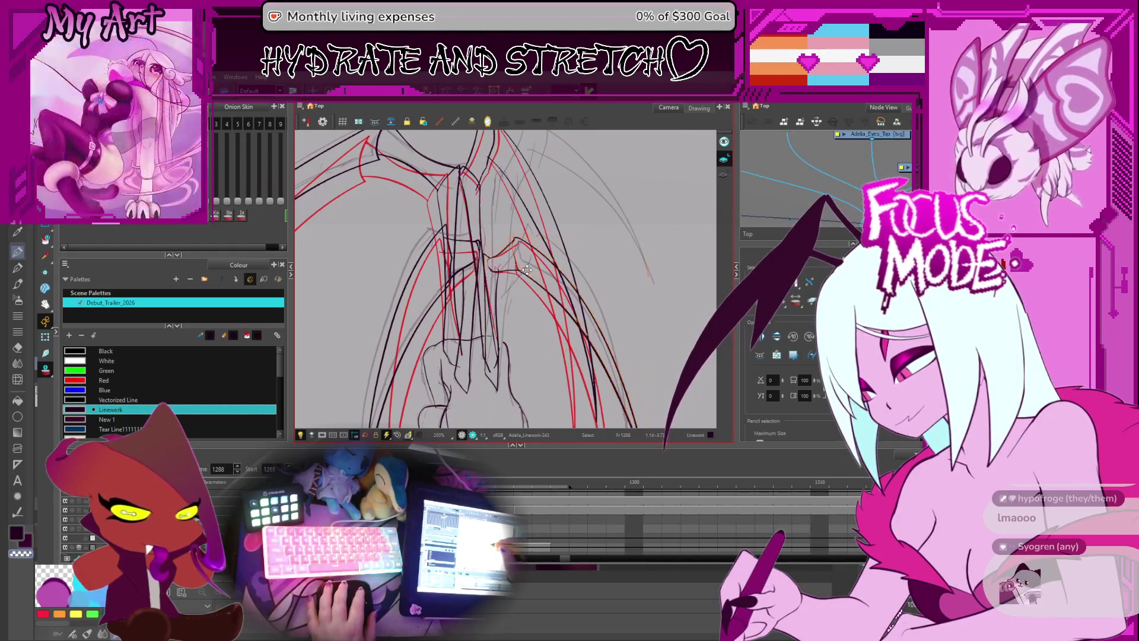
mouse_move(560, 264)
left_mouse_down()
mouse_move(570, 308)
mouse_move(566, 264)
left_mouse_up()
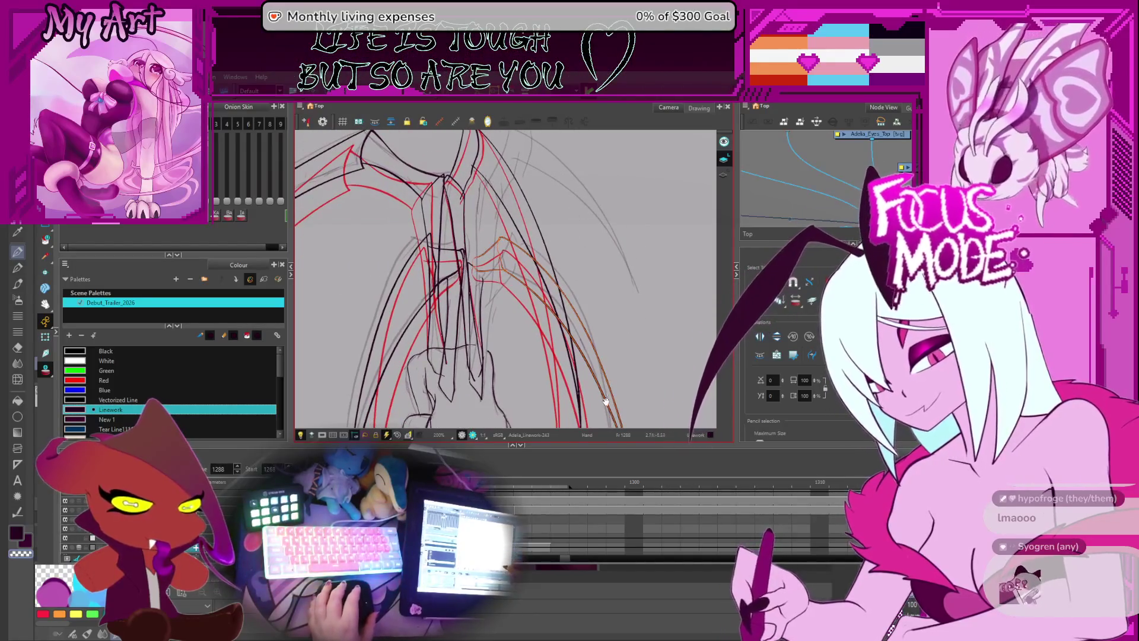
scroll(509, 267, "up", 2)
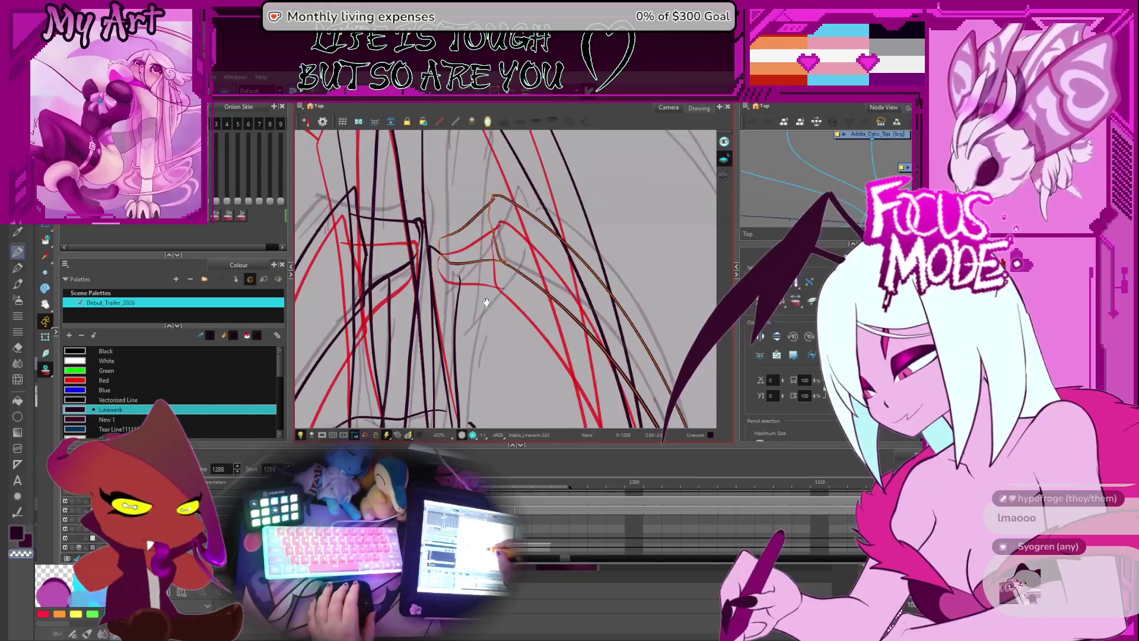
mouse_move(475, 301)
left_mouse_down()
mouse_move(501, 326)
mouse_move(496, 309)
left_mouse_up()
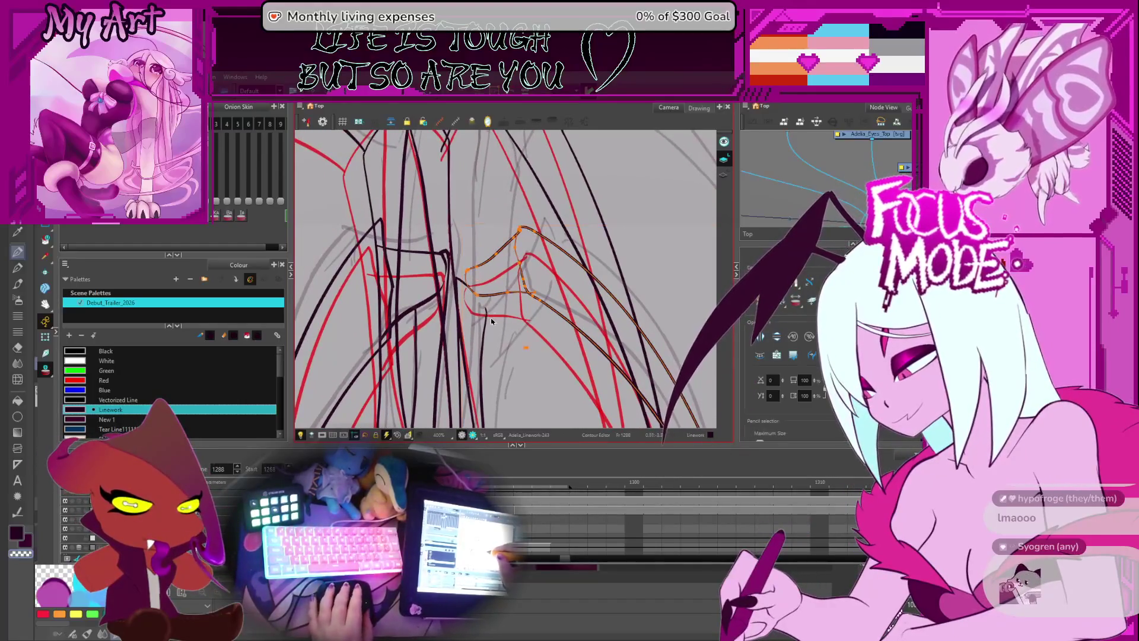
scroll(492, 321, "up", 2)
left_click(476, 330)
left_click_drag(485, 363, 538, 333)
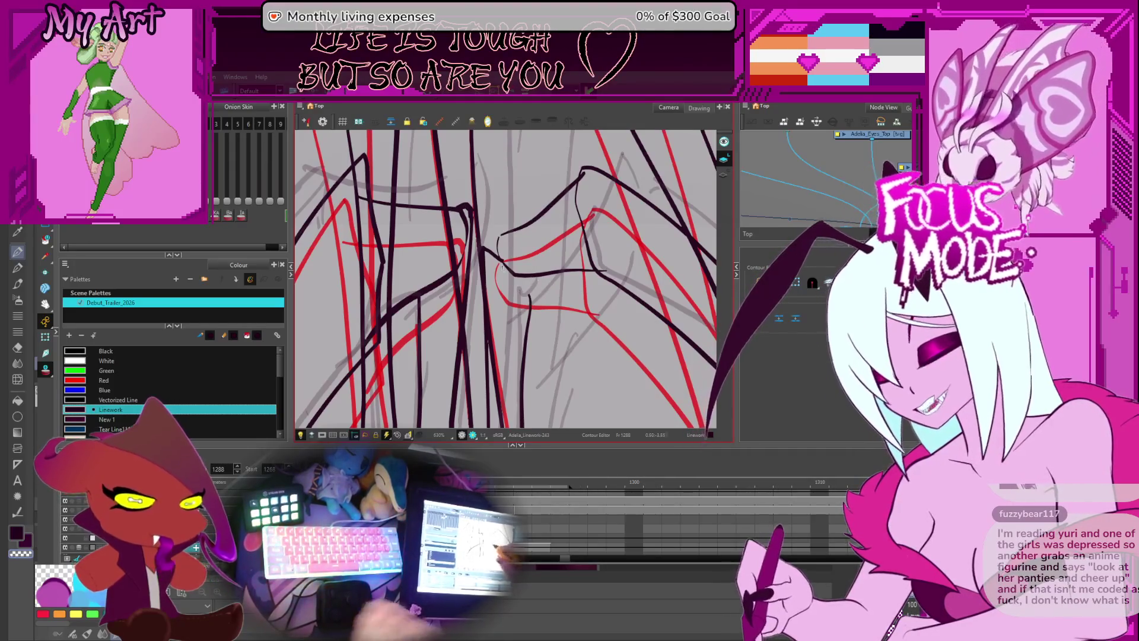
- Move the dark wing stroke's points near the body, then undo the last point move
left_click_drag(534, 306, 561, 341)
left_click(558, 343)
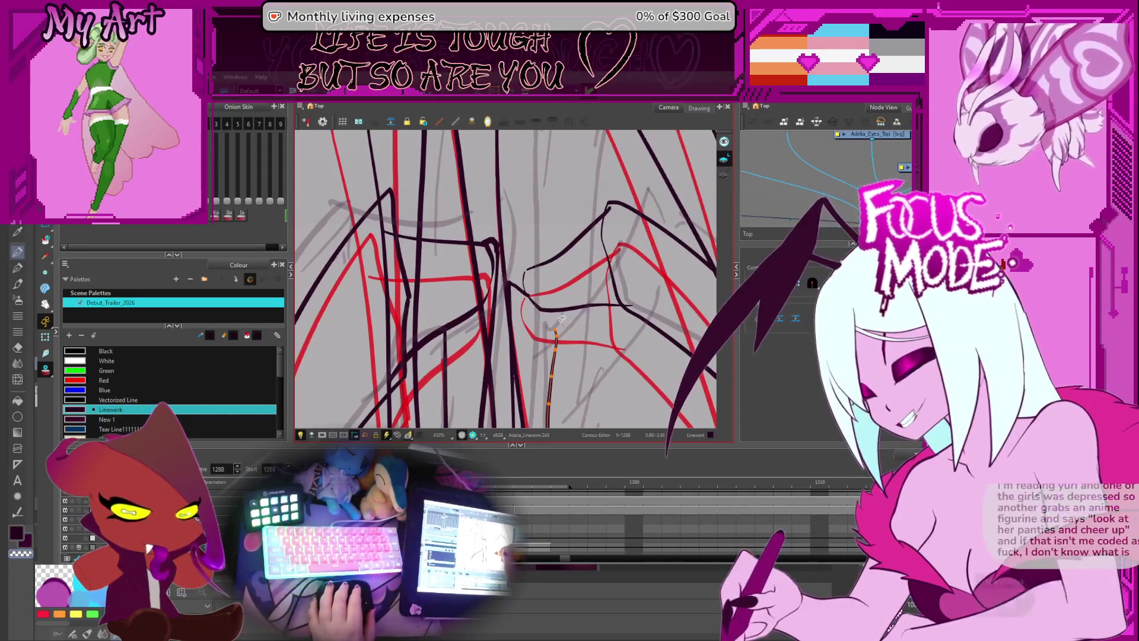
scroll(519, 290, "up", 1)
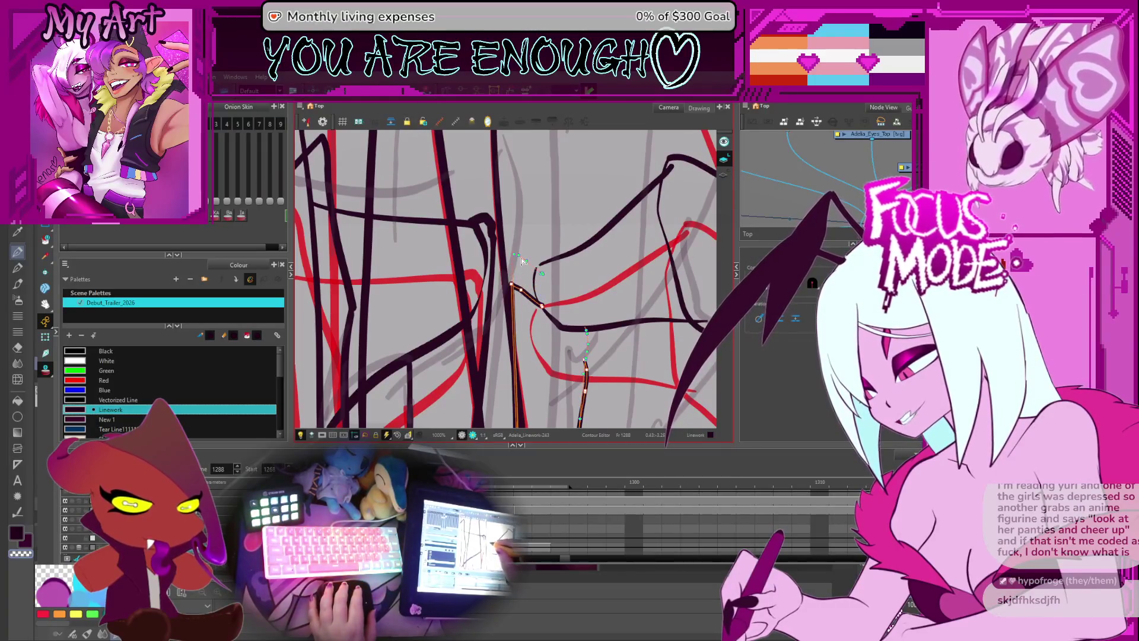
key("ctrl+z")
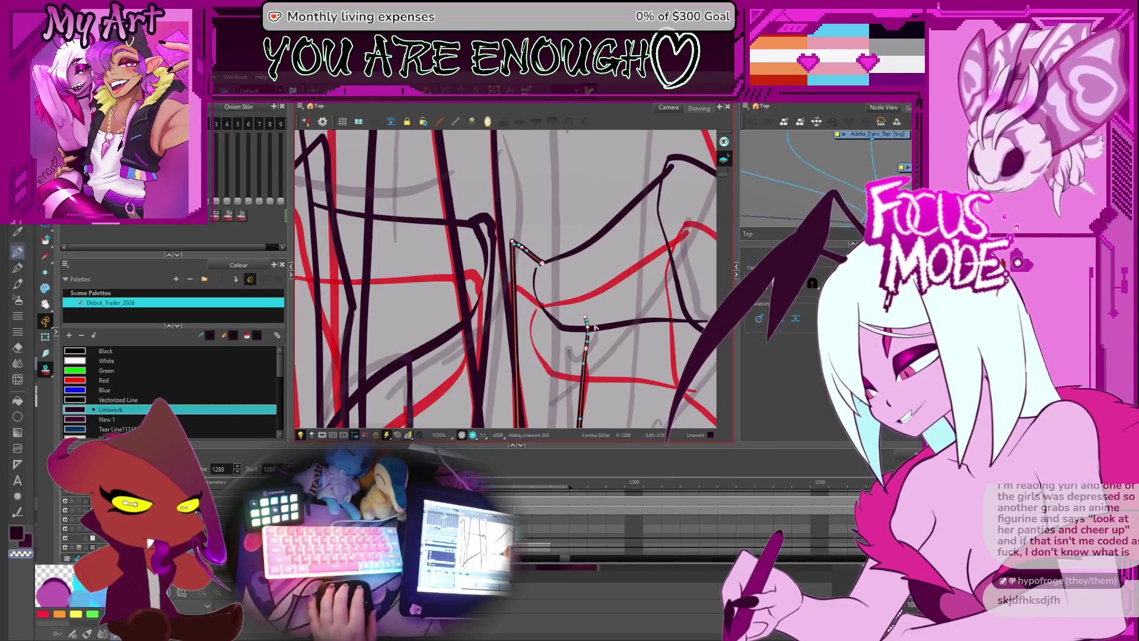
scroll(537, 209, "down", 10)
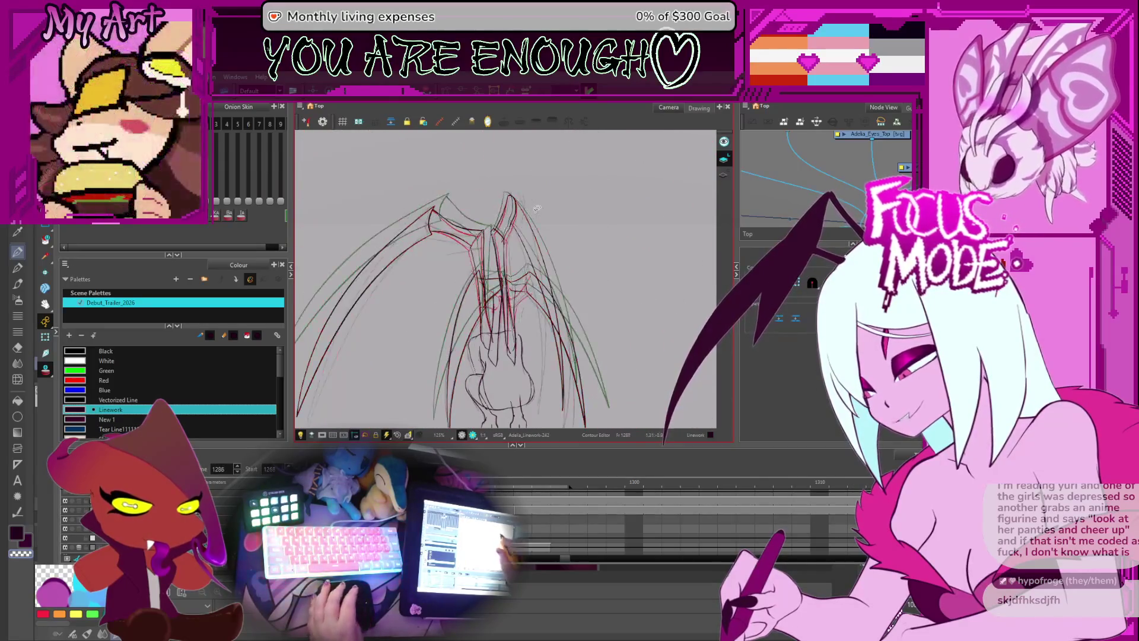
- Flip back and forth through frames 1282–1291 to compare the wing drawings
key(".")
key("period")
key("comma")
key("comma")
left_click_drag(555, 249, 542, 259)
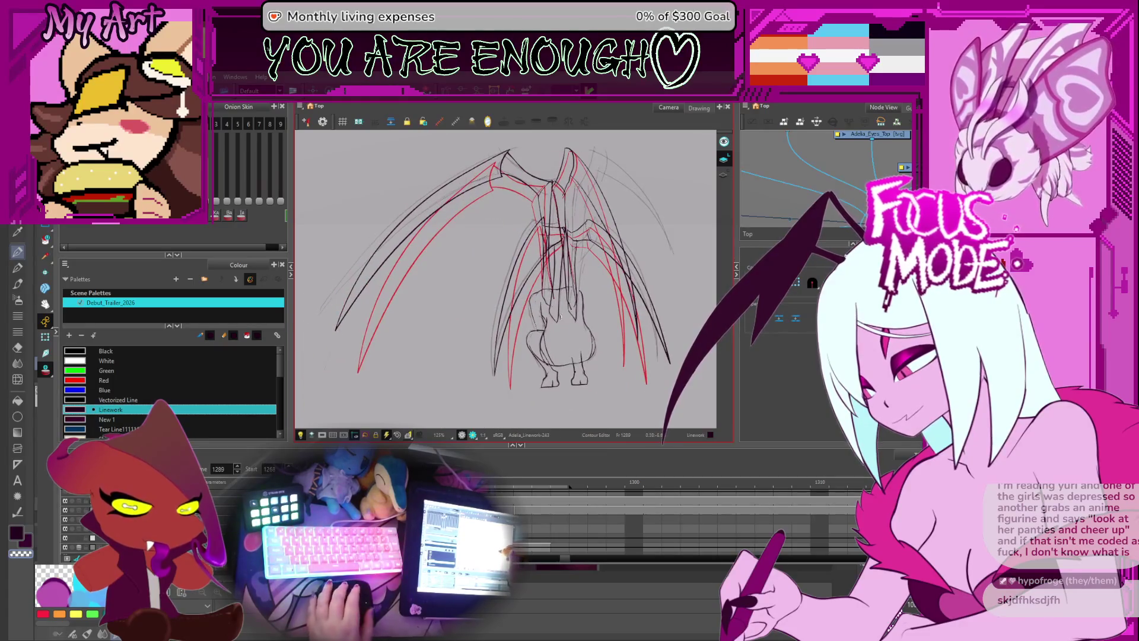
key("period")
key("comma")
key("period")
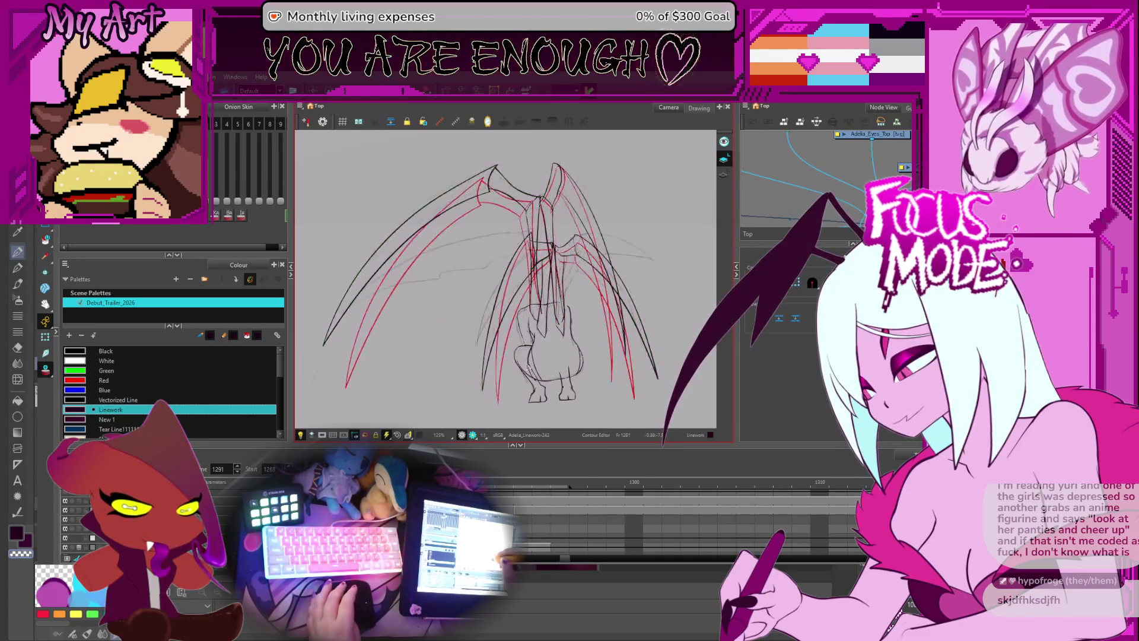
key("comma")
key("comma")
key("comma")
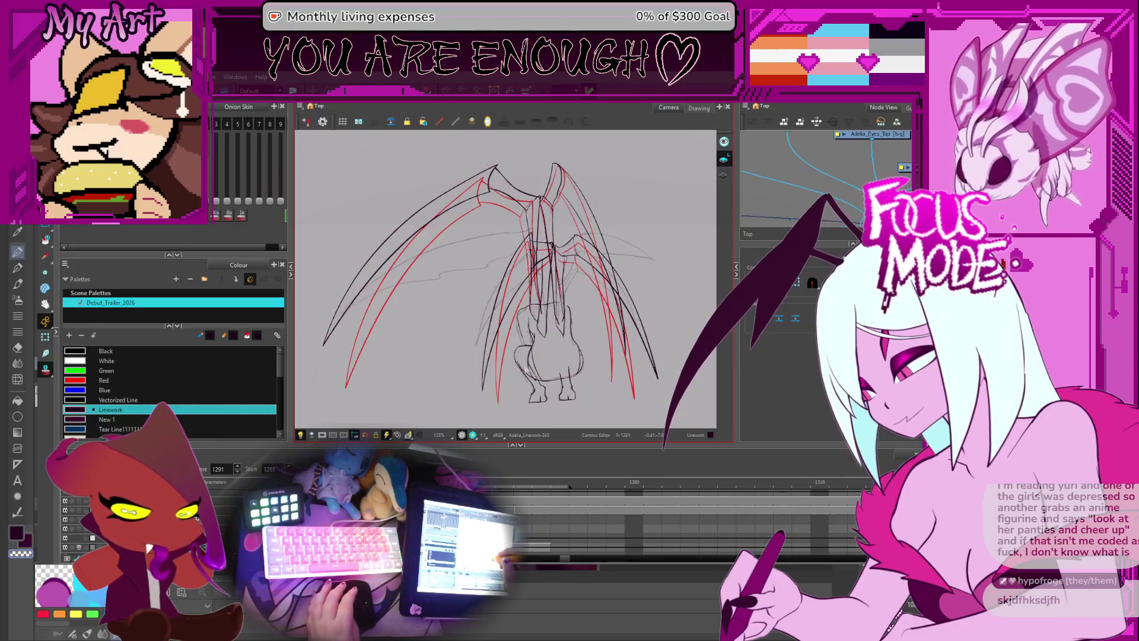
key("comma")
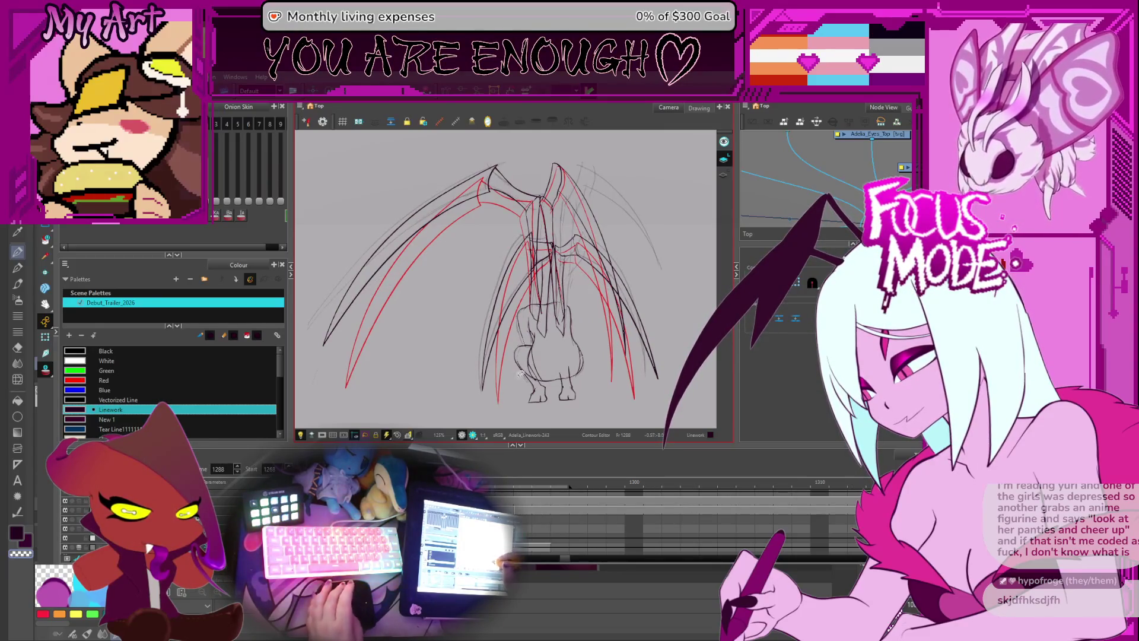
key("comma")
key("comma")
key("comma")
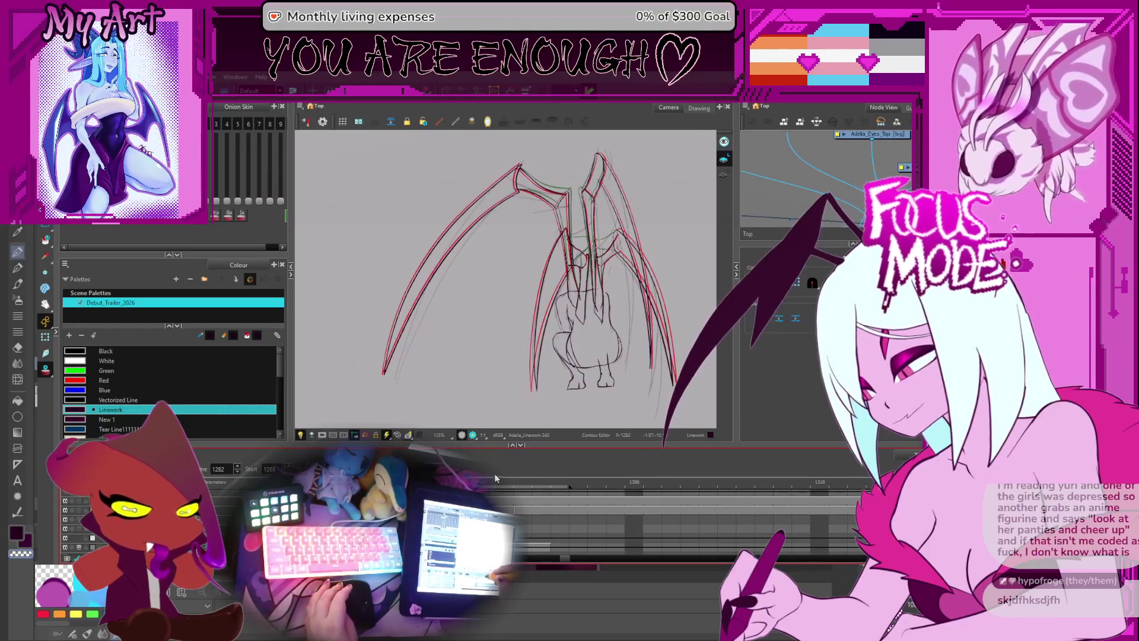
key("period")
key("period")
key("period")
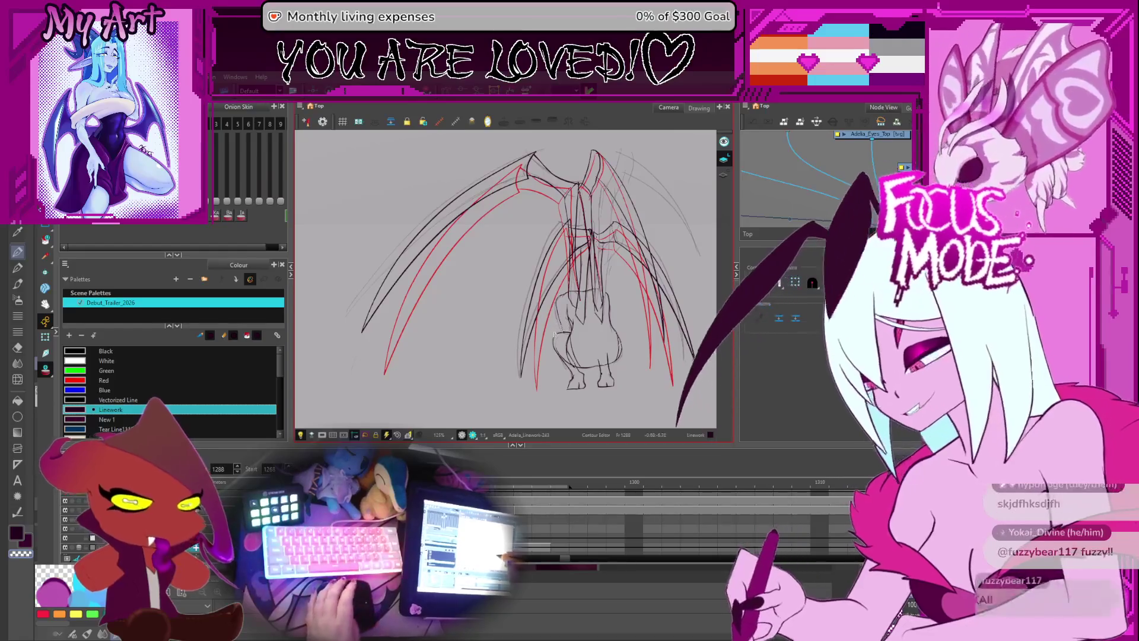
- Keep flipping between frames 1274 and 1291, stopping on frame 1277 with onion skin on
key("comma")
key("comma")
key("period")
key("period")
key("period")
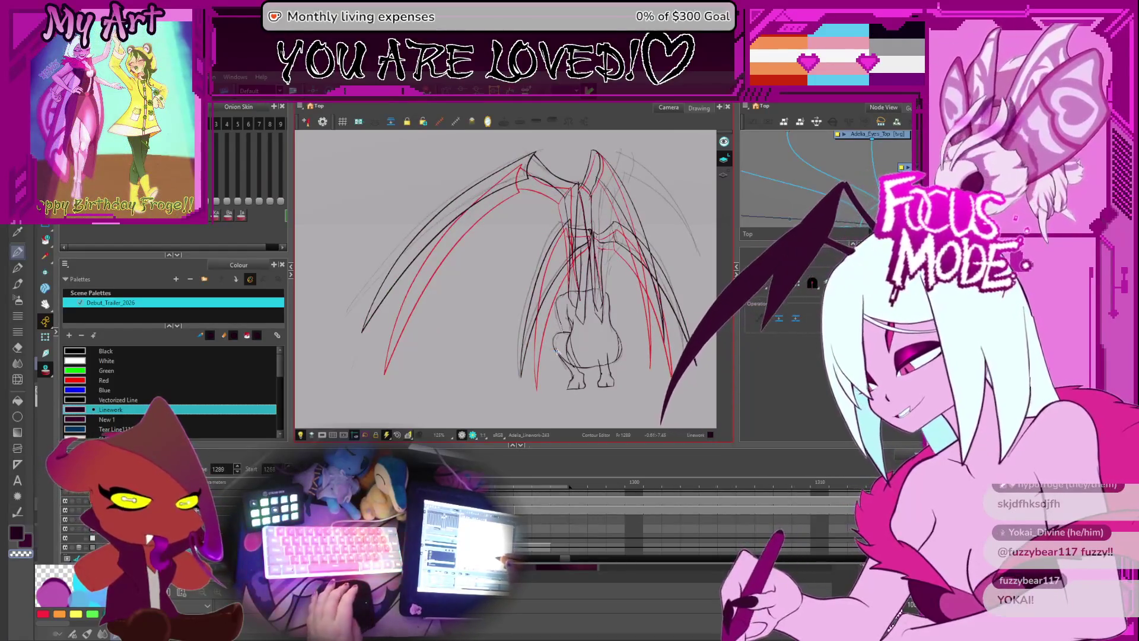
key("period")
key("period")
key("period")
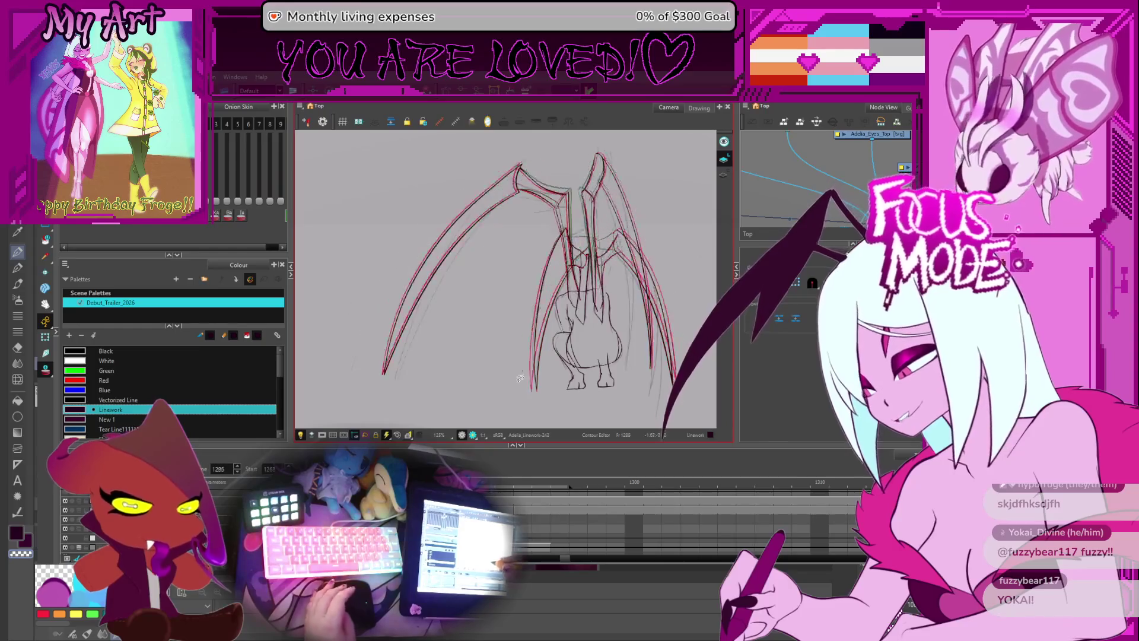
key("comma")
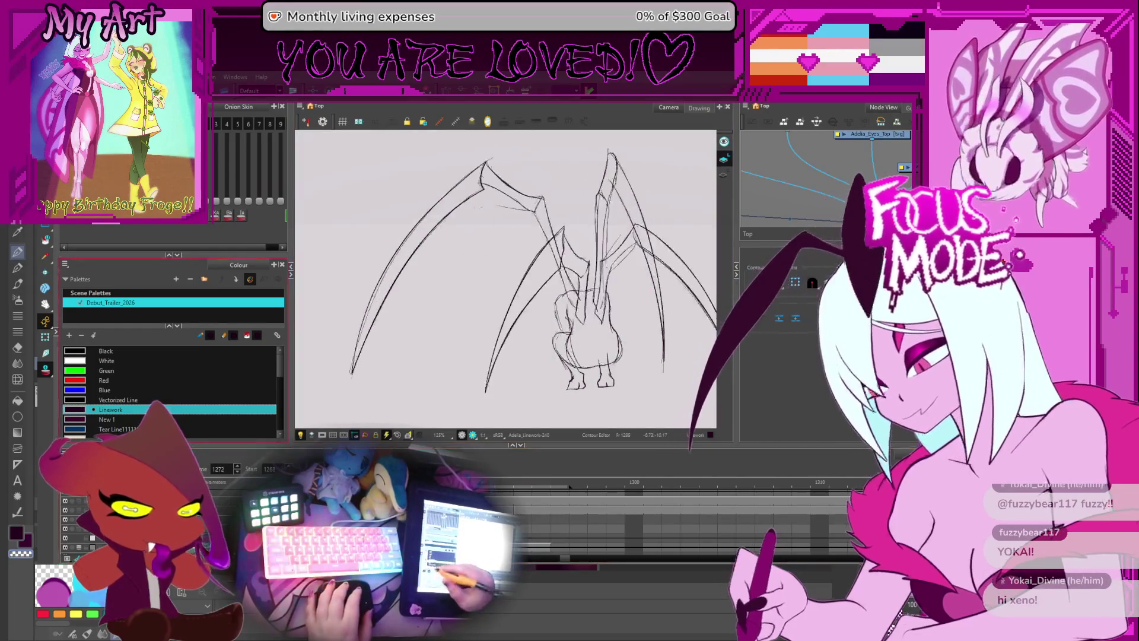
key("comma")
key("comma")
key("comma")
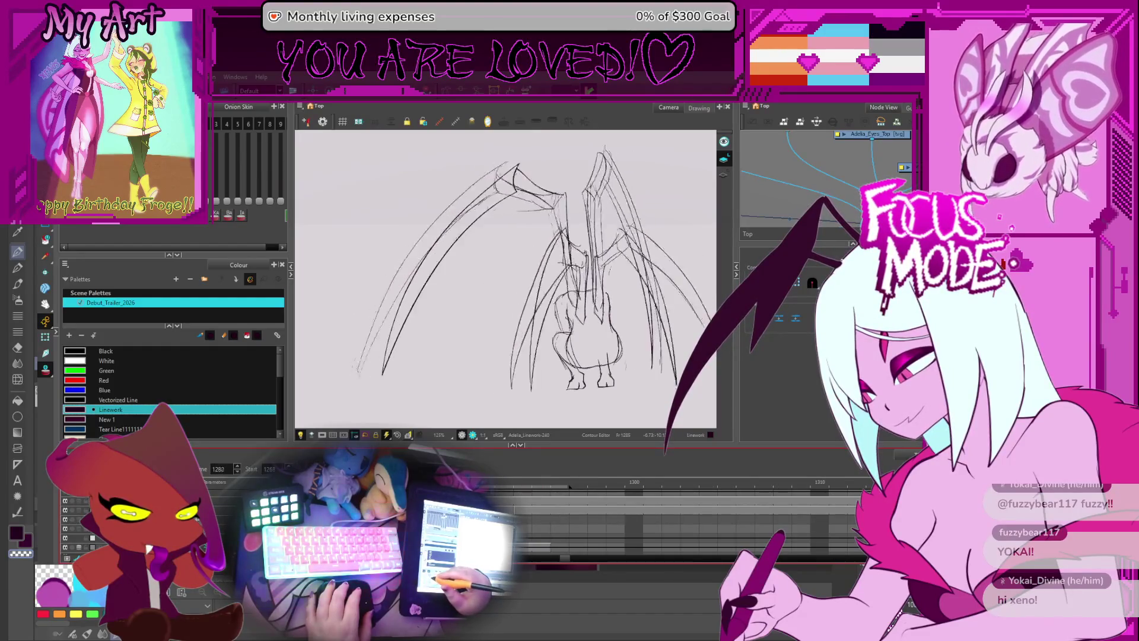
key("period")
key("period")
key("period")
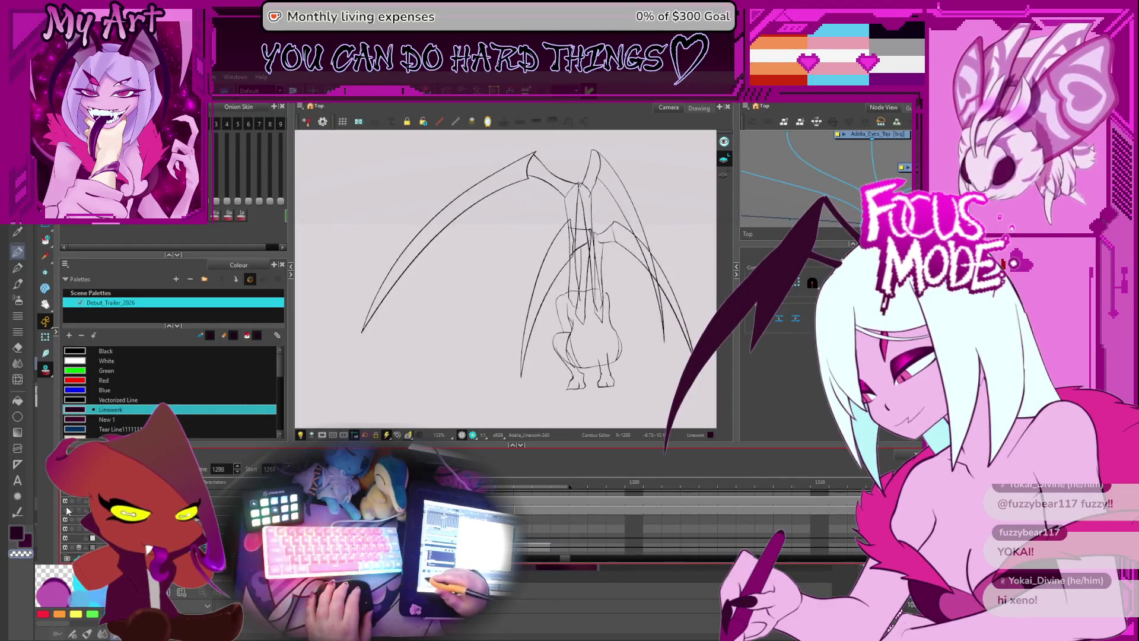
key("comma")
key("comma")
key("comma")
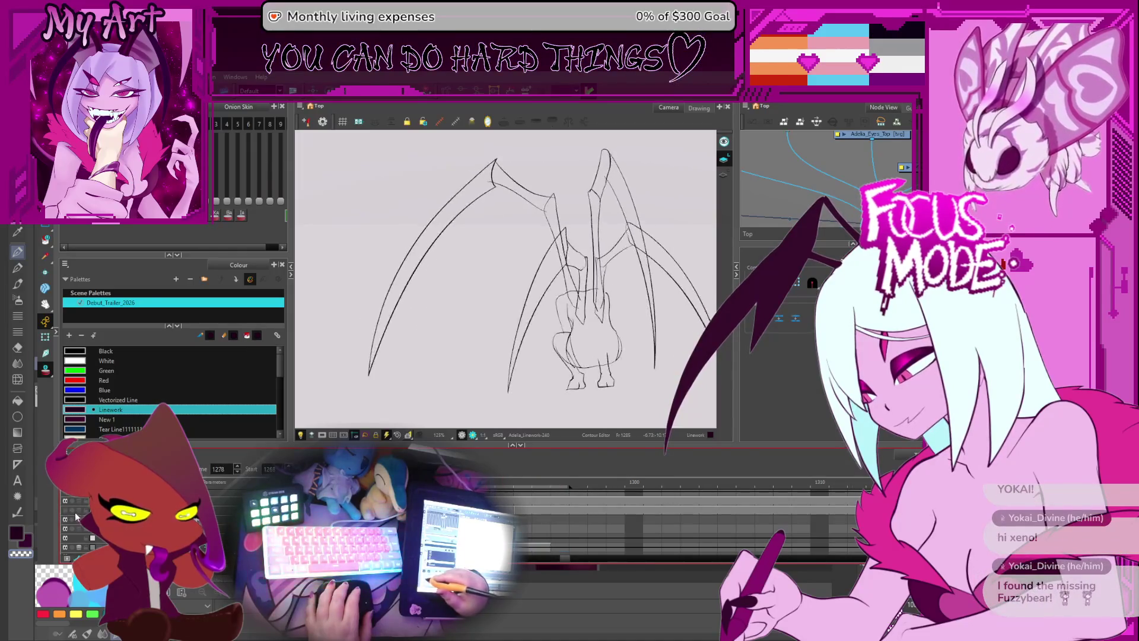
key("comma")
key("comma")
key("comma")
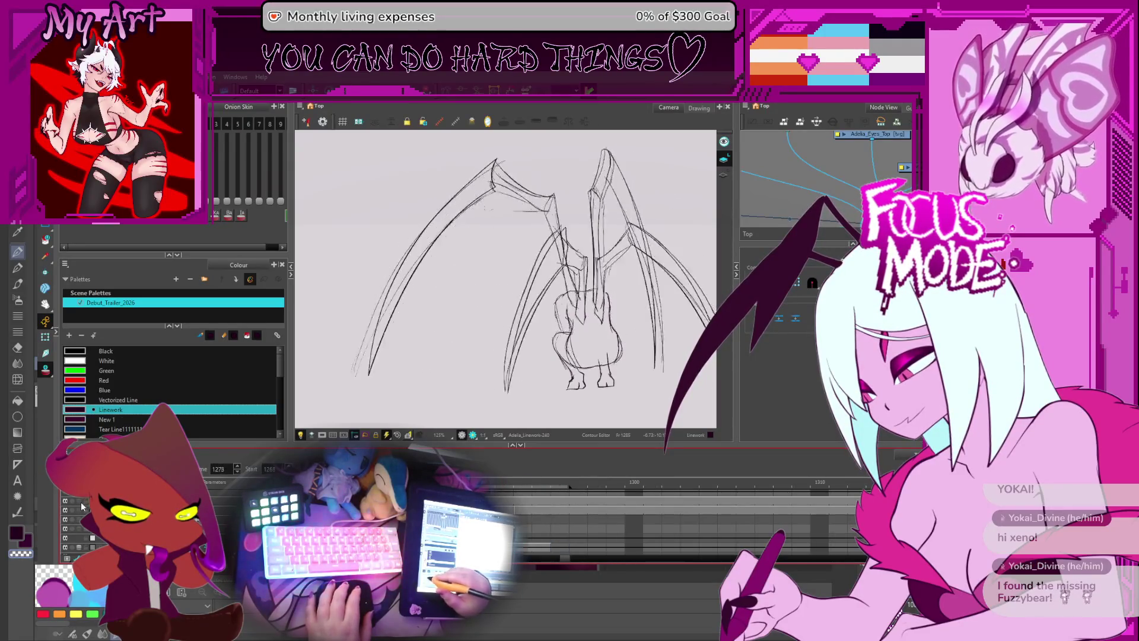
key("comma")
key("comma")
key("comma")
key("alt+o")
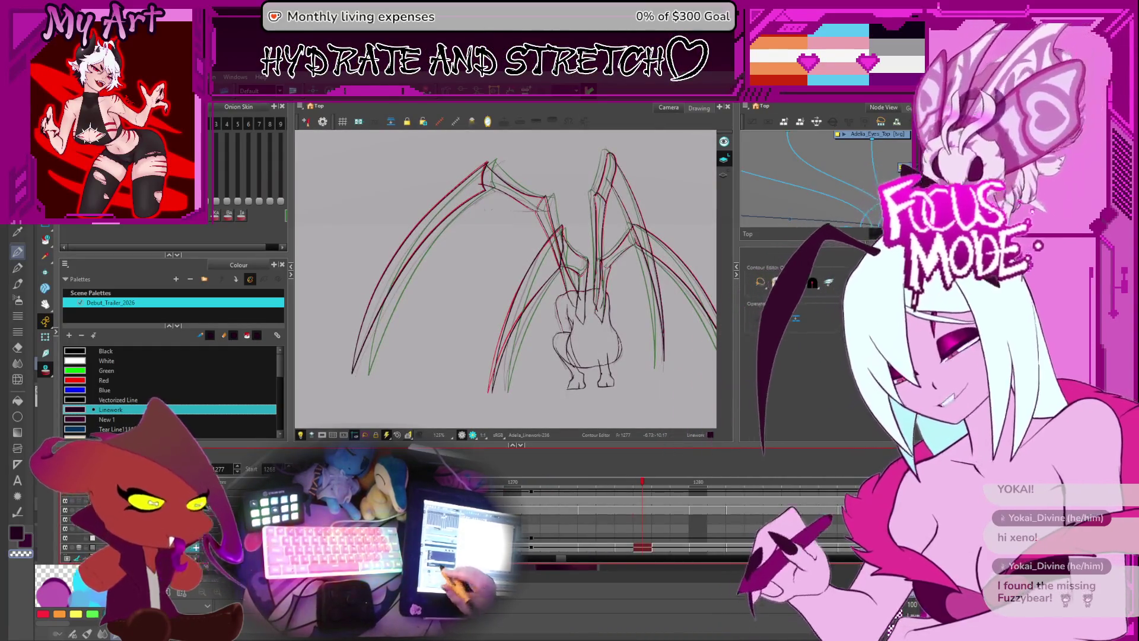
- Flip between drawings 242 and 243, advance to Linework-244, and zoom the view and timeline out
key("period")
key("period")
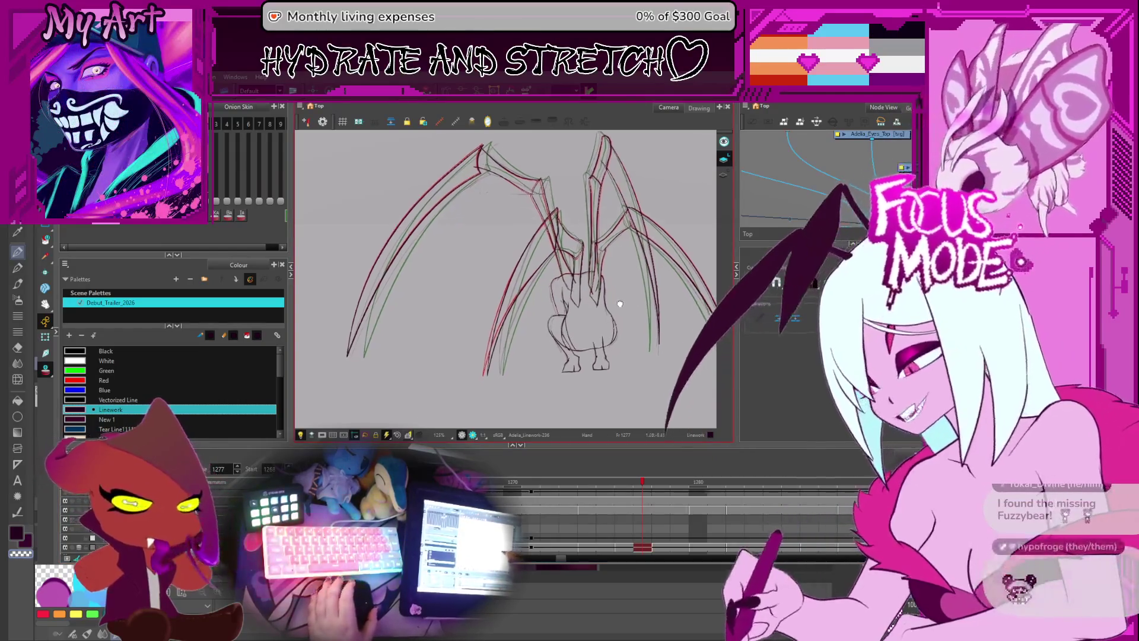
key("period")
key("period")
key("period")
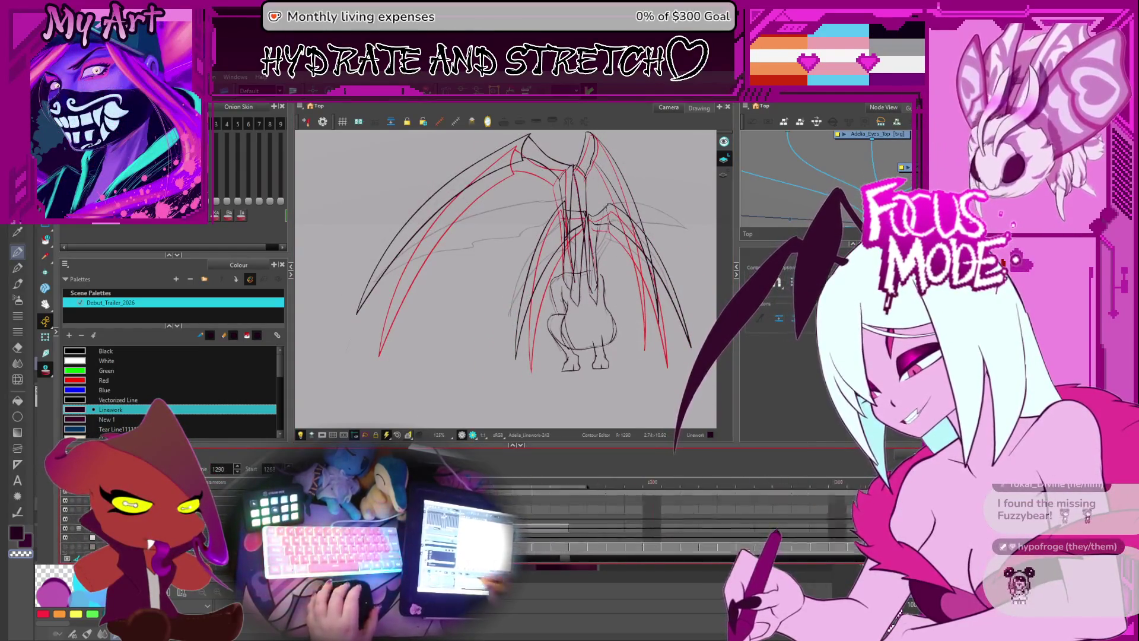
key("comma")
key("comma")
key("comma")
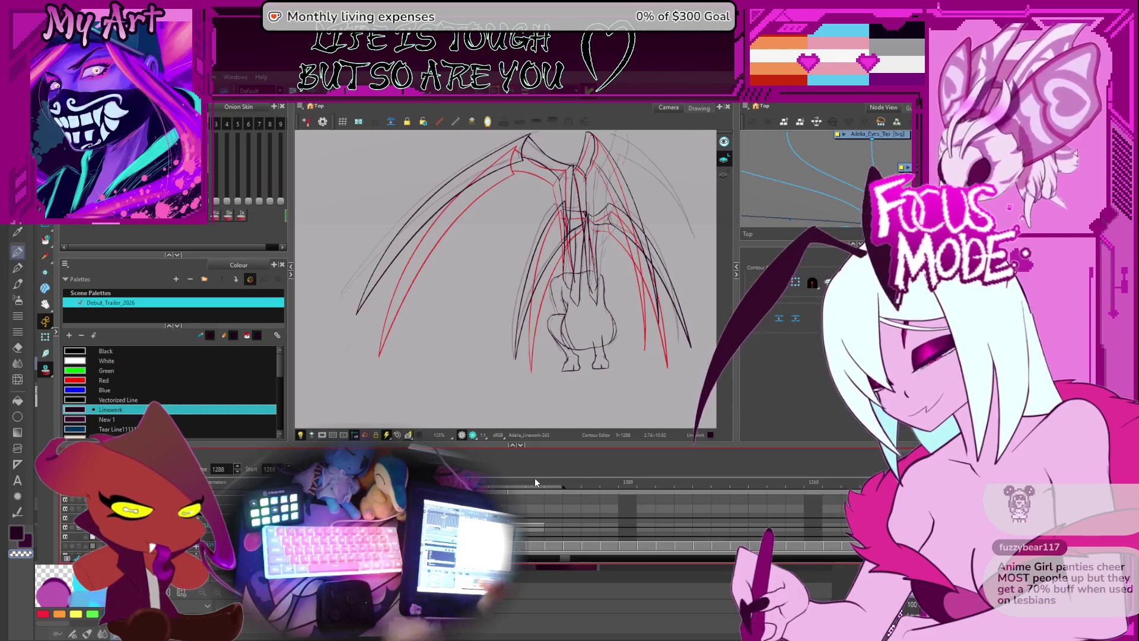
key("comma")
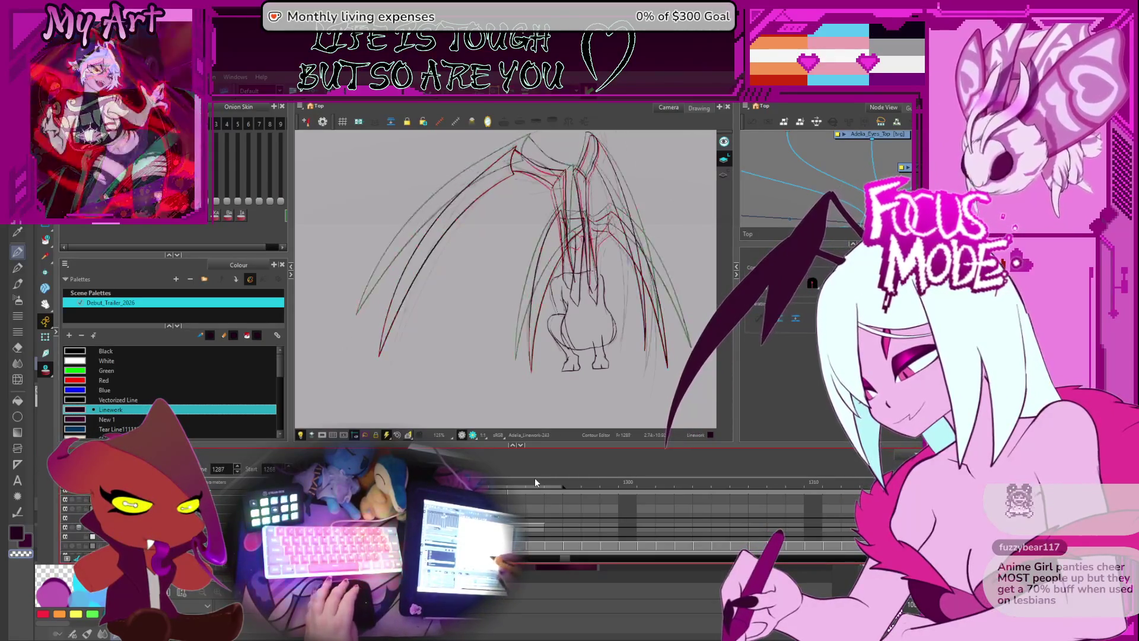
key("period")
key("comma")
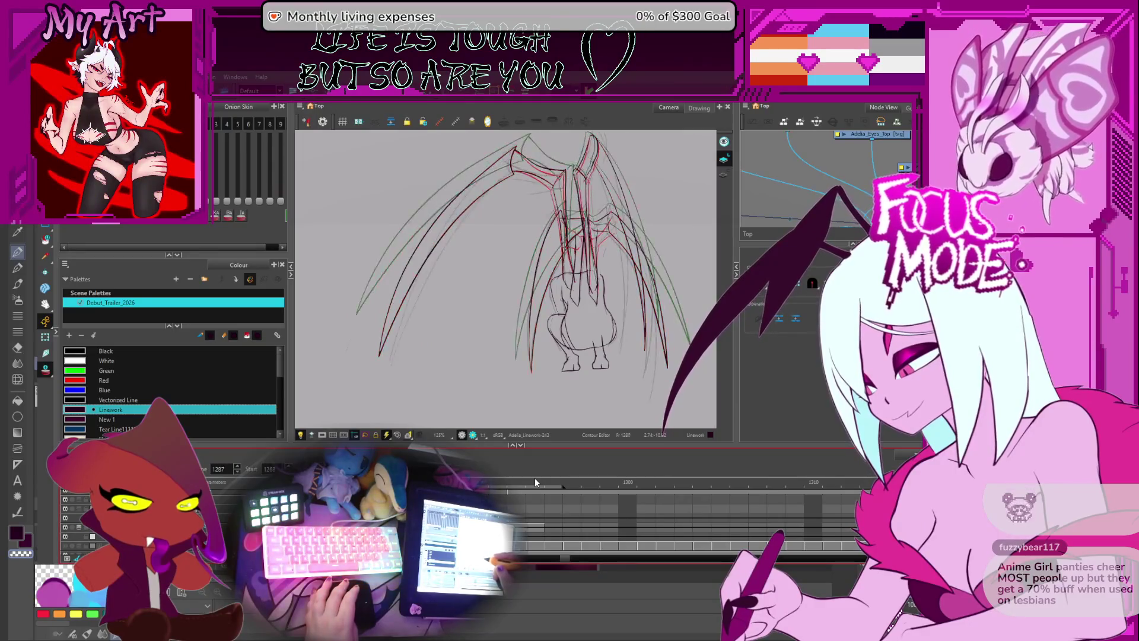
key("period")
key("period")
key("comma")
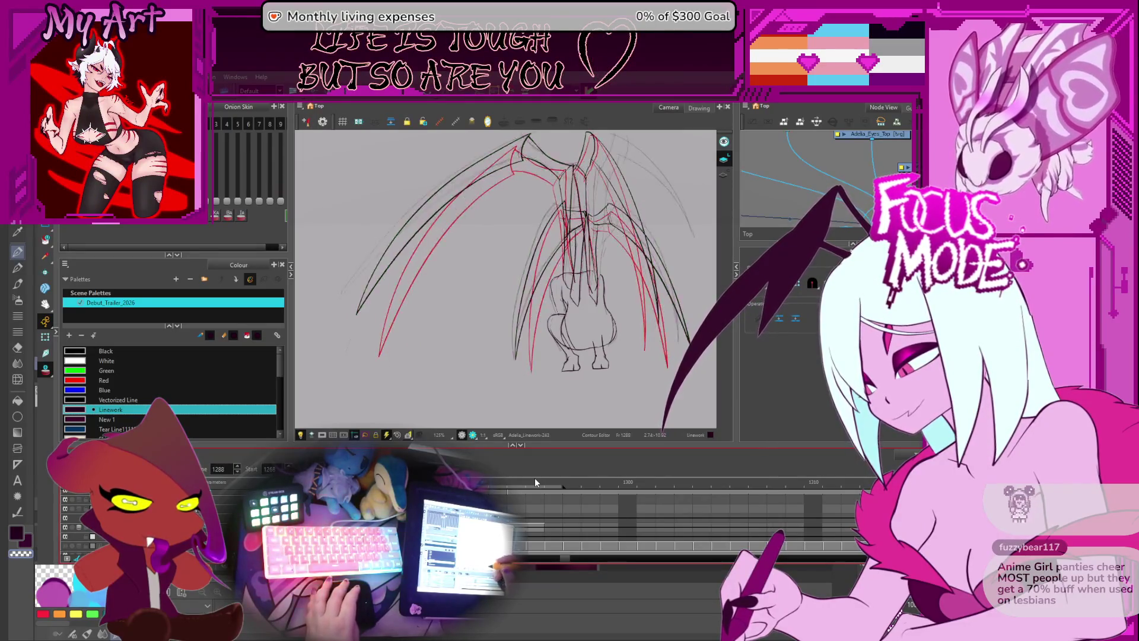
key("period")
key("period")
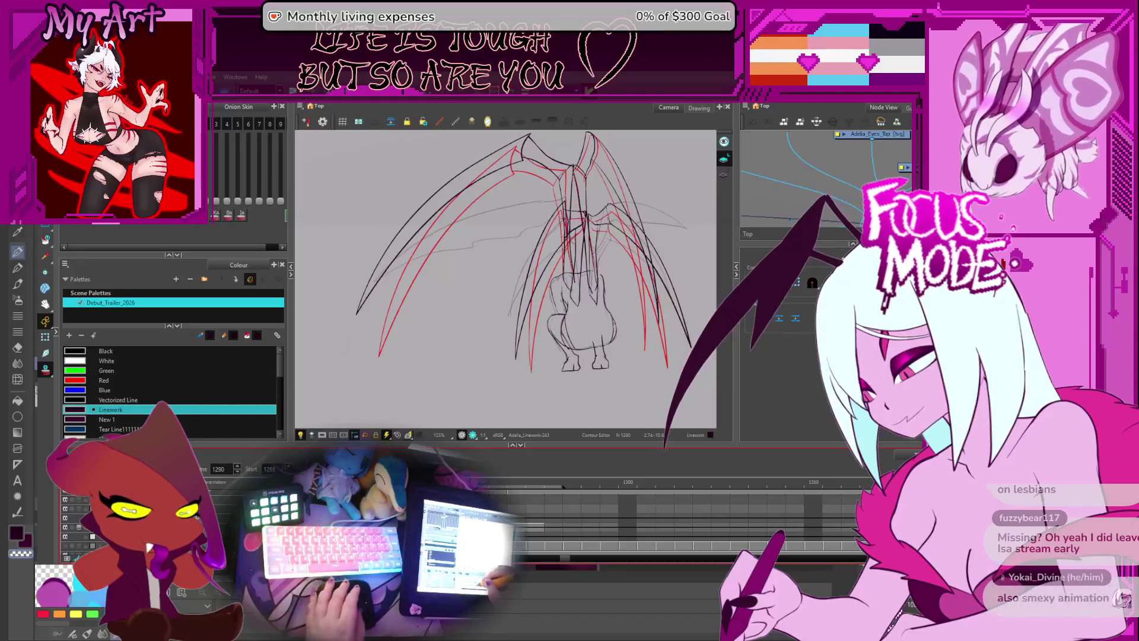
key("period")
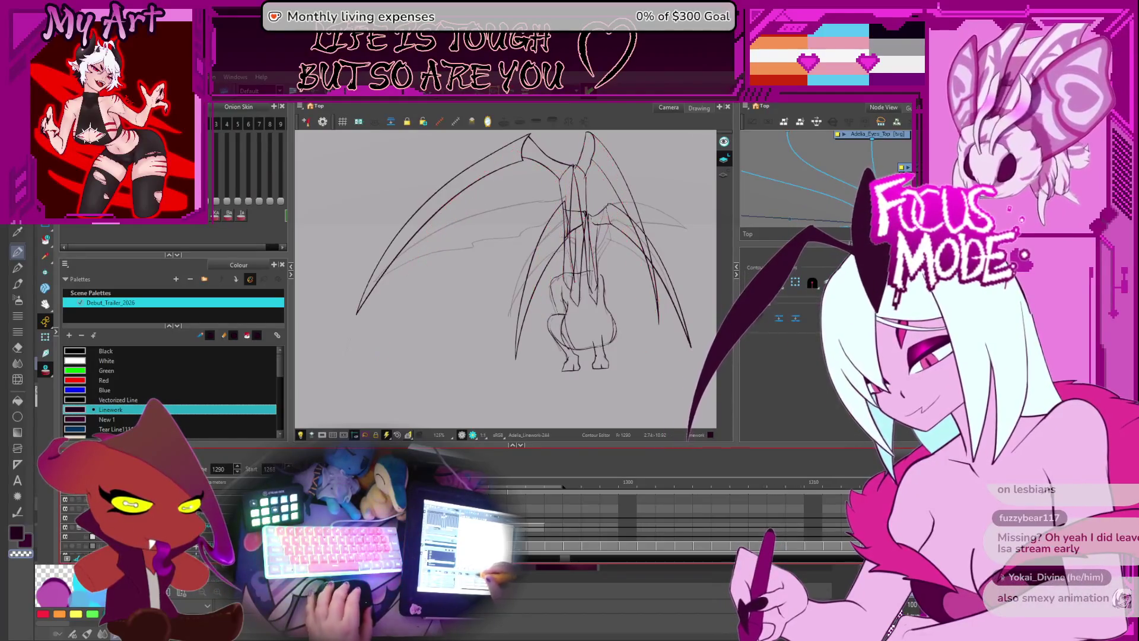
scroll(424, 389, "down", 1)
scroll(654, 520, "down", 5)
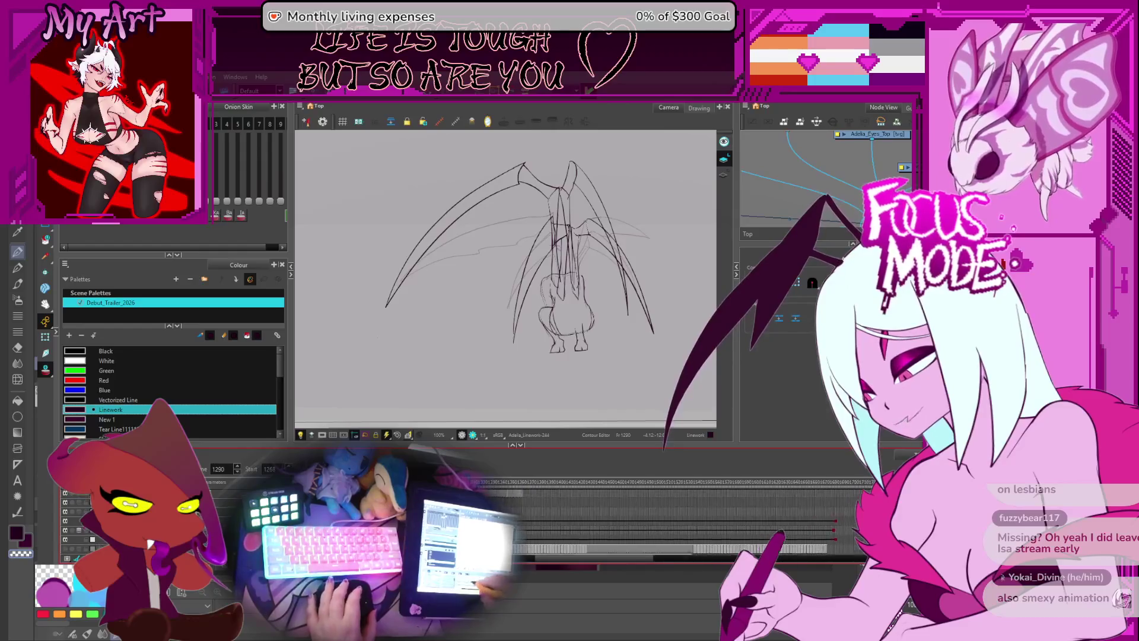
scroll(695, 496, "left", 1)
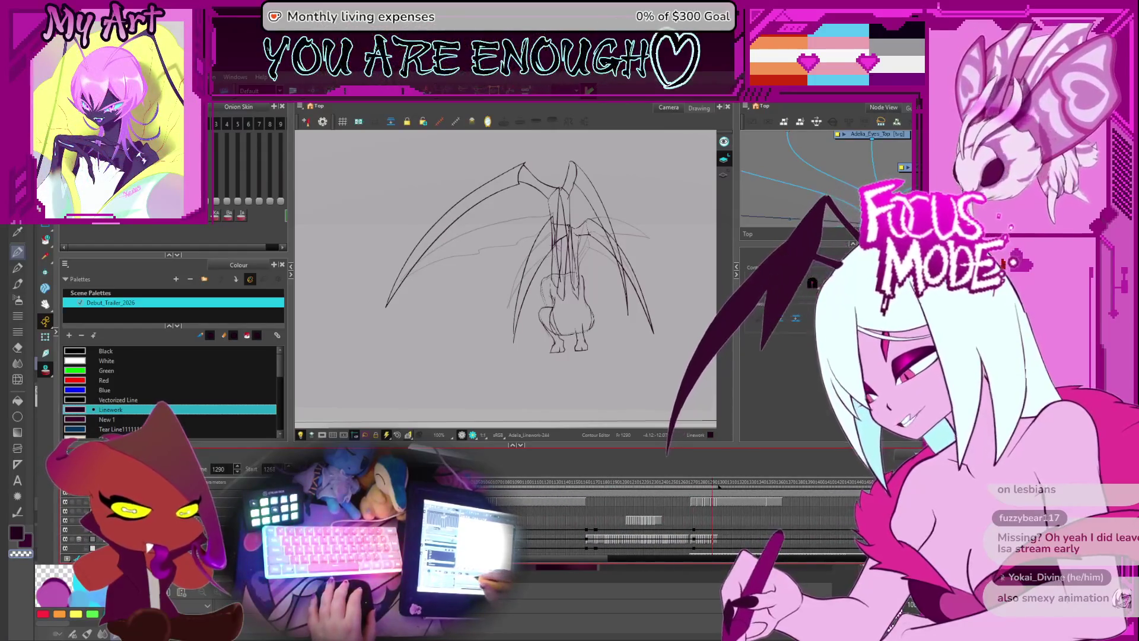
- Set the playback start to frame 982 and play the wing animation, framing the wings
left_click_drag(720, 487, 504, 509)
key("Return")
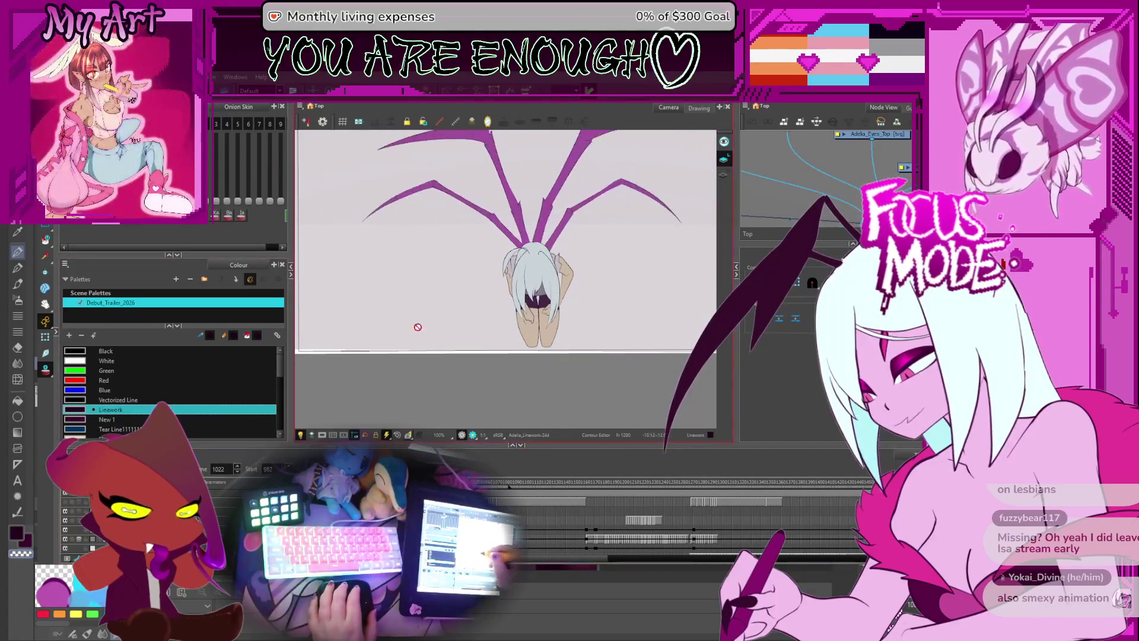
scroll(499, 317, "down", 3)
left_click_drag(504, 267, 504, 279)
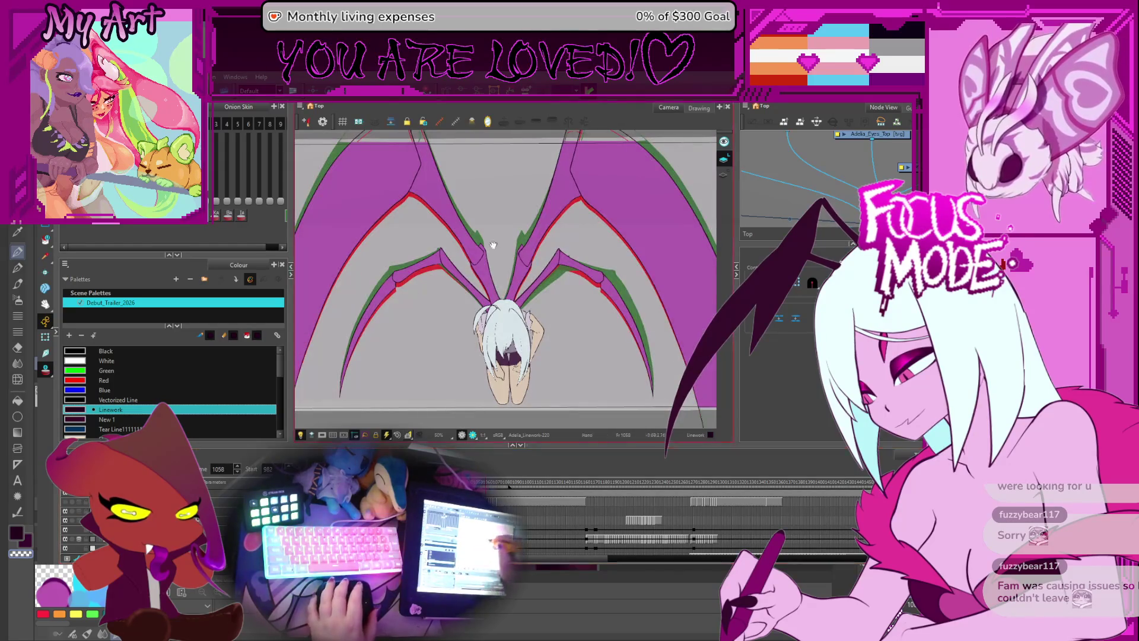
scroll(475, 314, "up", 6)
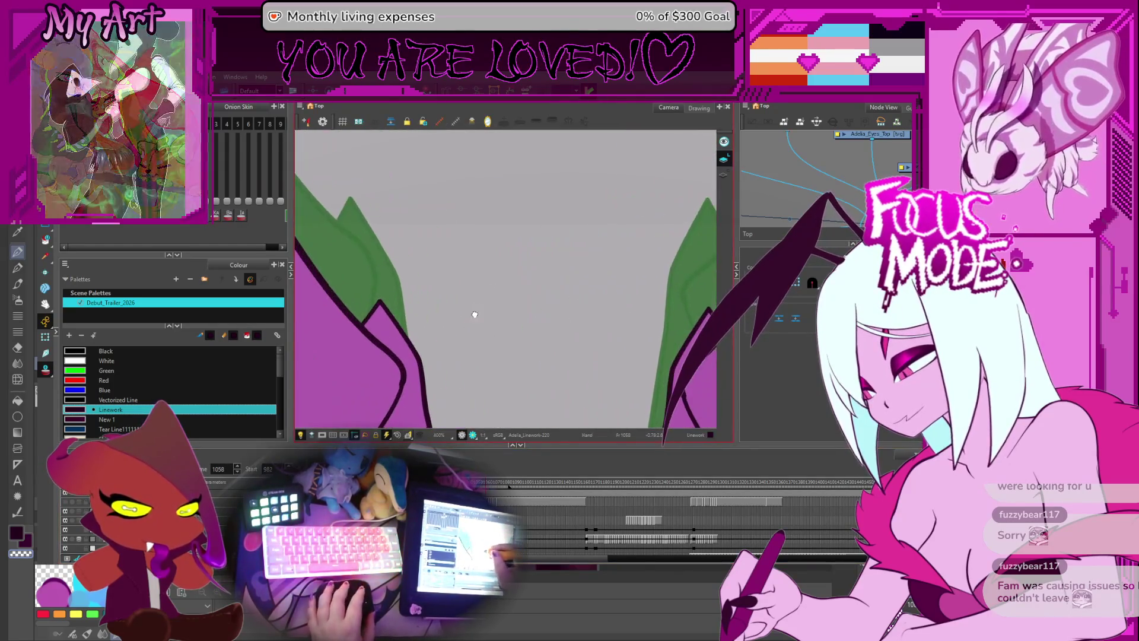
scroll(474, 314, "down", 2)
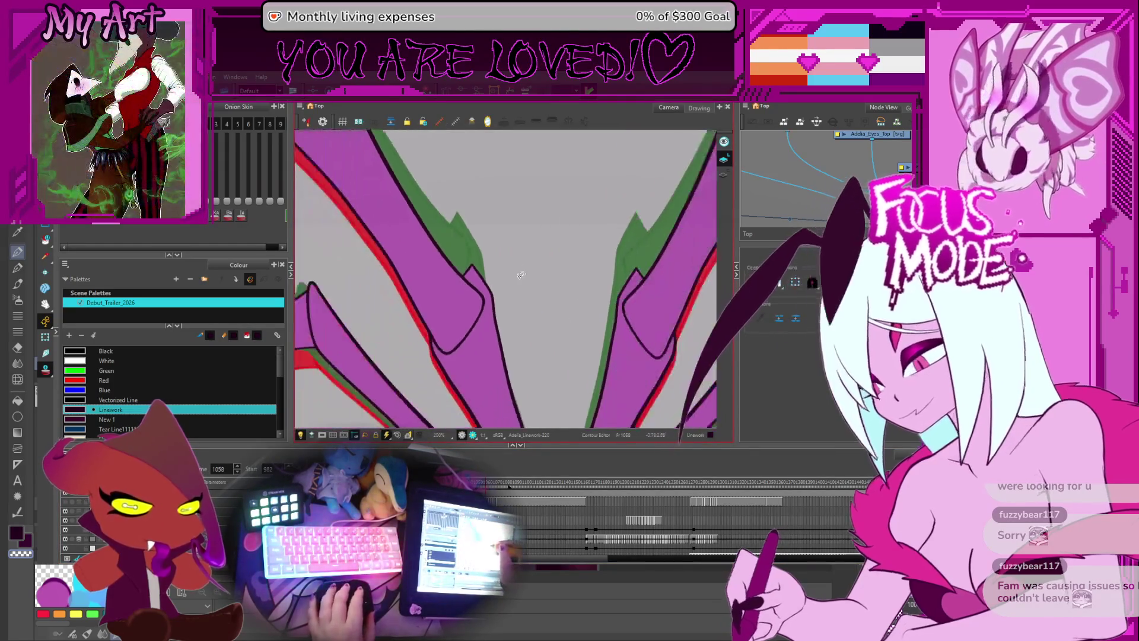
- Try a purple New 1 fill between the wing shapes, then undo it
key("period")
key("period")
key("period")
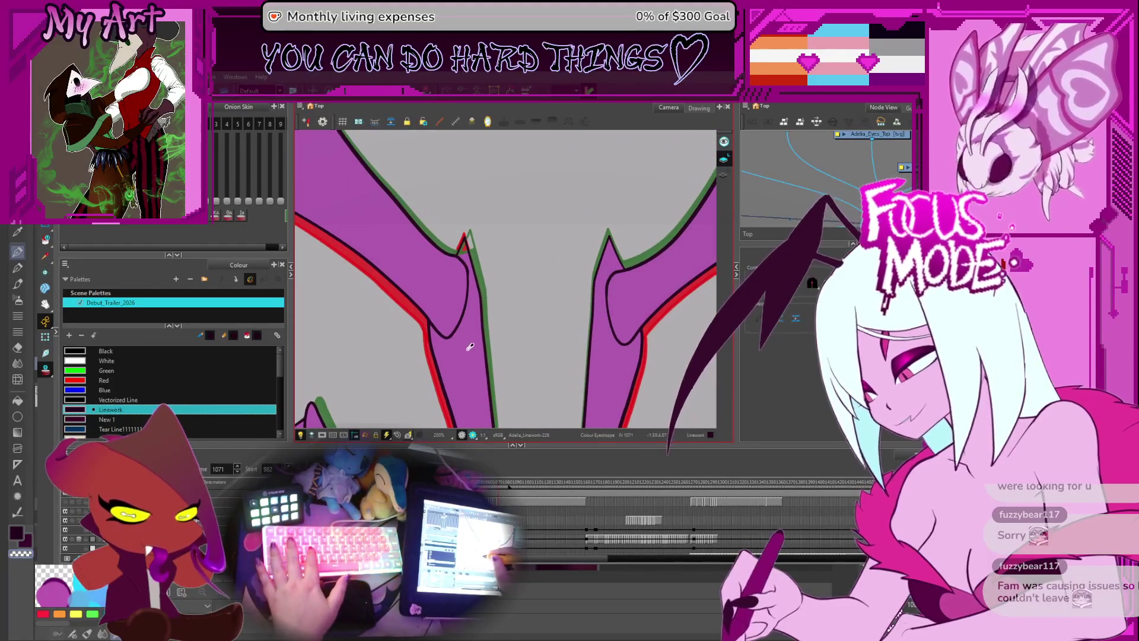
left_click(712, 172)
left_click(471, 242)
left_click(483, 242)
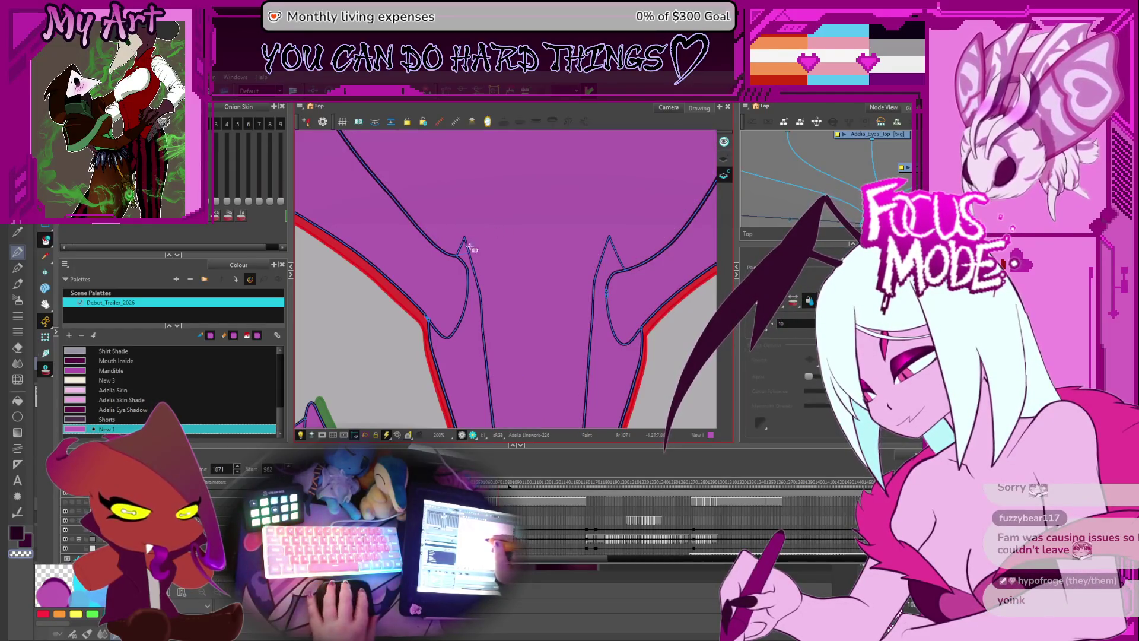
key("ctrl+z")
- Step through neighbouring wing drawings around frame 1067, zooming in on the wing tips
key("g")
key("g")
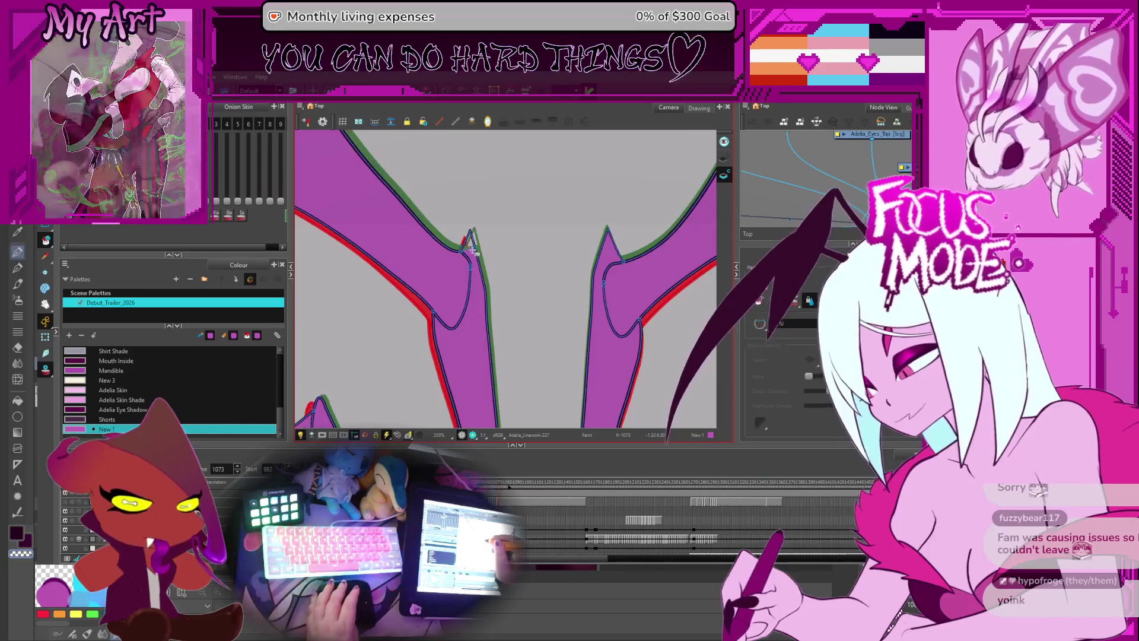
key("g")
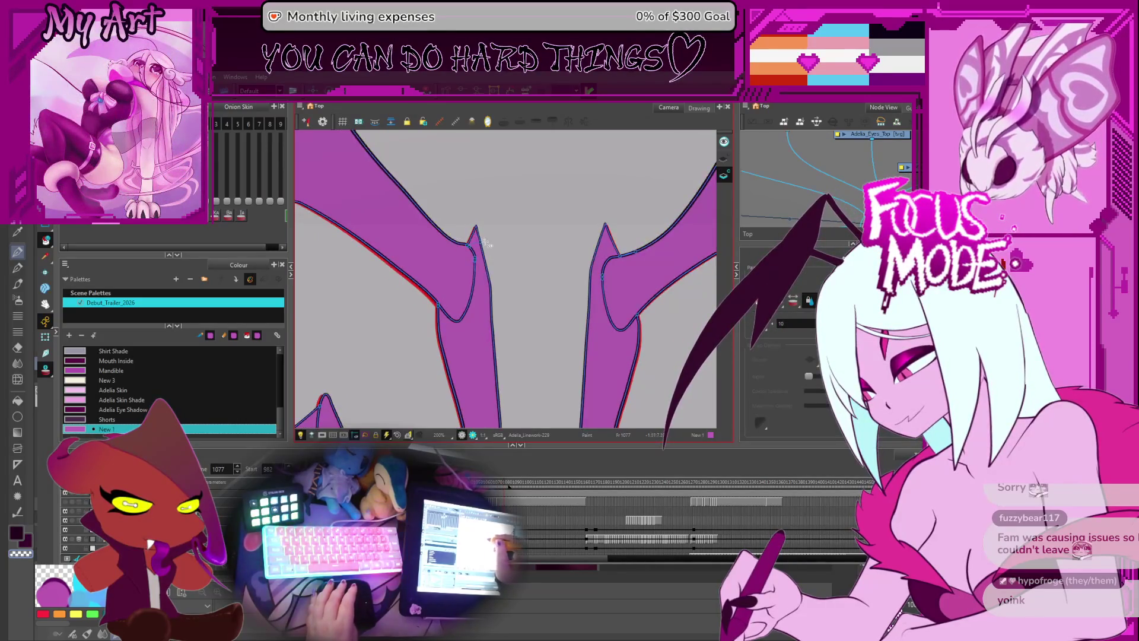
key("f")
key("f")
key("f")
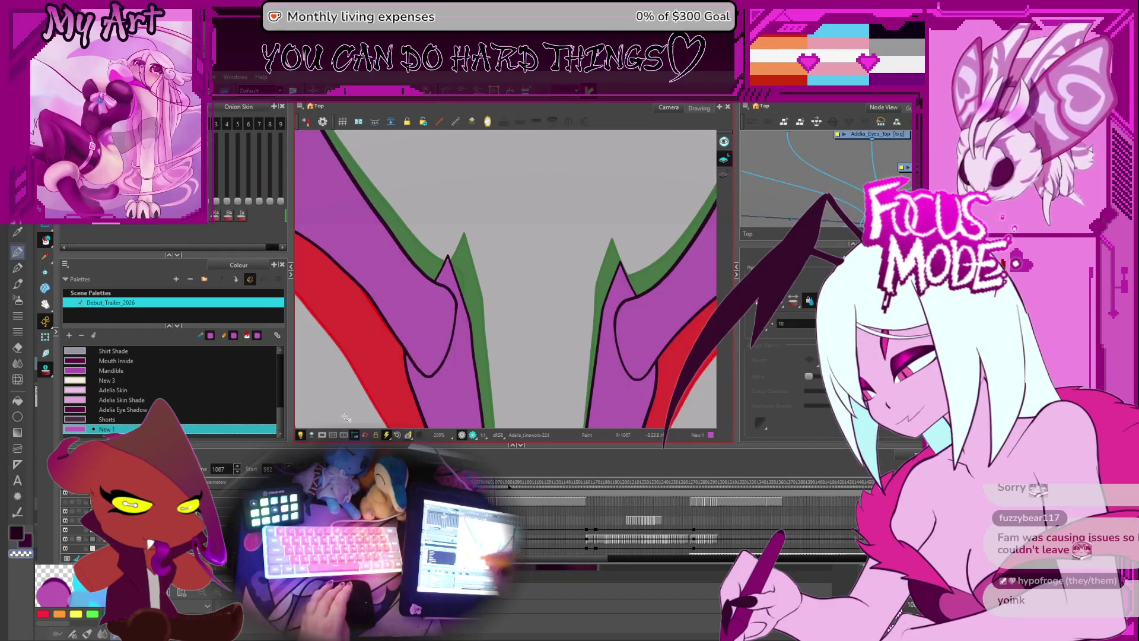
key("ctrl+a")
key("2")
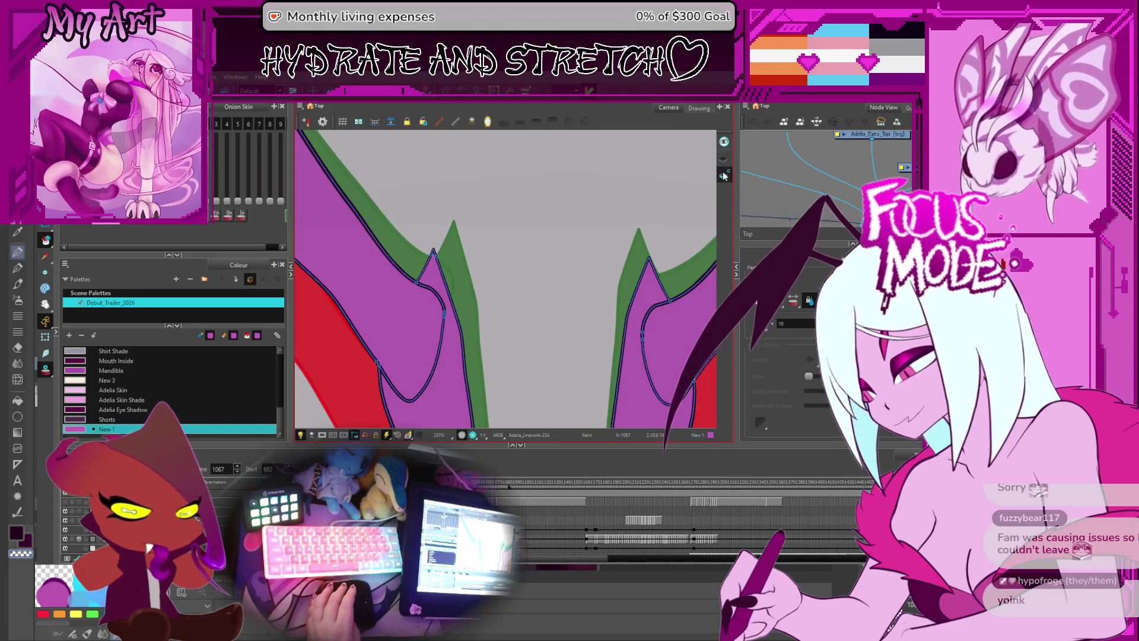
key("1")
key("1")
key("1")
key("f")
key("f")
key("f")
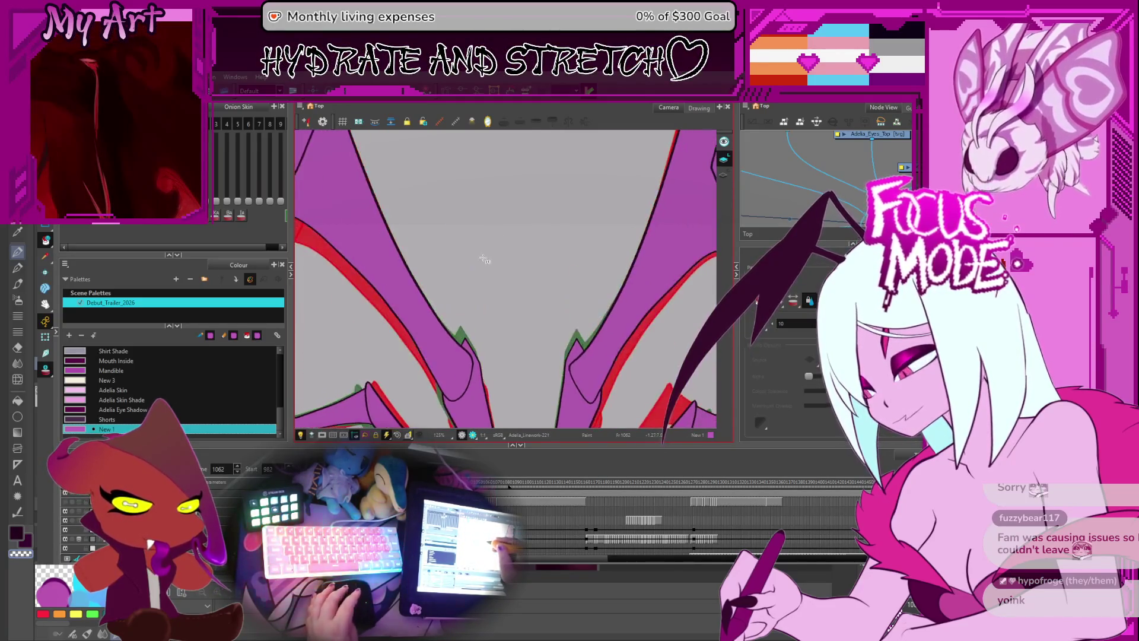
key("f")
key("f")
key("f")
key("f")
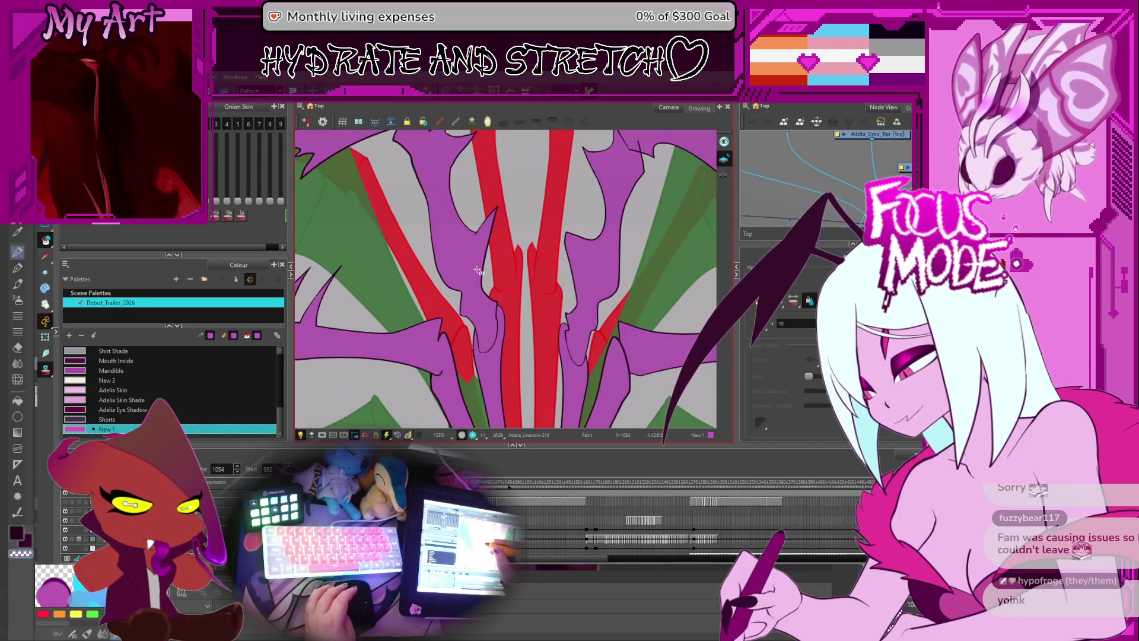
key("f")
key("f")
key("f")
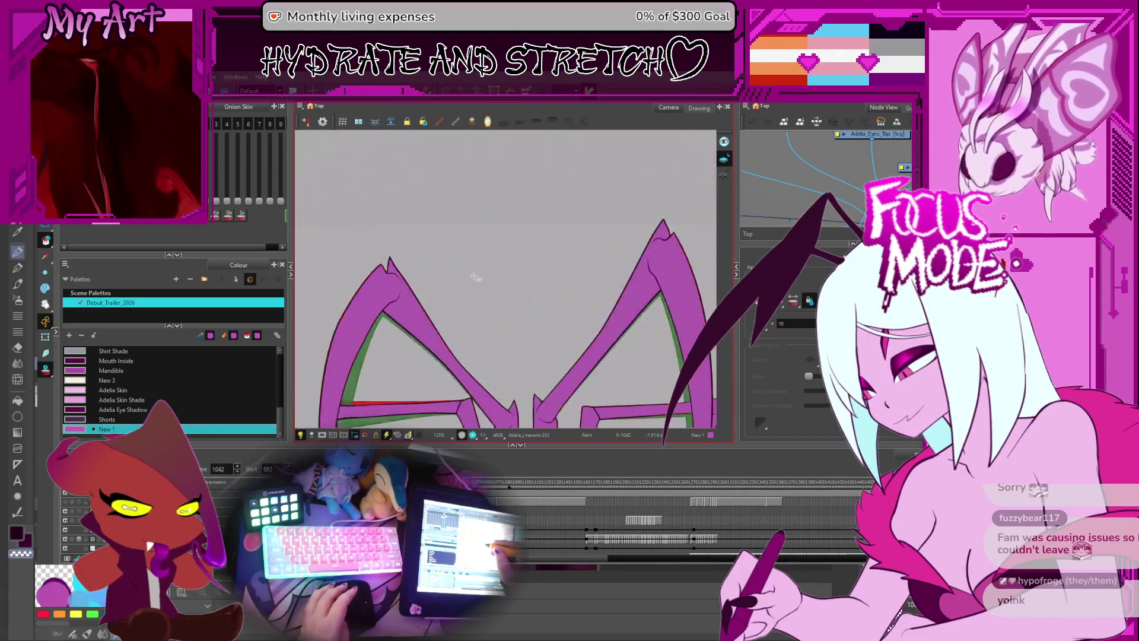
- Step forward through the later wing drawings and play the animation back
key("g")
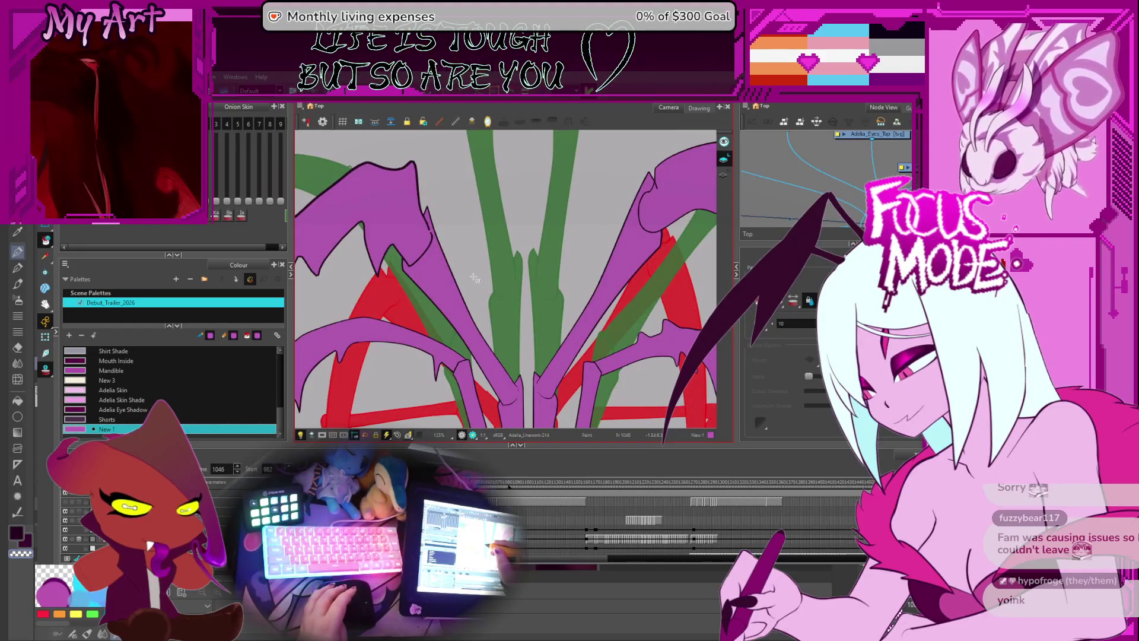
key("g")
key("g")
key("g")
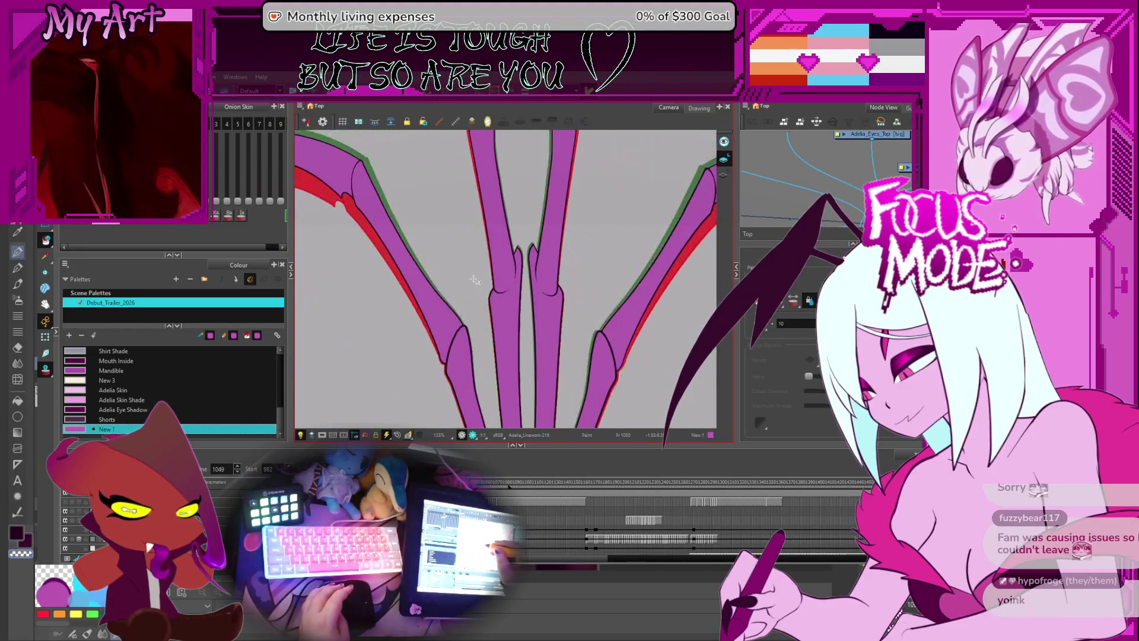
scroll(475, 280, "down", 5)
key("f")
key("f")
key("f")
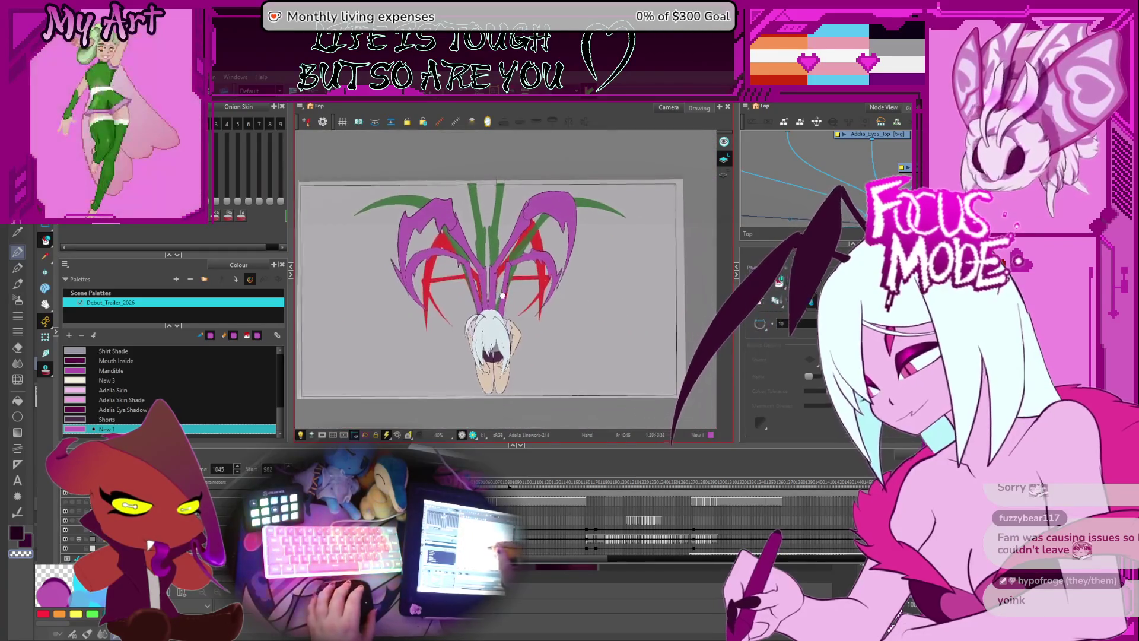
scroll(503, 295, "up", 1)
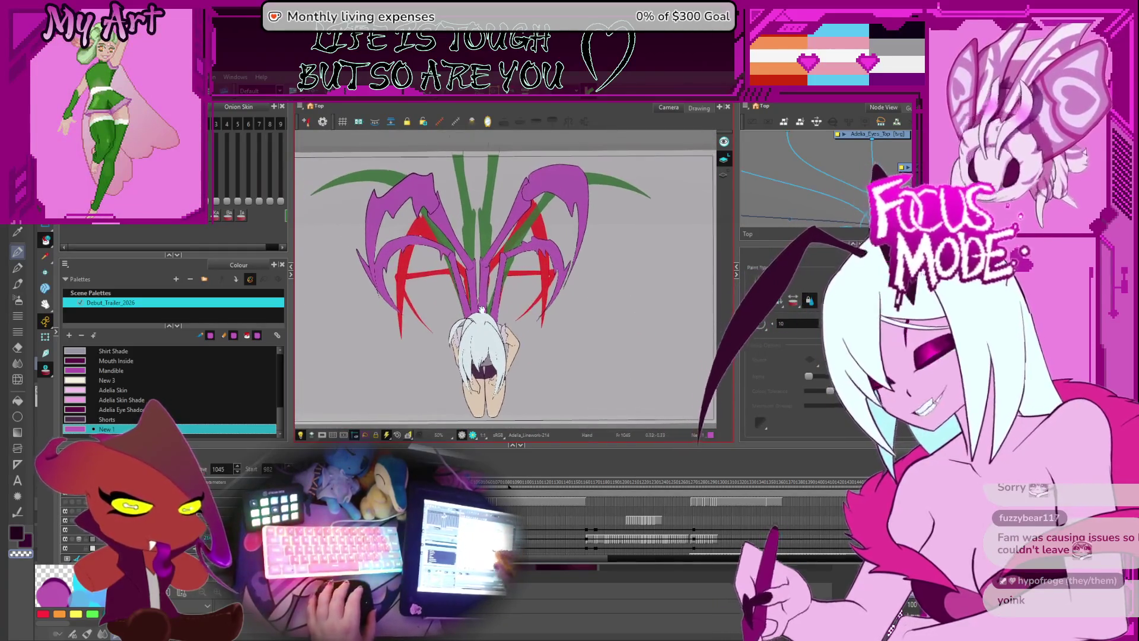
key("g")
key("g")
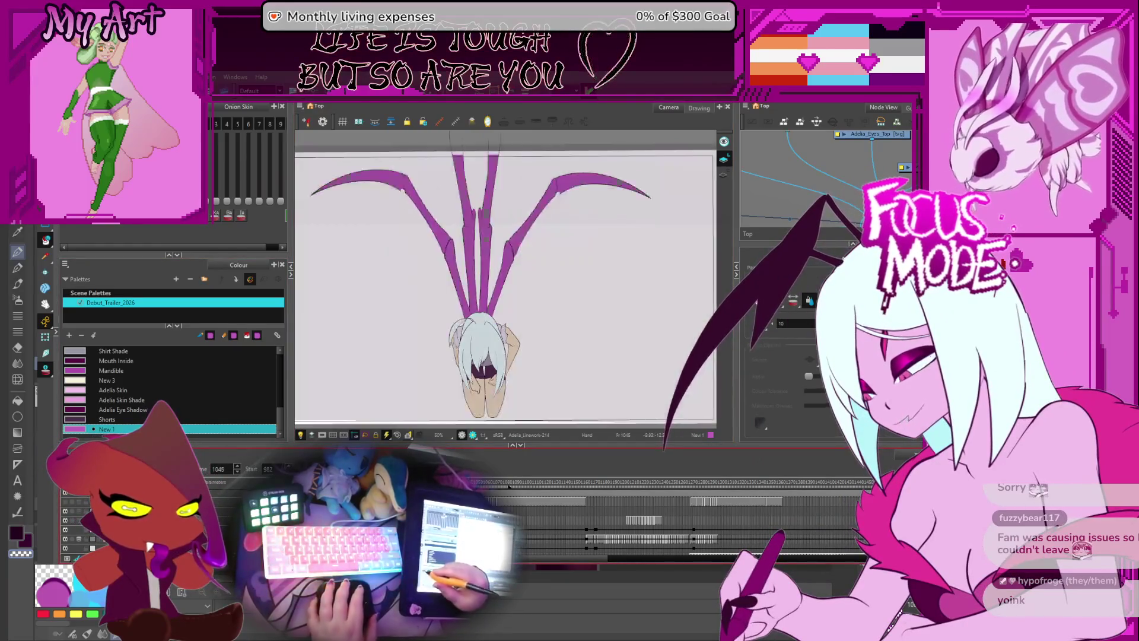
key("Return")
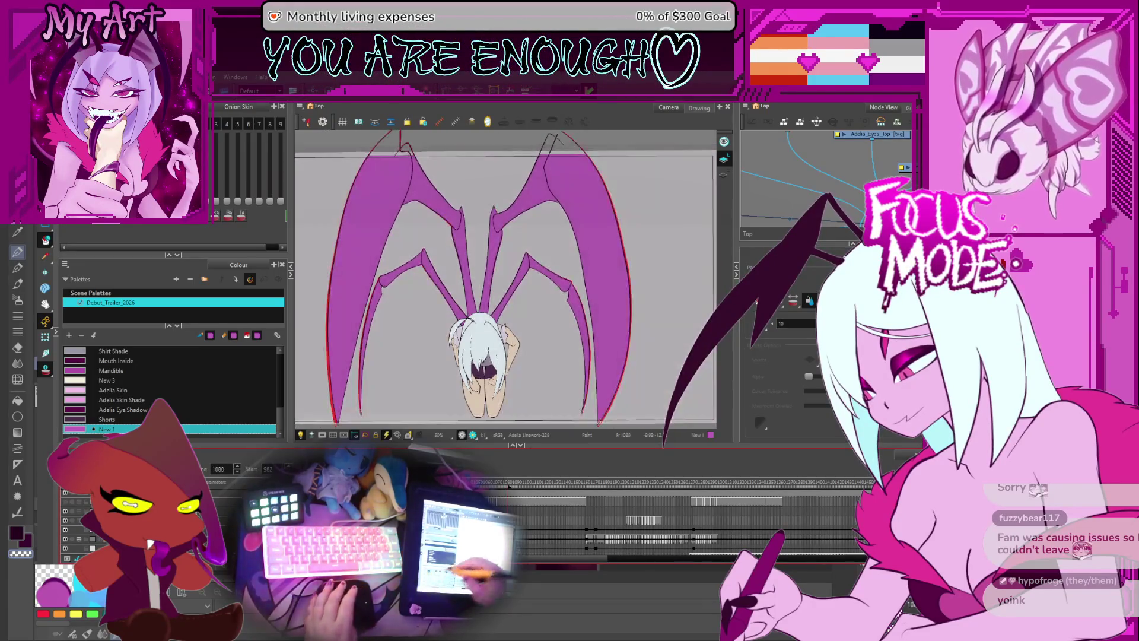
- Jump the playhead to frame 981, then to frame 1273 on the creature sketch
scroll(736, 516, "right", 5)
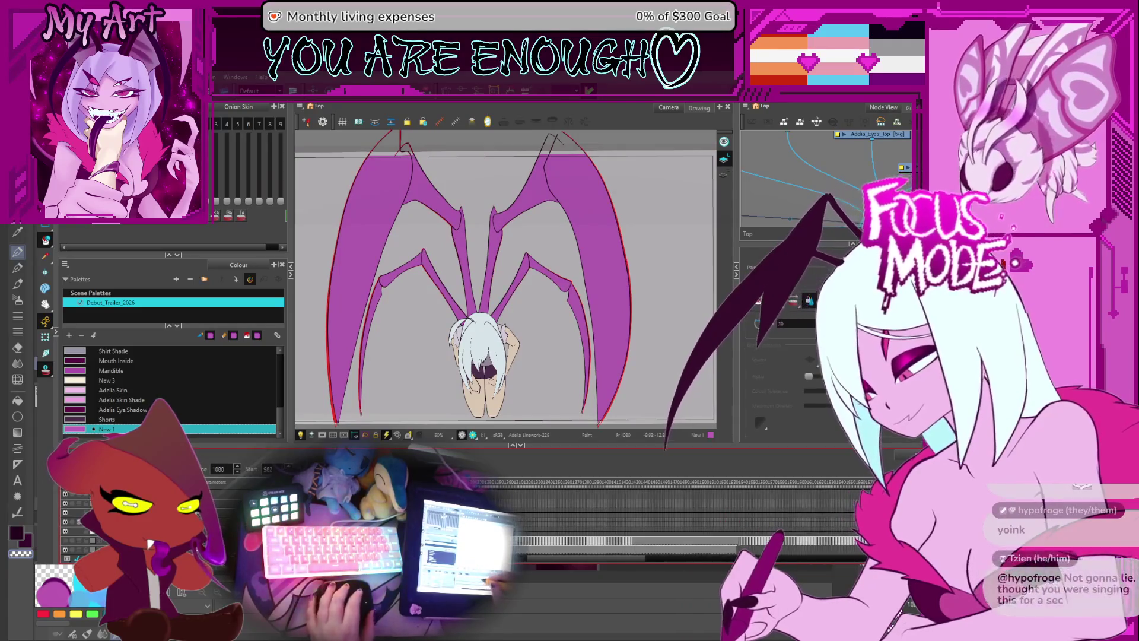
scroll(651, 492, "left", 3)
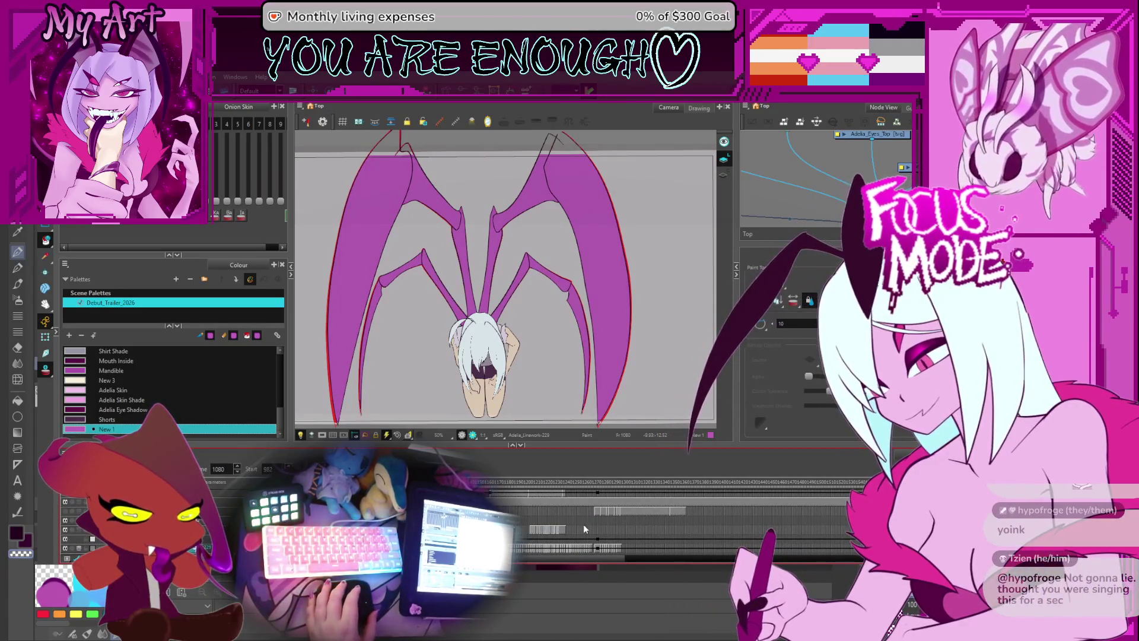
scroll(596, 525, "up", 1)
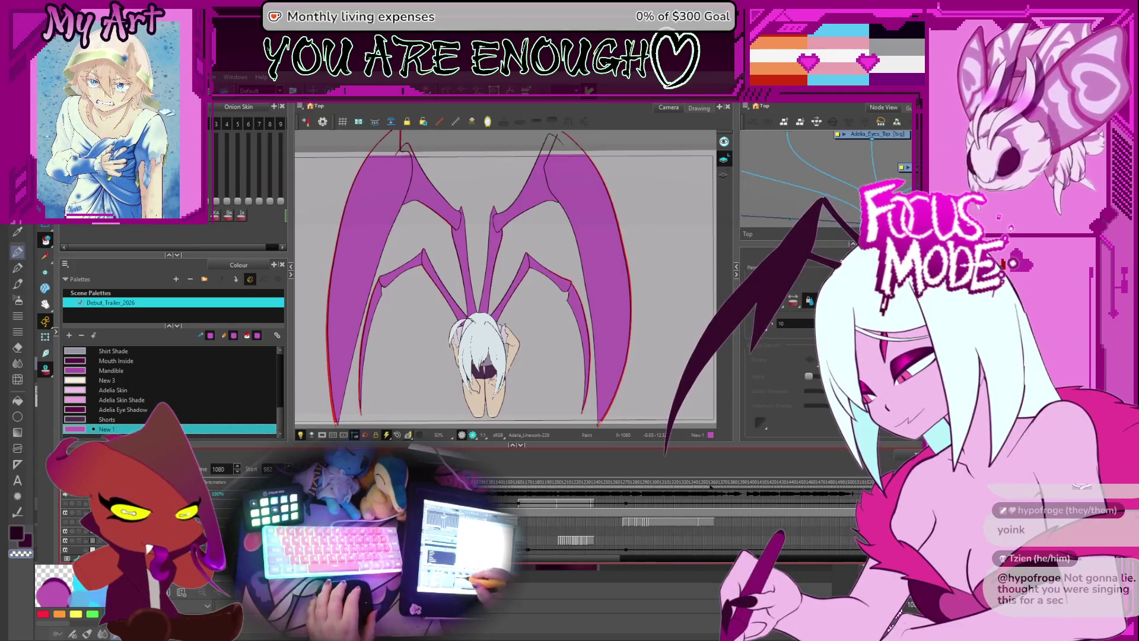
key("Home")
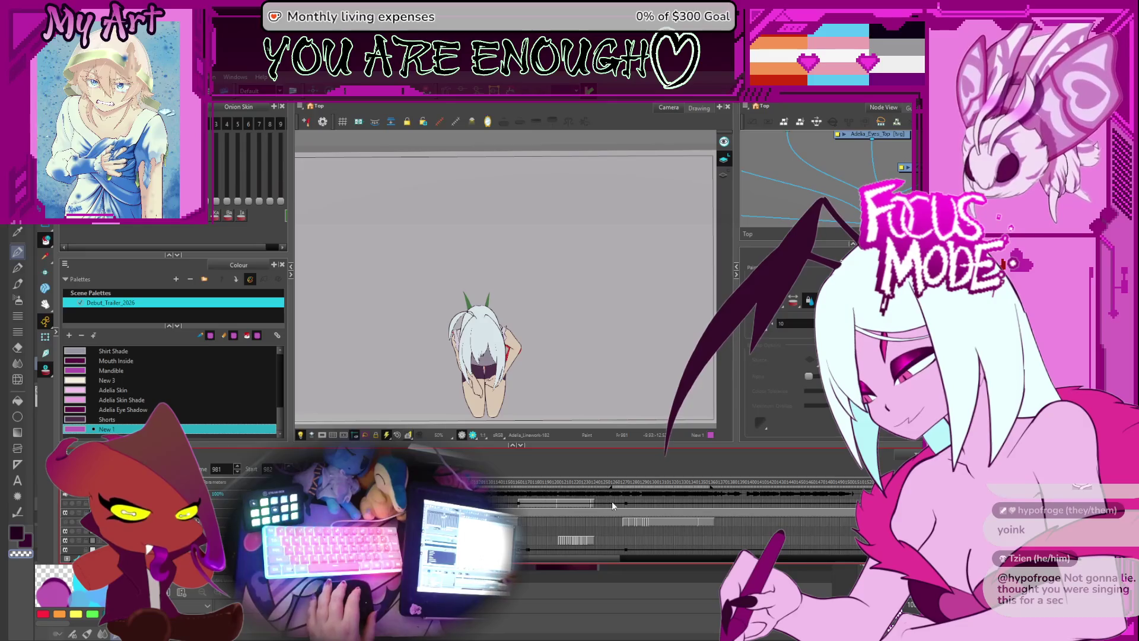
left_click(628, 485)
- Play through the sketch drawings and flip between frames 1288–1290 to compare onion skins
scroll(554, 363, "up", 2)
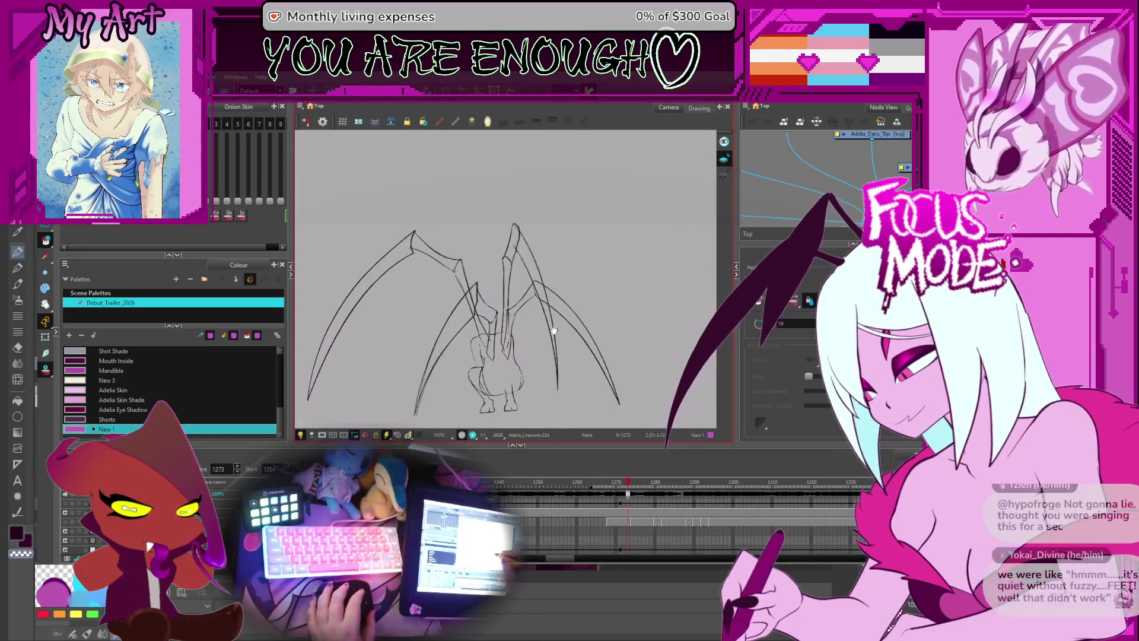
left_click_drag(554, 363, 560, 347)
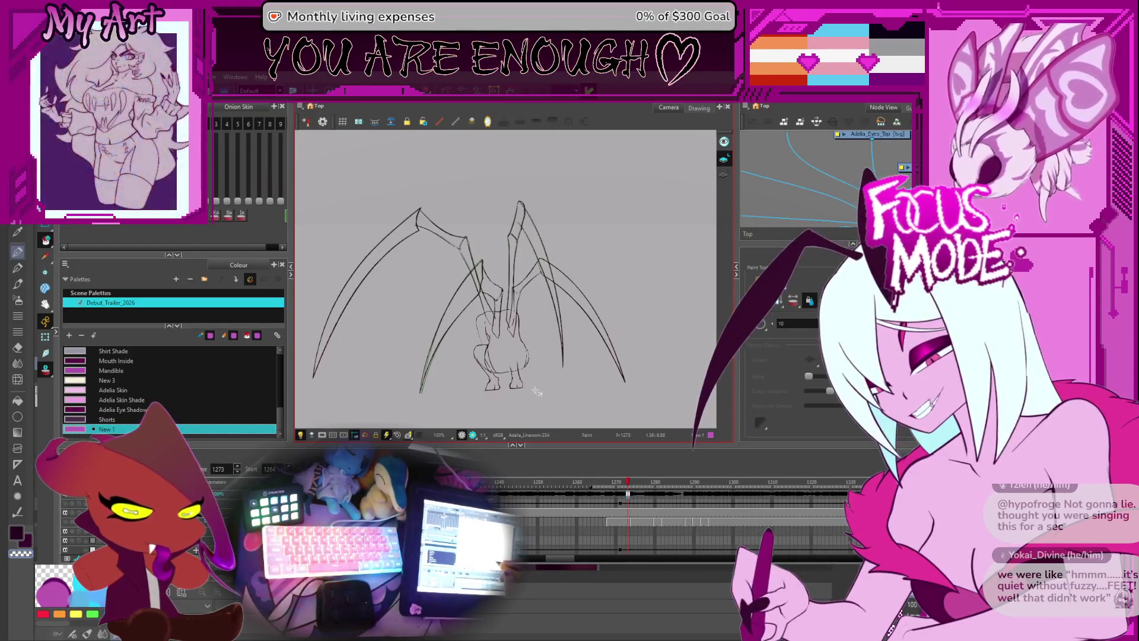
scroll(488, 409, "up", 1)
scroll(598, 520, "right", 3)
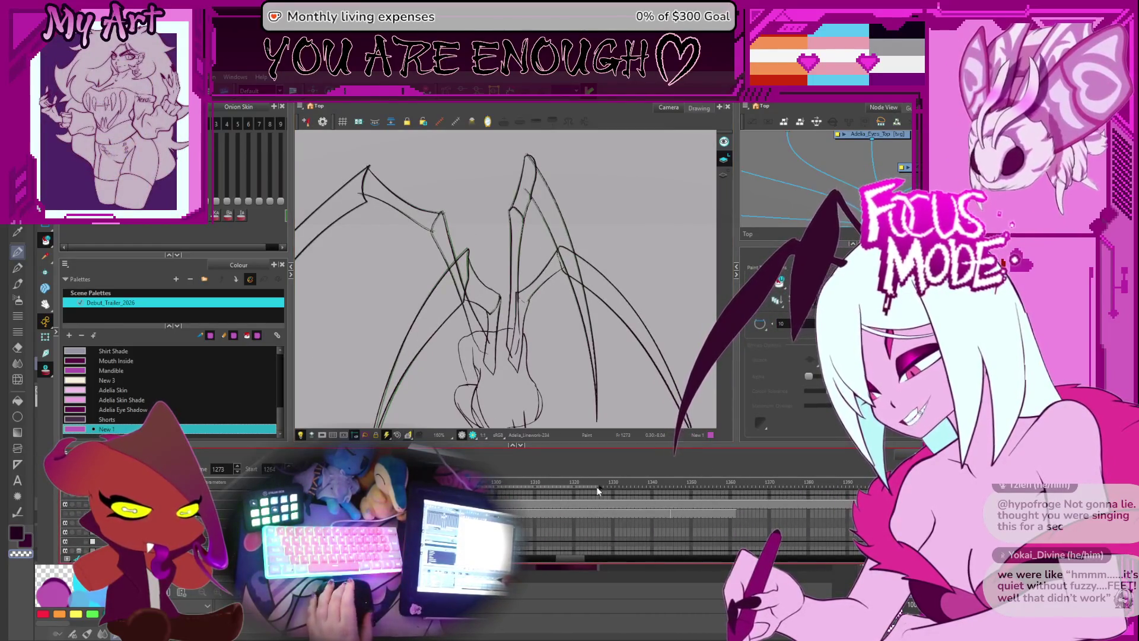
key("Return")
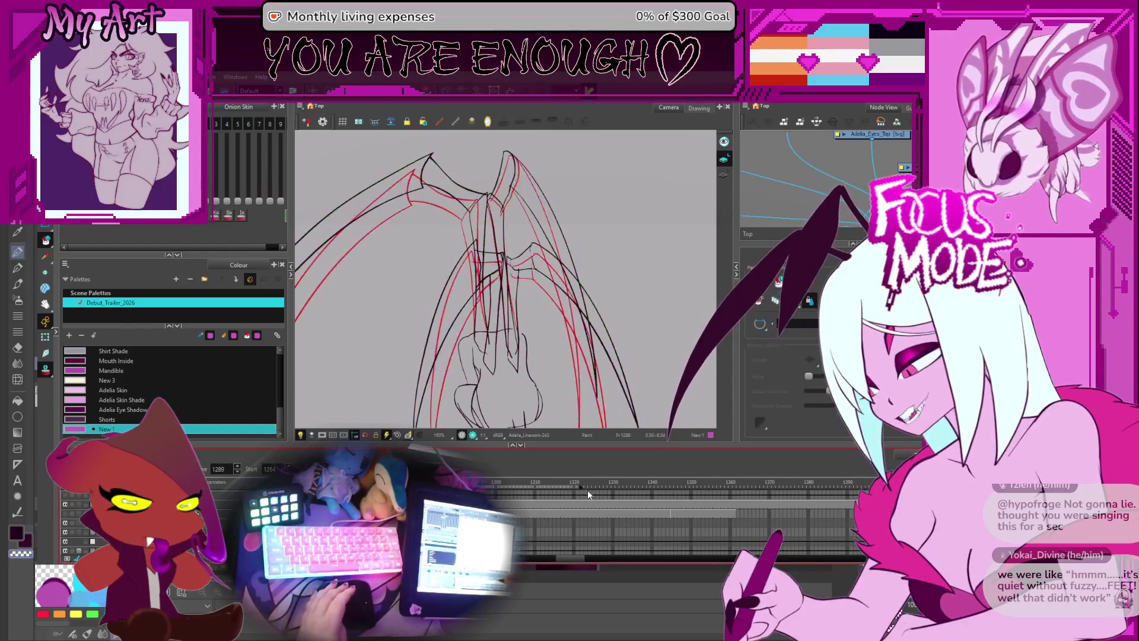
key("comma")
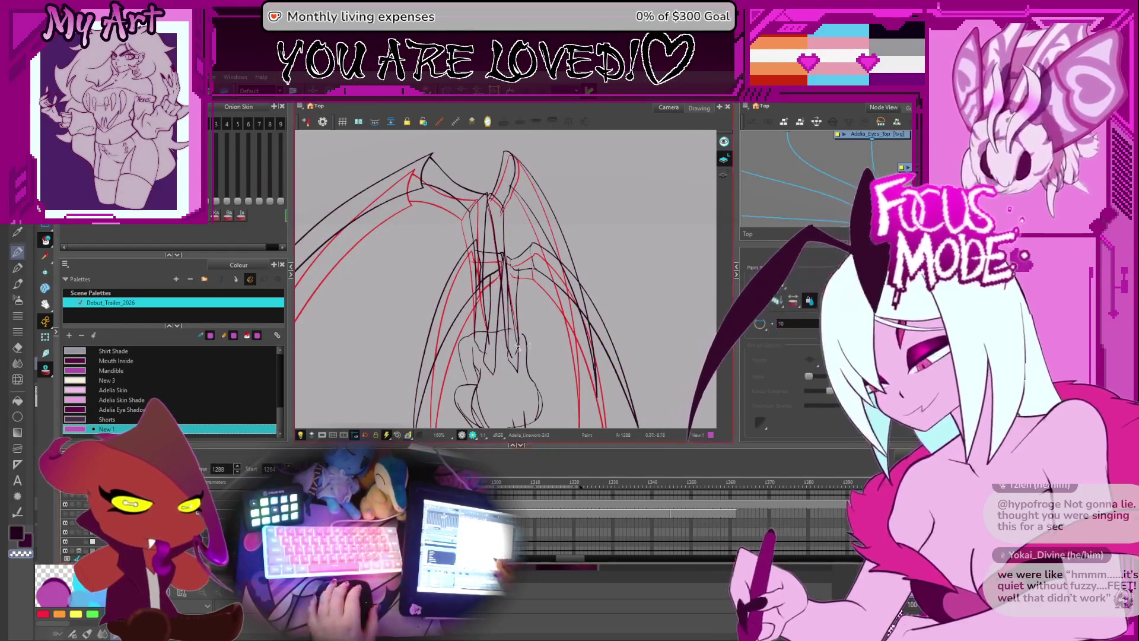
scroll(585, 346, "down", 1)
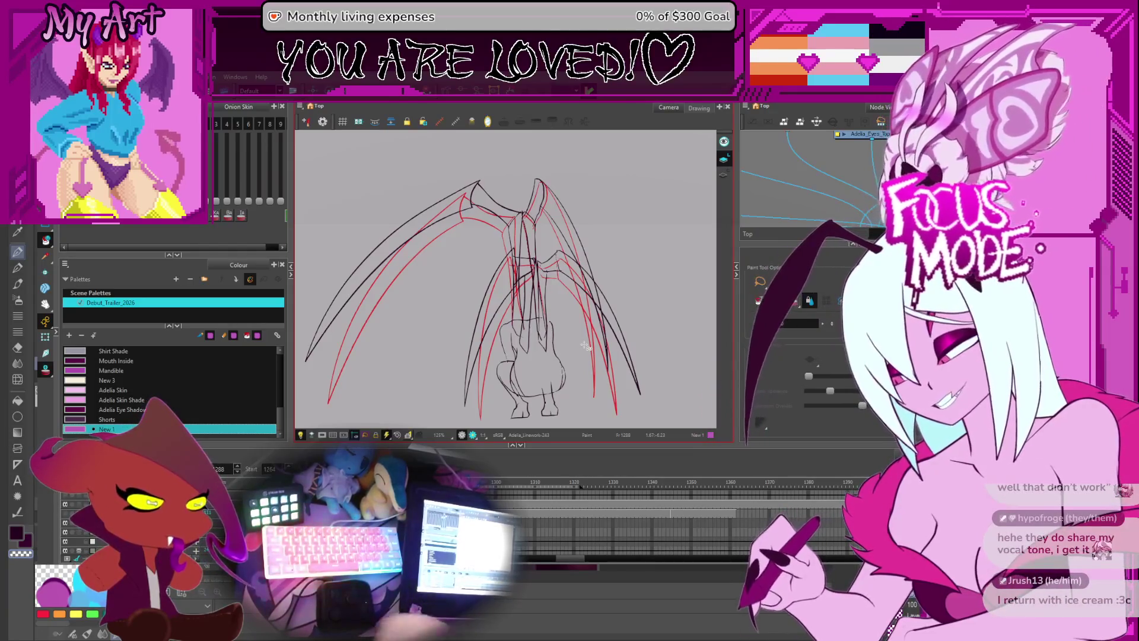
key("f")
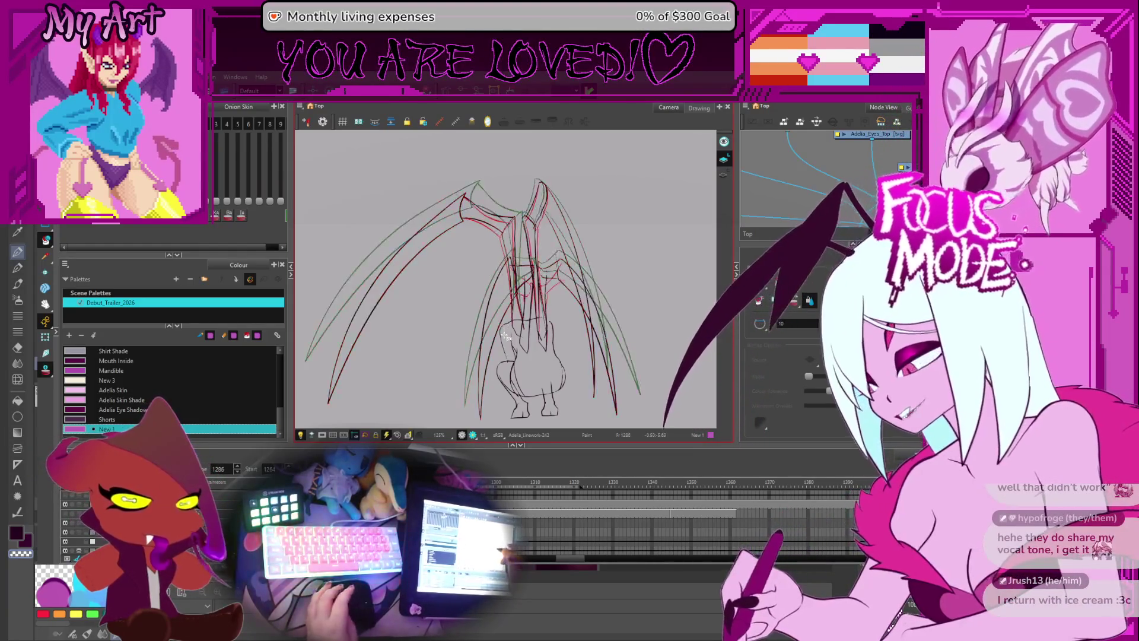
key("g")
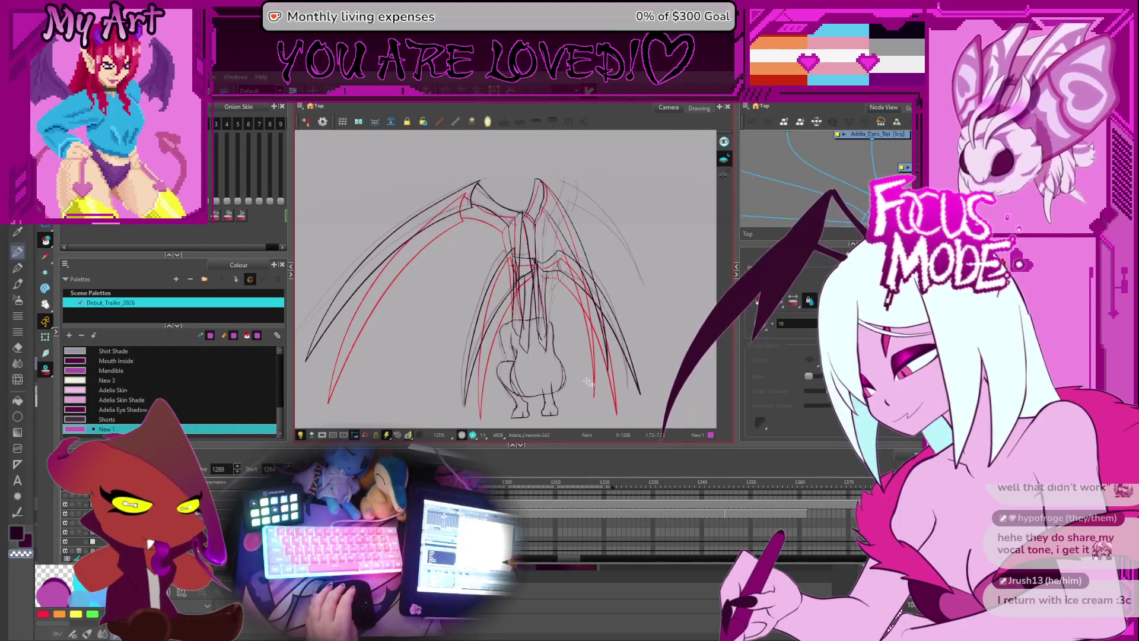
key("g")
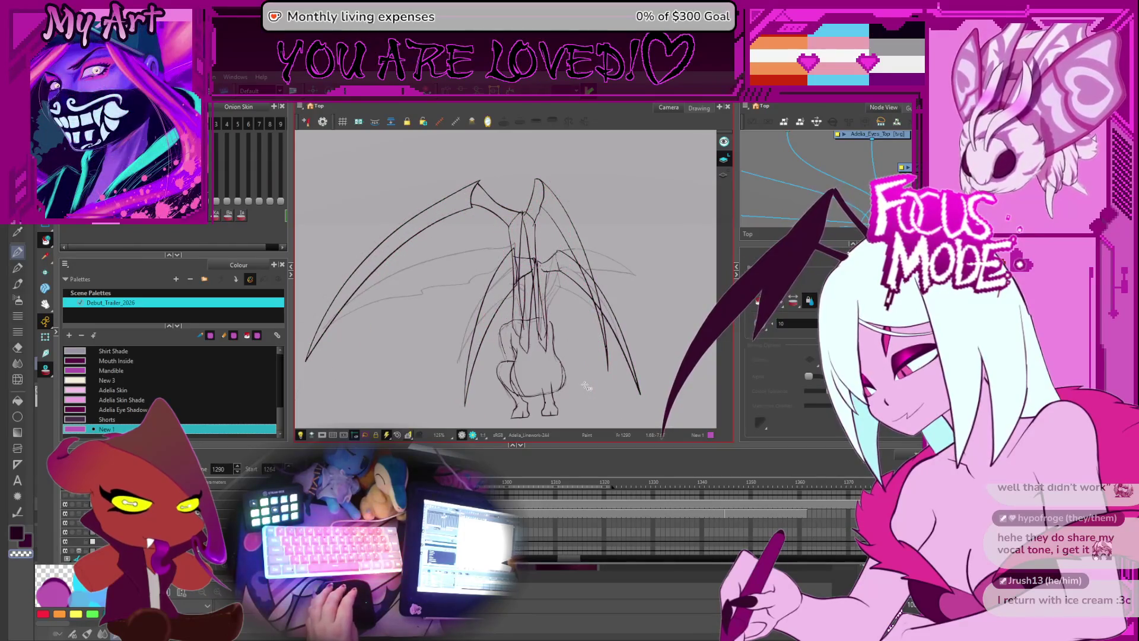
key("f")
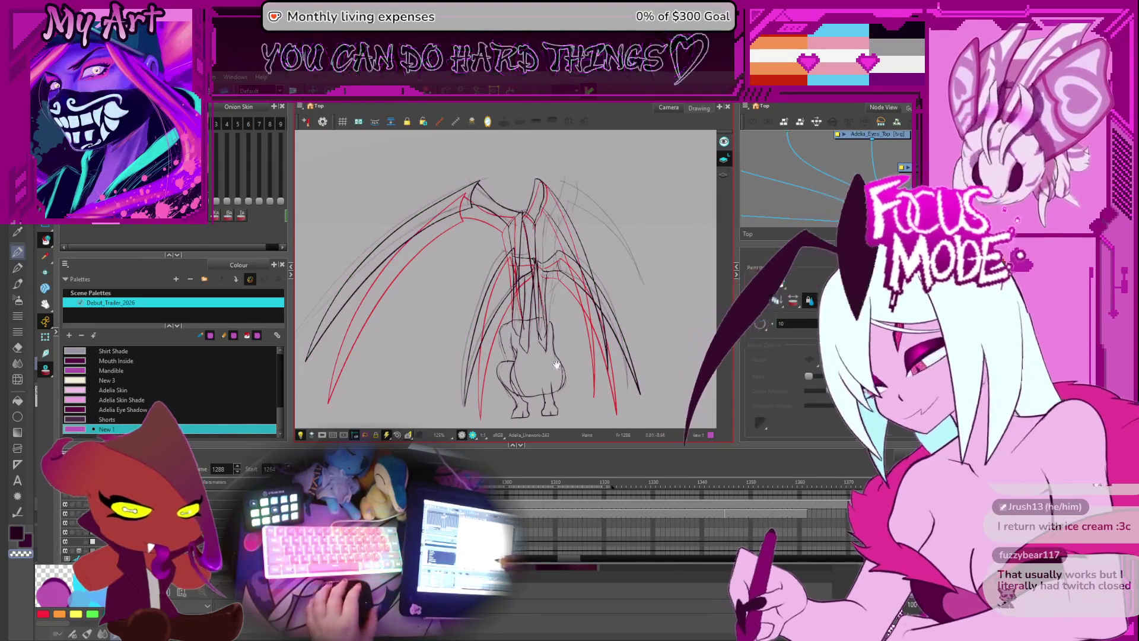
- Recentre the sketch and step through frames 1289 to 1292 against the onion skins
left_click_drag(559, 365, 595, 294)
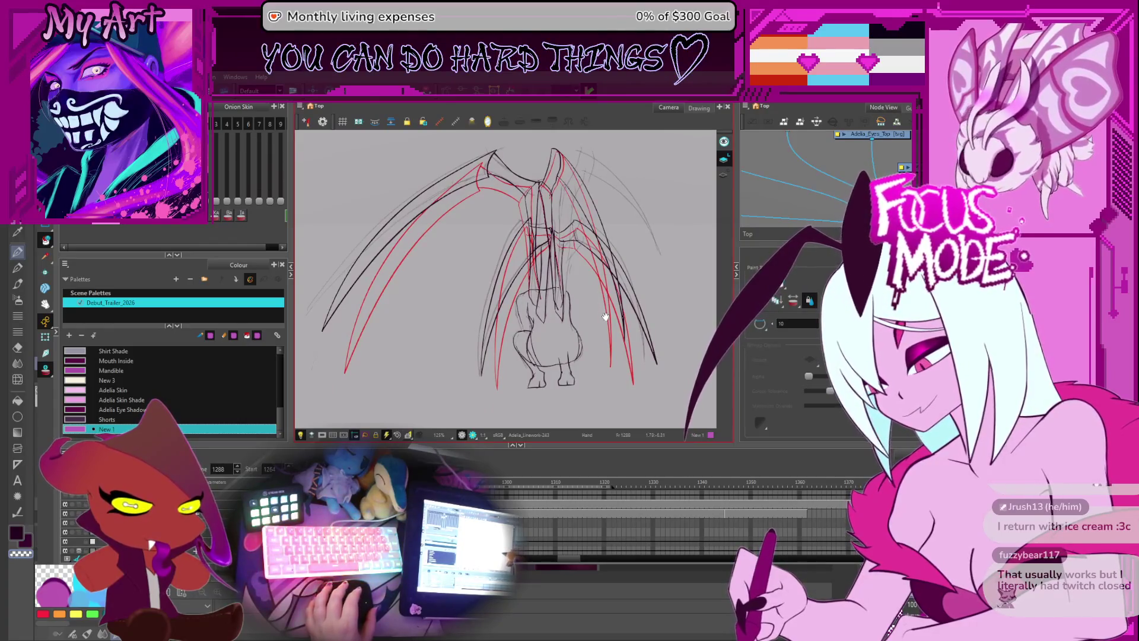
key("space")
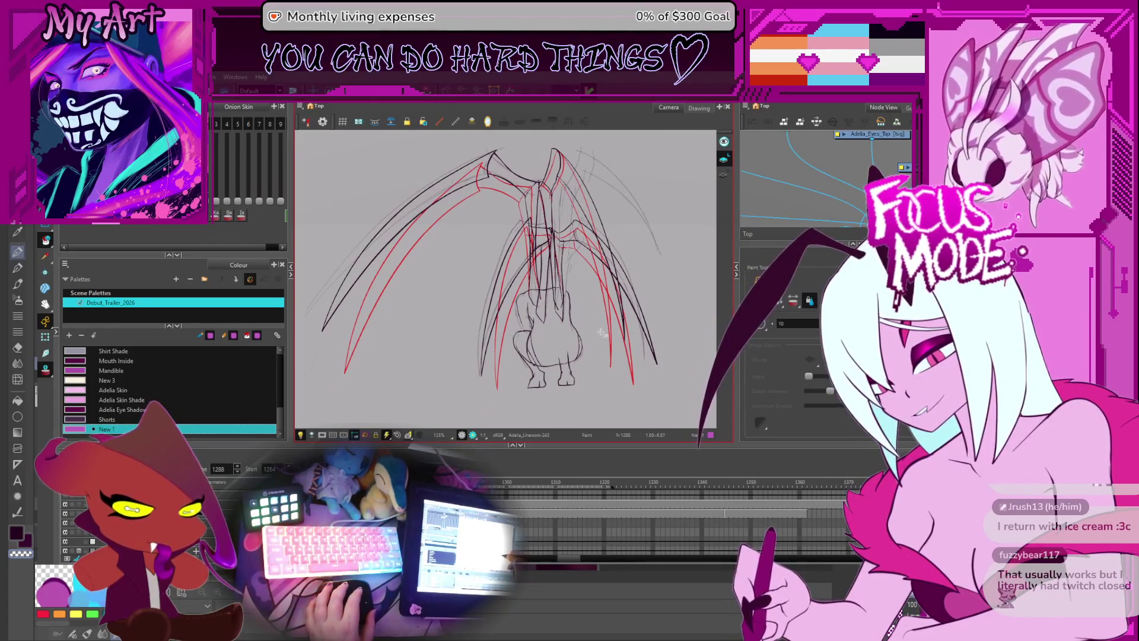
left_click_drag(570, 373, 560, 393)
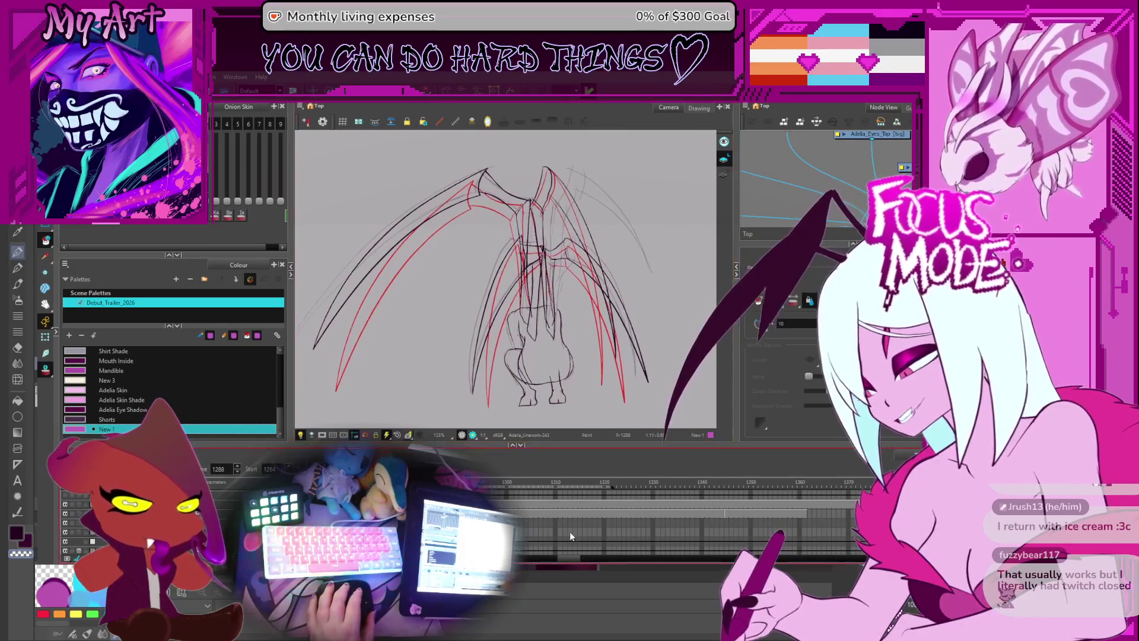
key("period")
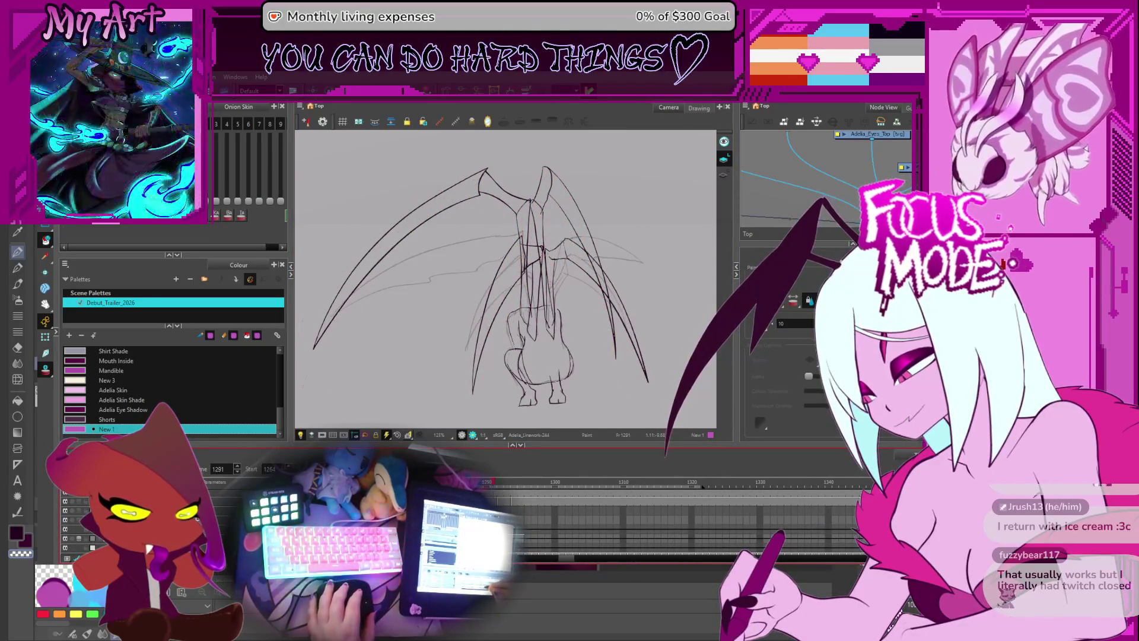
key("period")
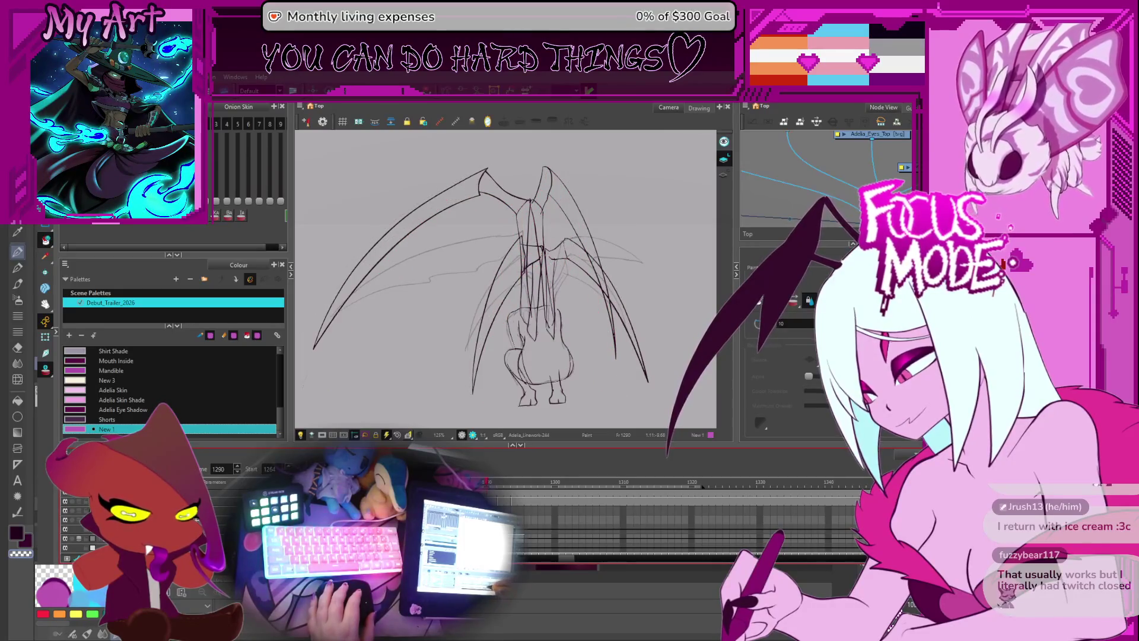
key("period")
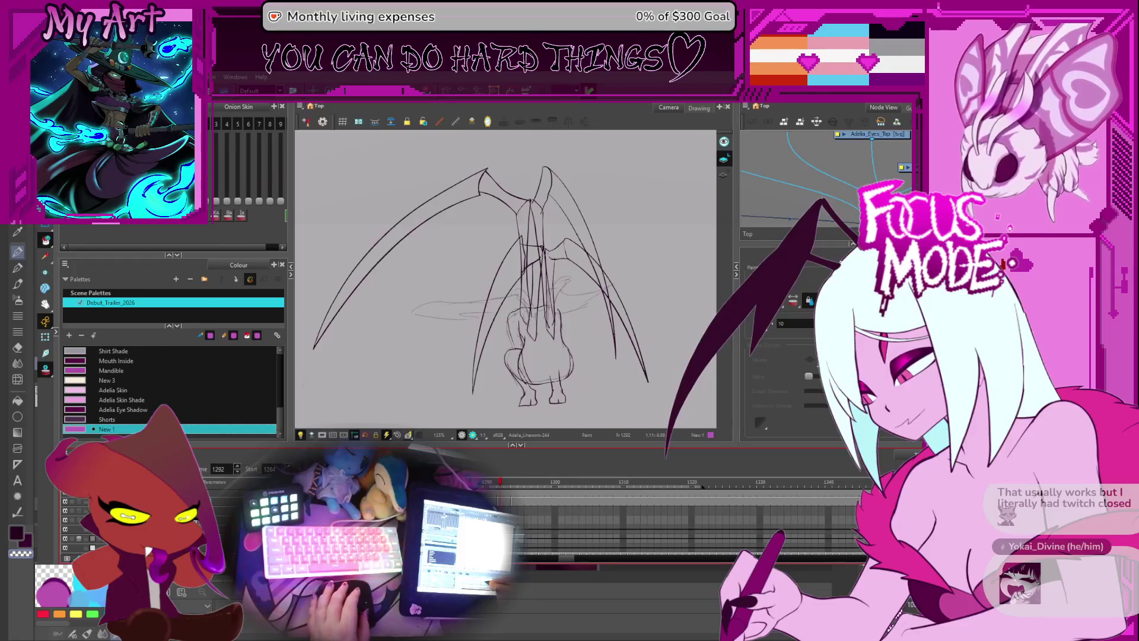
key("comma")
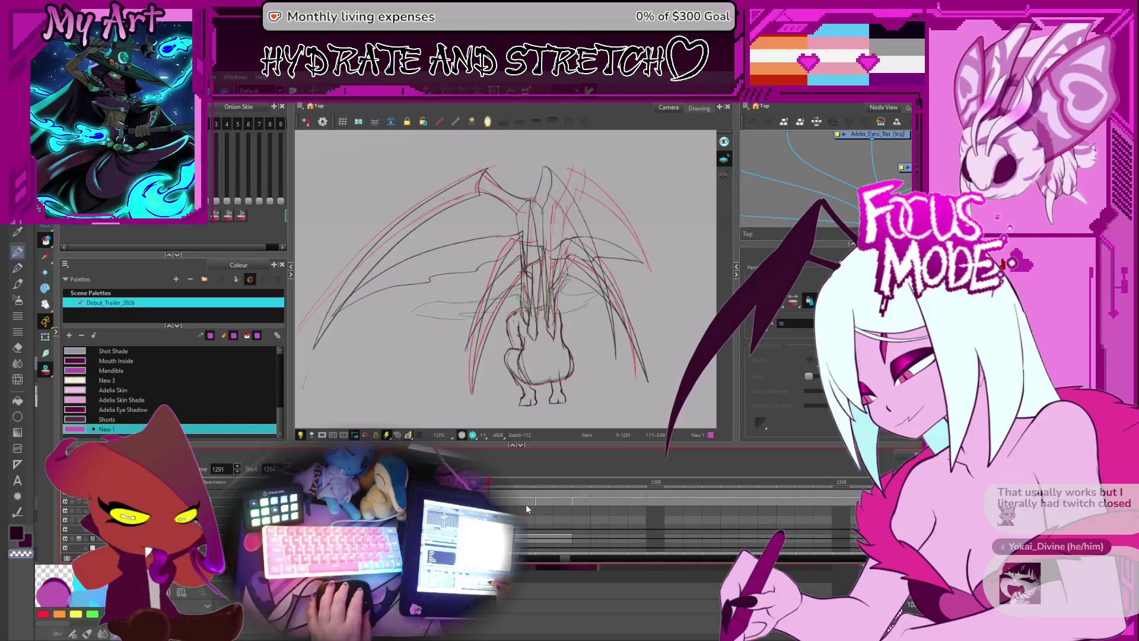
key("period")
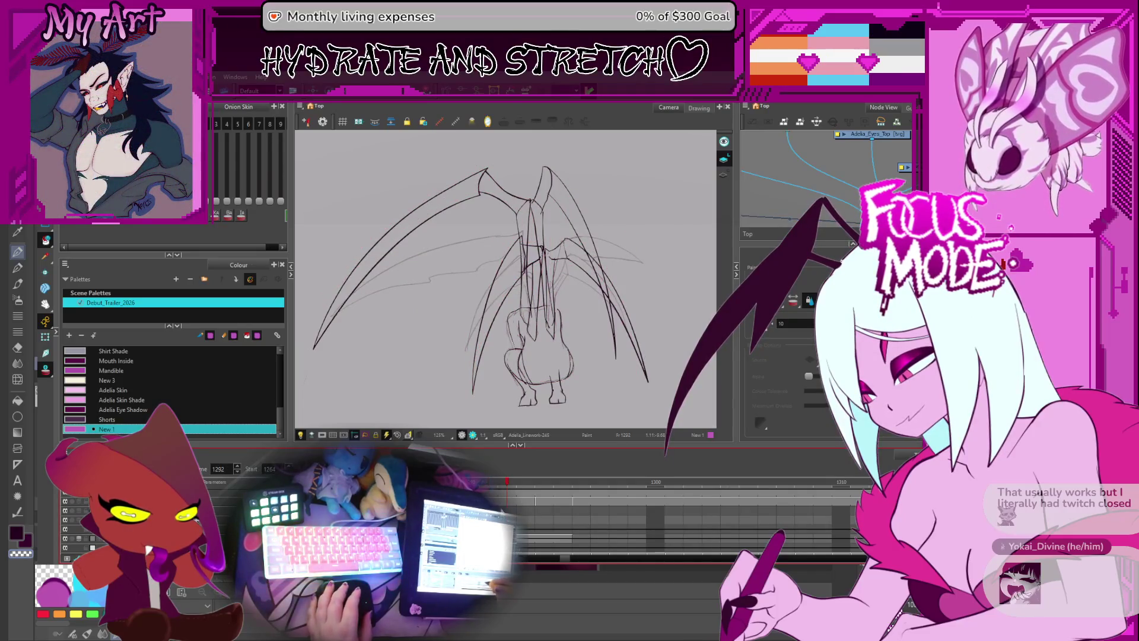
left_click_drag(502, 302, 547, 344)
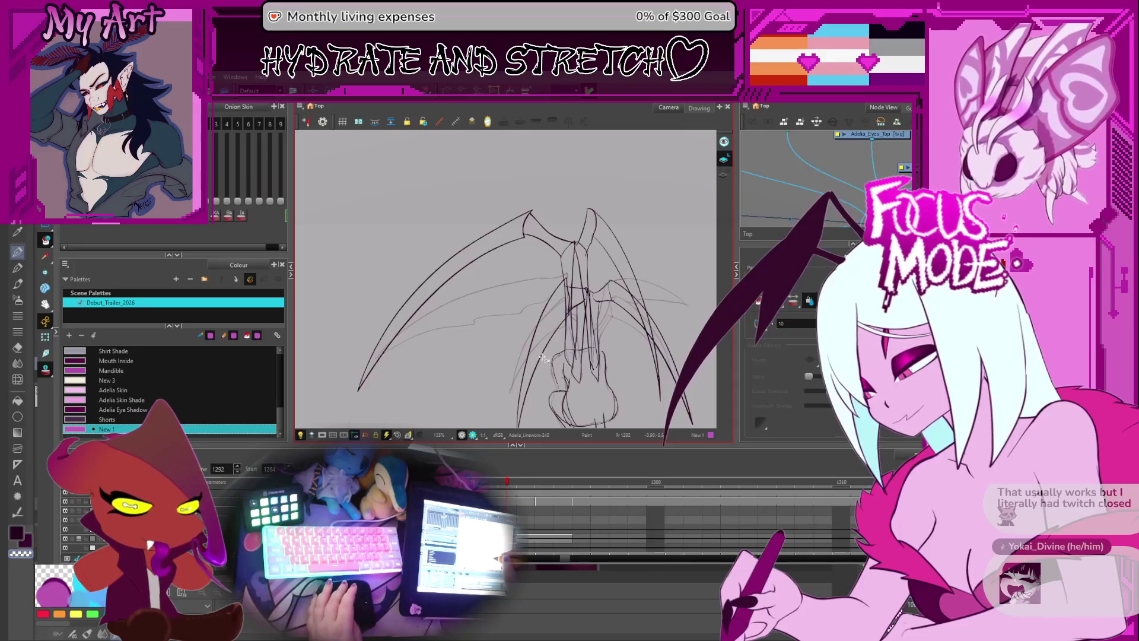
key("period")
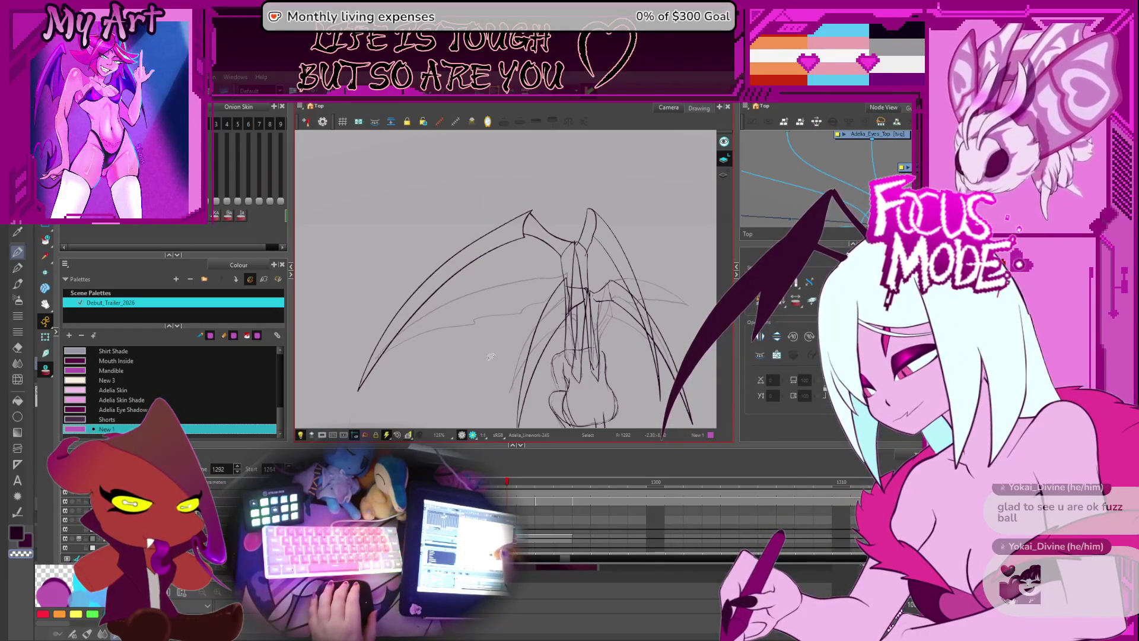
- Compare the neighbouring frame, then reshape the top end of the scythe-shaped left wing stroke
key("comma")
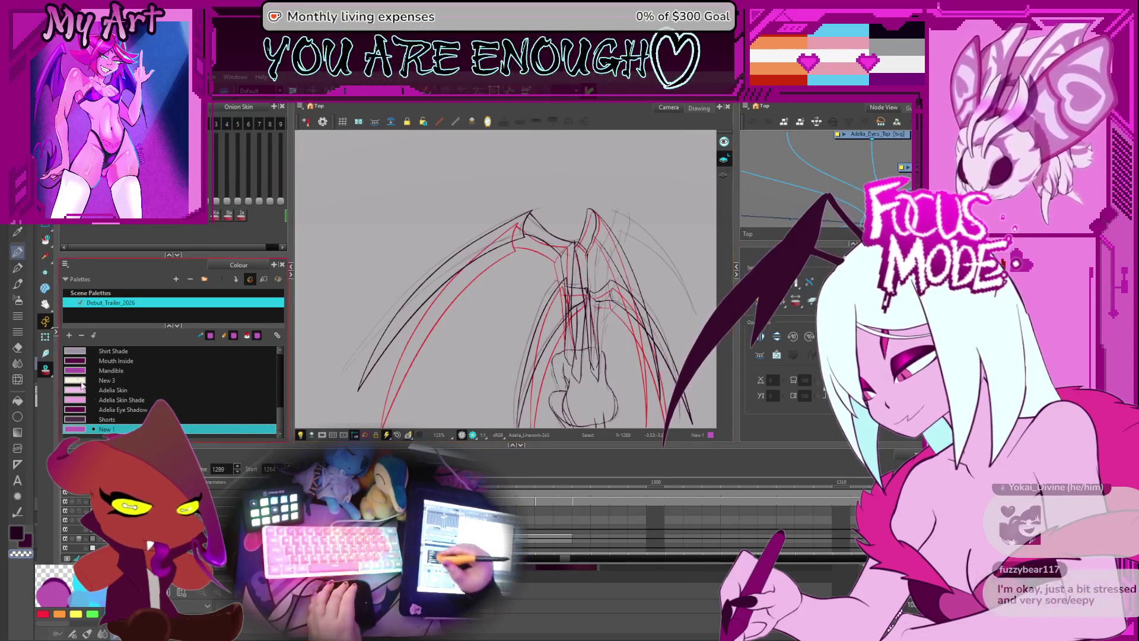
key("period")
key("period")
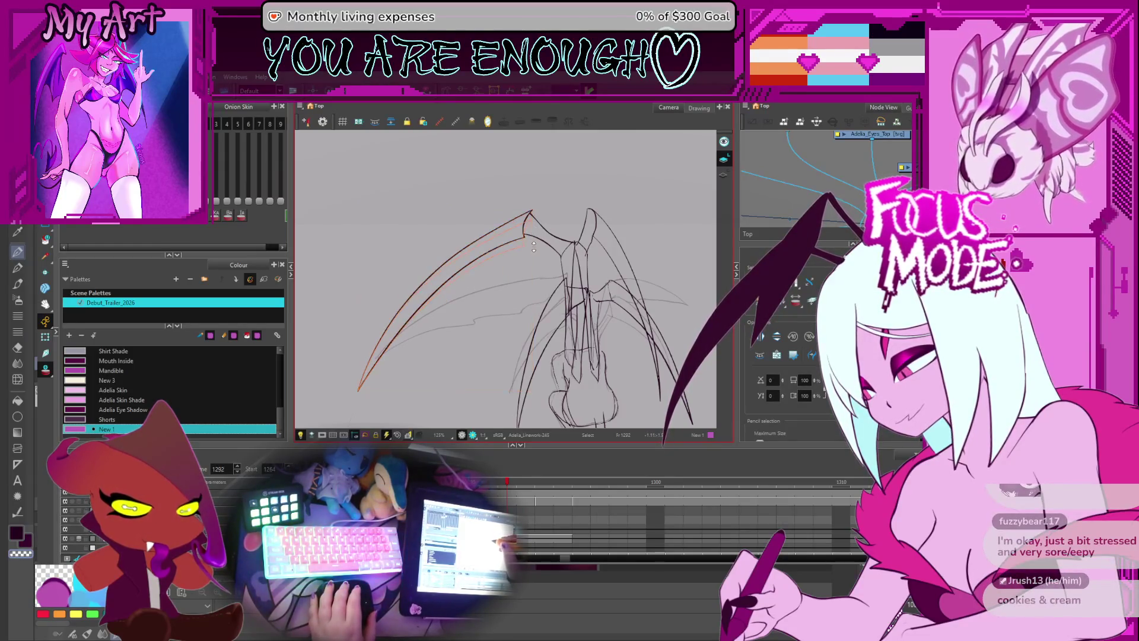
left_click(530, 248)
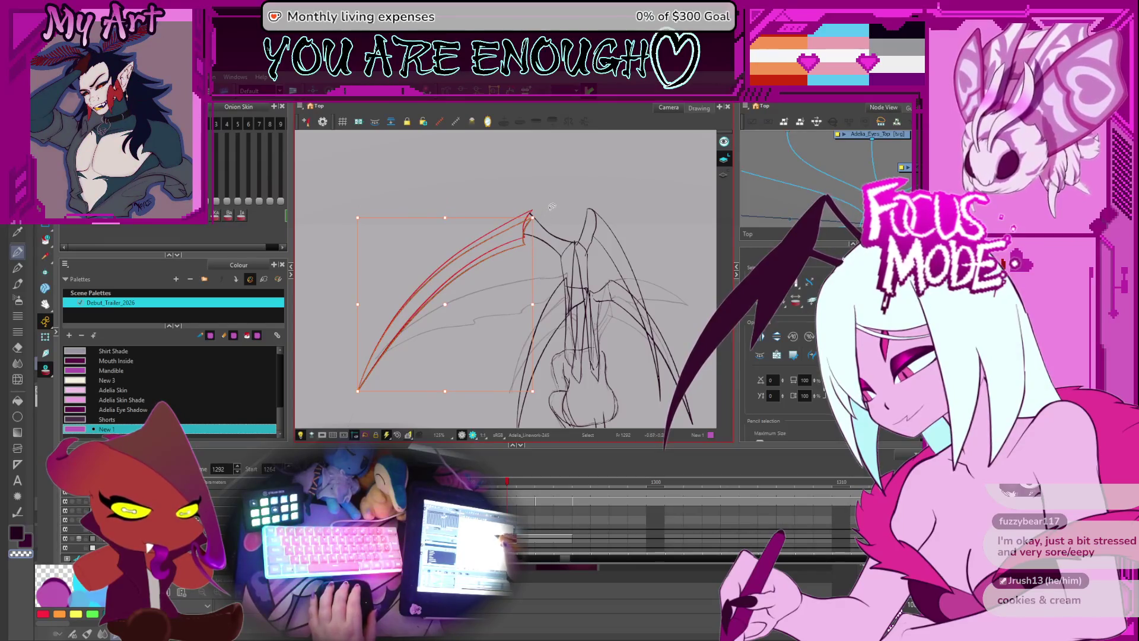
scroll(552, 206, "up", 2)
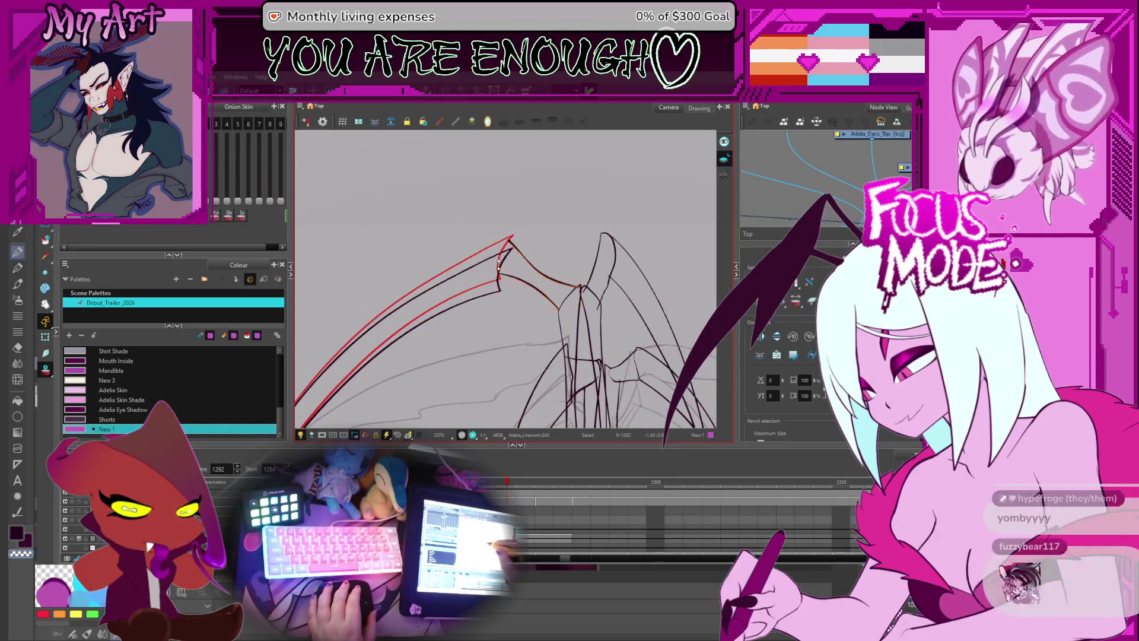
scroll(522, 302, "up", 3)
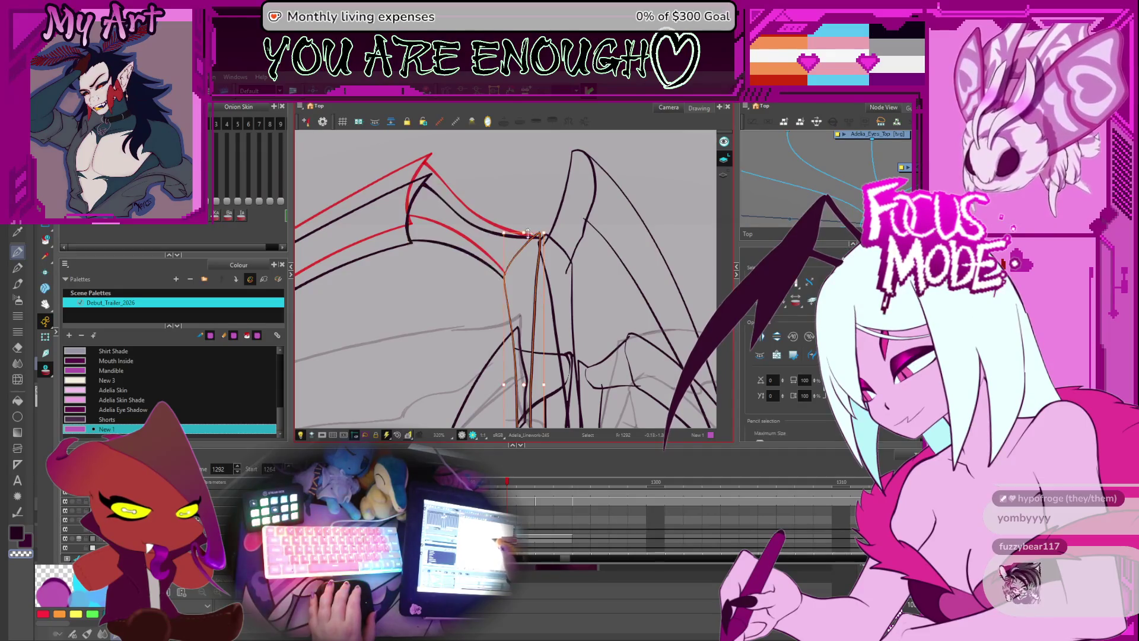
left_click_drag(527, 235, 527, 235)
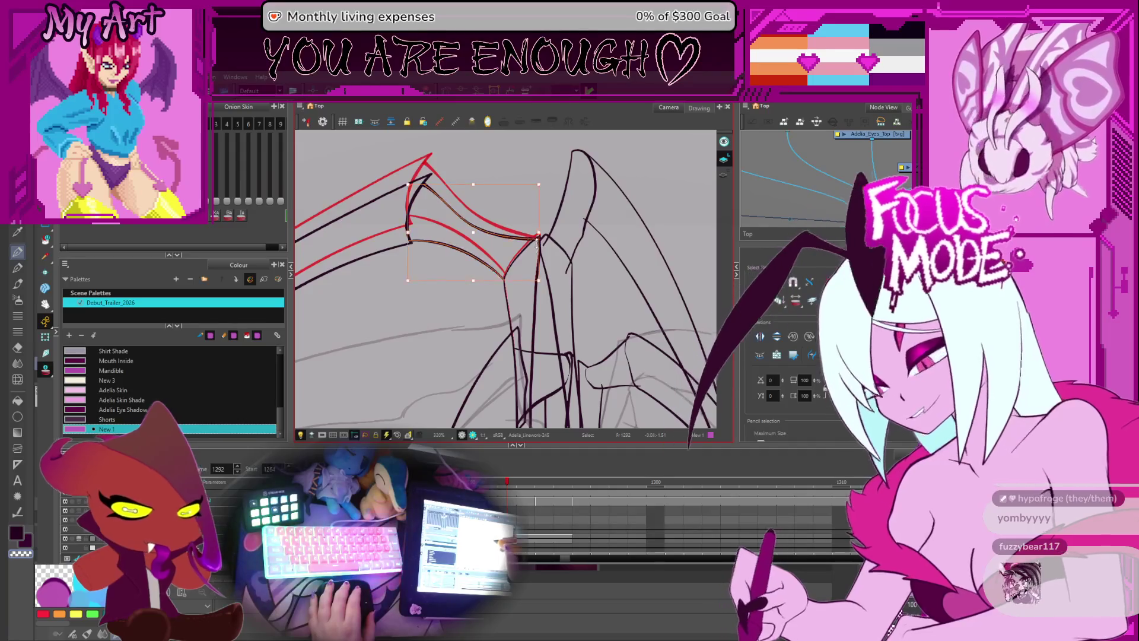
- Reshape the upper wing stroke, shifting it slightly to the right
scroll(537, 249, "down", 3)
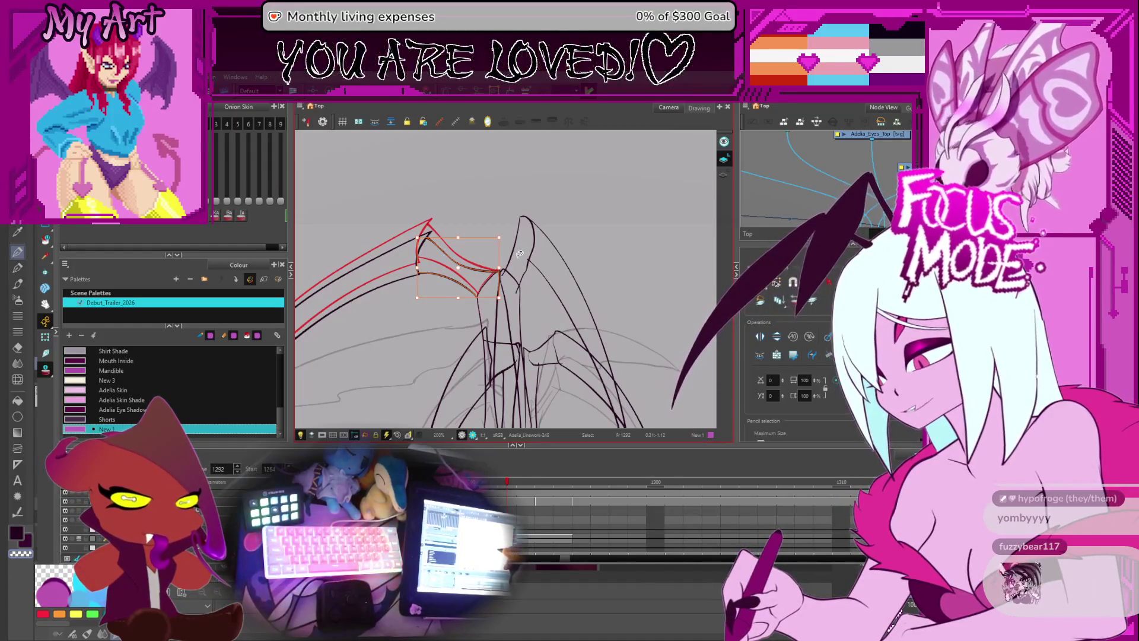
left_click(552, 236)
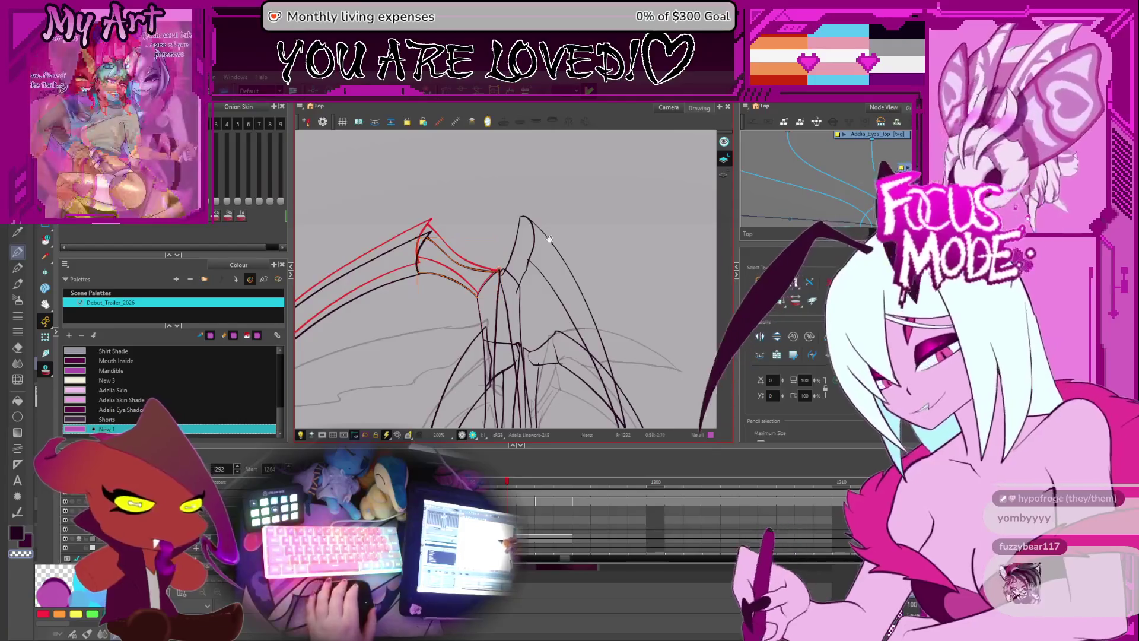
scroll(552, 236, "down", 5)
left_click_drag(549, 211, 552, 272)
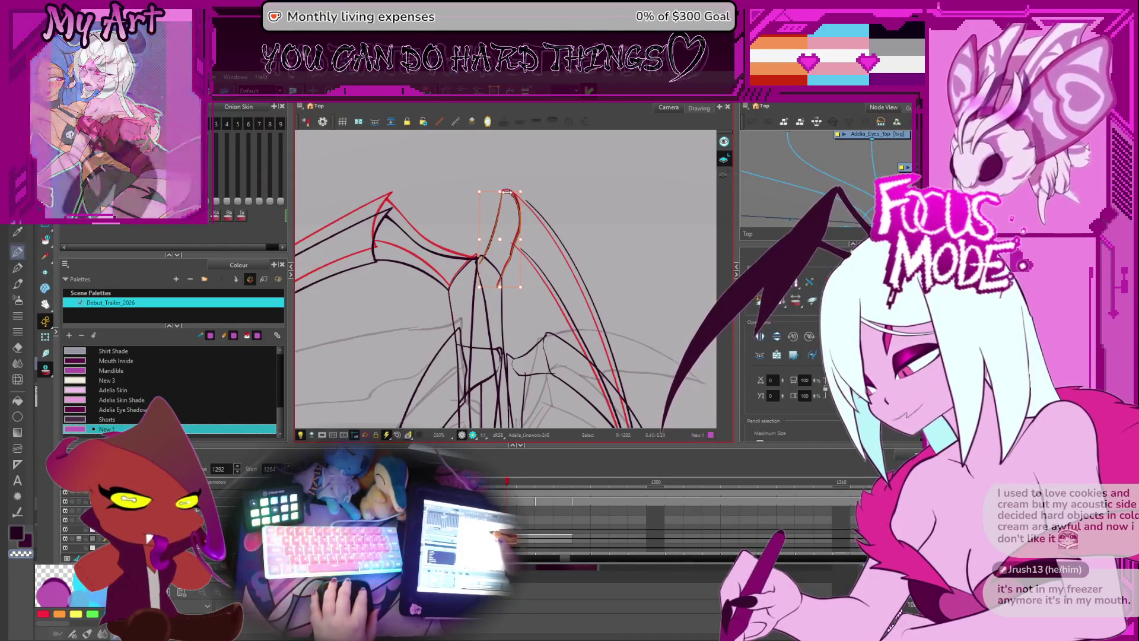
left_click_drag(523, 191, 518, 193)
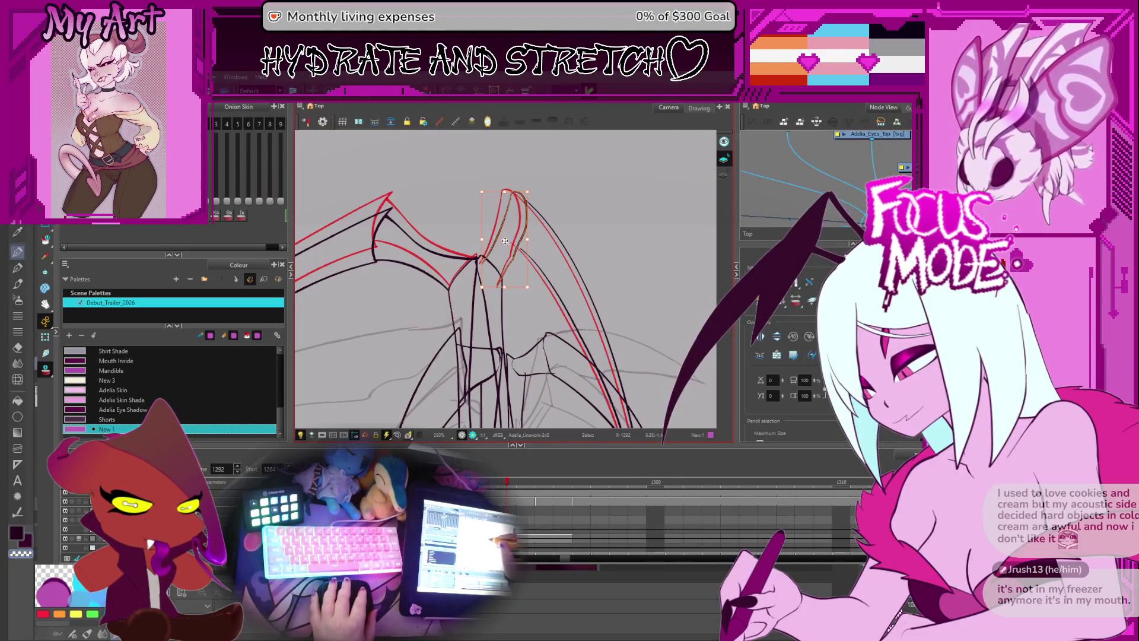
- Inspect the red wing strokes' contour points, then nudge the vertical stroke slightly upward
left_click(512, 229)
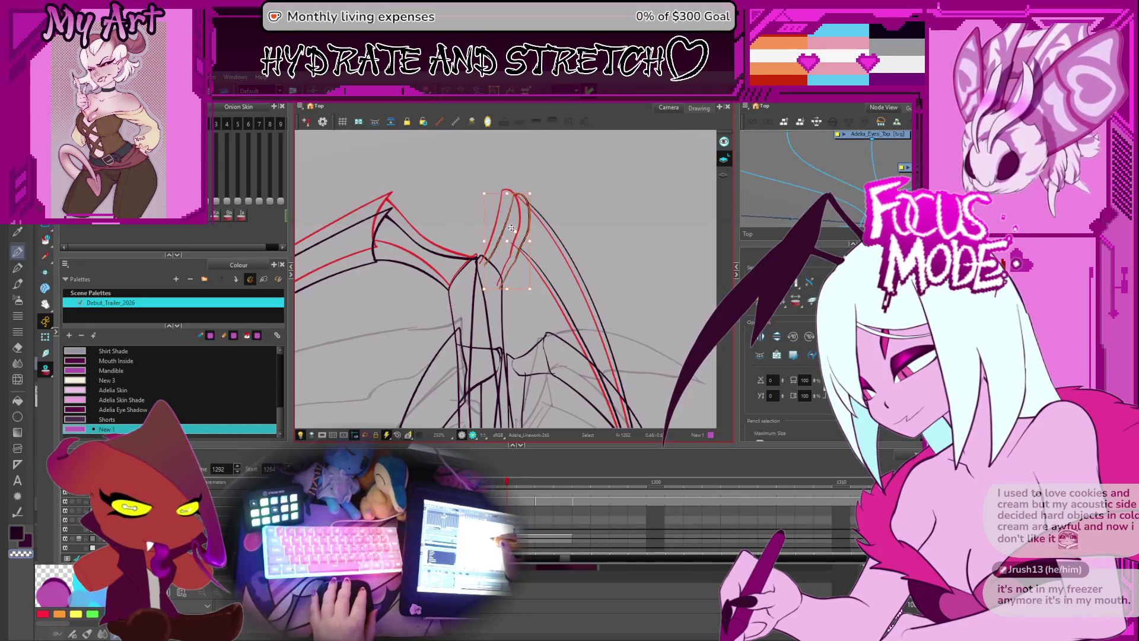
key("alt+q")
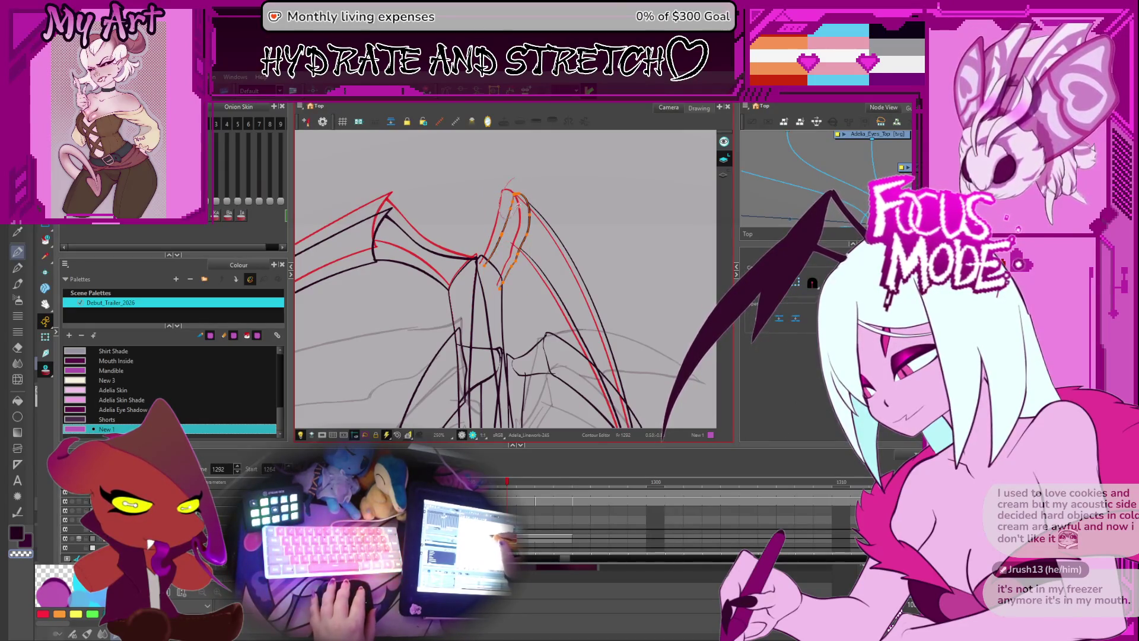
left_click(508, 233)
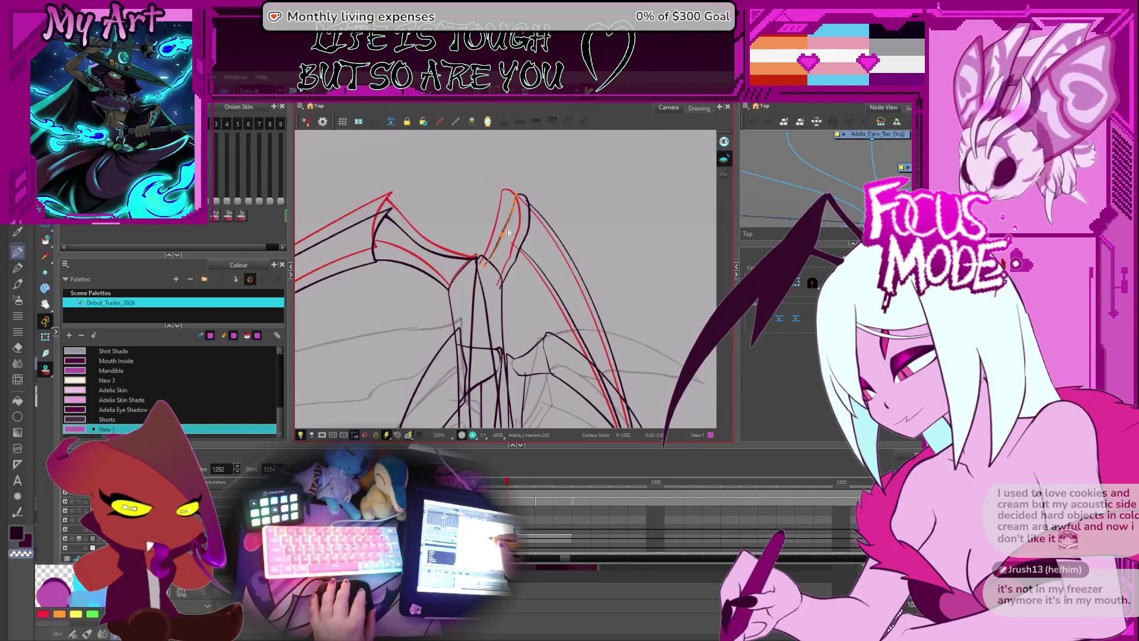
key("alt+s")
left_click(488, 313)
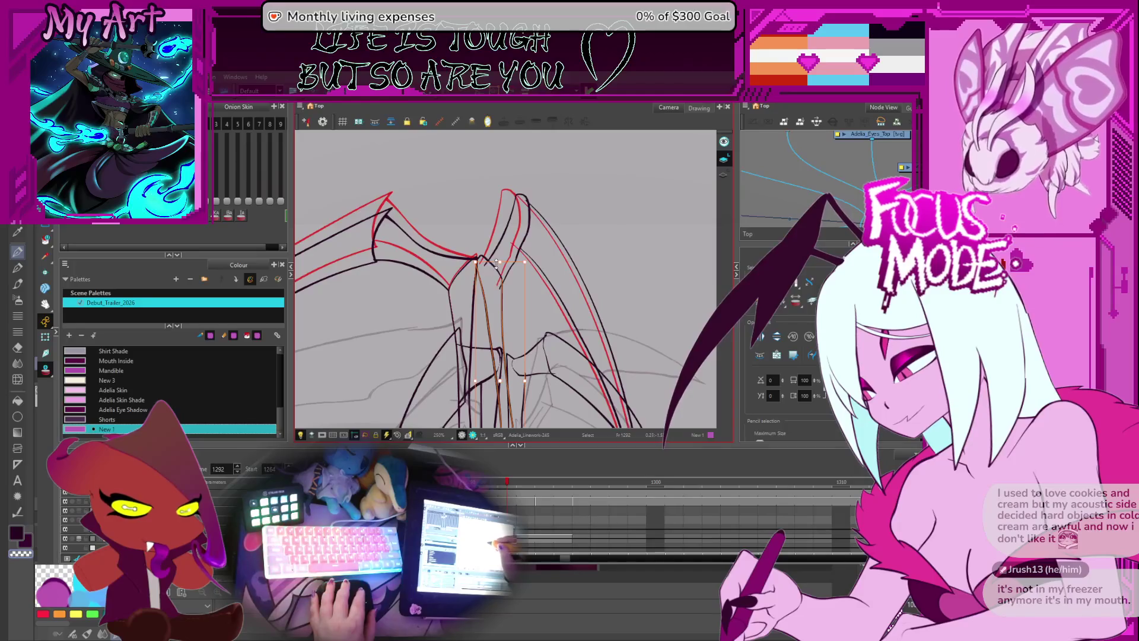
mouse_move(497, 263)
left_mouse_down()
mouse_move(490, 254)
mouse_move(500, 254)
left_mouse_up()
- Step through frames 1291–1292 to compare the wing drawings with the view recentred
scroll(501, 255, "down", 3)
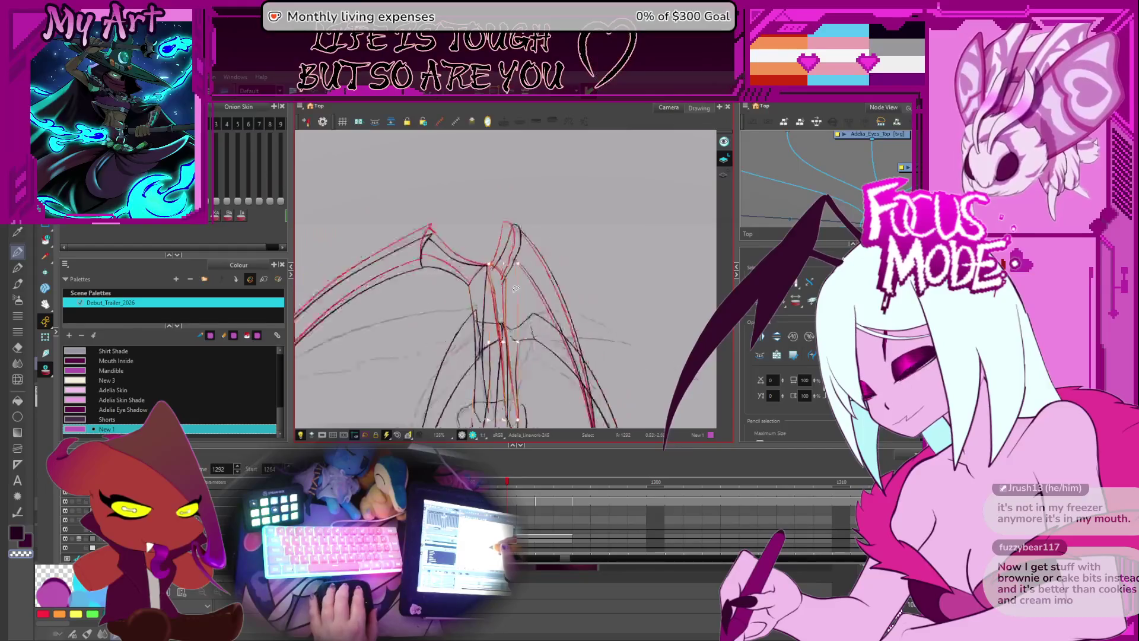
scroll(491, 259, "down", 3)
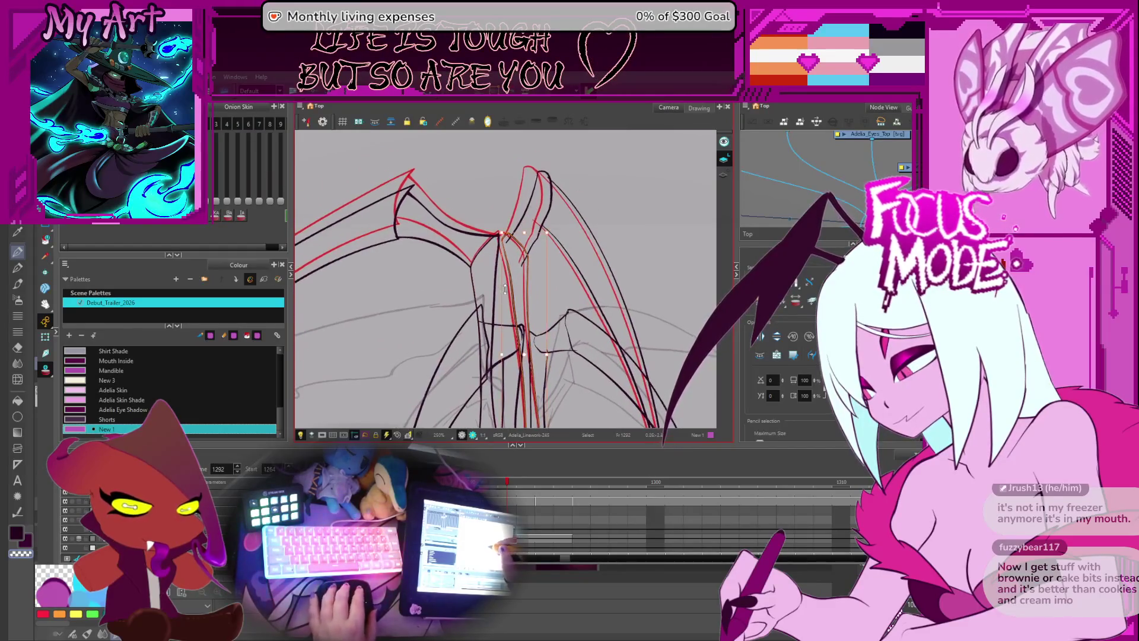
key("comma")
key("comma")
key("comma")
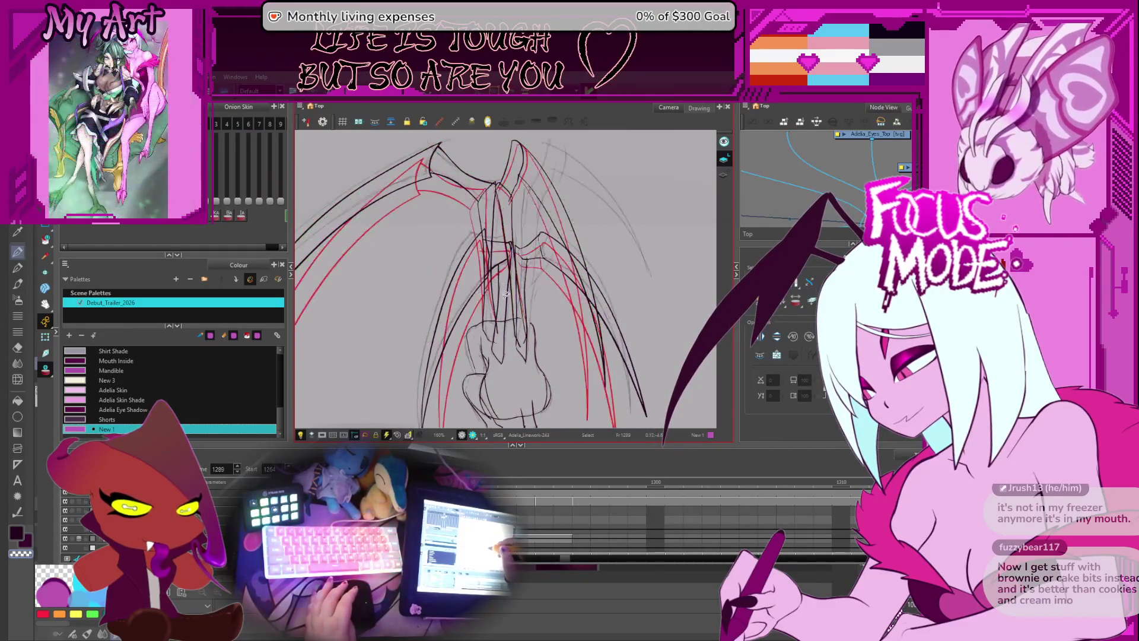
key("period")
key("period")
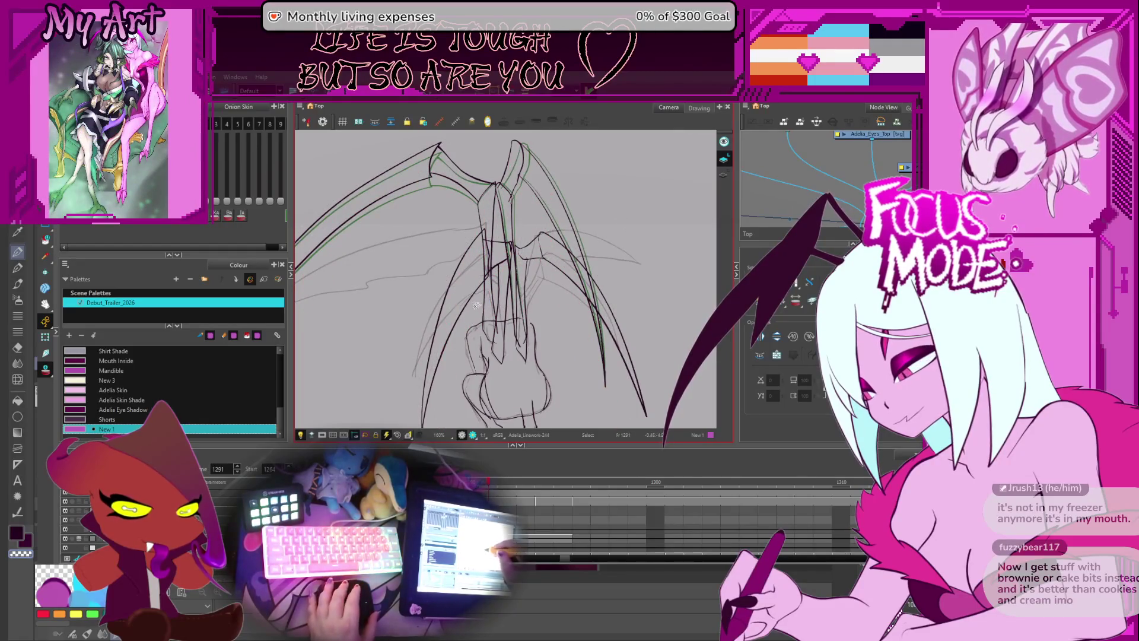
left_click_drag(433, 363, 450, 304)
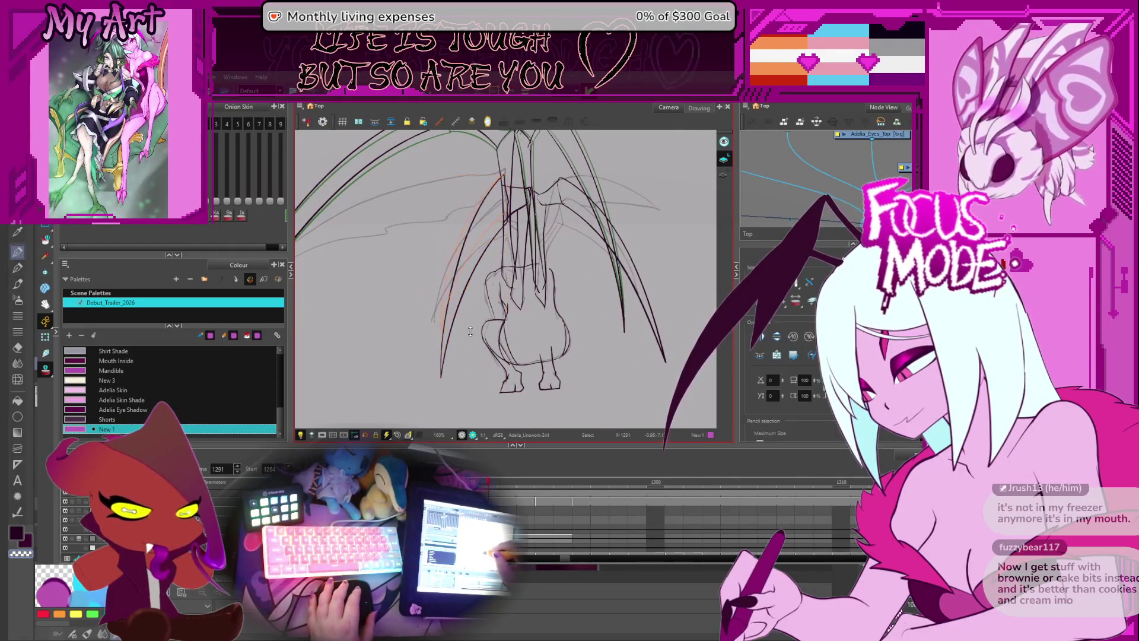
left_click_drag(508, 207, 485, 312)
key("2")
key("Escape")
key("period")
- Check the wing strokes on frame 1292 at several zoom levels
left_click(485, 311)
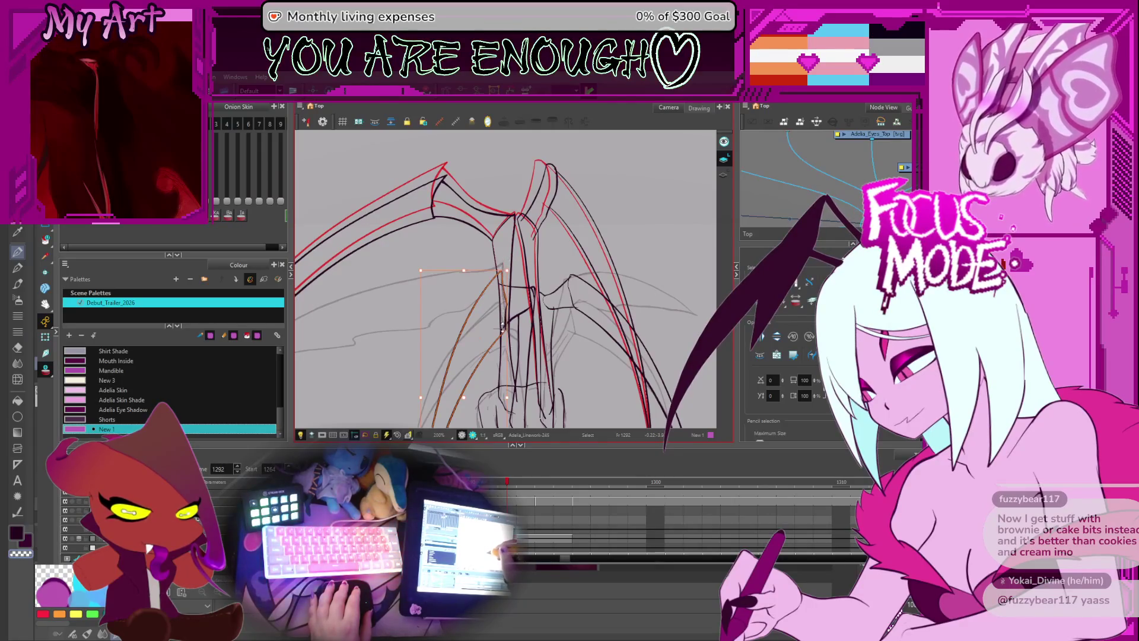
key("2")
key("2")
key("1")
key("1")
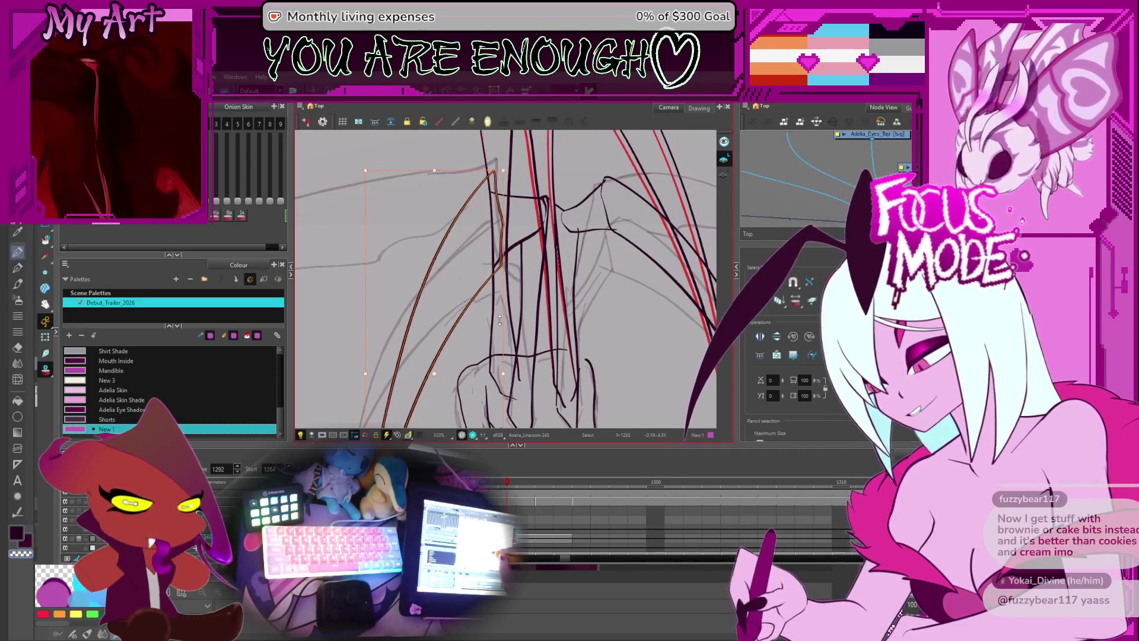
key("1")
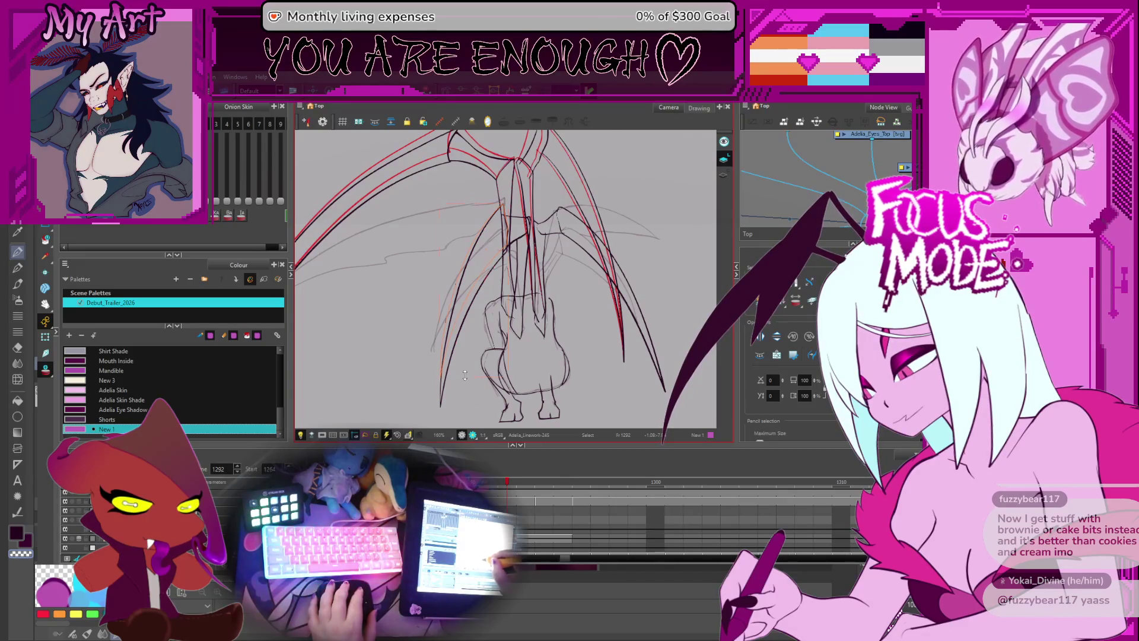
key("2")
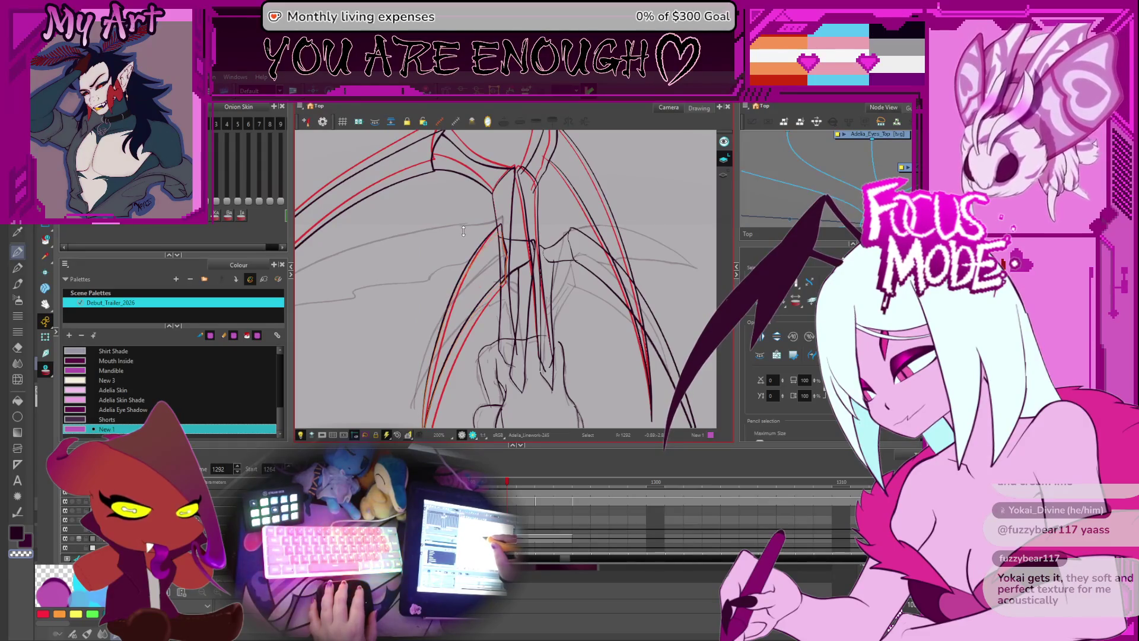
left_click(480, 230)
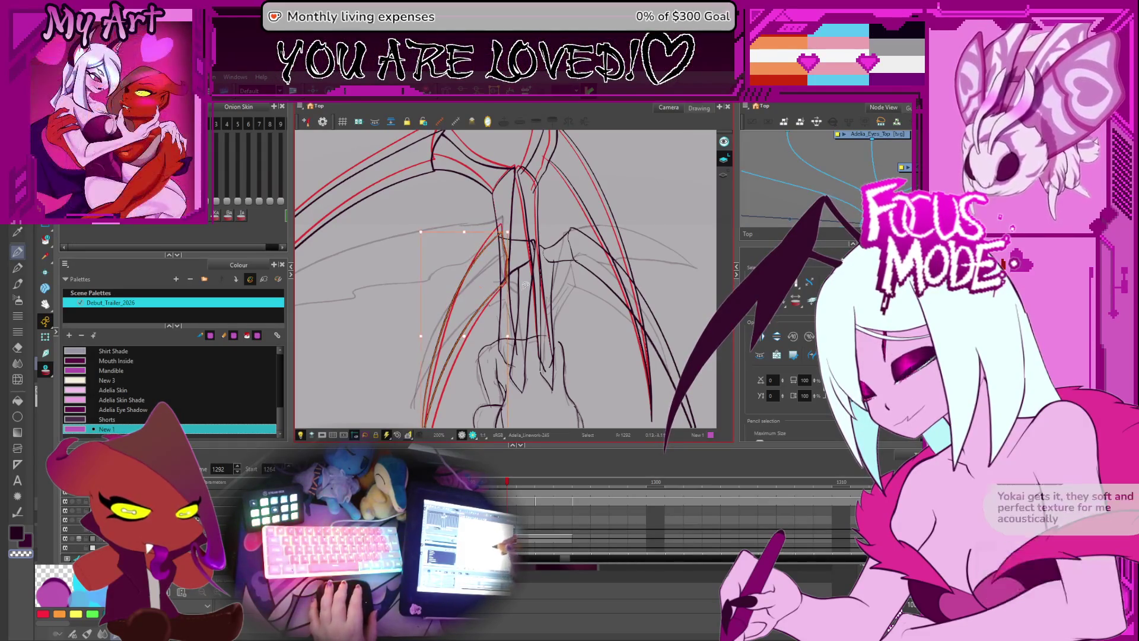
left_click(525, 304)
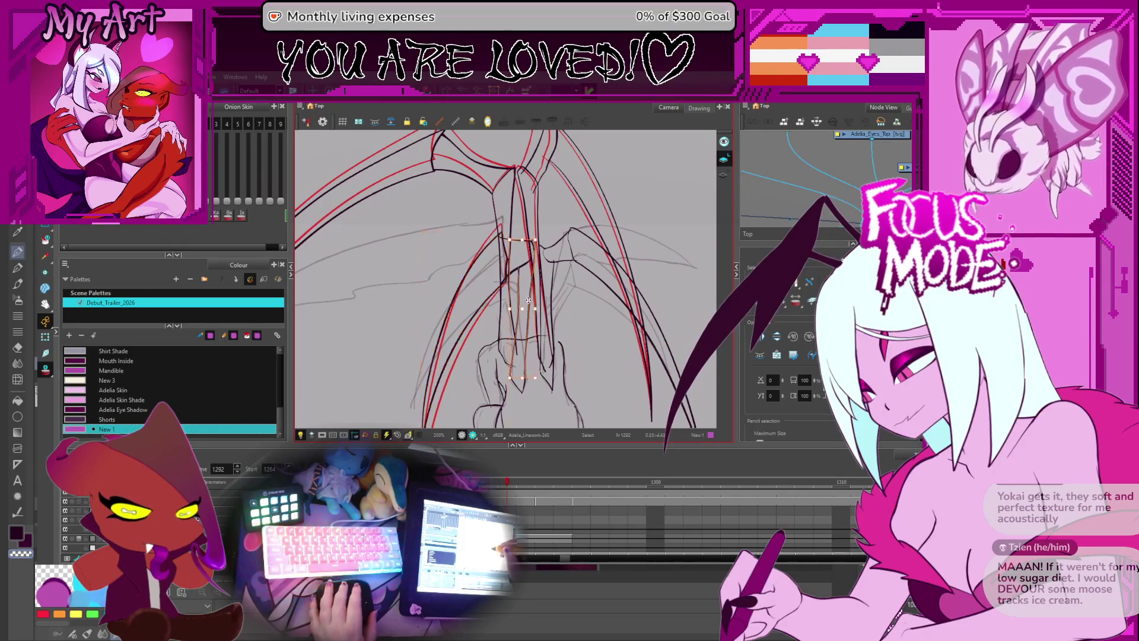
scroll(525, 304, "up", 3)
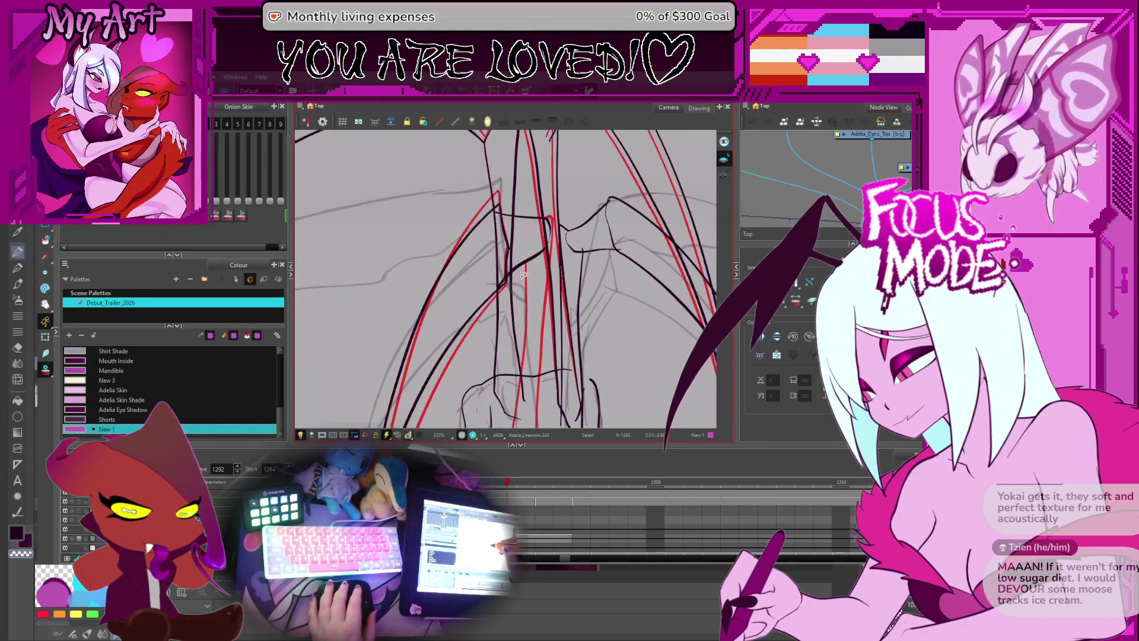
key("alt+x")
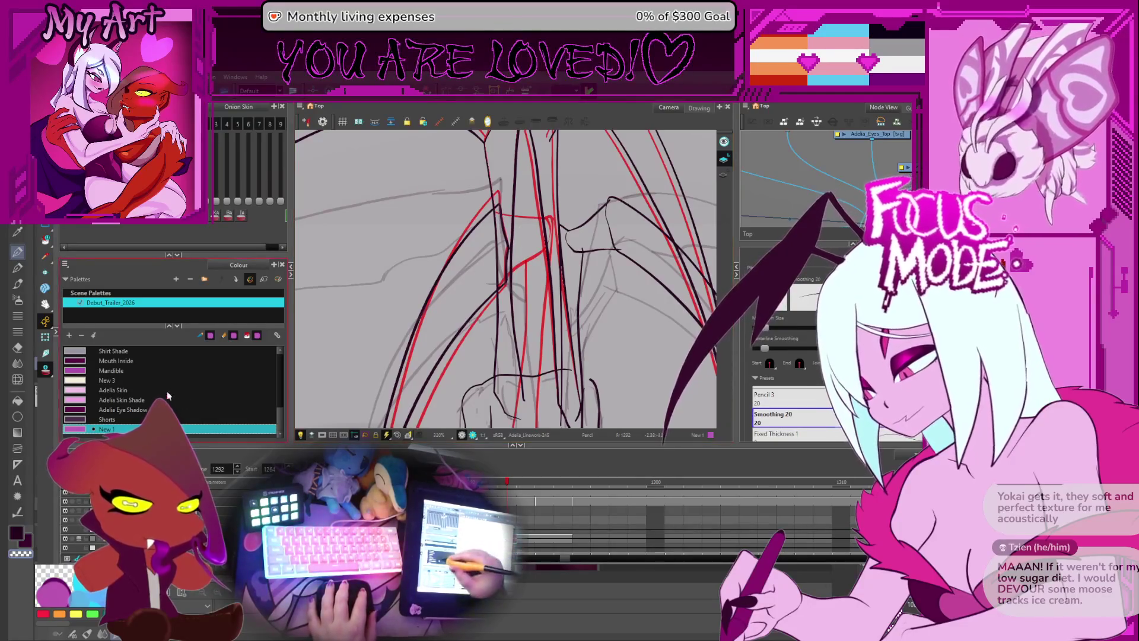
- Pick the Linework colour and draw a short dark line on the wing
scroll(277, 401, "up", 5)
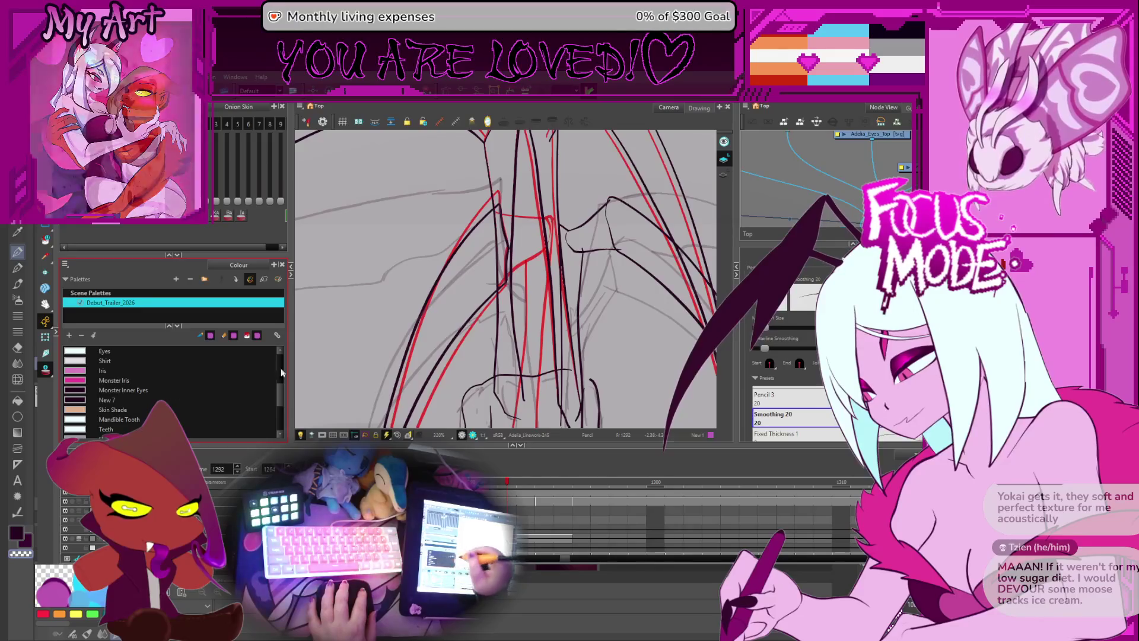
scroll(278, 379, "up", 5)
left_click(153, 370)
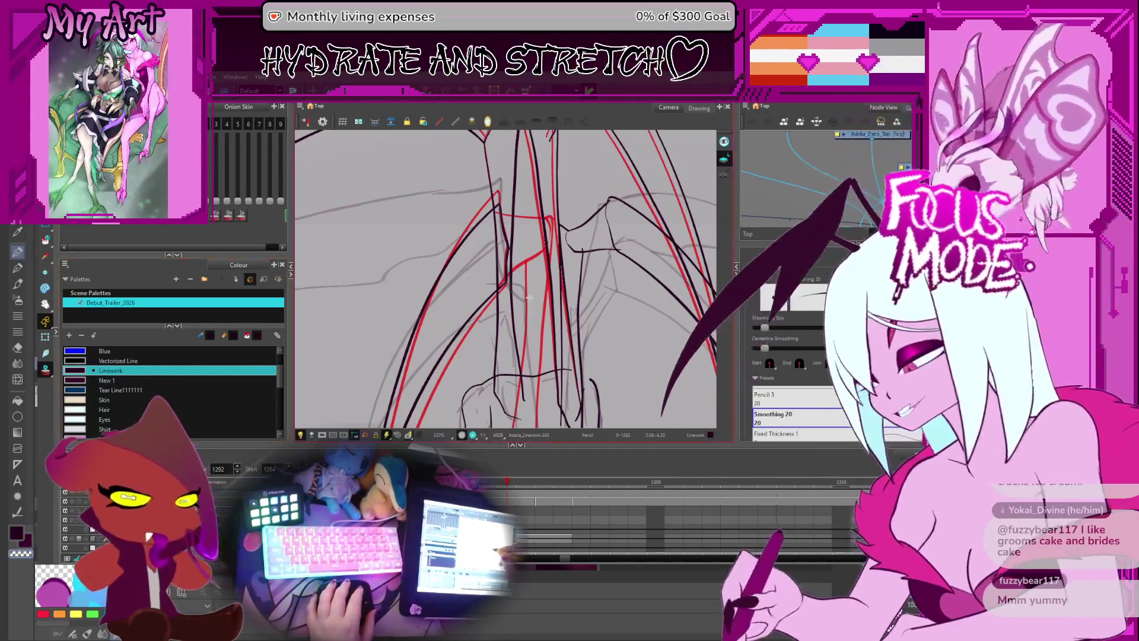
mouse_move(497, 211)
left_mouse_down()
mouse_move(512, 243)
mouse_move(534, 250)
mouse_move(454, 287)
left_mouse_up()
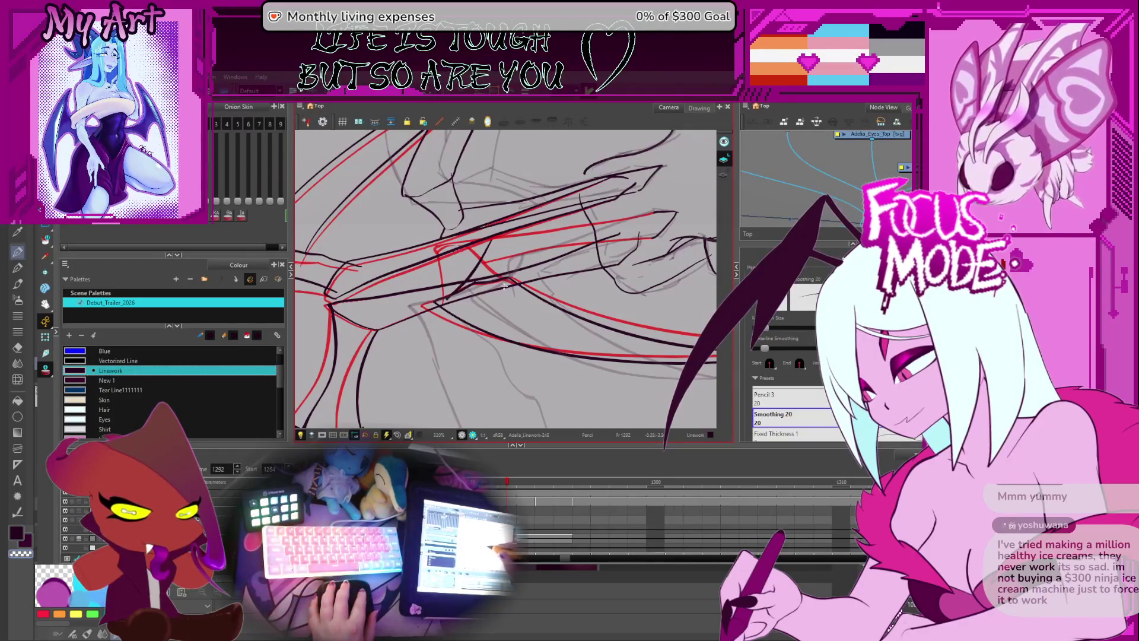
- Rotate the canvas, draw the long diagonal wing line, undo it and redraw it
key("alt+t")
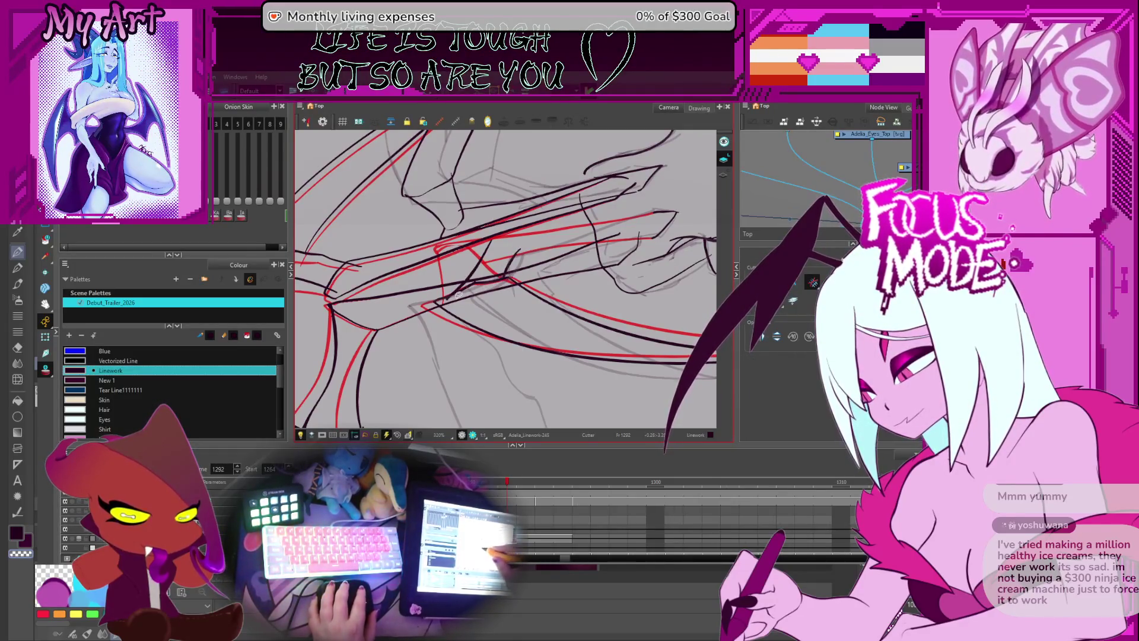
mouse_move(589, 225)
left_mouse_down()
mouse_move(481, 362)
mouse_move(466, 333)
mouse_move(477, 319)
left_mouse_up()
key("alt+slash")
scroll(466, 353, "up", 2)
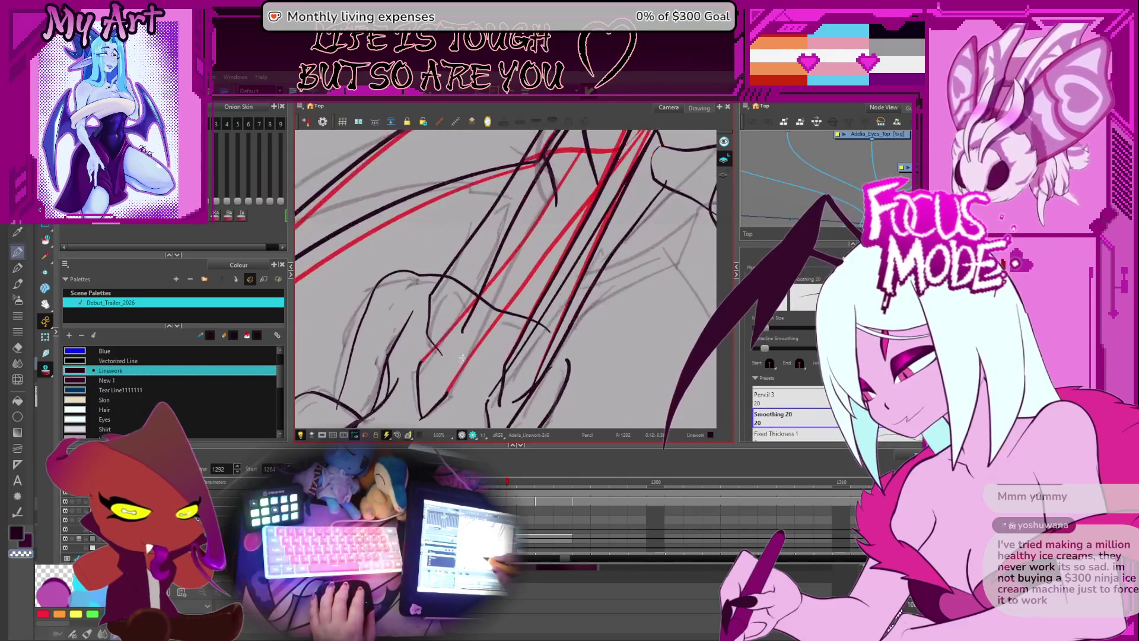
mouse_move(461, 367)
left_mouse_down()
mouse_move(537, 262)
mouse_move(451, 392)
left_mouse_up()
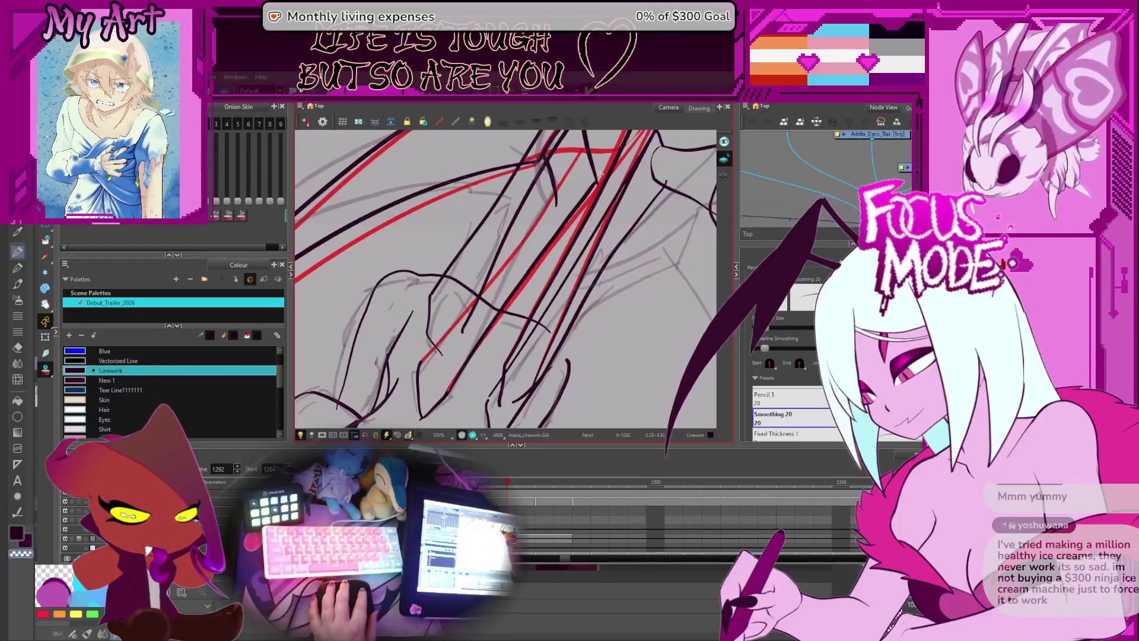
key("ctrl+z")
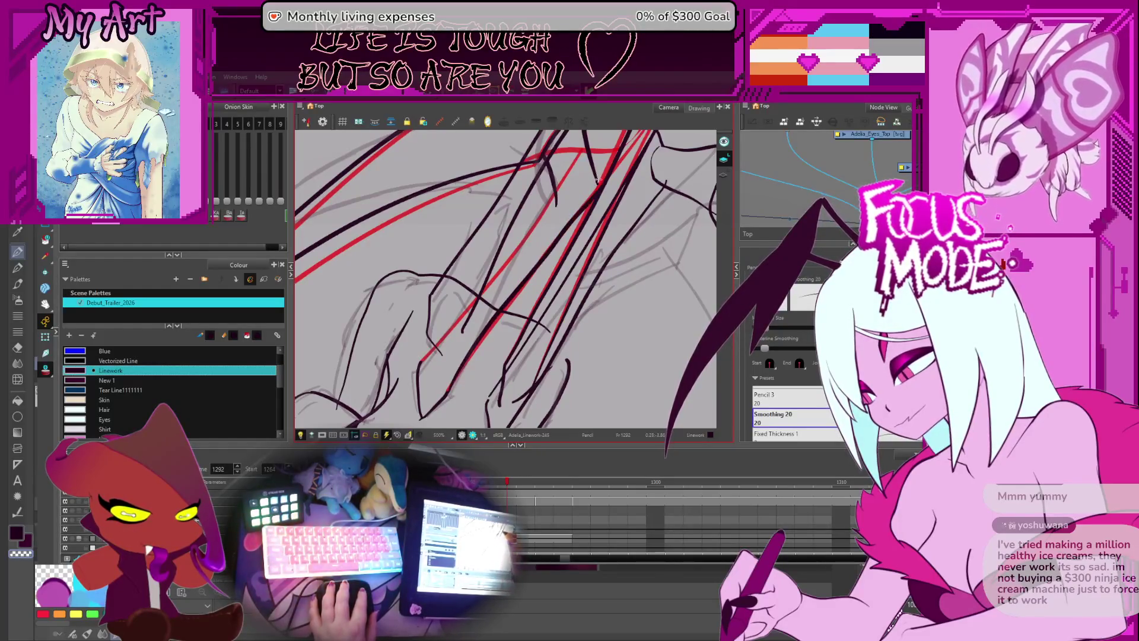
left_click_drag(457, 374, 540, 254)
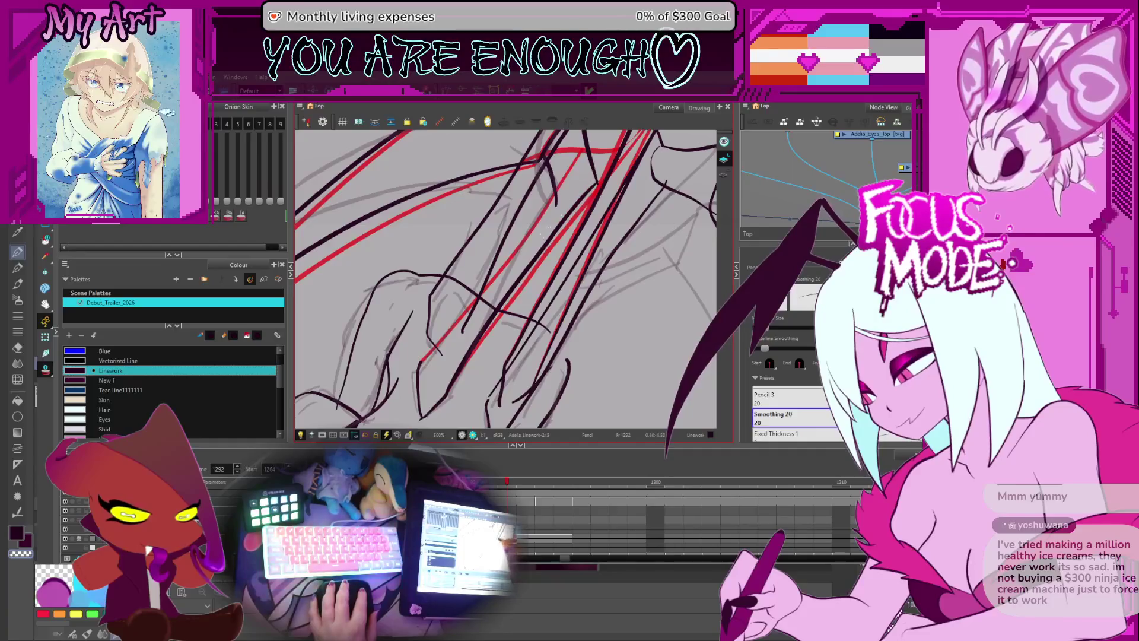
key("alt+q")
left_click(482, 338)
- Zoom and pan to the new diagonal stroke and show its editable points at the wing's lower end
scroll(470, 356, "down", 2)
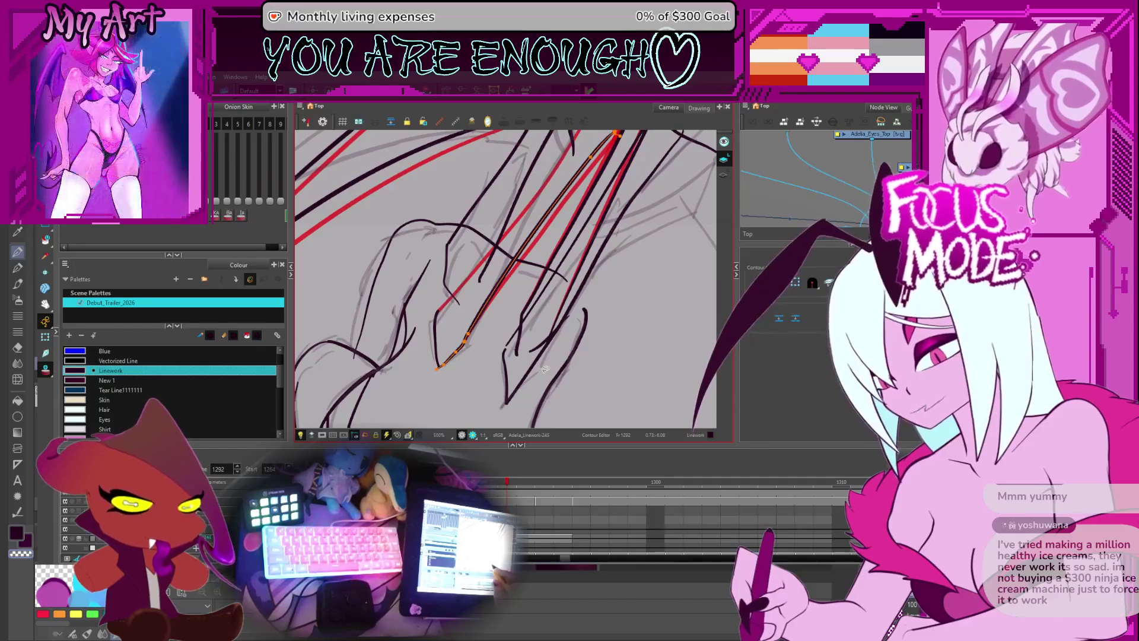
key("2")
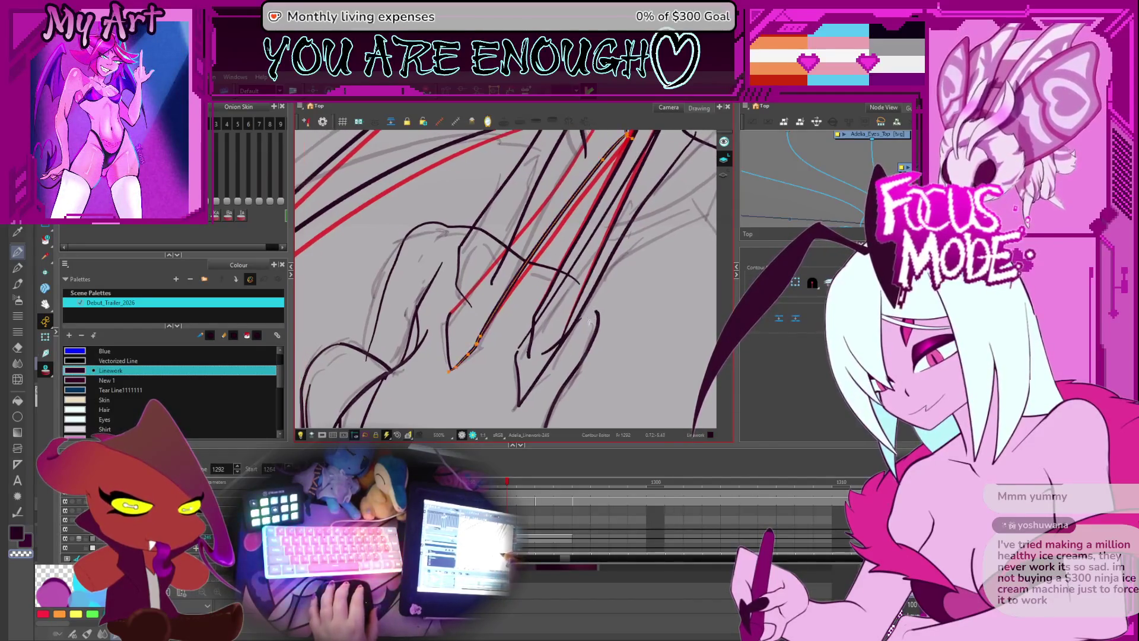
key("alt+shift+q")
key("2")
left_click_drag(570, 316, 537, 340)
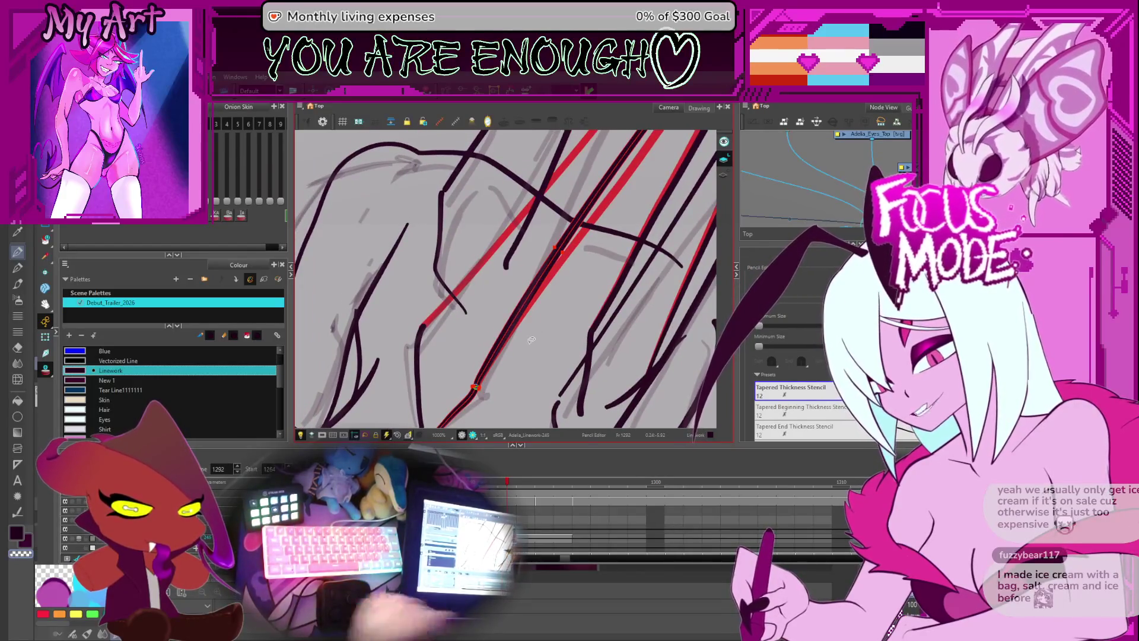
key("space")
mouse_move(579, 287)
left_mouse_down()
mouse_move(581, 333)
mouse_move(538, 319)
left_mouse_up()
key("alt+s")
left_click(489, 369)
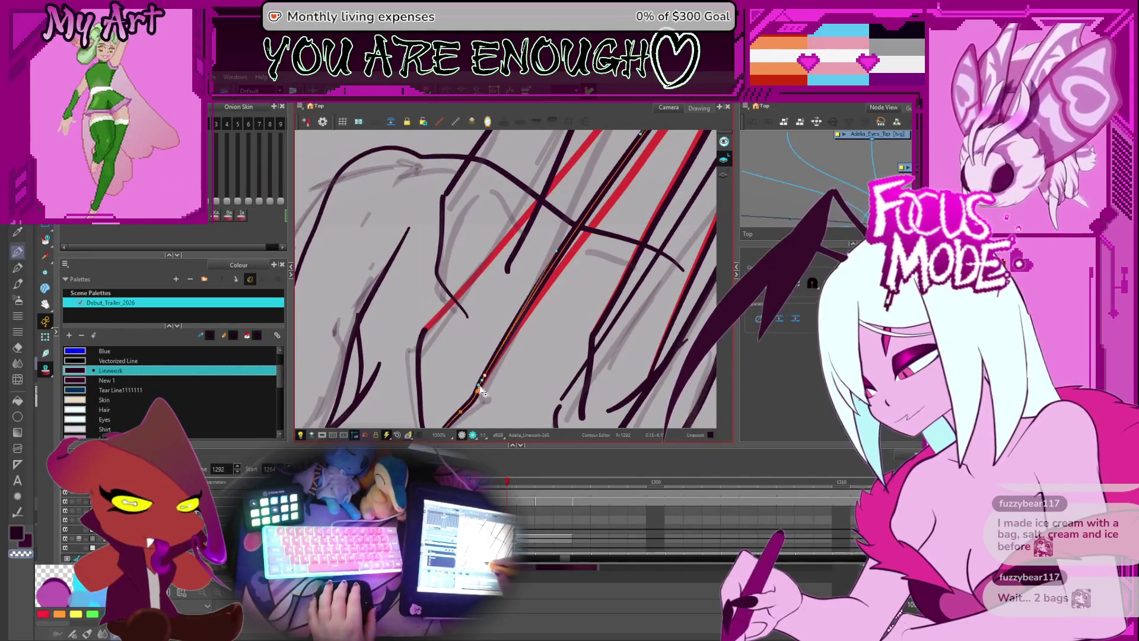
key("alt+q")
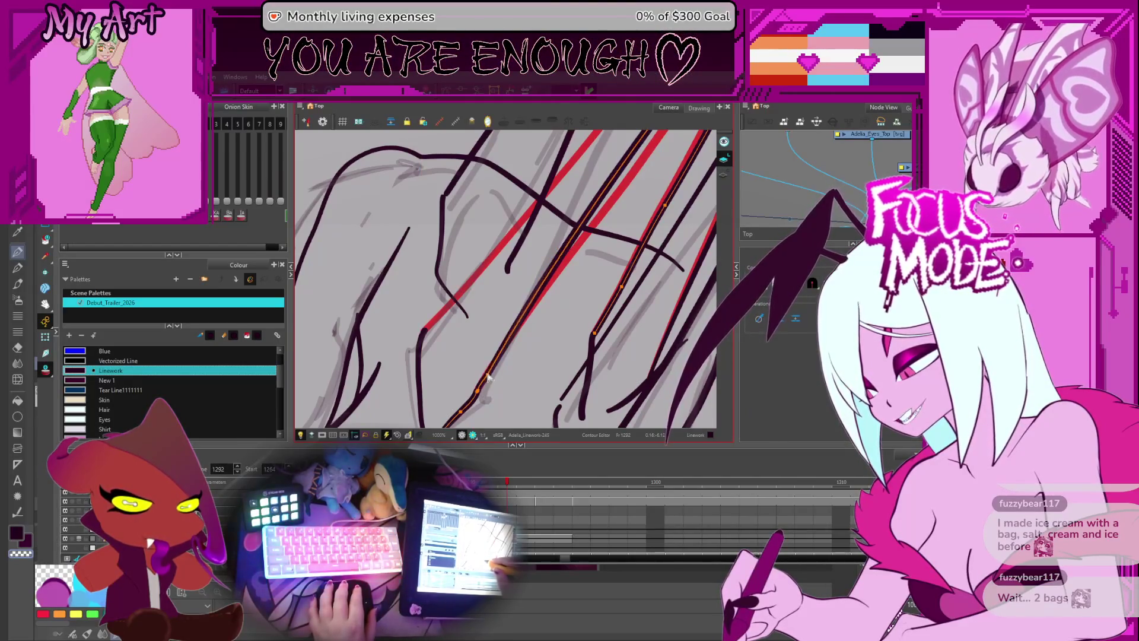
- Drag the stroke's lower contour points to reshape its curve, then clear the selection
scroll(525, 279, "down", 2)
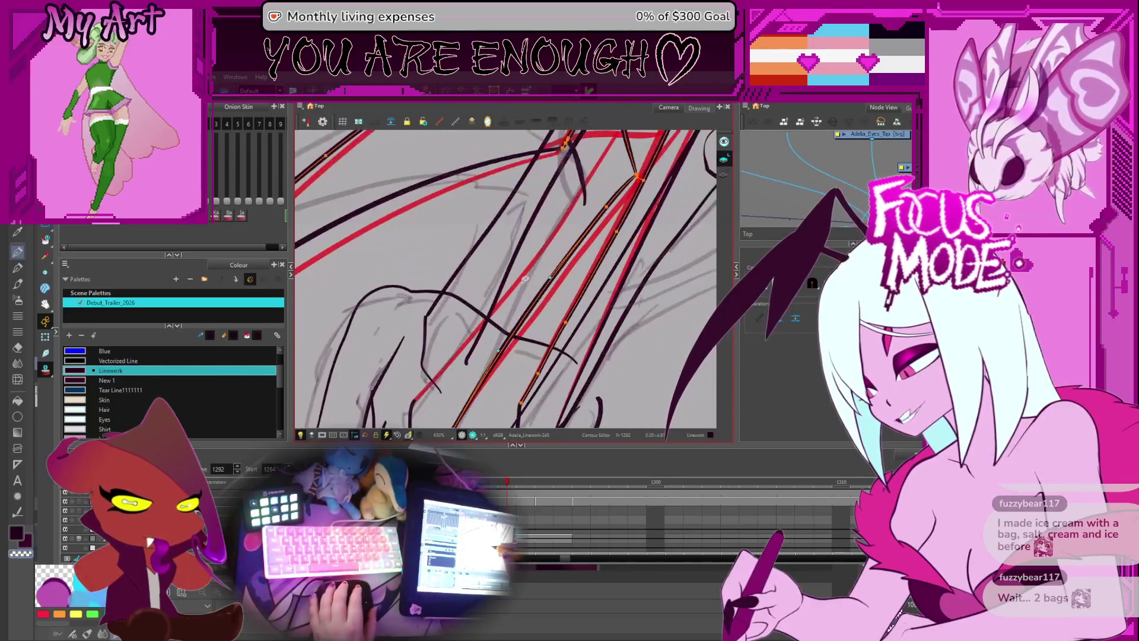
left_click_drag(600, 255, 573, 300)
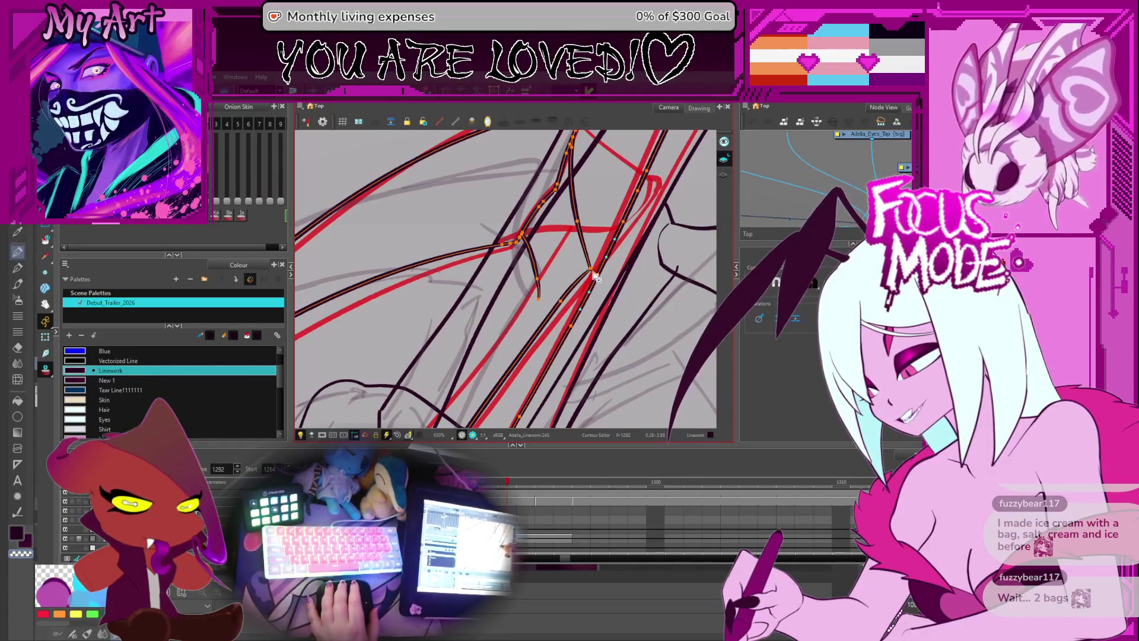
scroll(600, 279, "up", 3)
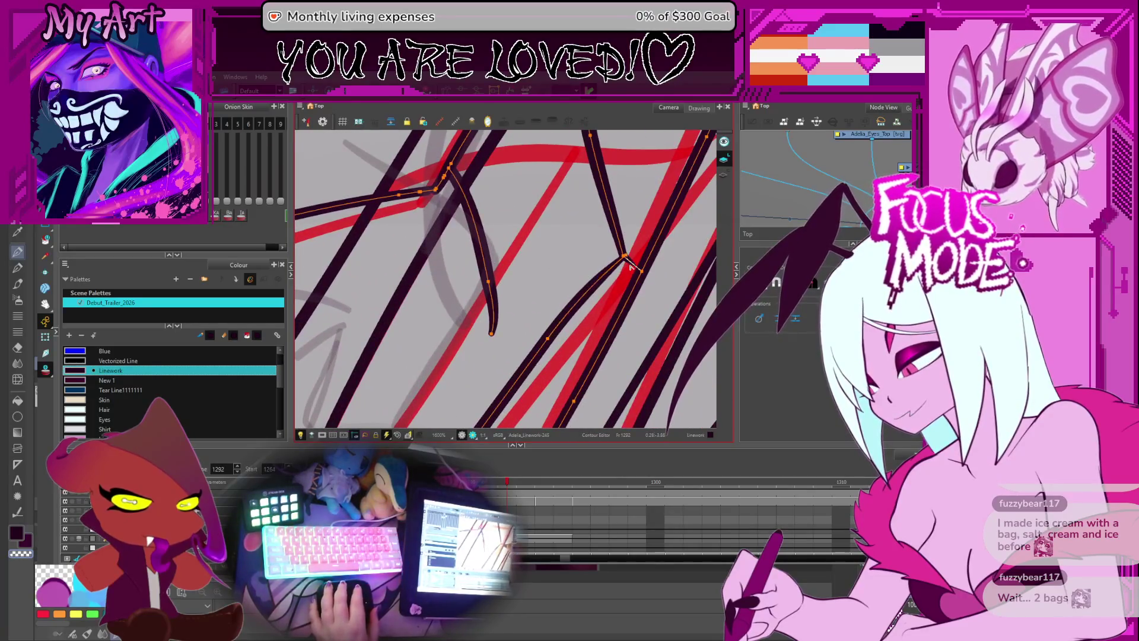
left_click_drag(624, 256, 623, 261)
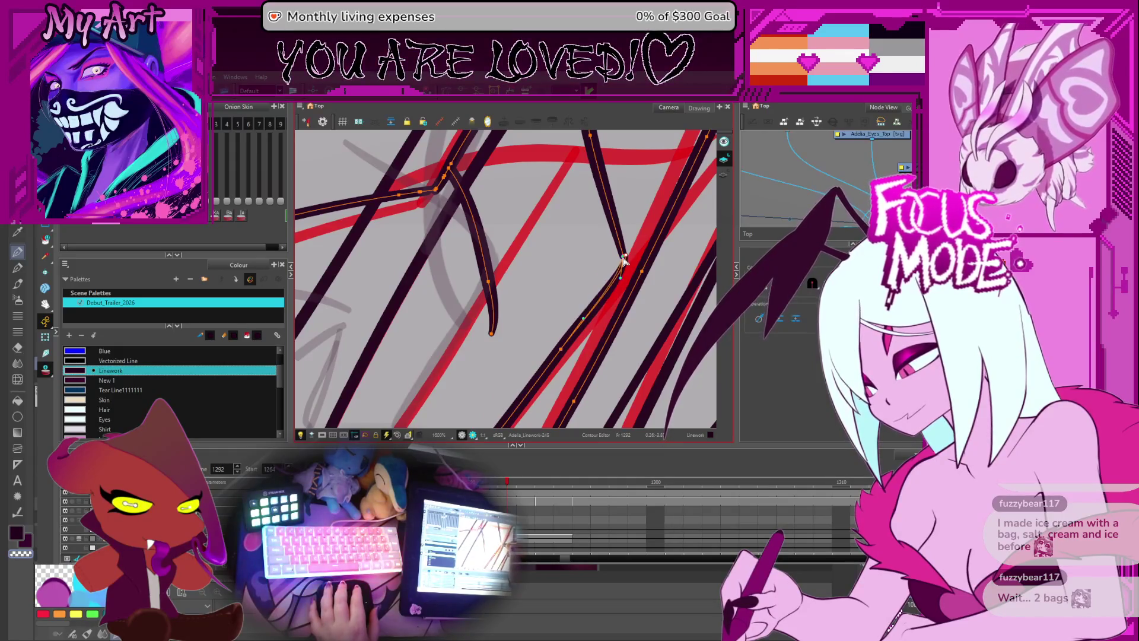
key("space")
left_click_drag(544, 316, 550, 313)
scroll(551, 312, "down", 5)
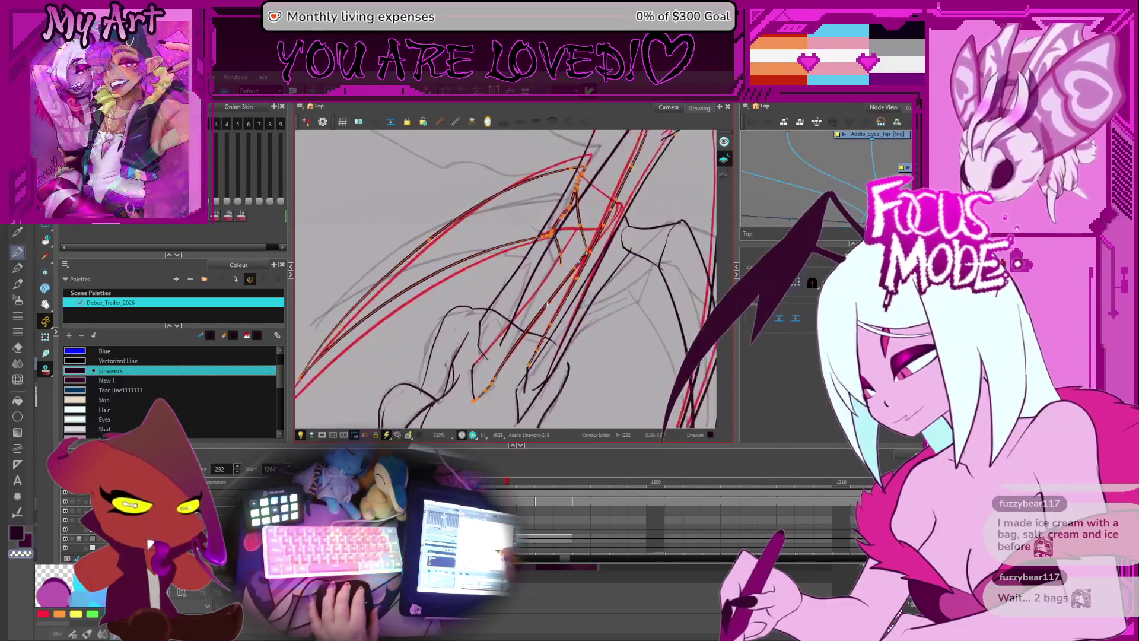
key("alt+slash")
scroll(478, 370, "up", 1)
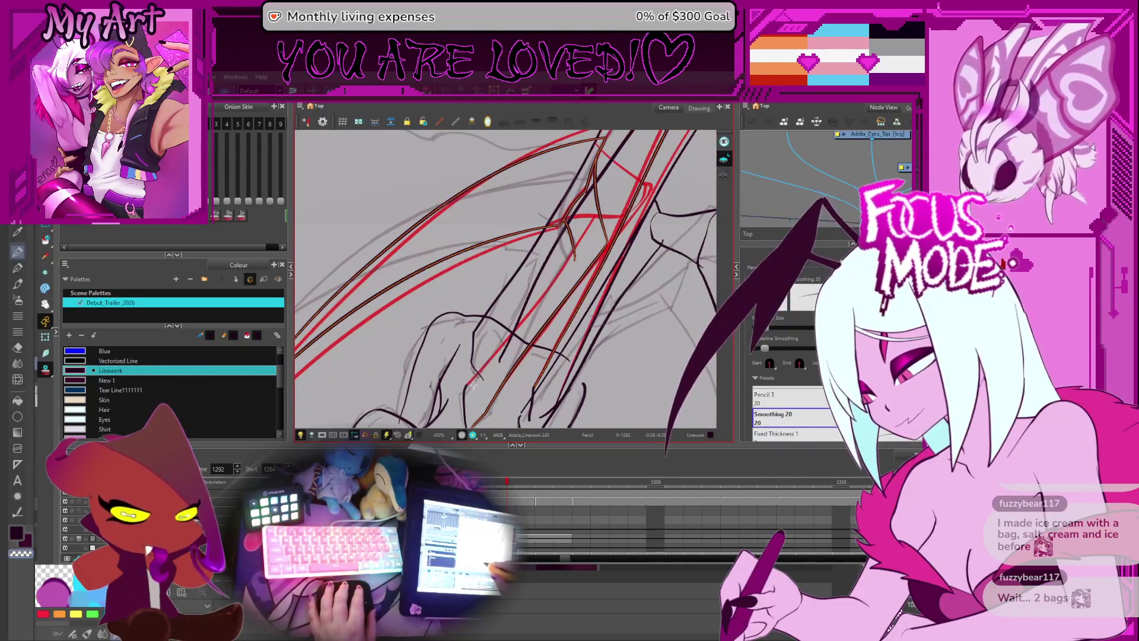
key("Escape")
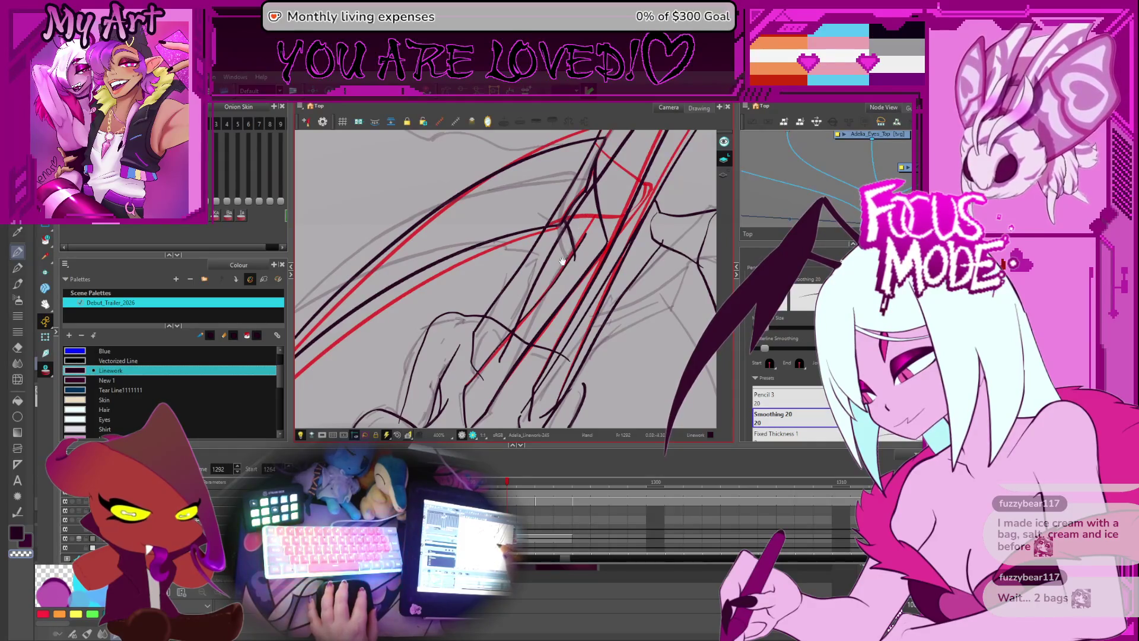
key("alt+t")
scroll(561, 292, "down", 2)
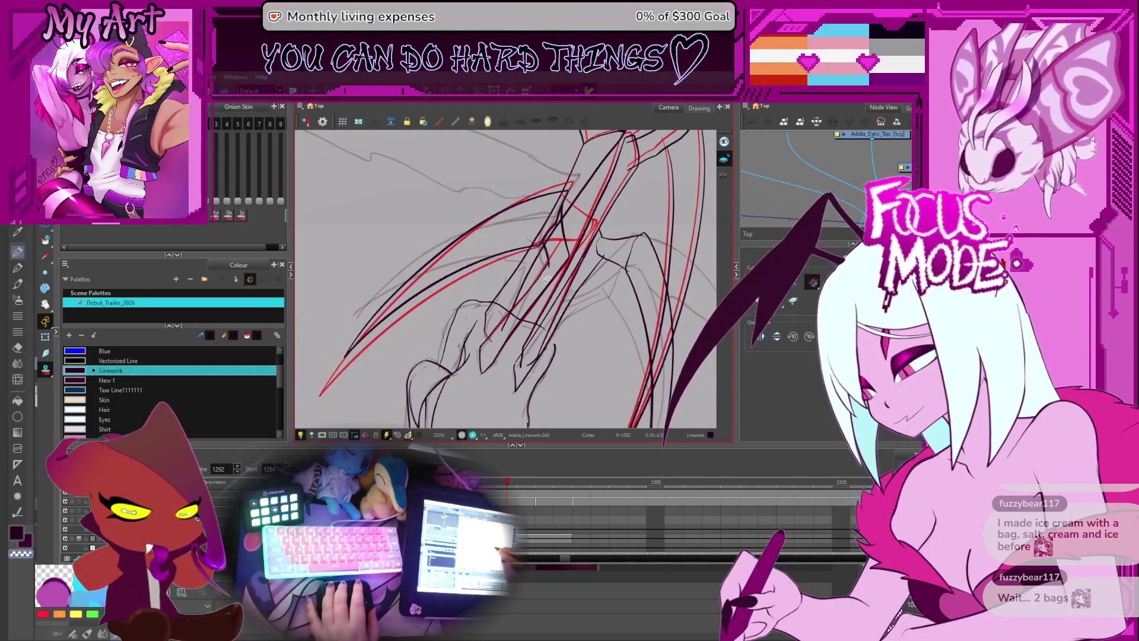
- Reset the canvas rotation, return to frame 1292 and select a right-hand wing stroke
scroll(547, 279, "down", 4)
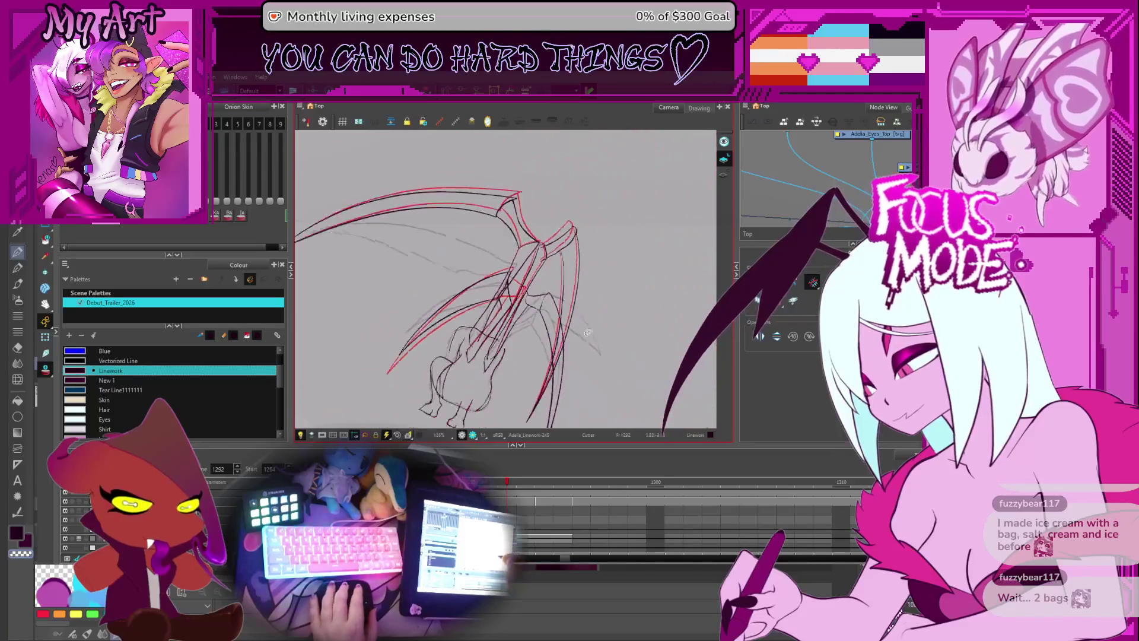
key("shift+x")
scroll(591, 267, "up", 1)
key("comma")
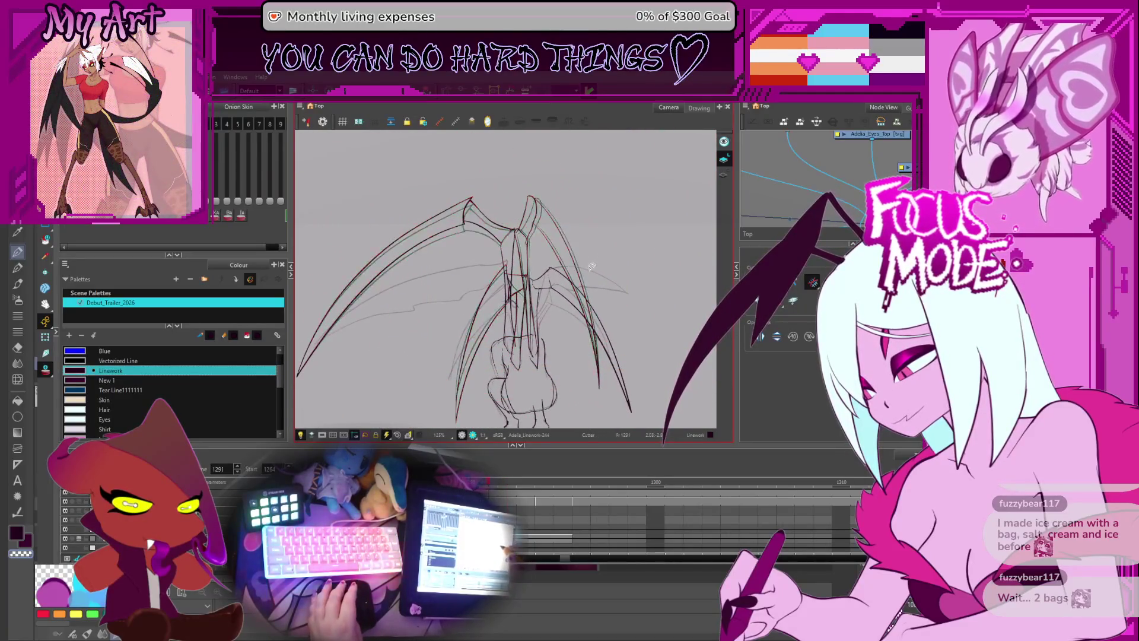
key("period")
scroll(583, 308, "up", 3)
key("alt+s")
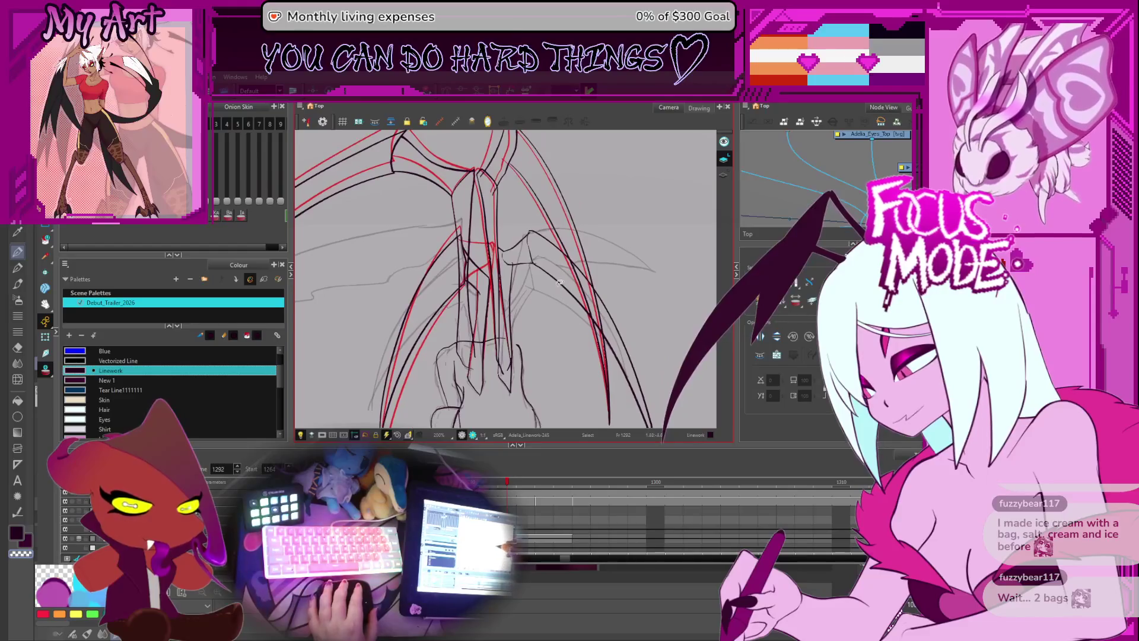
left_click(561, 261)
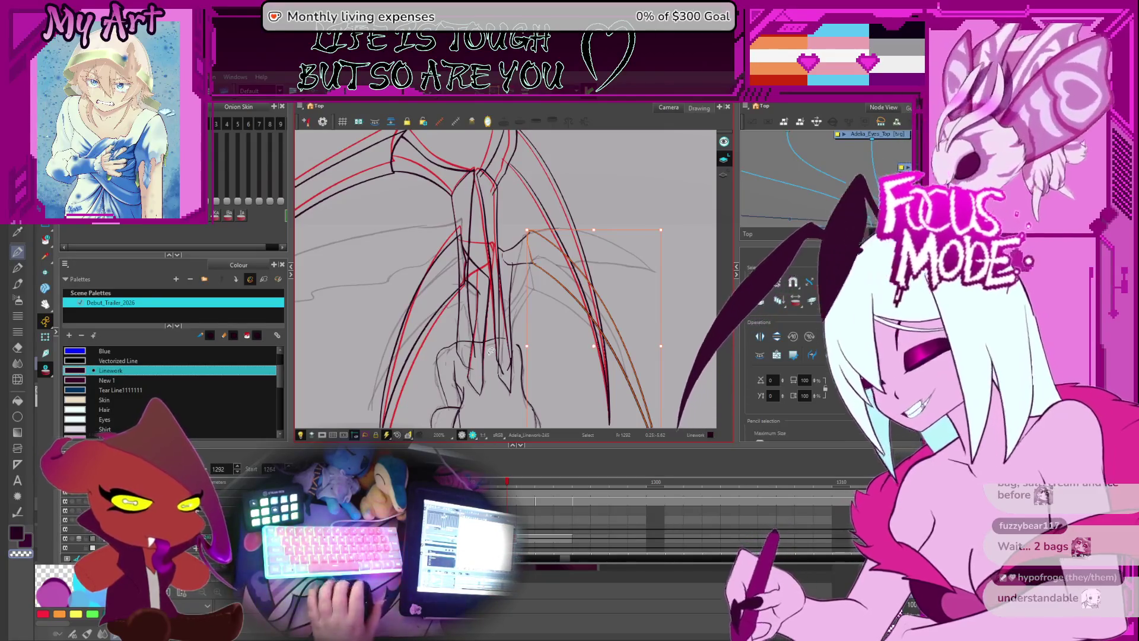
- Check that stroke's contour points, then rotate the vertical wing stroke so its top leans left
scroll(632, 269, "up", 3)
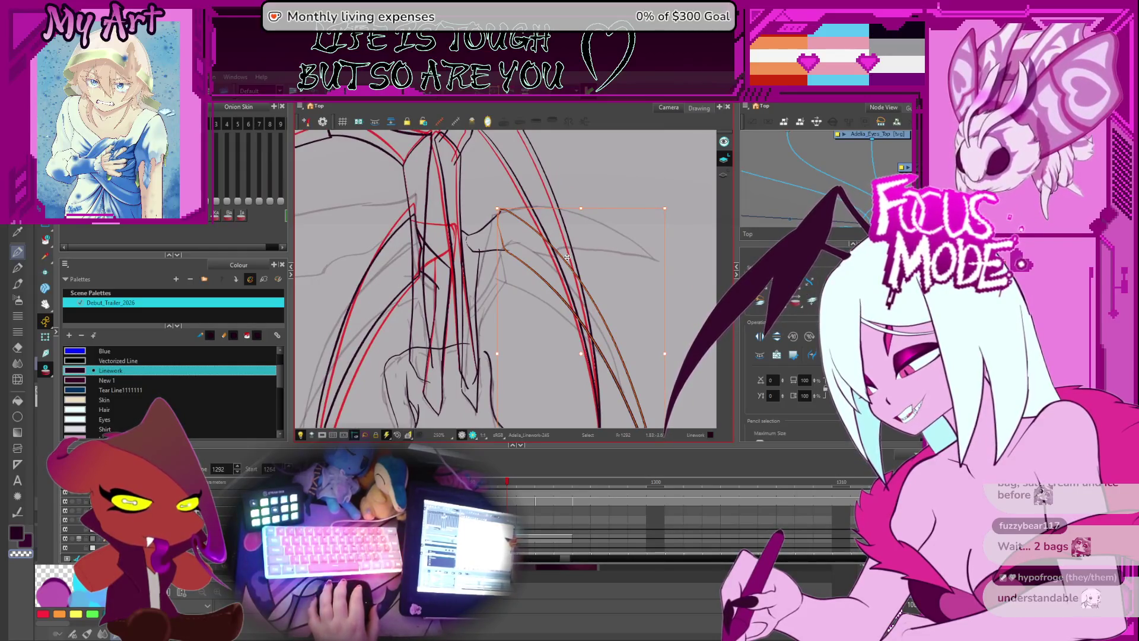
scroll(645, 295, "down", 3)
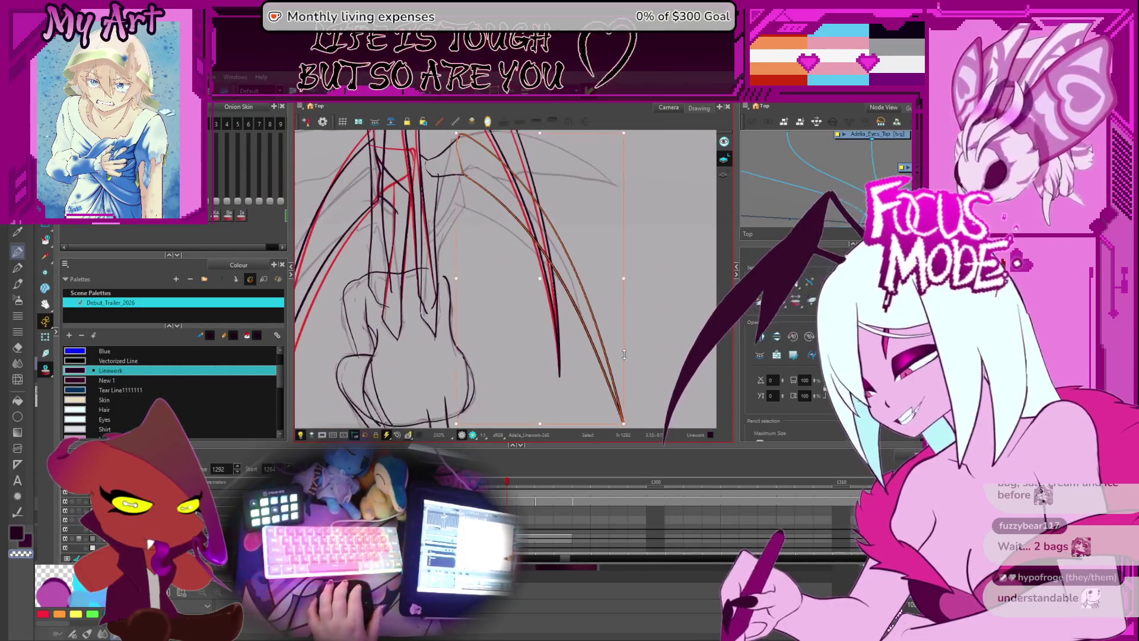
scroll(617, 356, "up", 2)
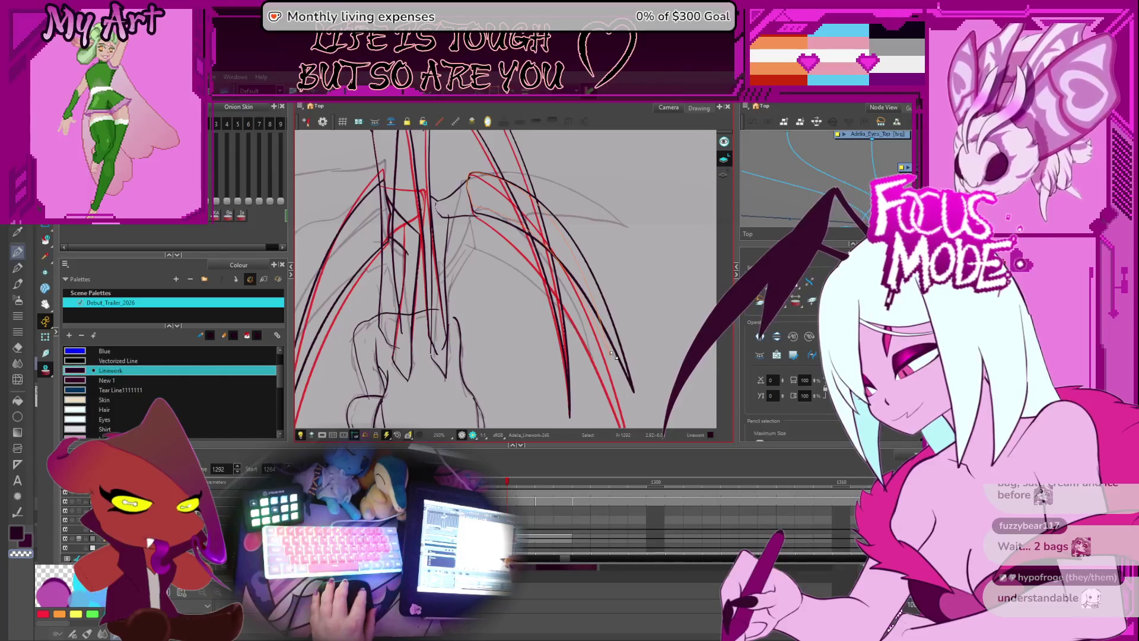
scroll(546, 309, "up", 2)
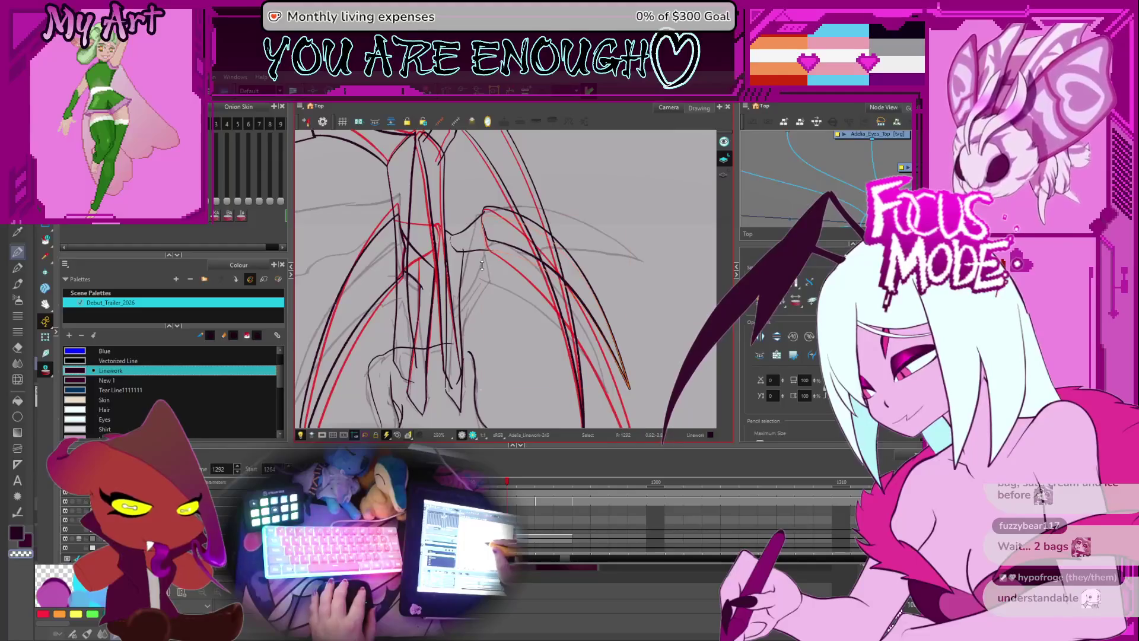
key("alt+q")
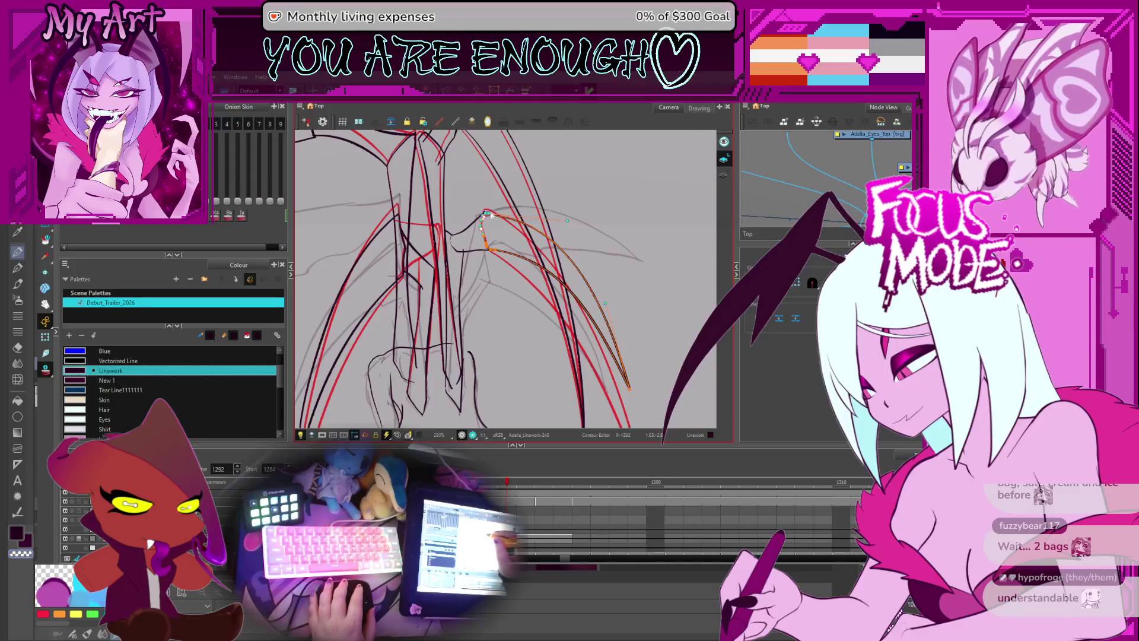
key("alt+s")
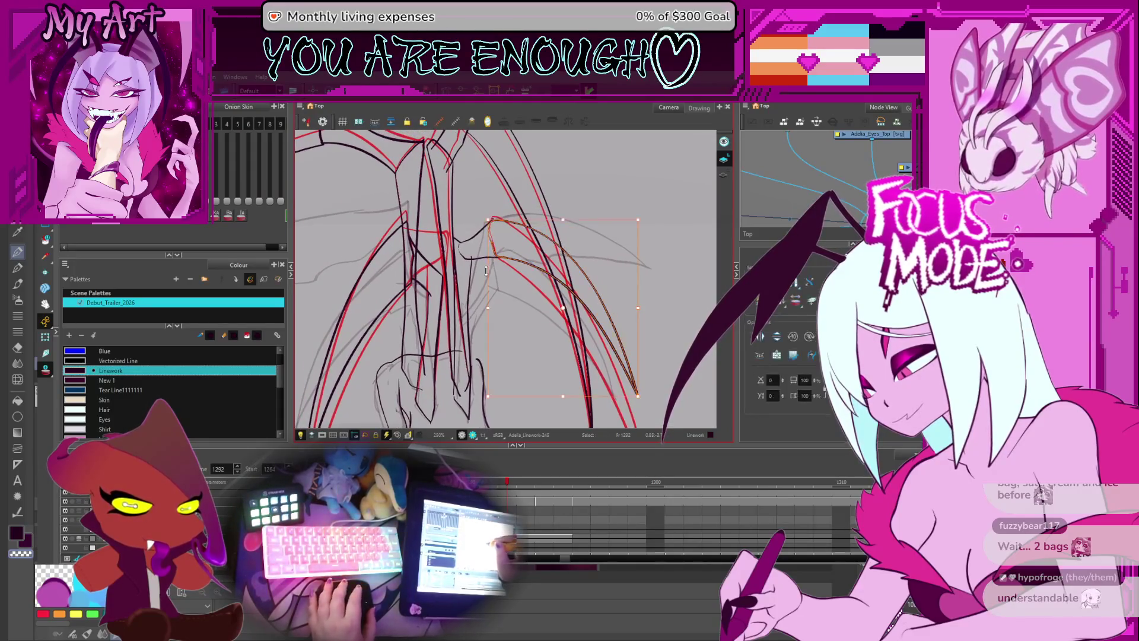
left_click(461, 288)
left_click_drag(457, 317, 456, 321)
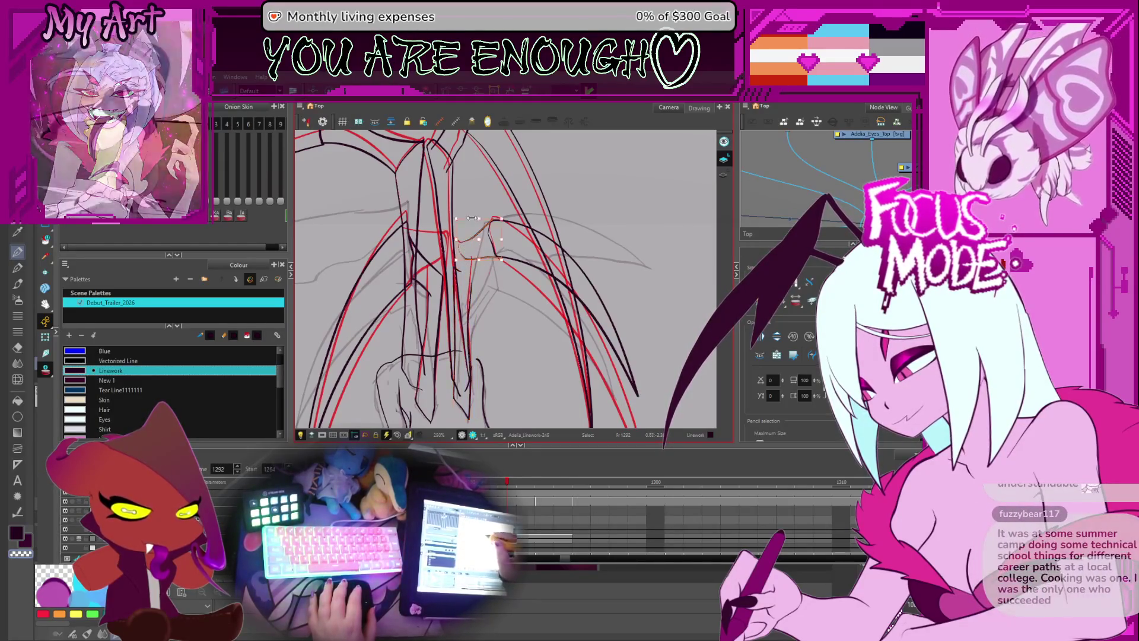
- Pan the view and select a vertical stroke near the body
scroll(477, 311, "up", 2)
left_click_drag(478, 310, 513, 326)
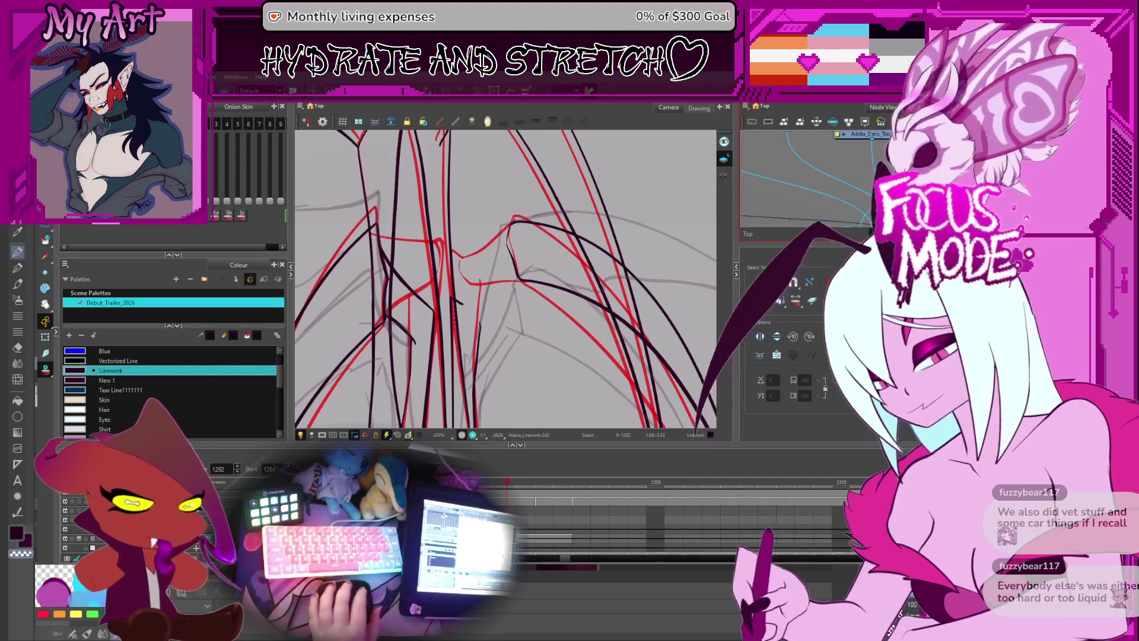
scroll(493, 304, "up", 2)
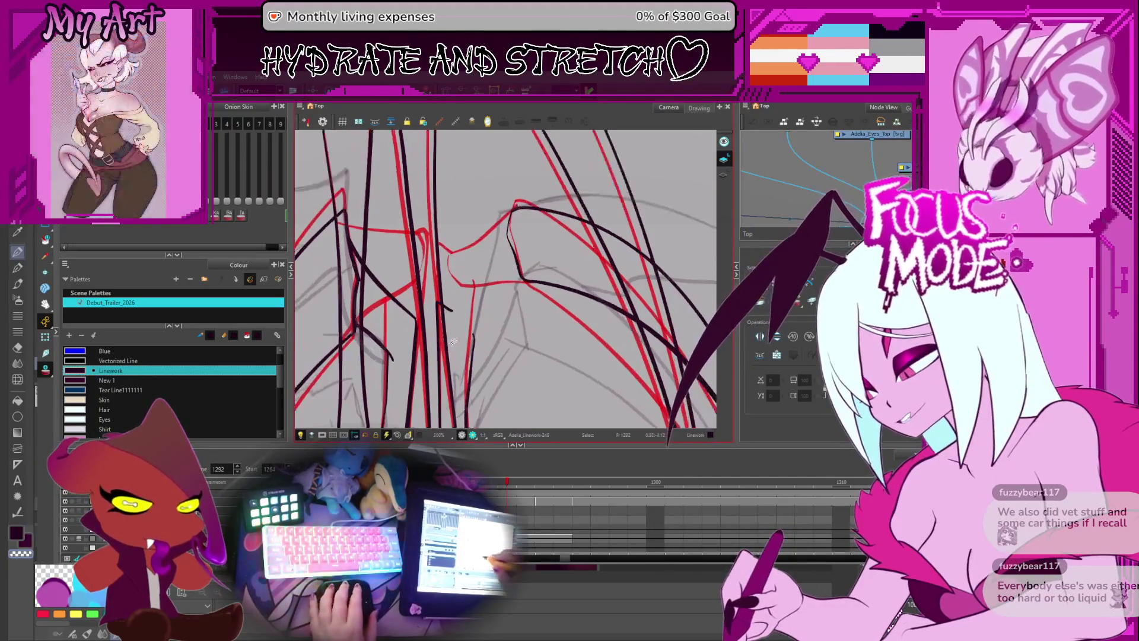
left_click(470, 262)
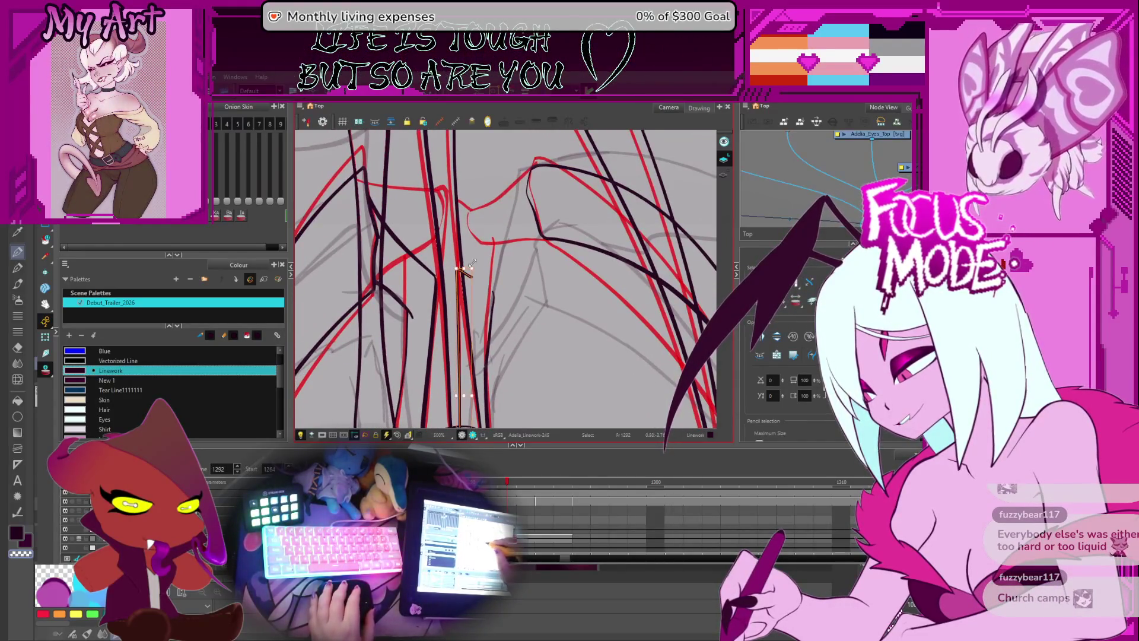
key("alt+slash")
mouse_move(535, 295)
left_mouse_down()
mouse_move(473, 298)
mouse_move(501, 255)
mouse_move(545, 248)
mouse_move(486, 285)
left_mouse_up()
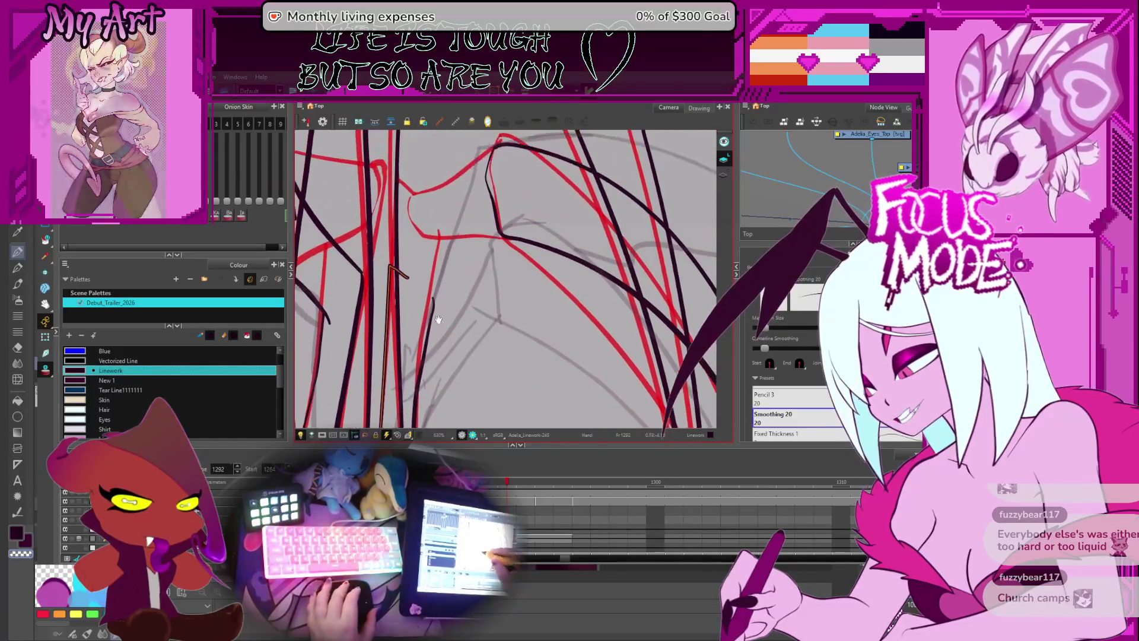
- Draw a first black stroke on the wing and undo the attempts
left_click_drag(416, 425, 430, 303)
left_click_drag(488, 246, 450, 349)
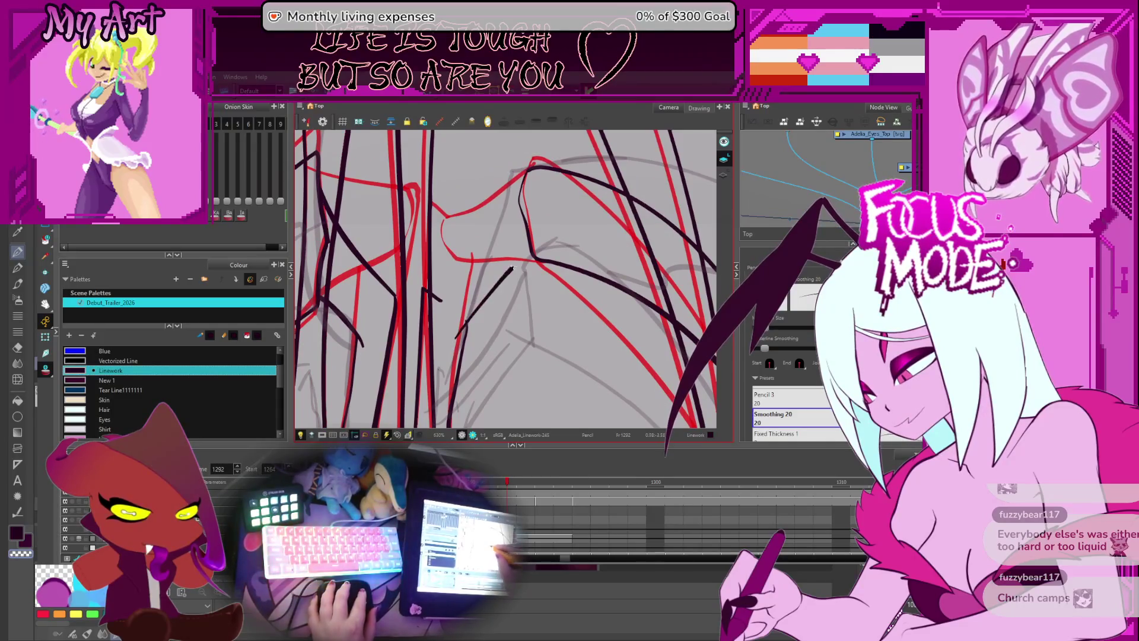
key("ctrl+z")
key("ctrl+shift+z")
key("ctrl+z")
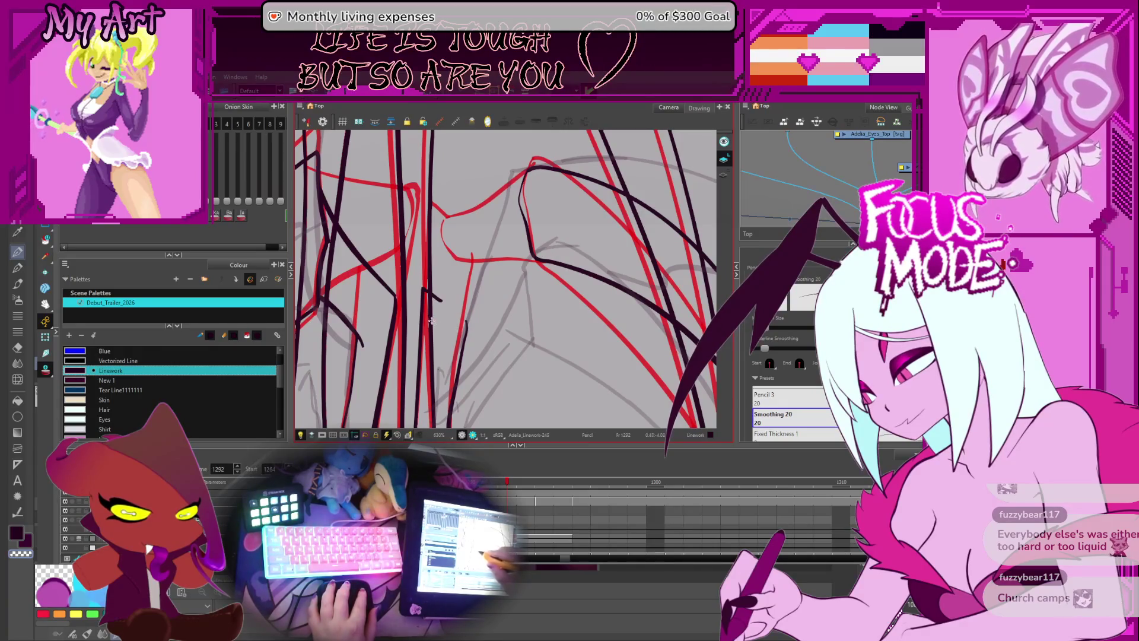
key("ctrl+z")
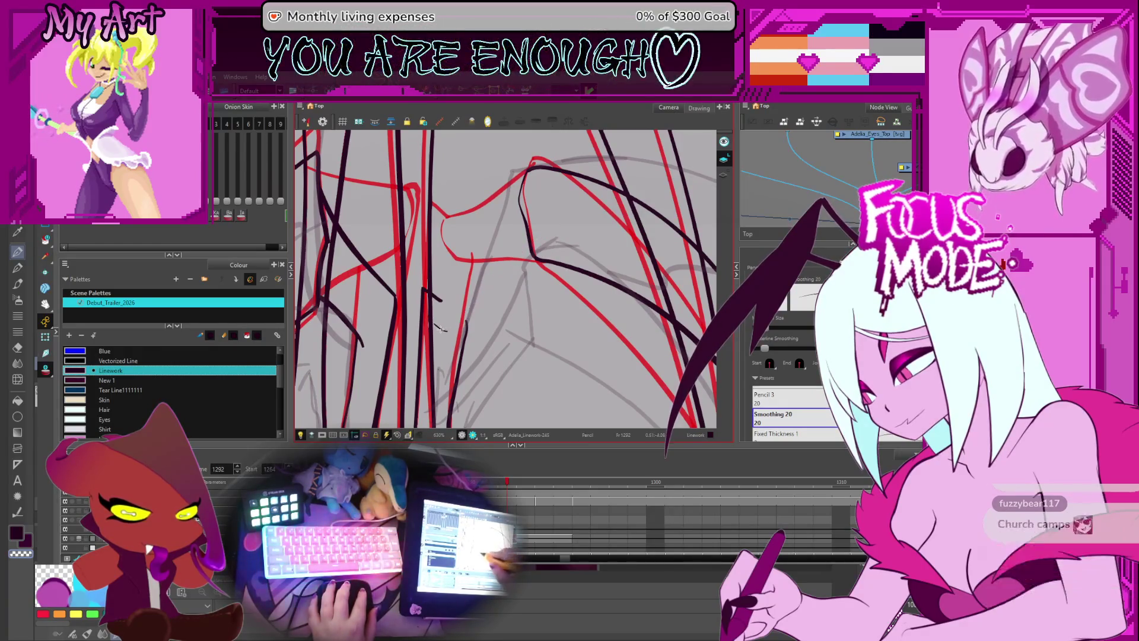
- Draw the black diagonal line across the wing, extend it, and delete the excess tip
mouse_move(457, 334)
left_mouse_down()
mouse_move(543, 240)
mouse_move(527, 280)
mouse_move(504, 291)
left_mouse_up()
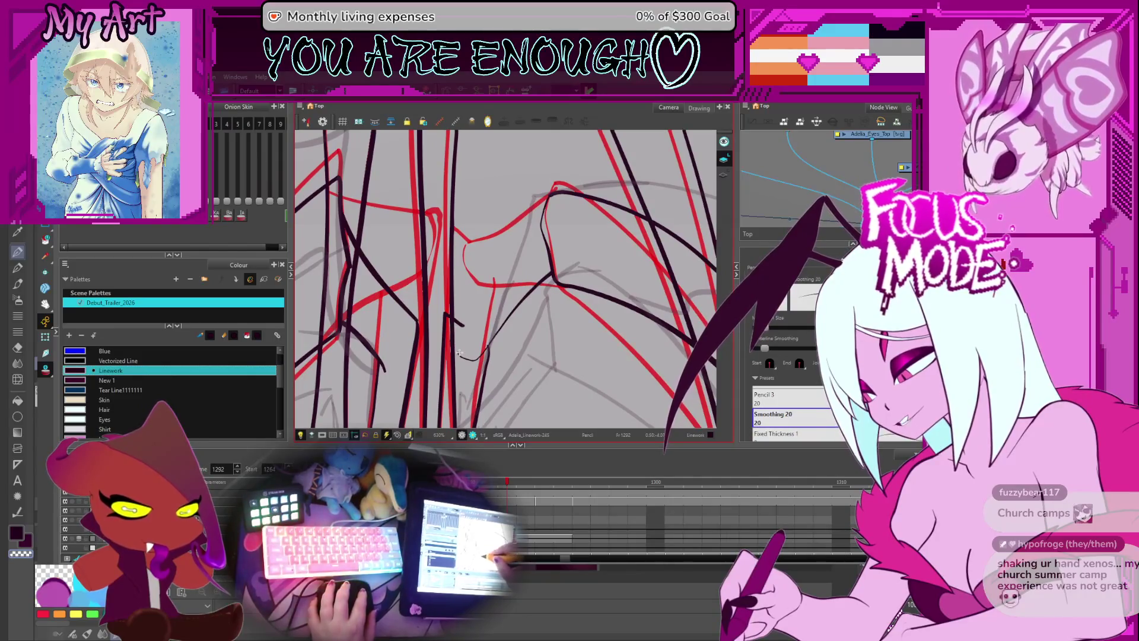
left_click_drag(543, 299, 425, 274)
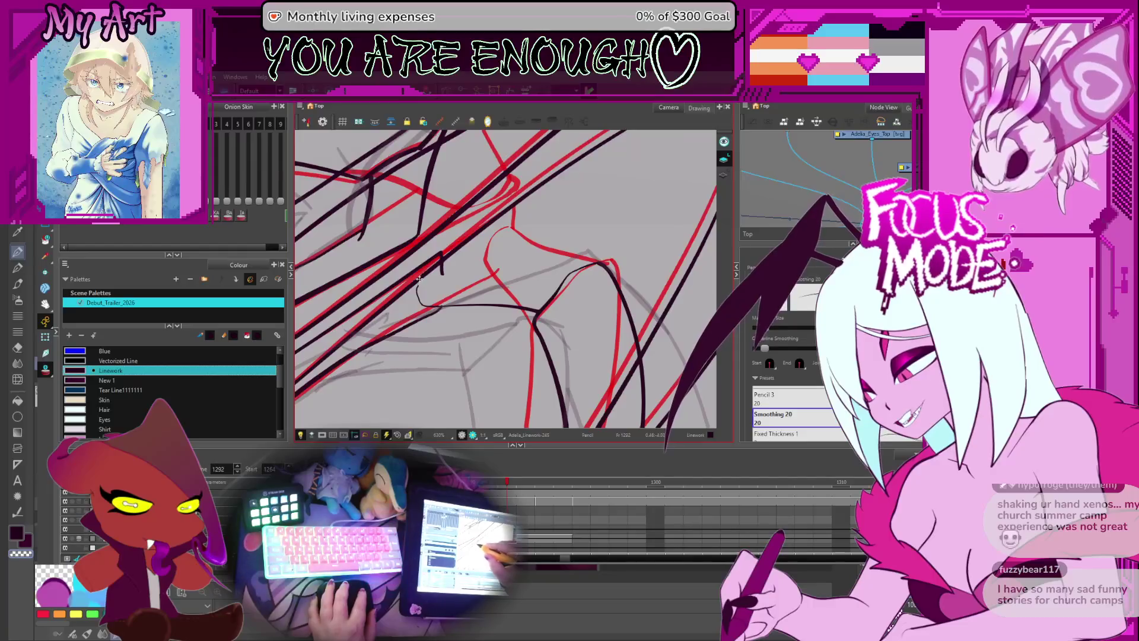
mouse_move(522, 255)
left_mouse_down()
mouse_move(579, 261)
mouse_move(594, 285)
mouse_move(534, 252)
mouse_move(535, 228)
left_mouse_up()
scroll(526, 281, "down", 3)
scroll(533, 275, "up", 3)
key("Delete")
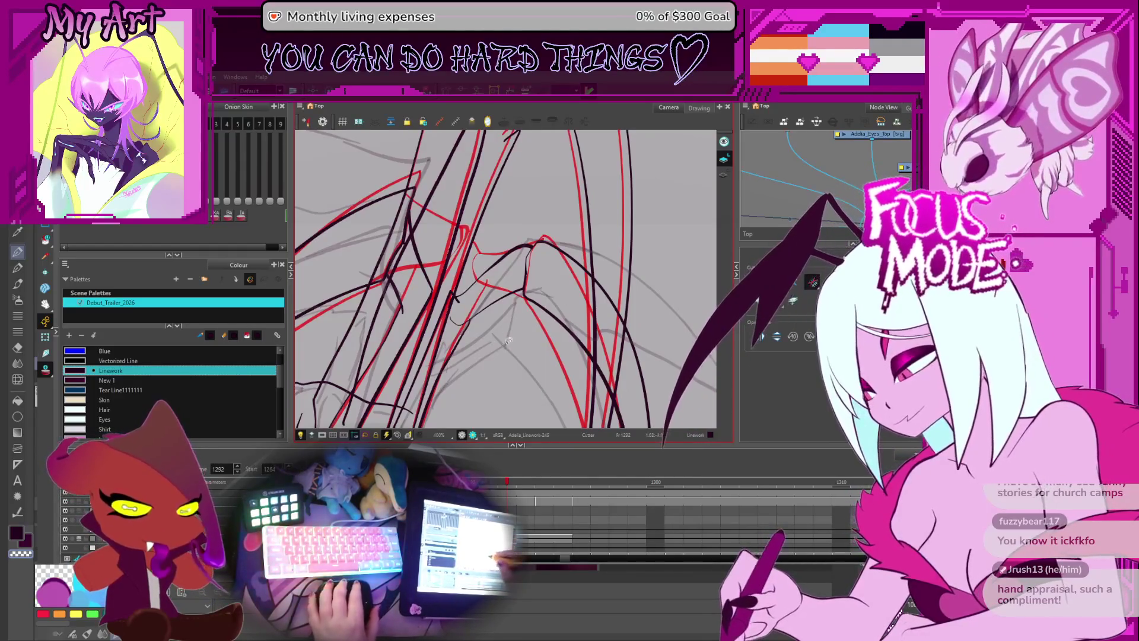
- Flip back and forth between frames 1290 and 1294 to compare the onion-skinned wings
scroll(610, 254, "down", 4)
key("comma")
key("period")
key("period")
key("period")
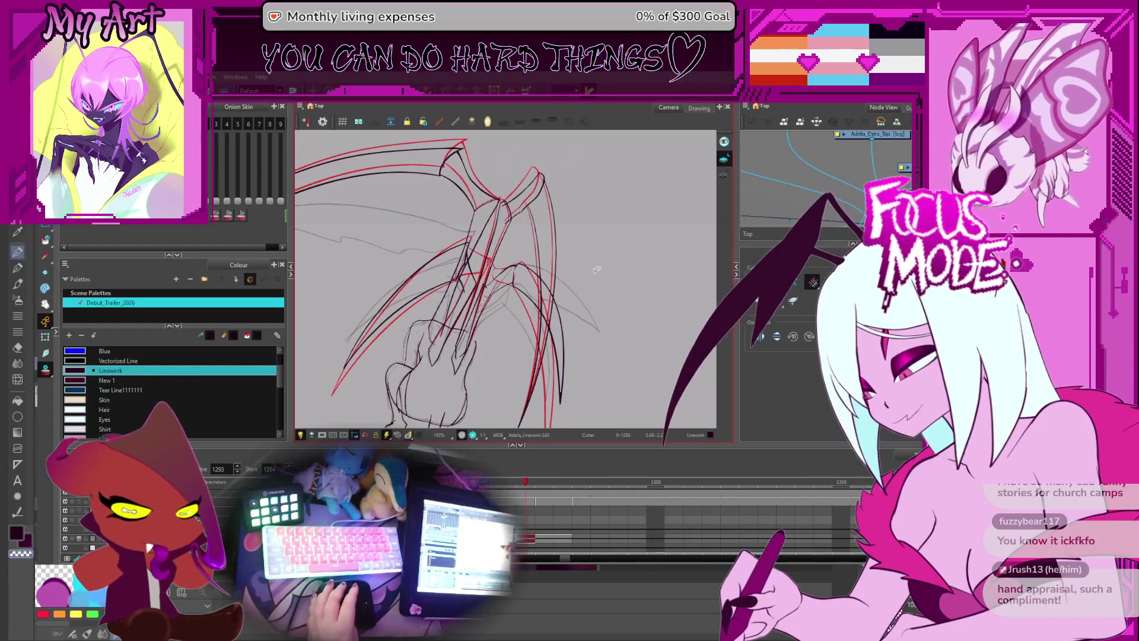
key("comma")
key("comma")
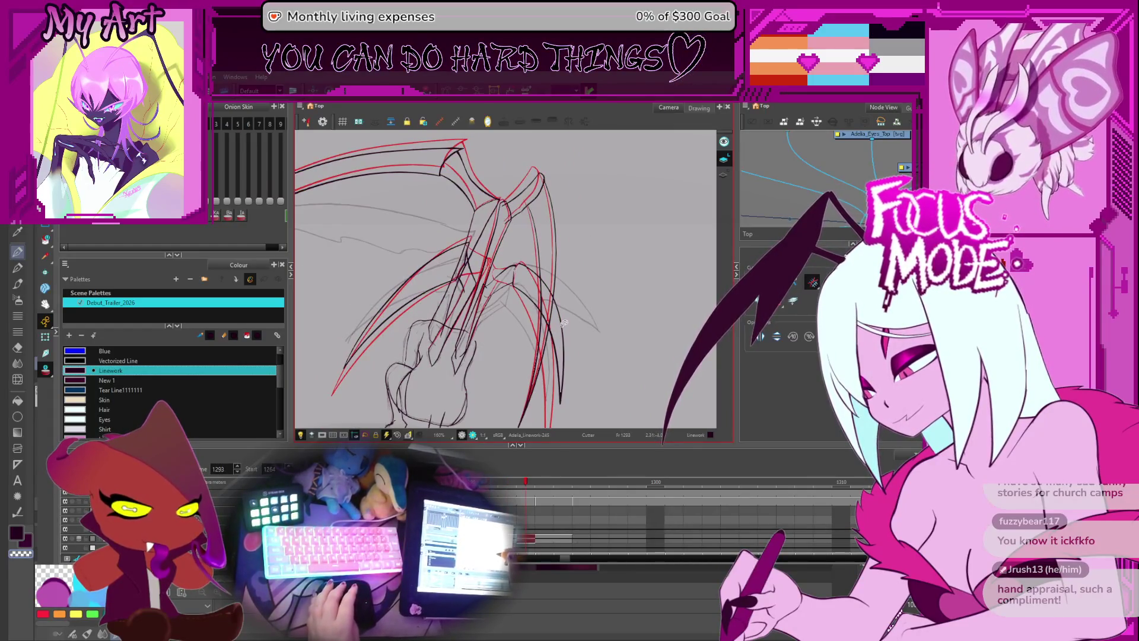
key("comma")
key("comma")
key("comma")
key("comma")
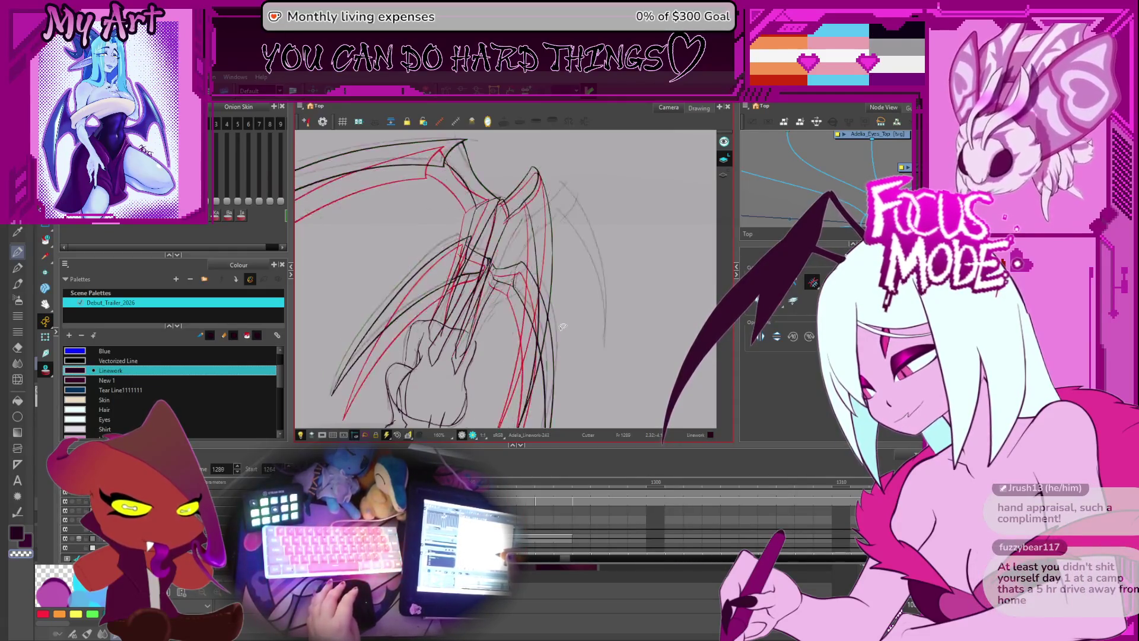
key("period")
key("period")
key("comma")
key("comma")
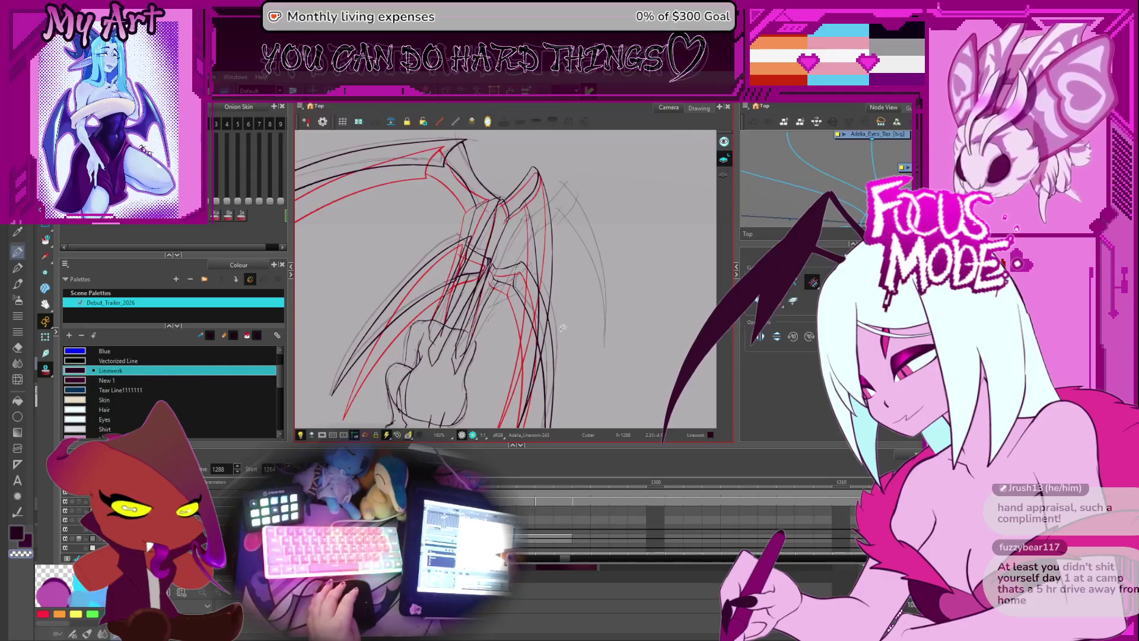
key("period")
key("comma")
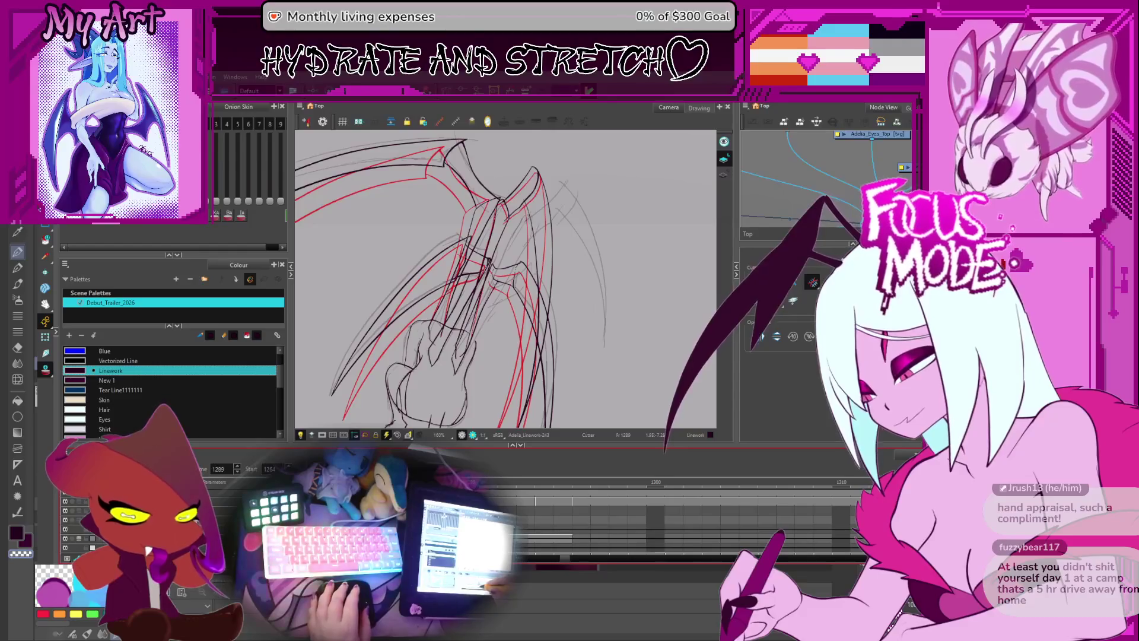
key("period")
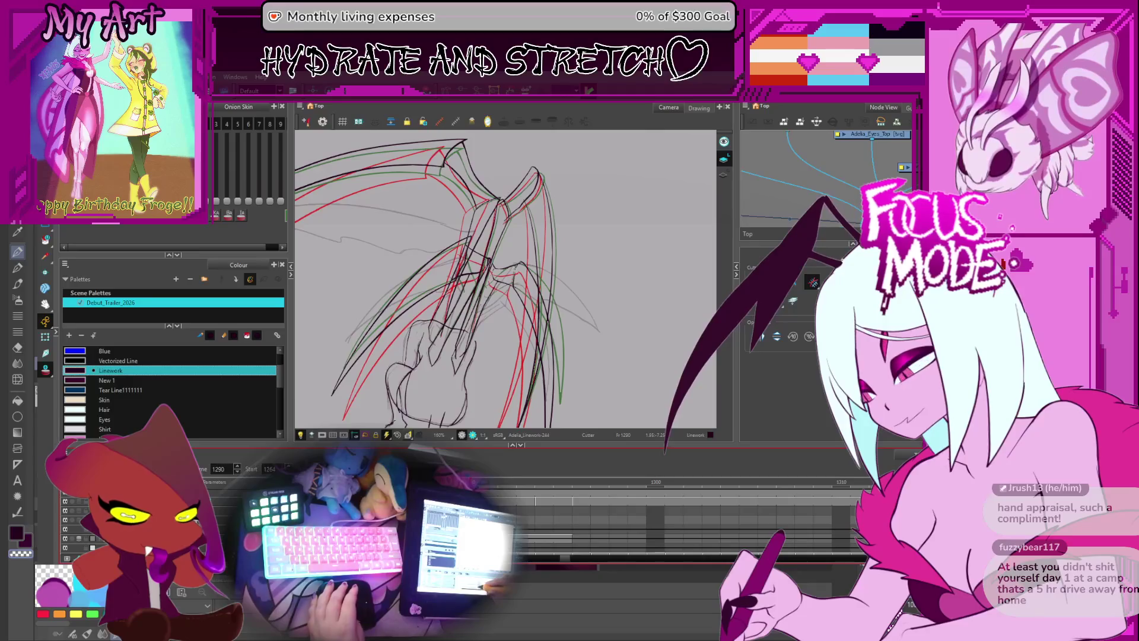
key("comma")
key("period")
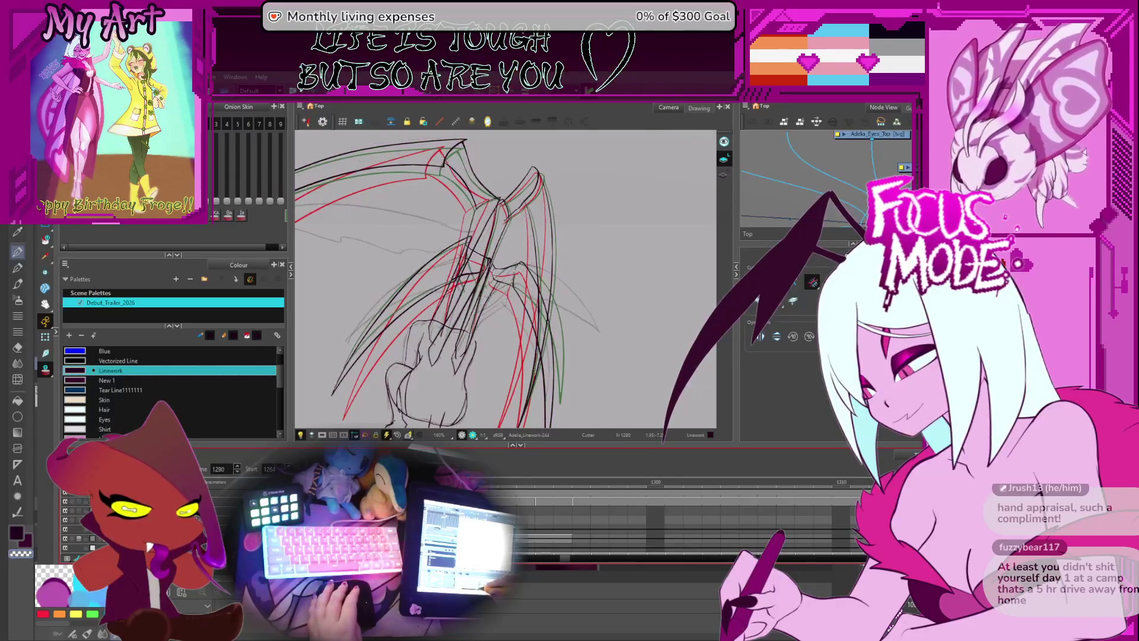
- Compare frames 1288–1293, especially 1289 and 1290, then settle on frame 1292
key("comma")
key("comma")
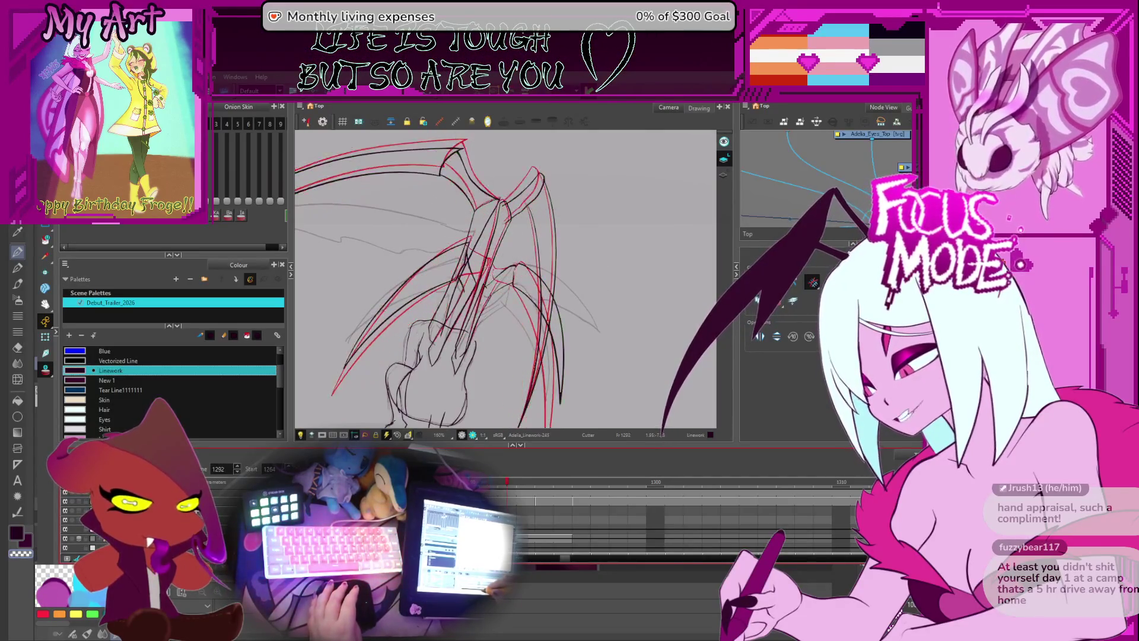
key("comma")
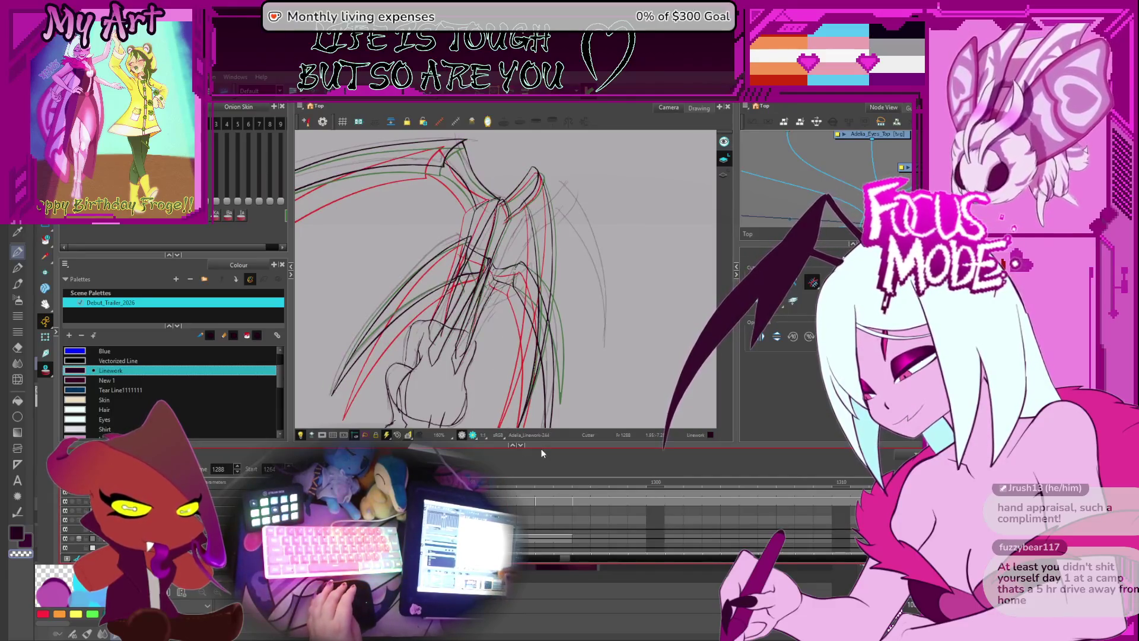
key("period")
key("period")
key("period")
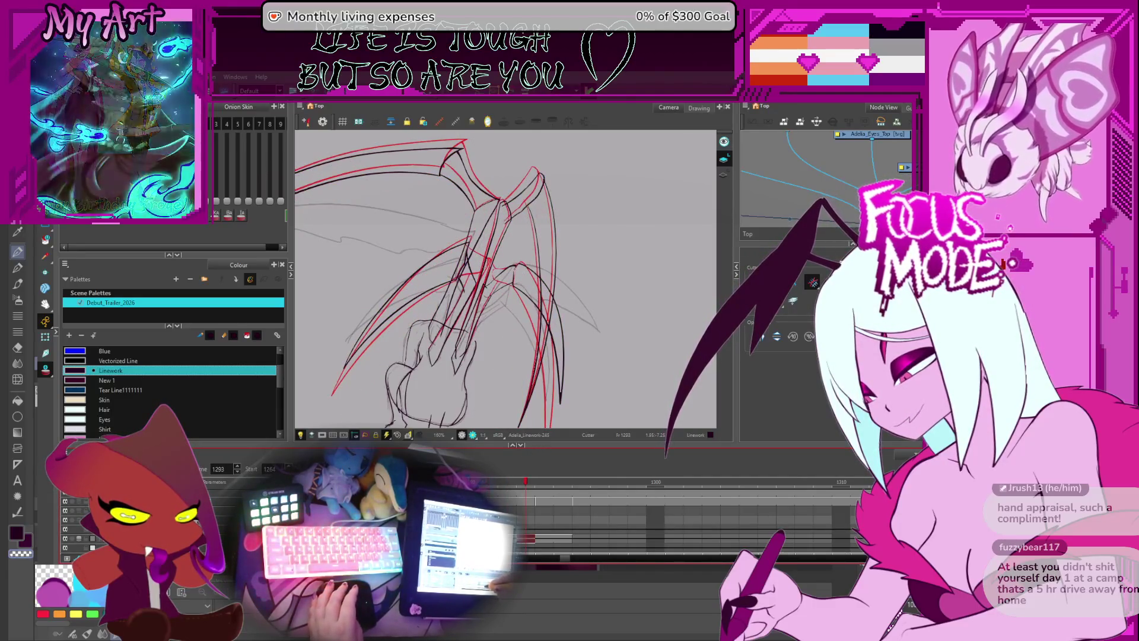
key("comma")
key("comma")
key("comma")
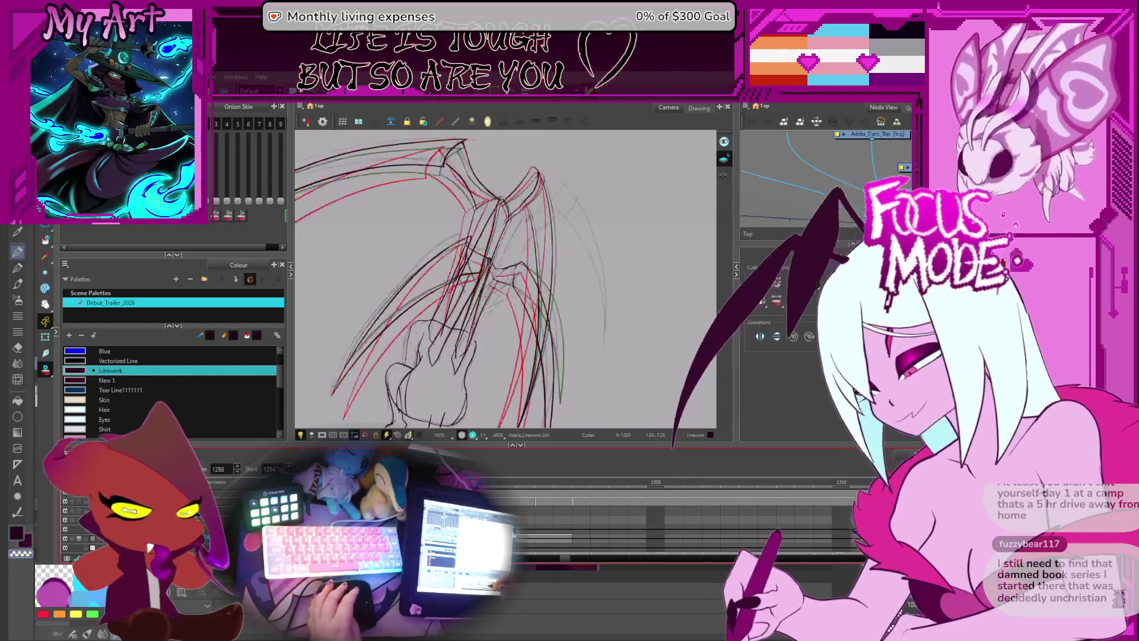
key("period")
key("comma")
key("period")
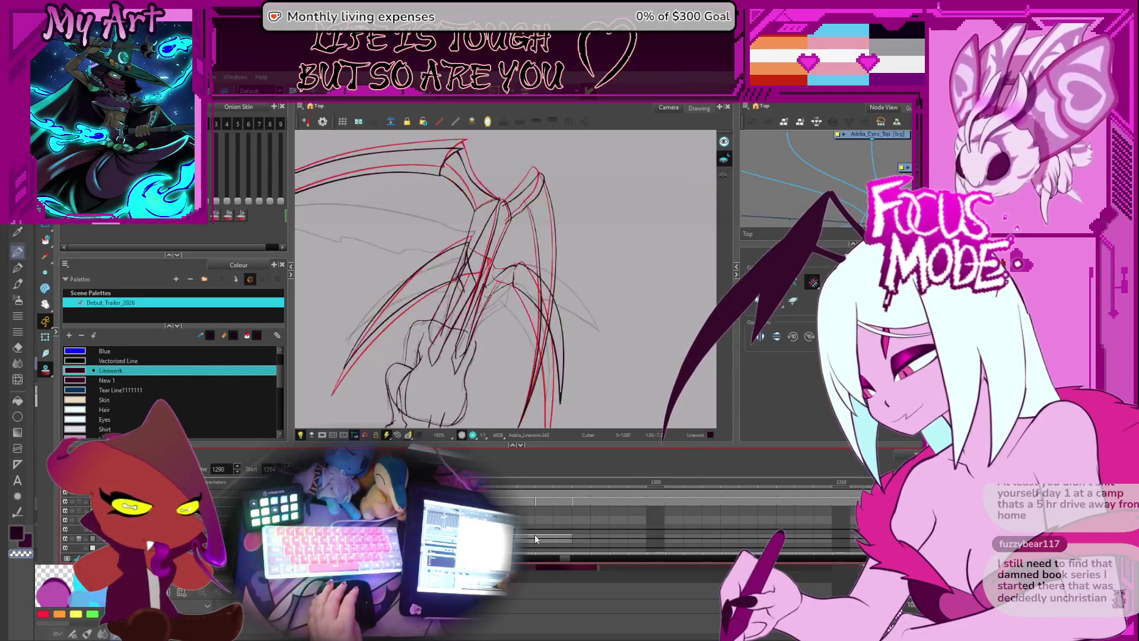
key("comma")
key("period")
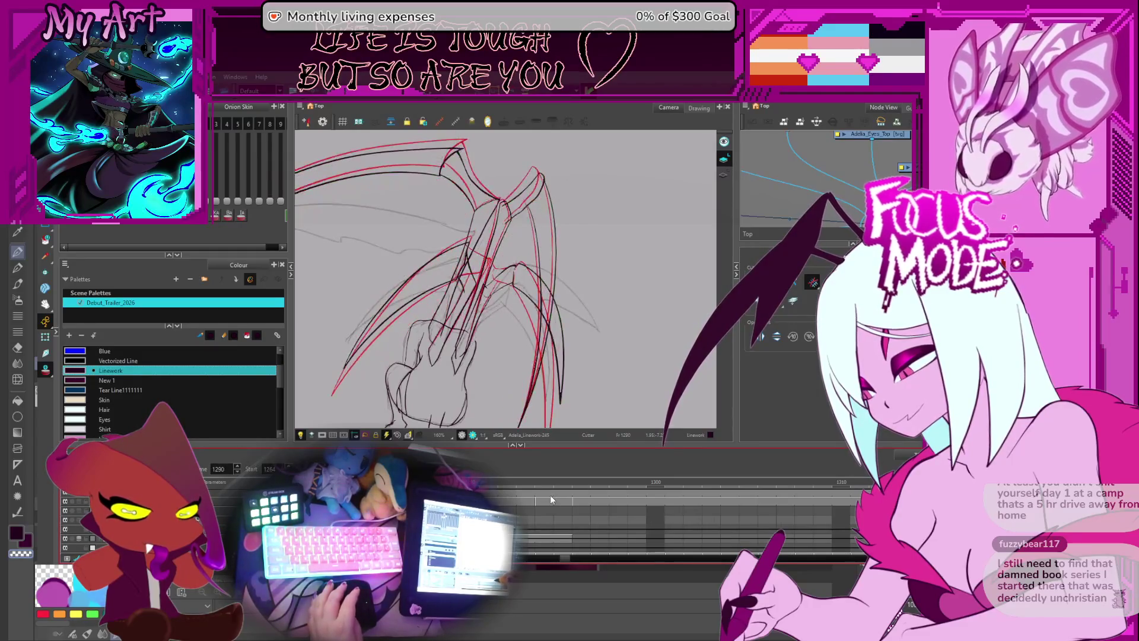
key("period")
key("comma")
key("comma")
key("period")
key("comma")
key("comma")
key("period")
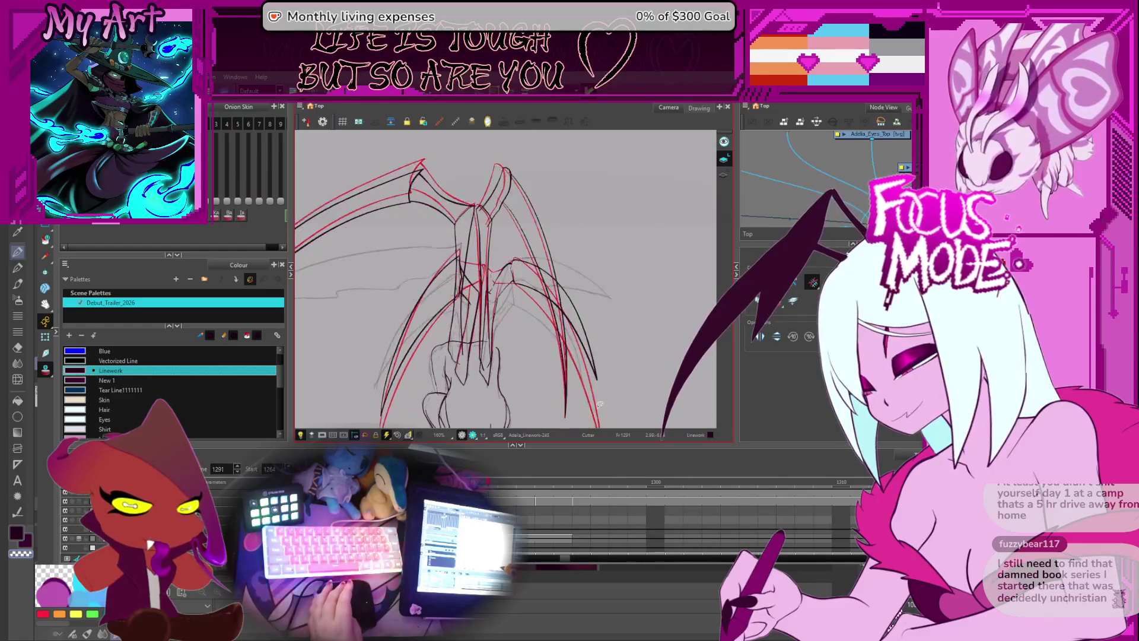
key("period")
left_click_drag(602, 377, 639, 370)
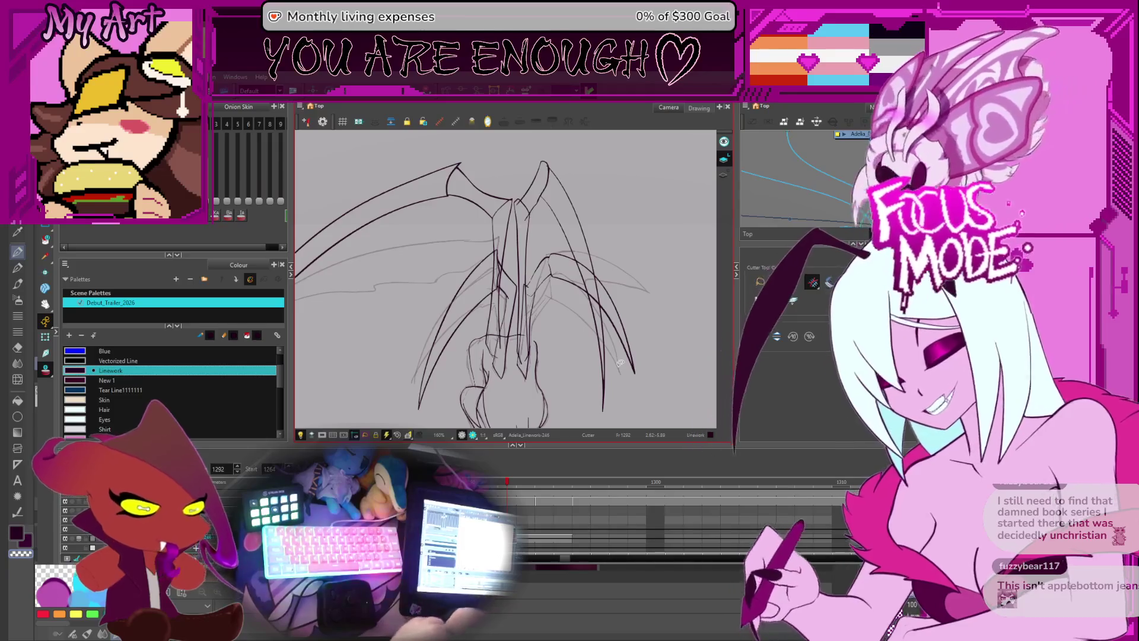
- Recentre the wing drawing and compare frame 1292 against frame 1291
left_click_drag(577, 295, 586, 271)
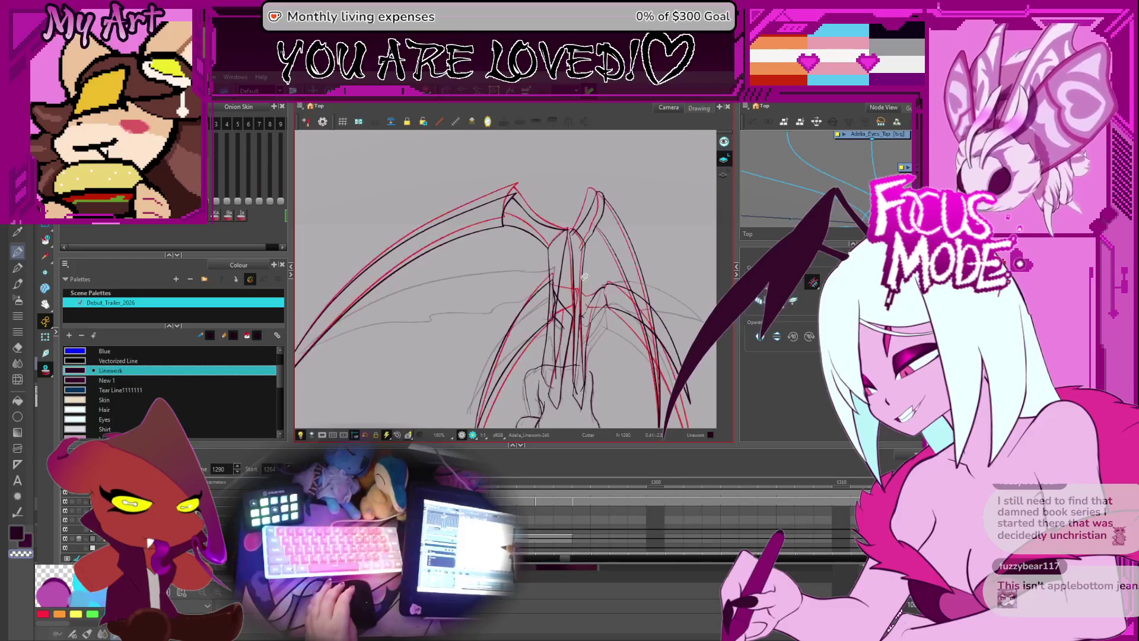
mouse_move(504, 353)
left_mouse_down()
mouse_move(507, 299)
mouse_move(486, 321)
left_mouse_up()
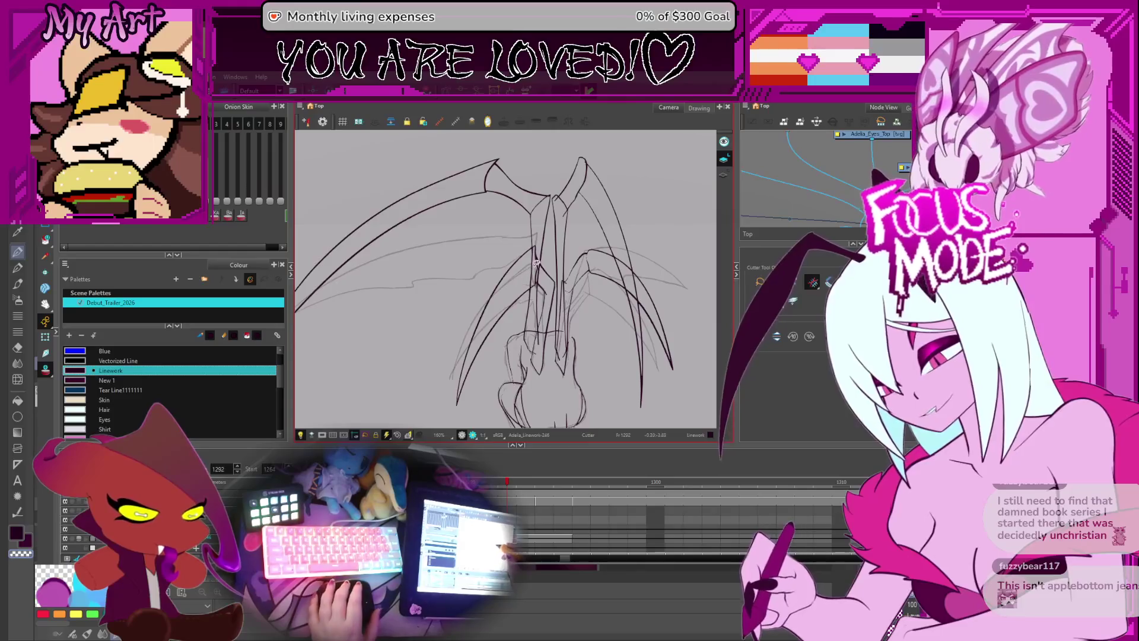
key("comma")
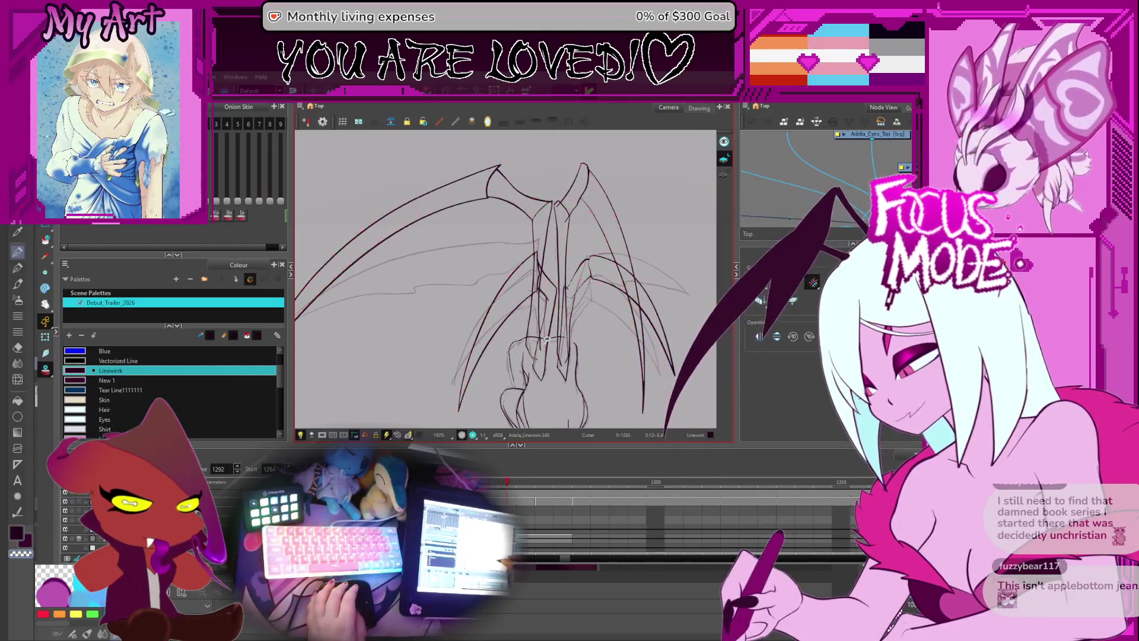
key("period")
- Lasso the dark scythe-like wing lineart strokes on frame 1292 and delete them
left_click_drag(537, 143, 440, 227)
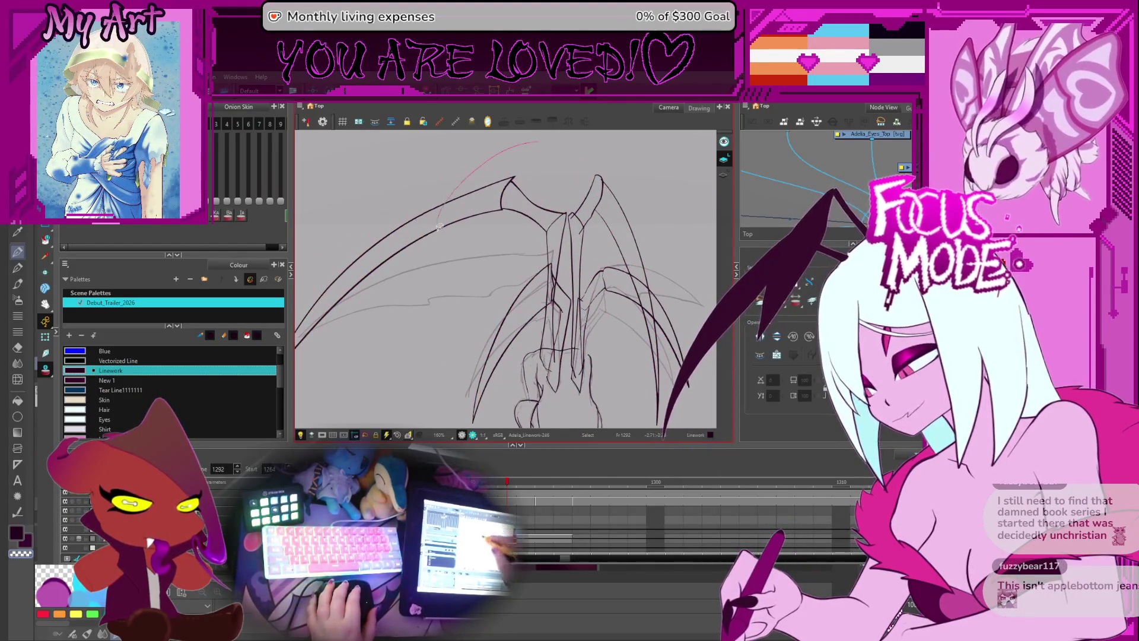
left_click_drag(583, 248, 610, 178)
left_click_drag(576, 340, 516, 303)
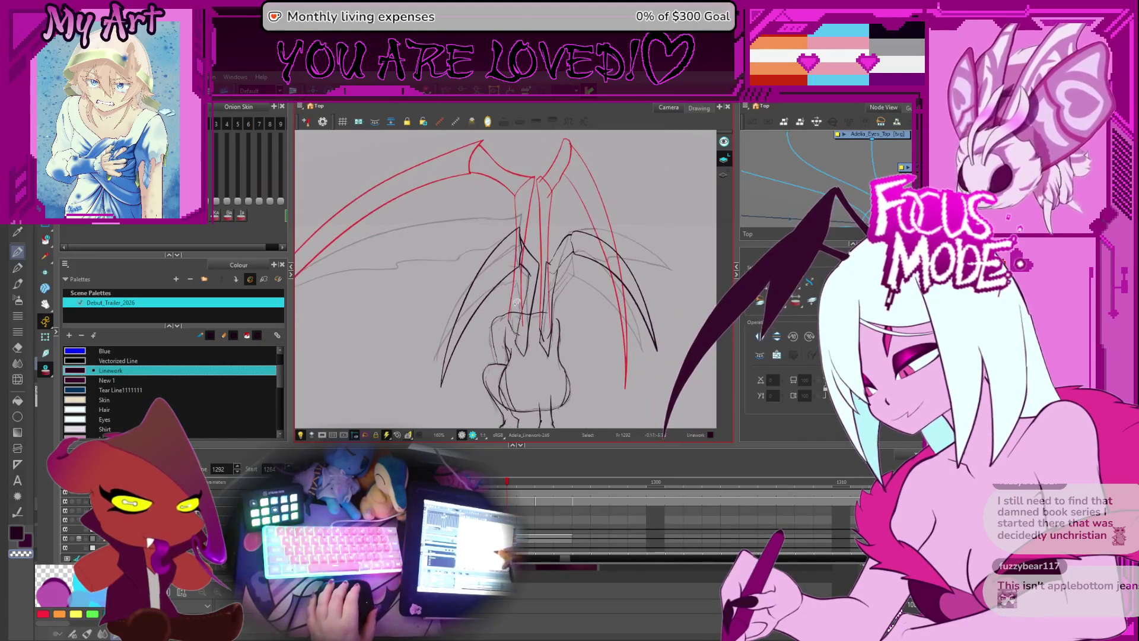
mouse_move(498, 221)
left_mouse_down()
mouse_move(527, 290)
mouse_move(570, 255)
mouse_move(568, 220)
left_mouse_up()
left_click_drag(564, 260, 580, 276)
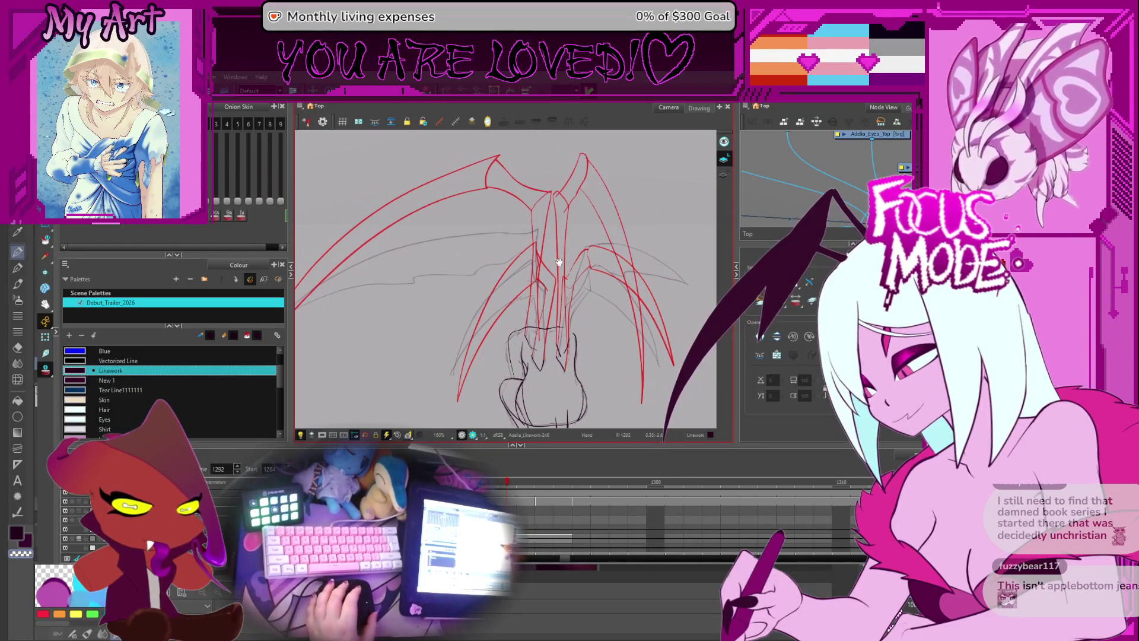
key("Delete")
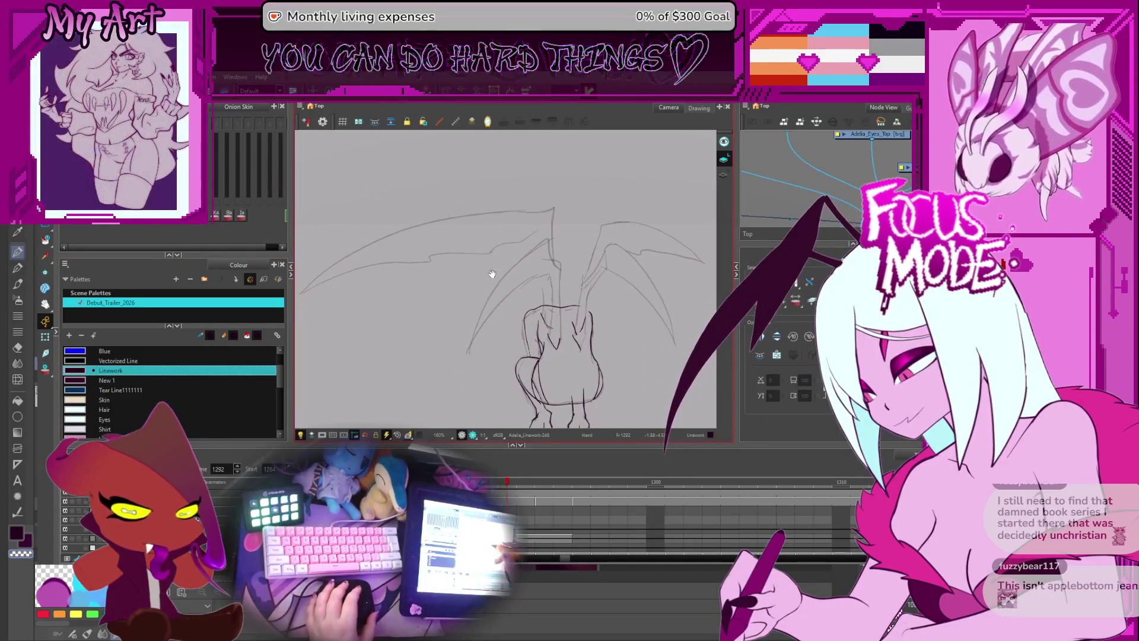
- Zoom in and tilt the view to inspect the body lineart on frame 1292
mouse_move(535, 285)
left_mouse_down()
mouse_move(561, 279)
mouse_move(606, 323)
mouse_move(447, 334)
left_mouse_up()
scroll(449, 327, "up", 2)
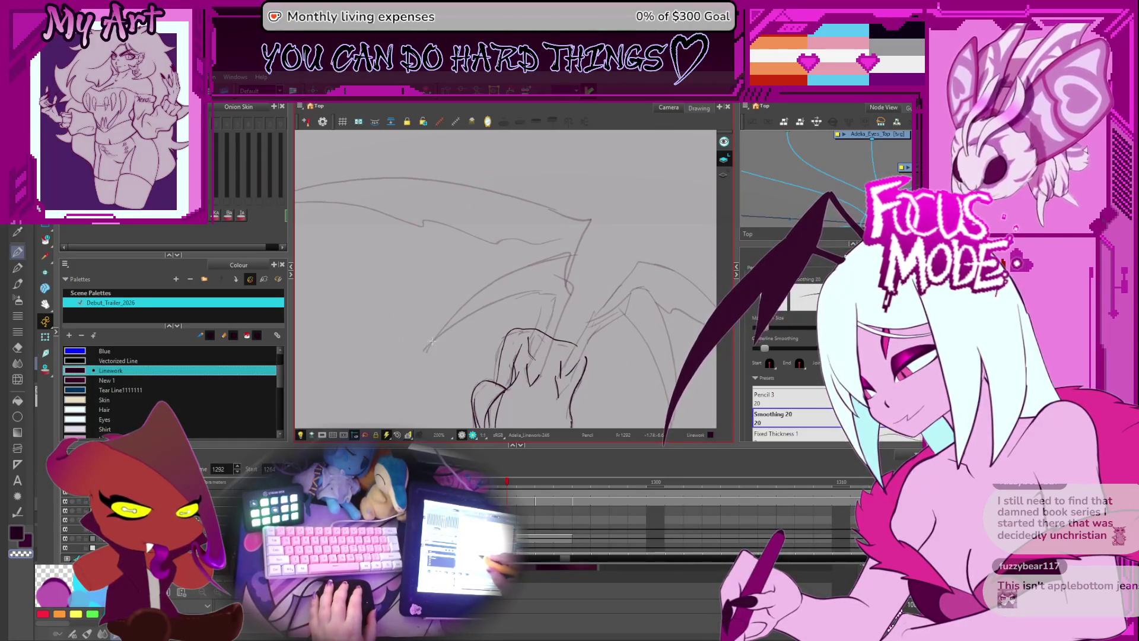
key("2")
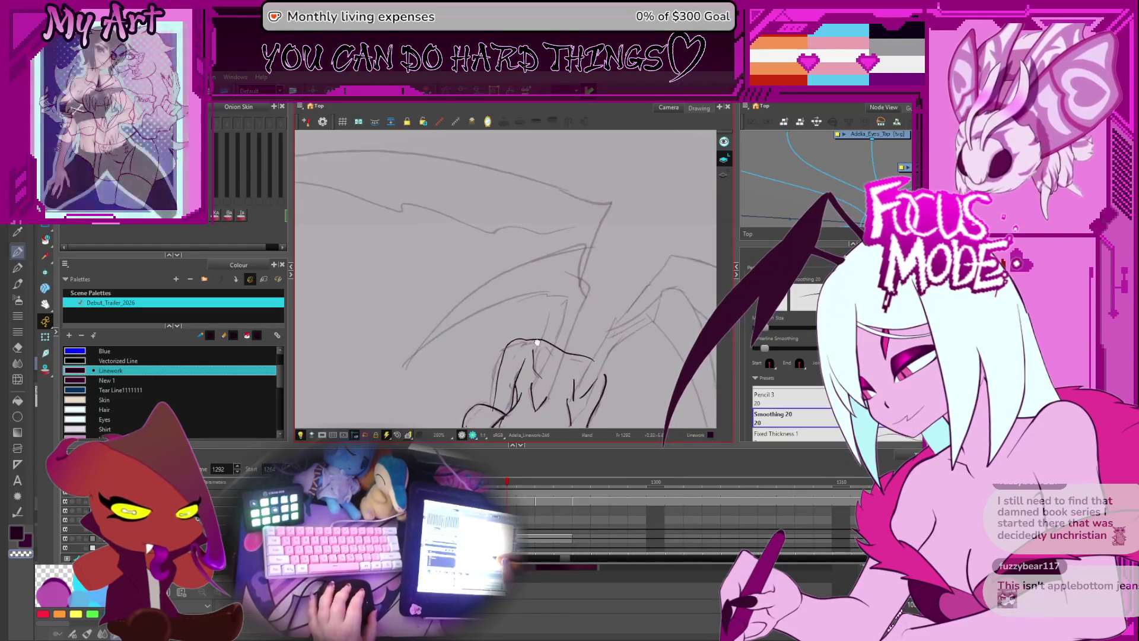
key("2")
key("2")
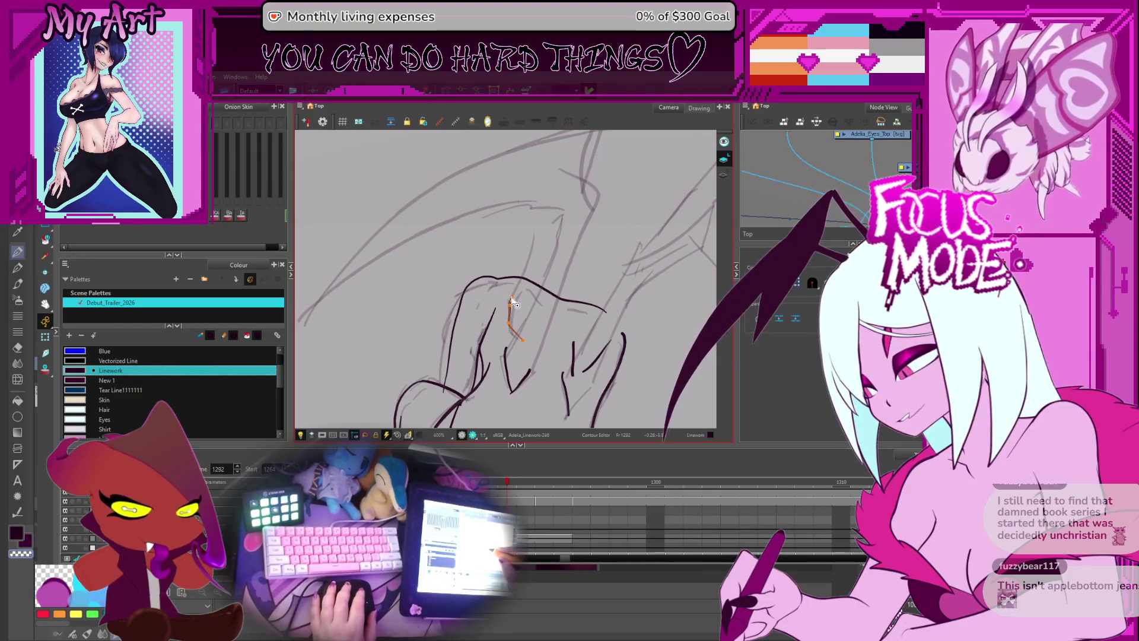
left_click_drag(512, 302, 597, 249)
scroll(597, 250, "down", 2)
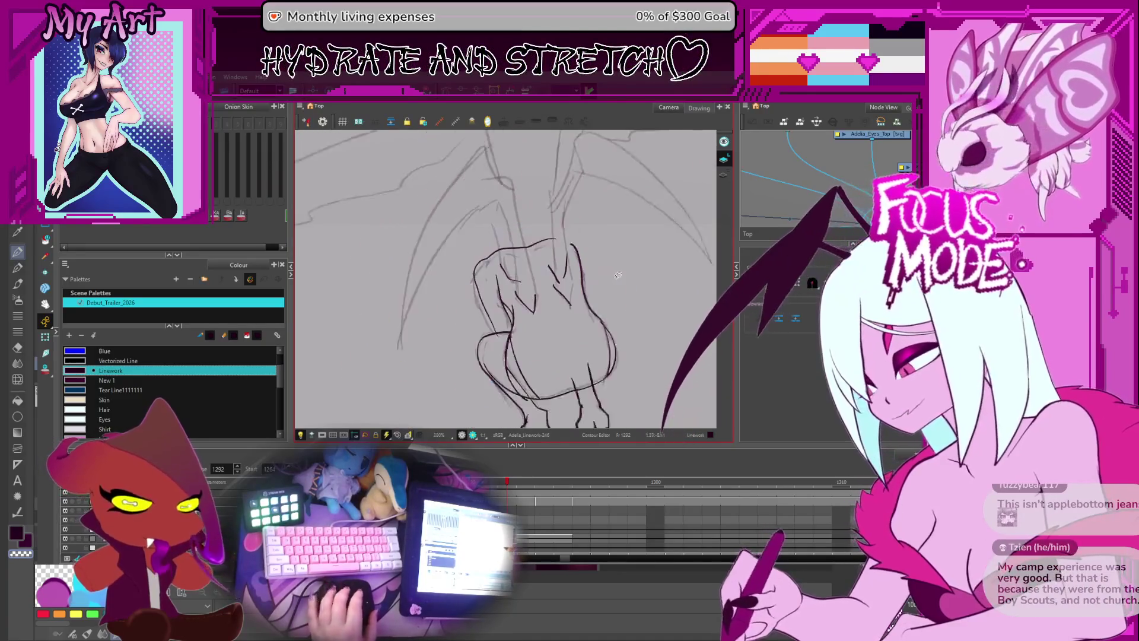
- Step ahead through frames 1299 and 1303, then settle on frame 1294
key("period")
key("period")
key("period")
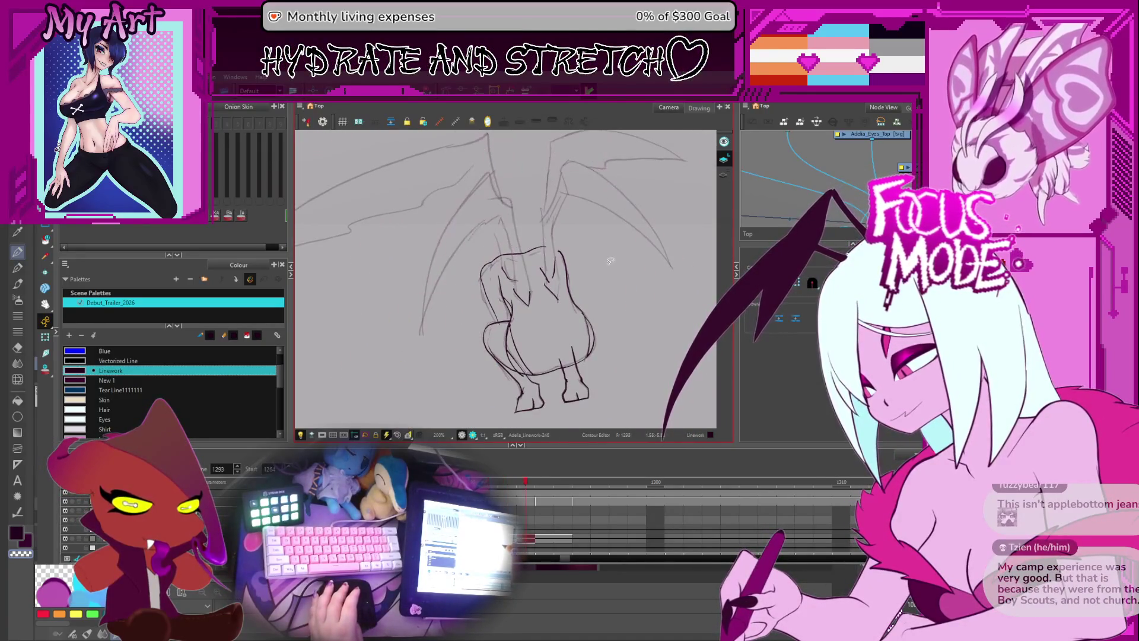
key("period")
key("period")
key("period")
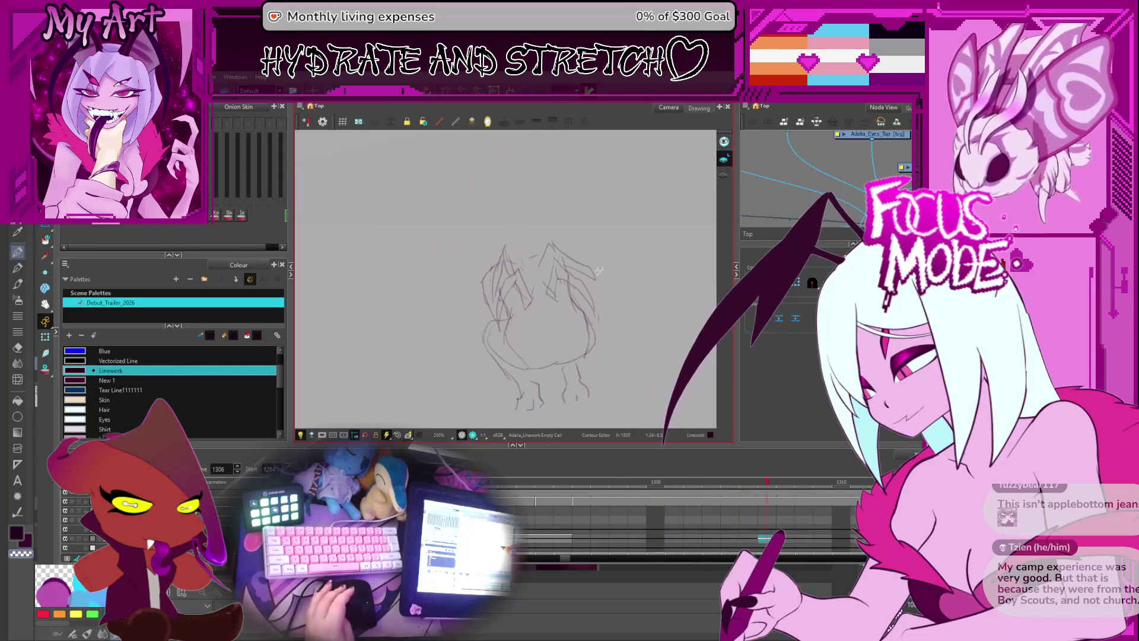
key("period")
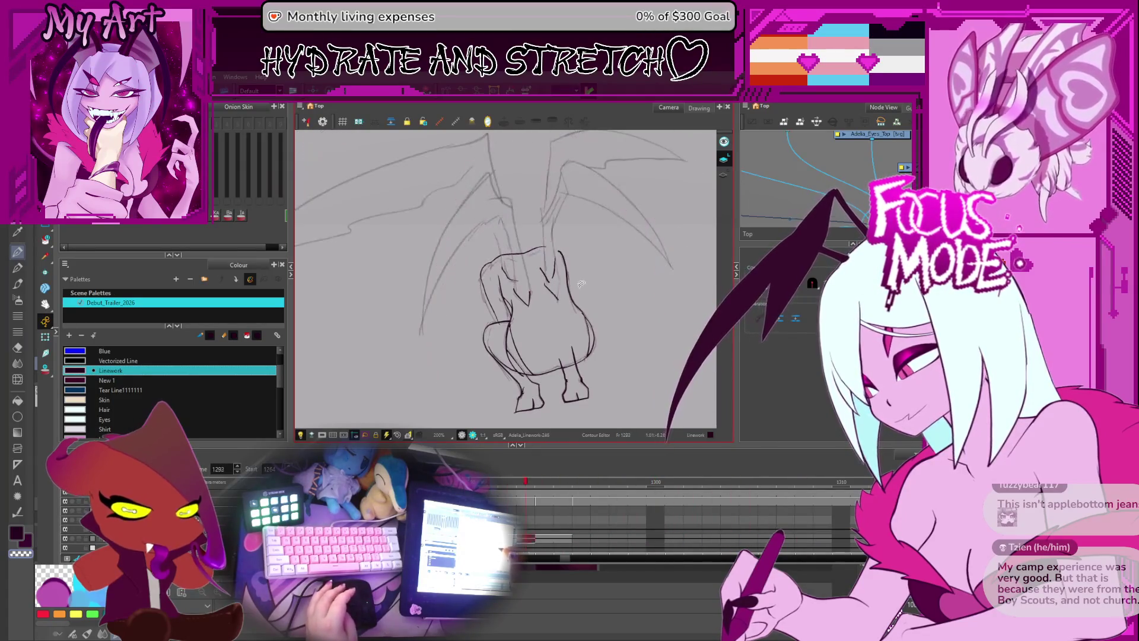
key("comma")
key("comma")
key("comma")
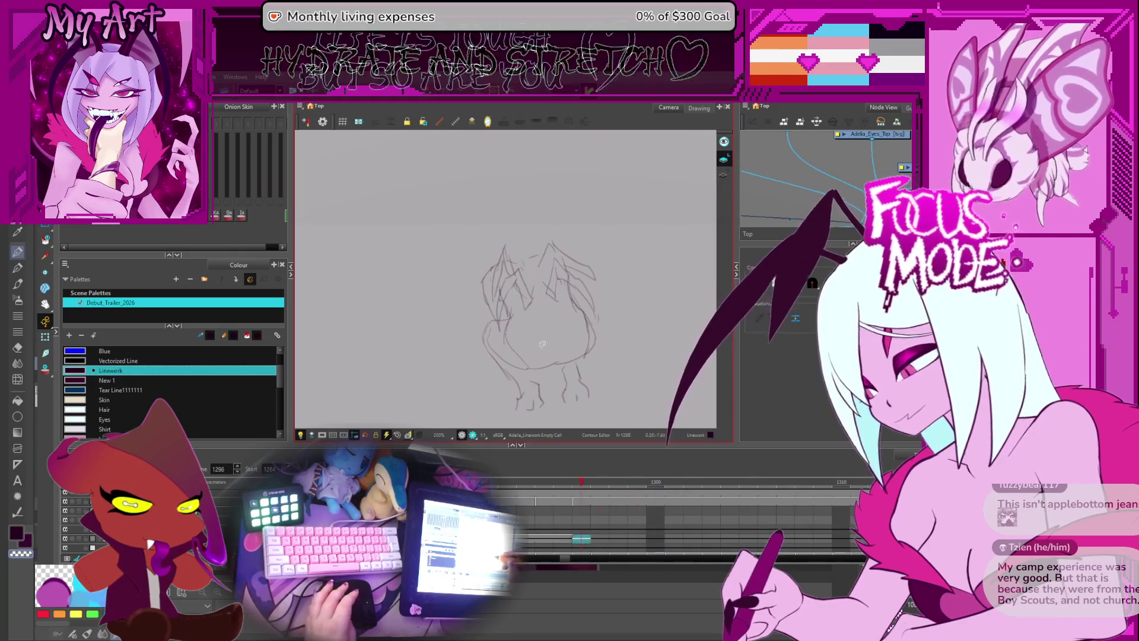
left_click_drag(577, 335, 589, 327)
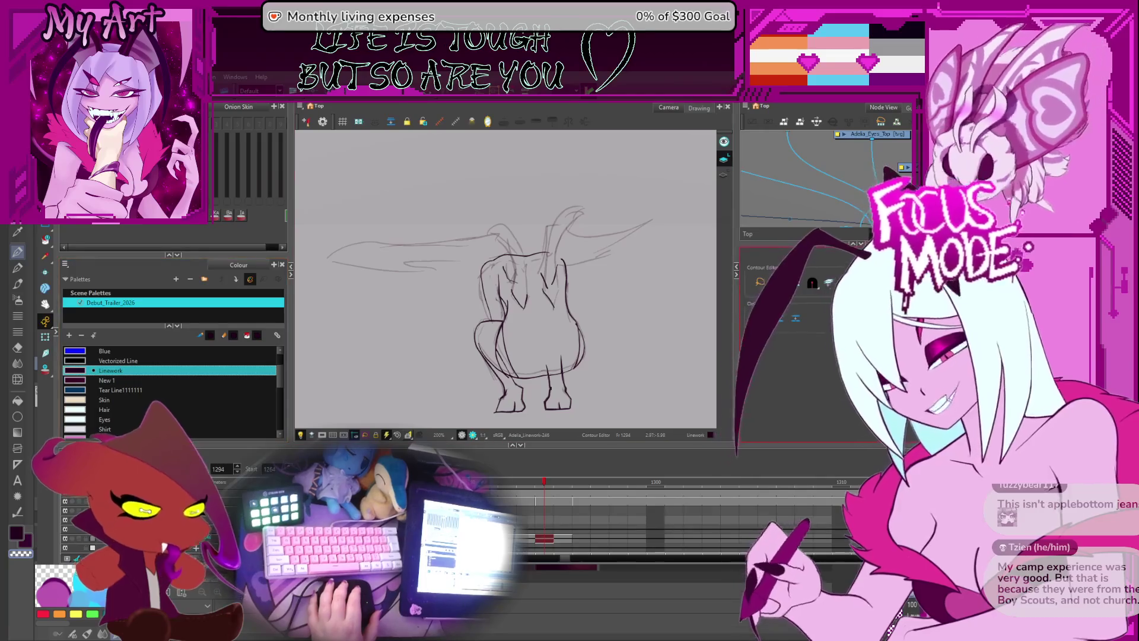
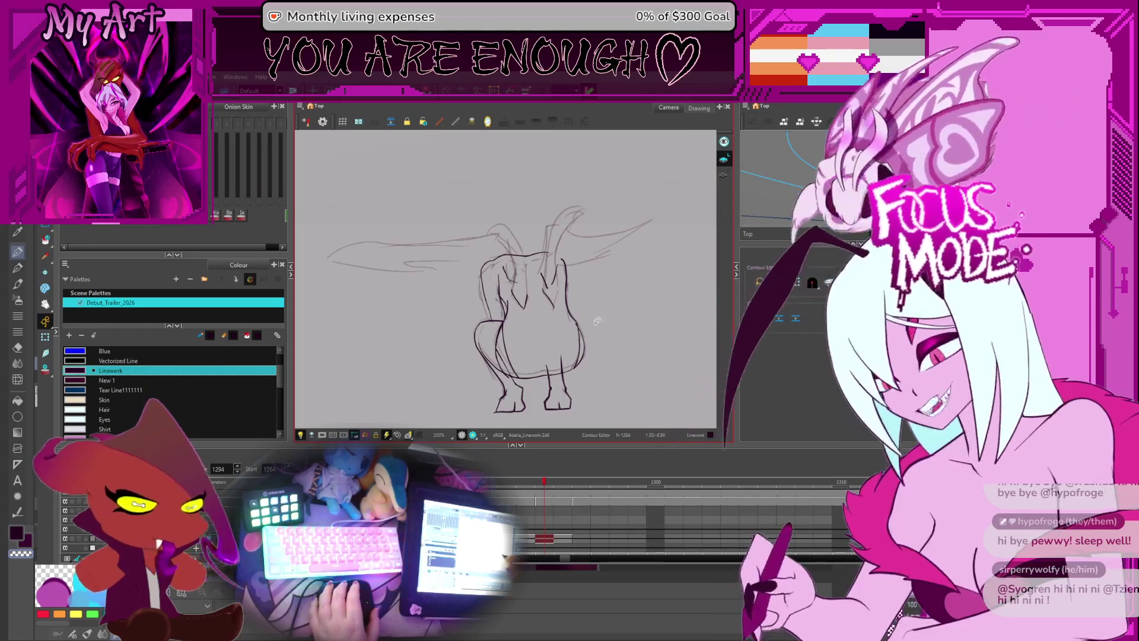
- Nudge the sketch into view and advance from frame 1284 to frame 1291, with the wings already inked
left_click_drag(641, 330, 654, 313)
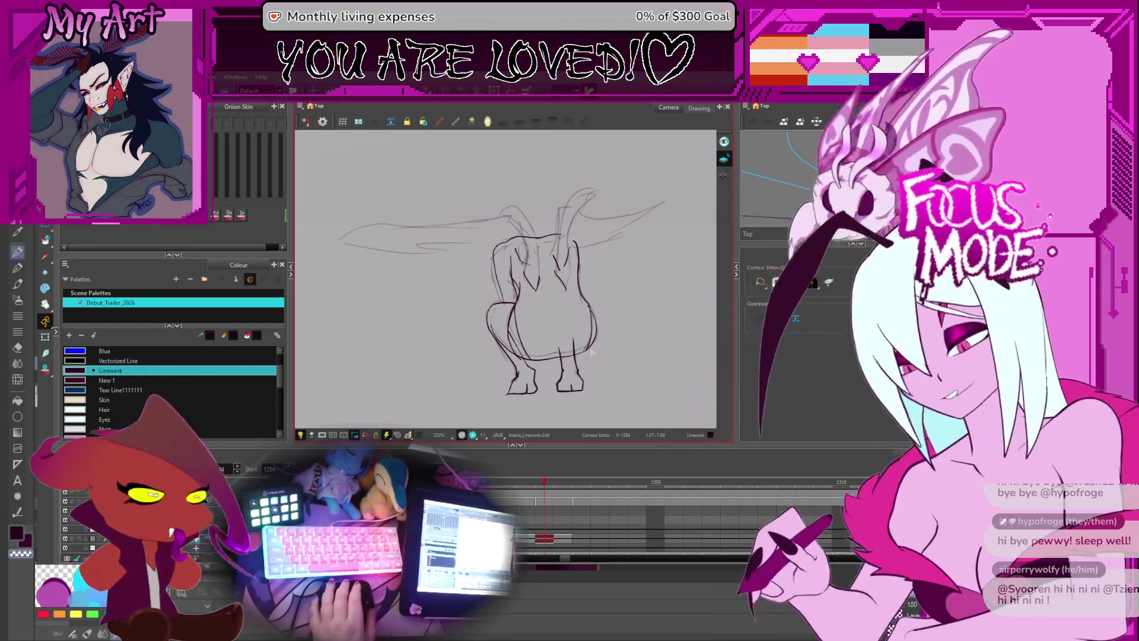
key("period")
key("period")
key("period")
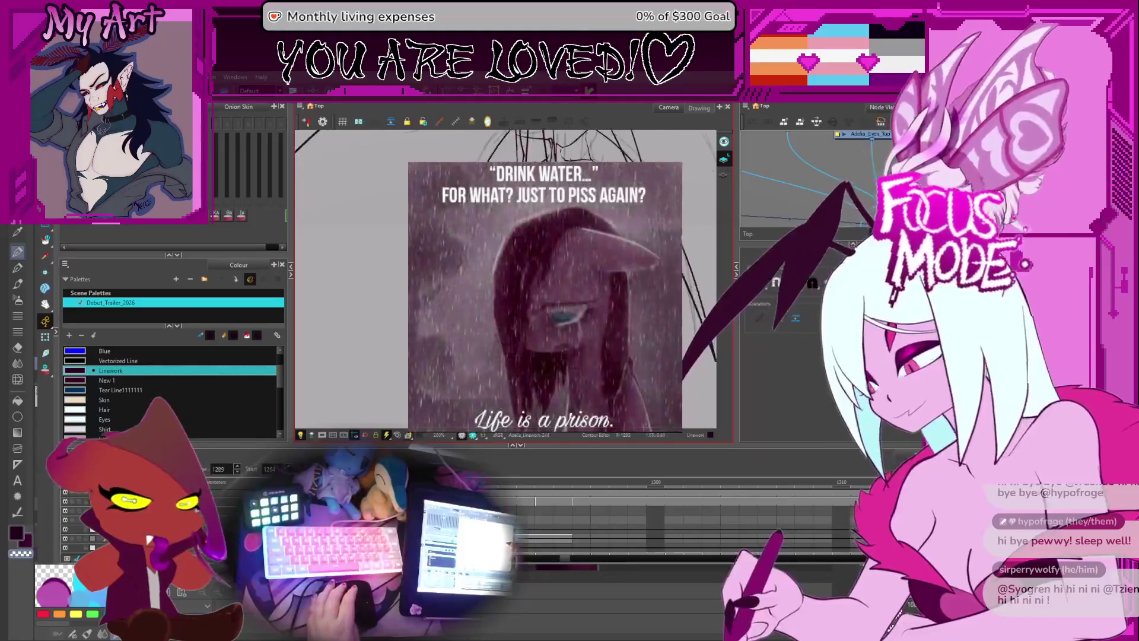
key("period")
key("period")
key("period")
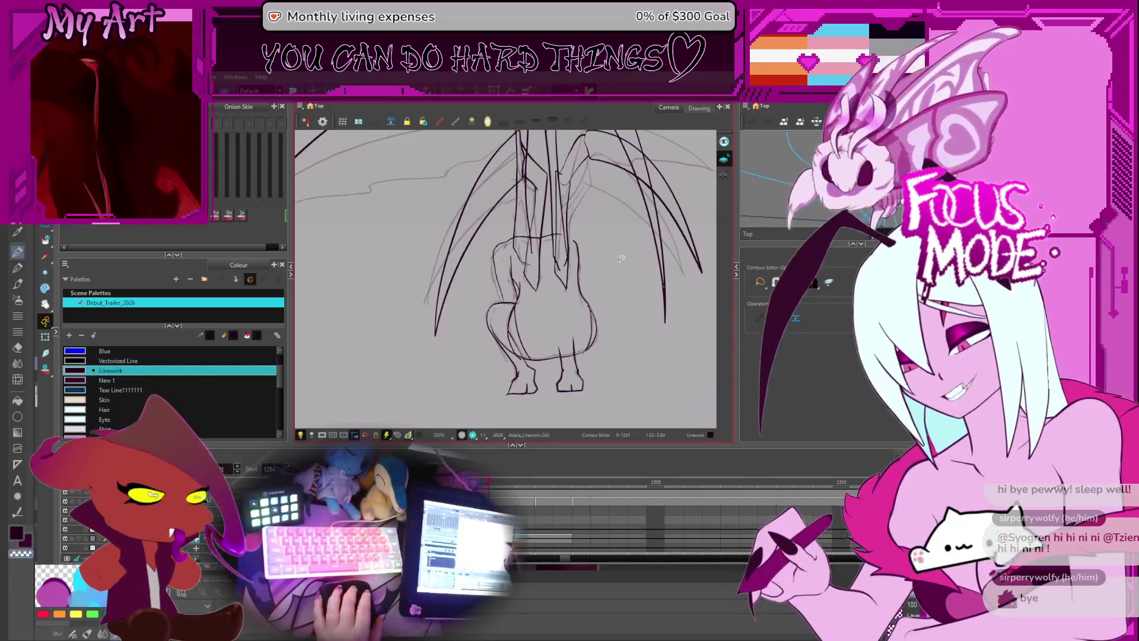
left_click_drag(605, 224, 595, 279)
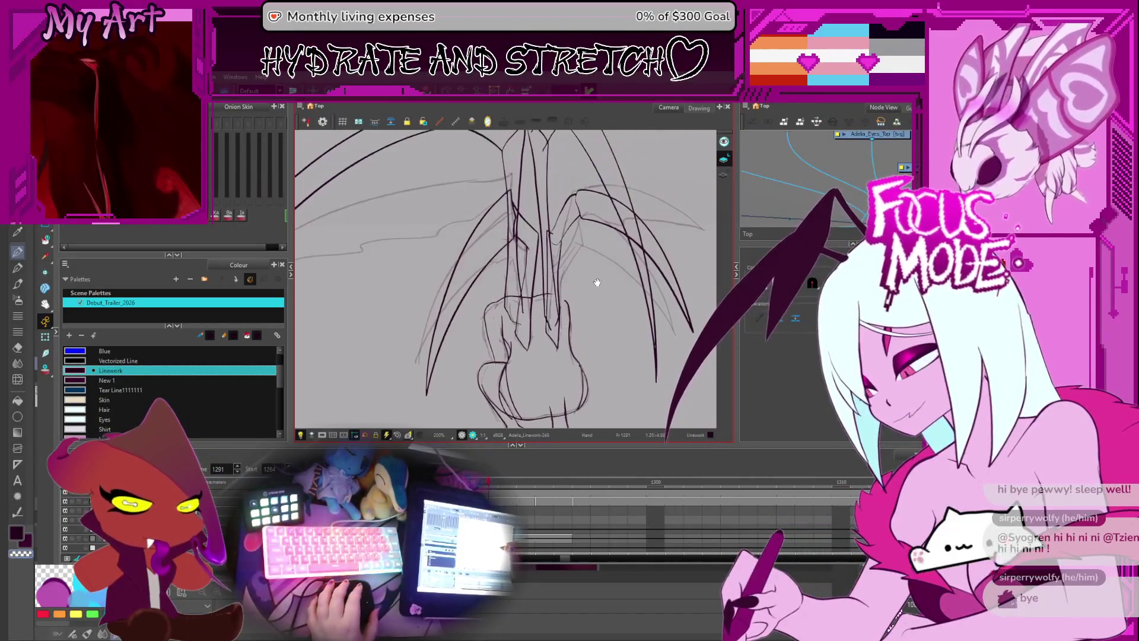
- Flip through frames 1289 to 1319 to compare, then settle on frame 1292
key("period")
key("period")
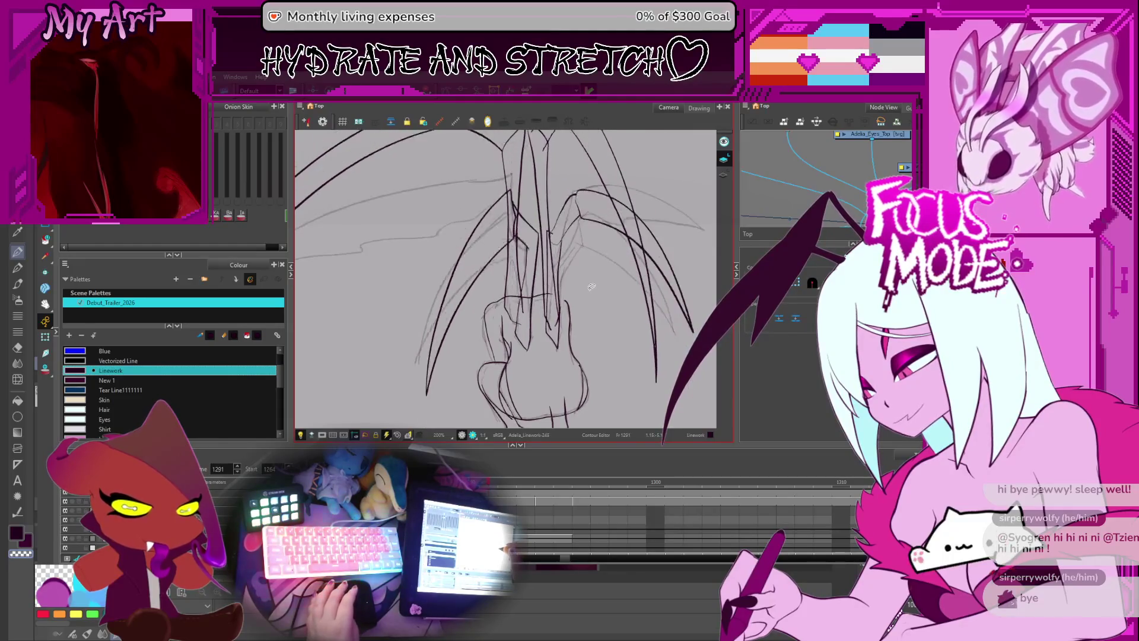
key("period")
key("period")
key("period")
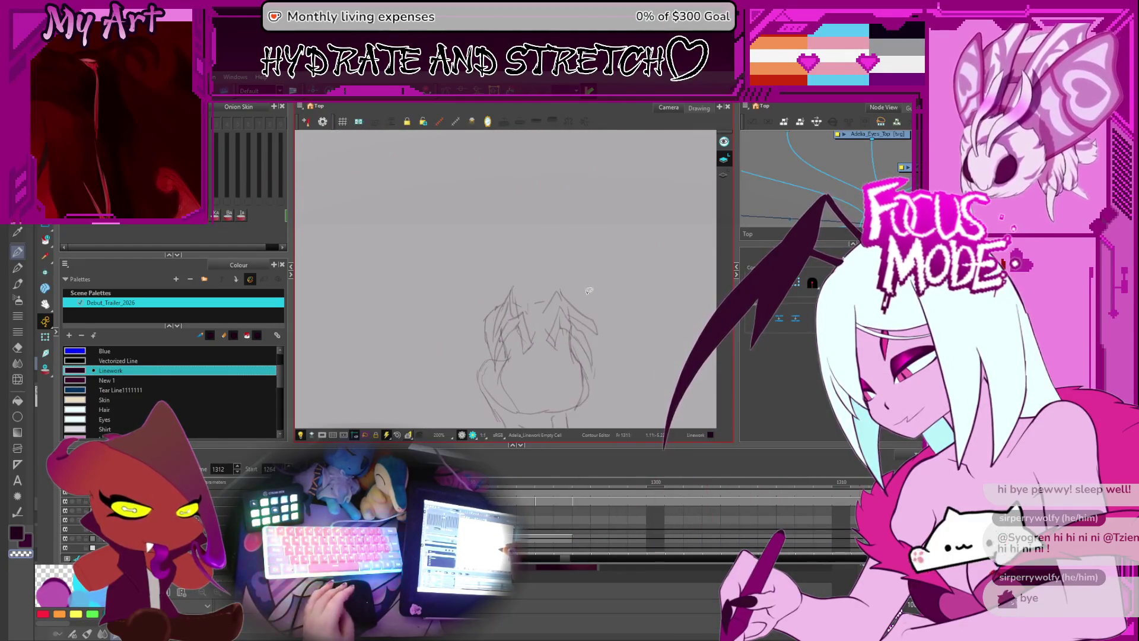
key("period")
key("period")
key("period")
key("comma")
key("comma")
key("comma")
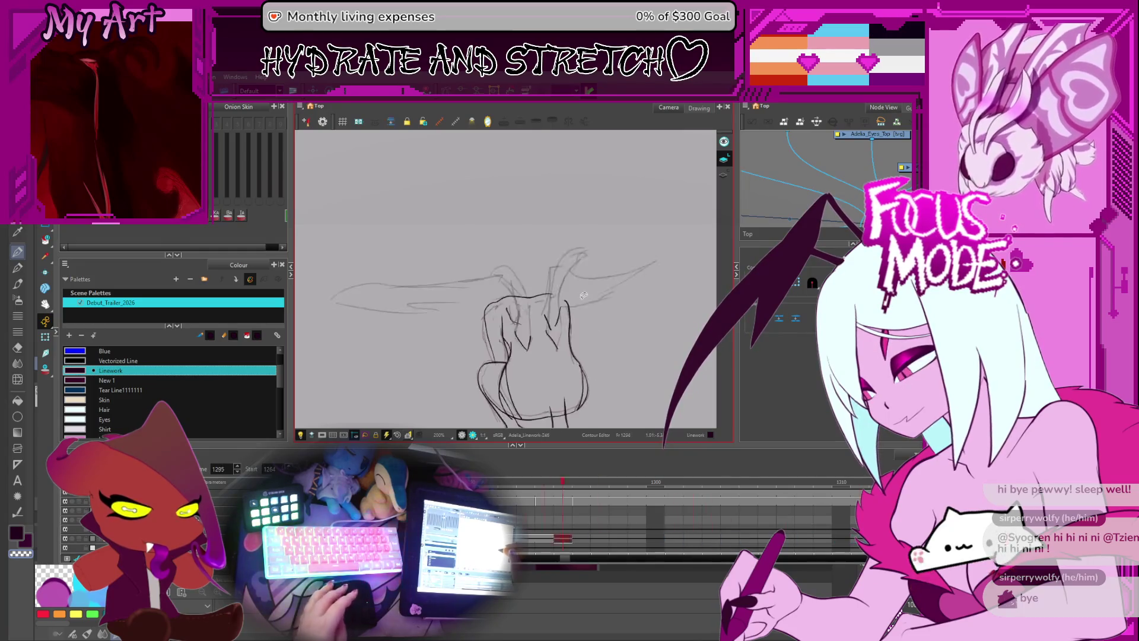
key("comma")
key("comma")
key("comma")
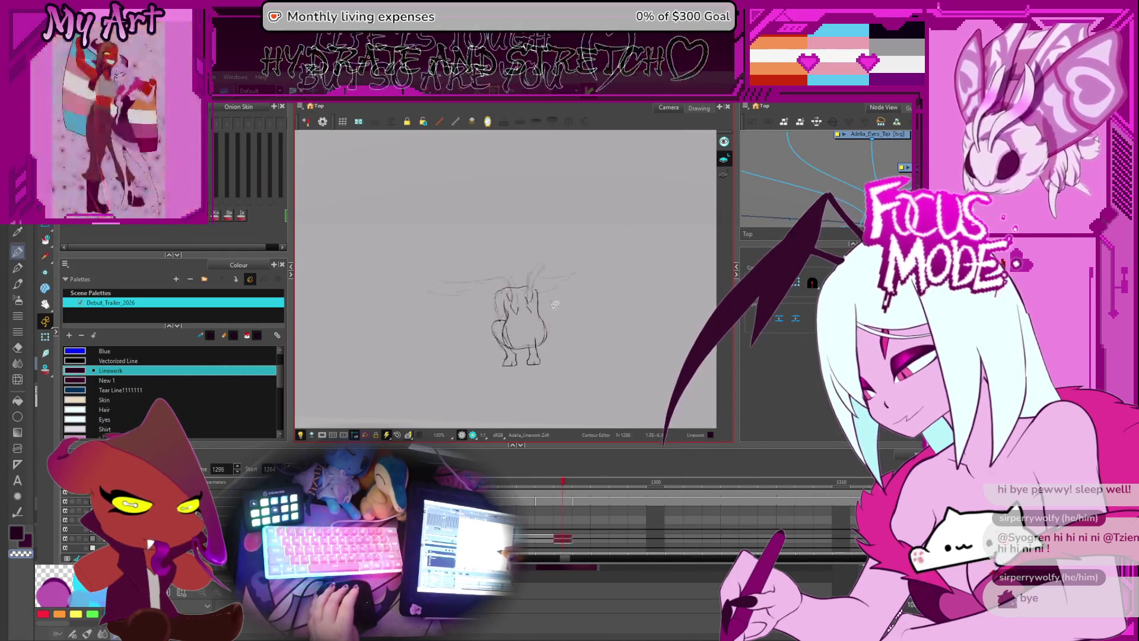
key("period")
key("period")
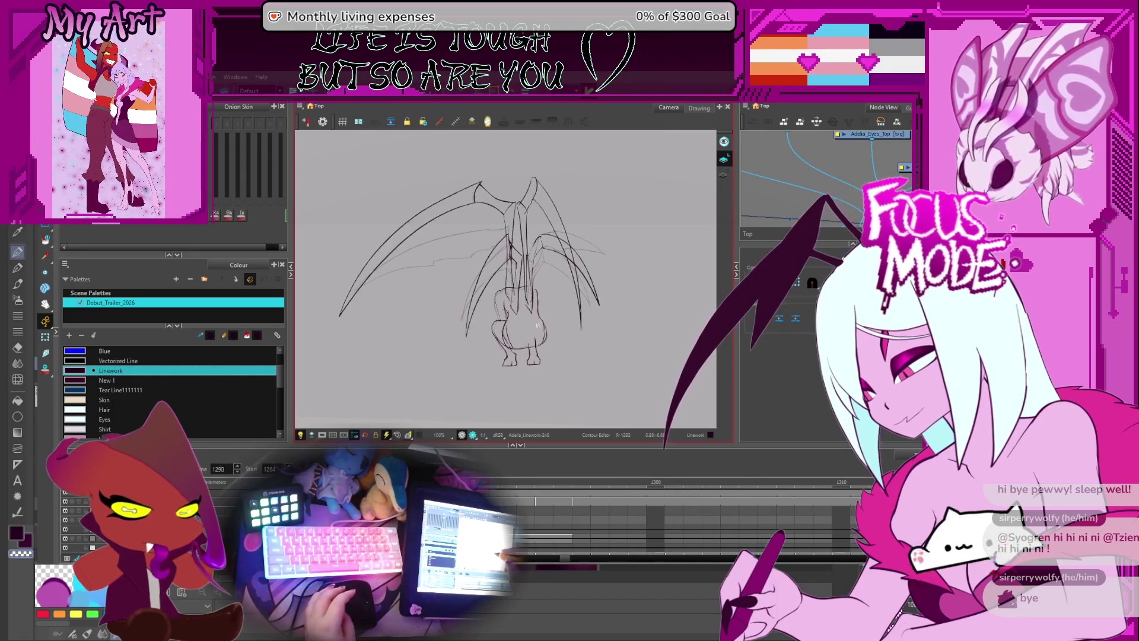
key("period")
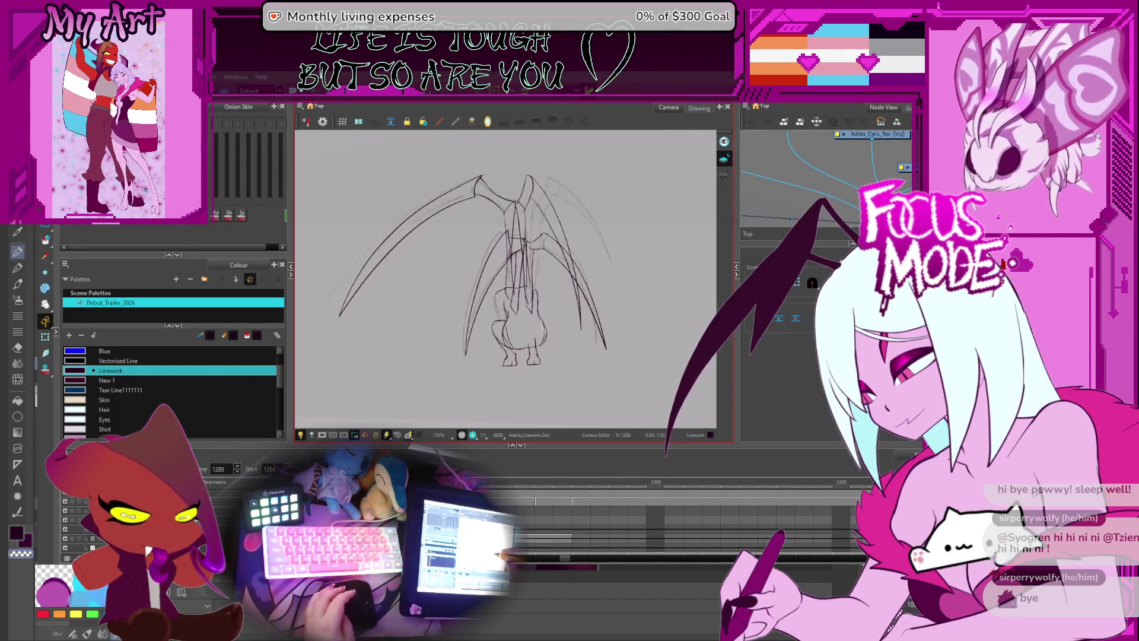
- With the Pencil, ink the left wing's outer and inner edge lines, then select the long wing stroke
key("alt+slash")
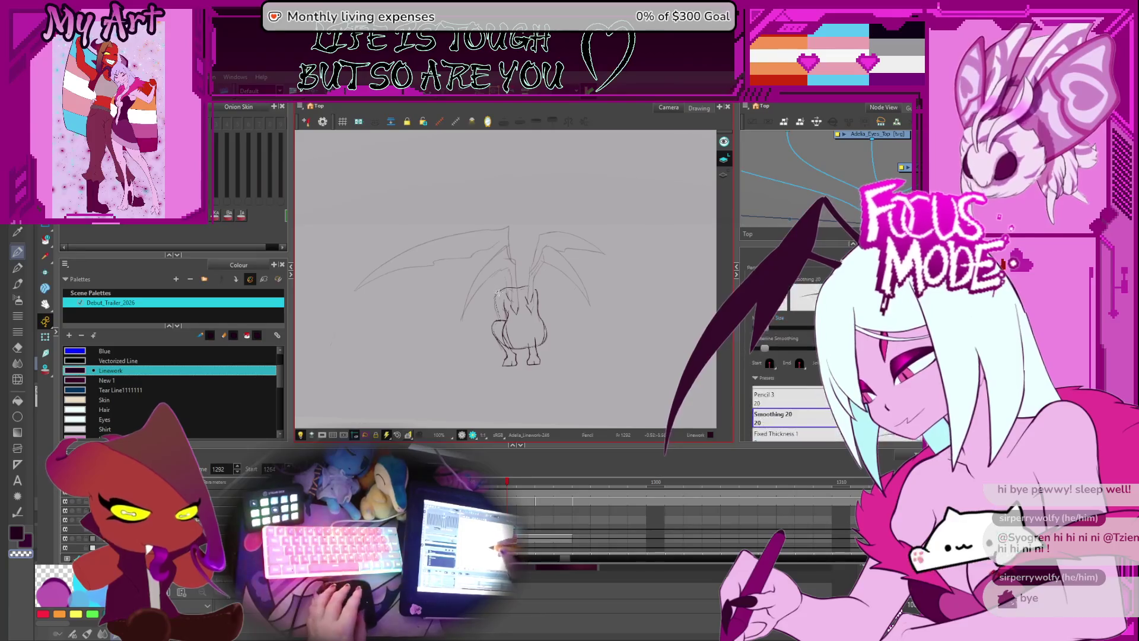
key("2")
key("2")
left_click_drag(436, 352, 449, 303)
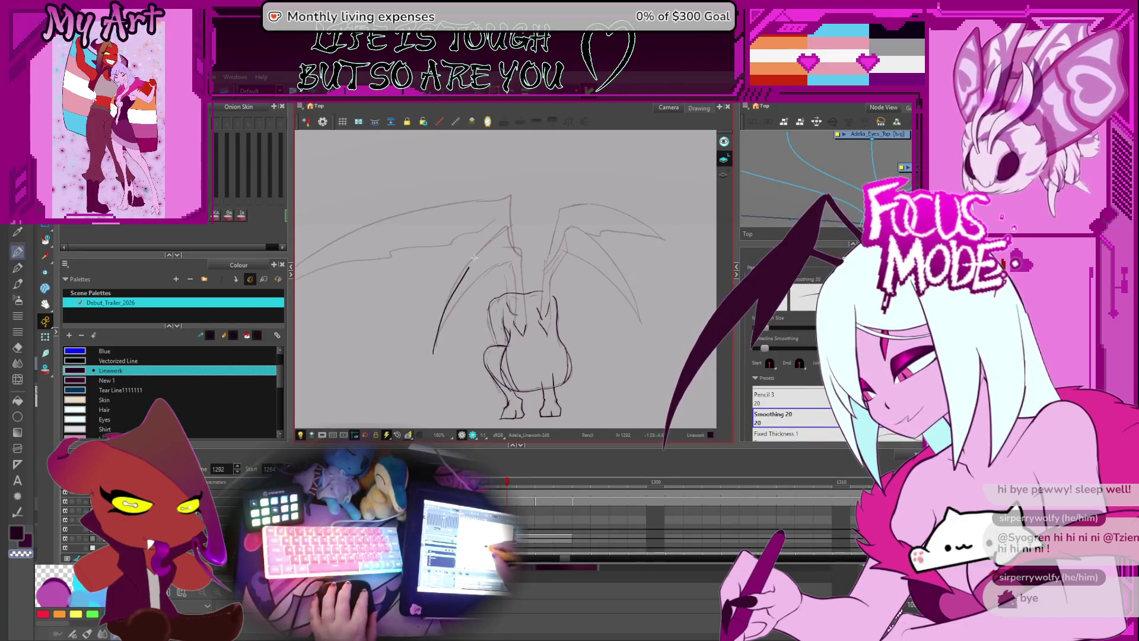
key("alt+s")
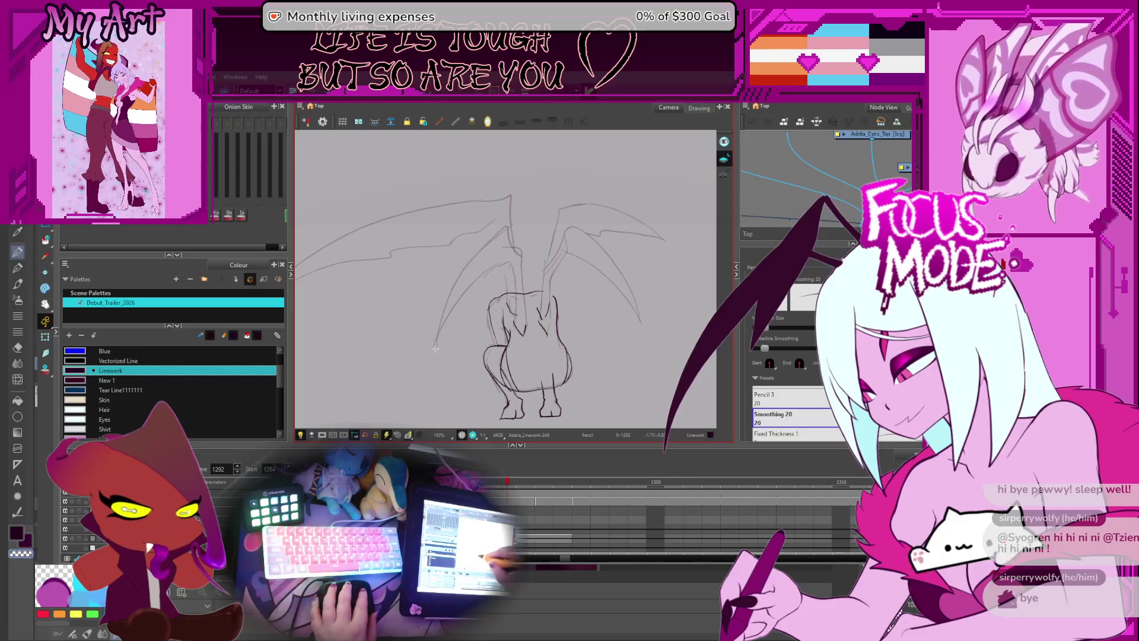
left_click_drag(435, 349, 510, 224)
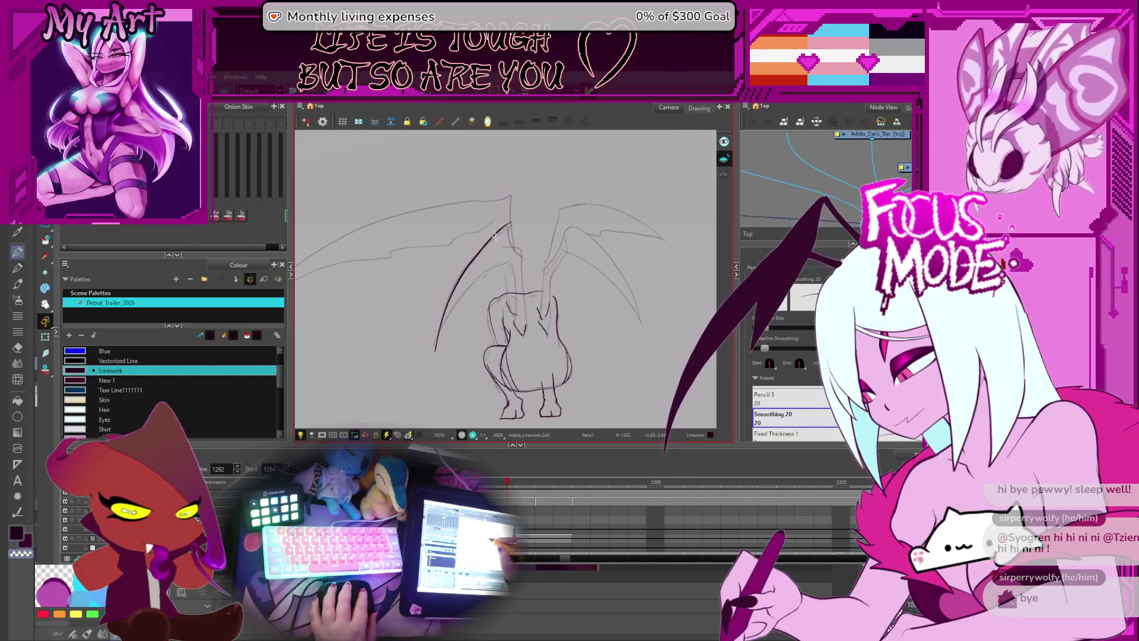
scroll(495, 237, "down", 1)
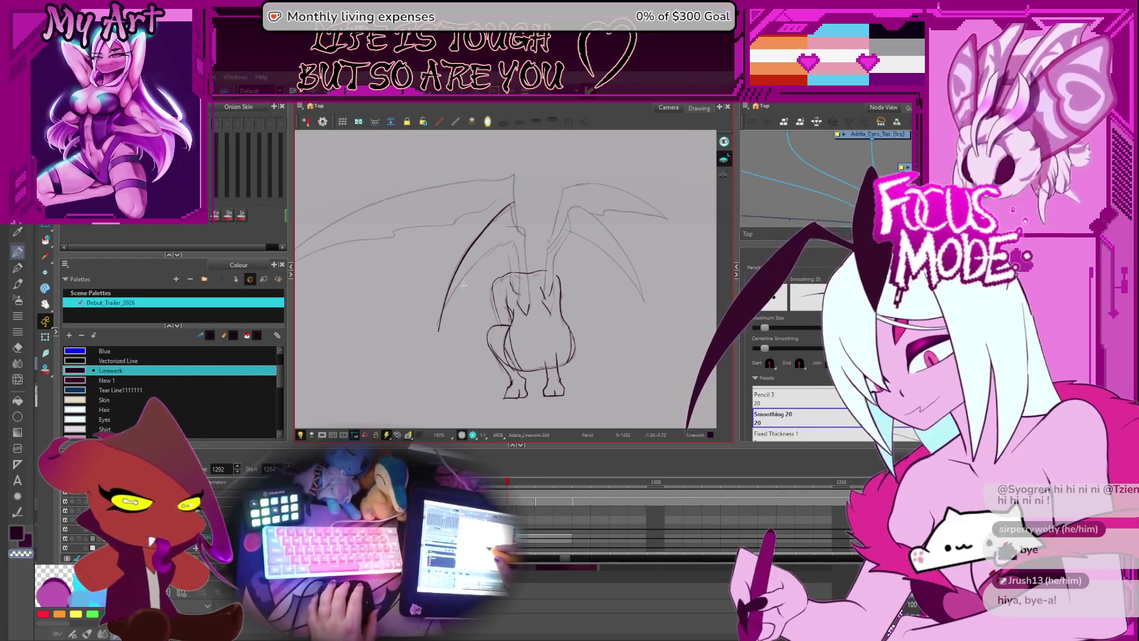
scroll(433, 254, "up", 3)
key("alt+q")
left_click(515, 249)
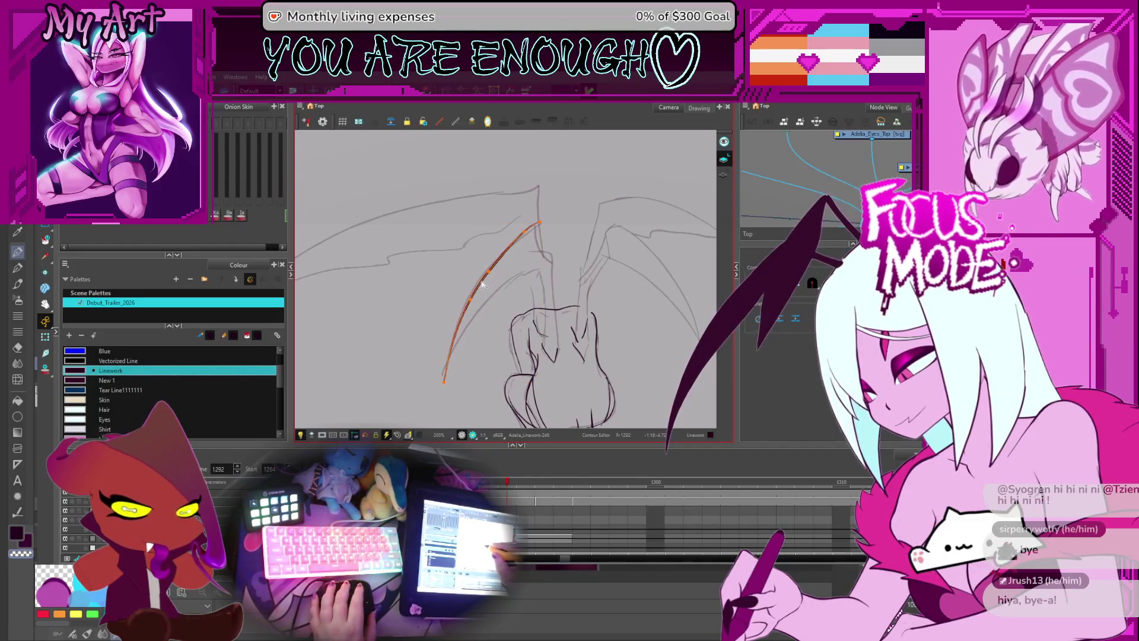
- Ink the wing's lower edge and a short line near the wing joint
key("alt+b")
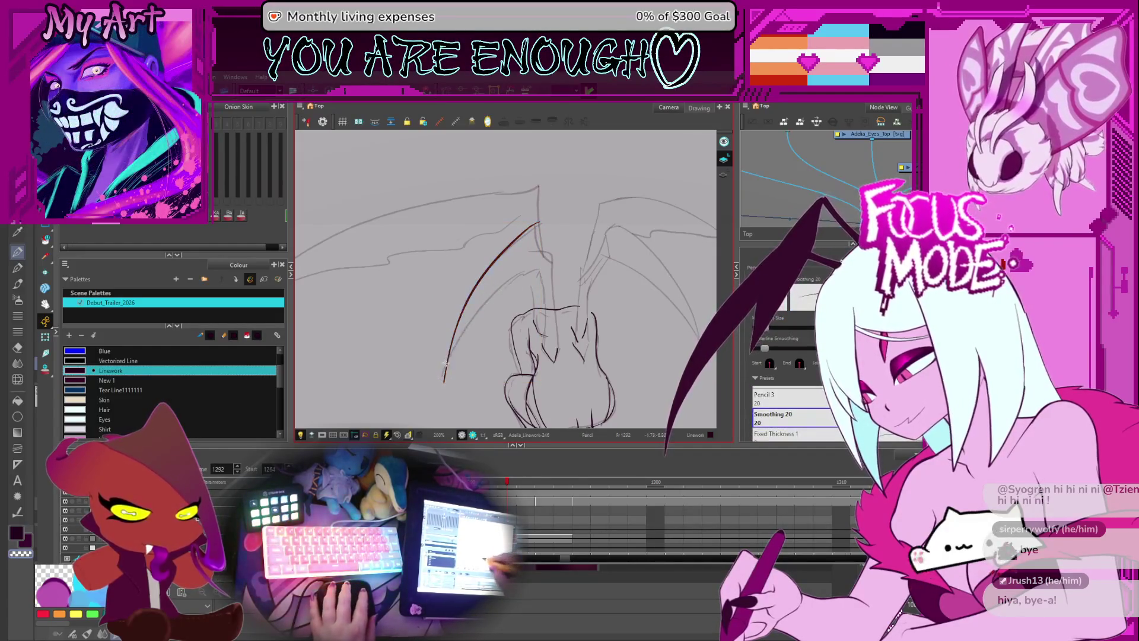
left_click_drag(440, 382, 470, 322)
left_click_drag(515, 278, 541, 272)
scroll(534, 253, "up", 3)
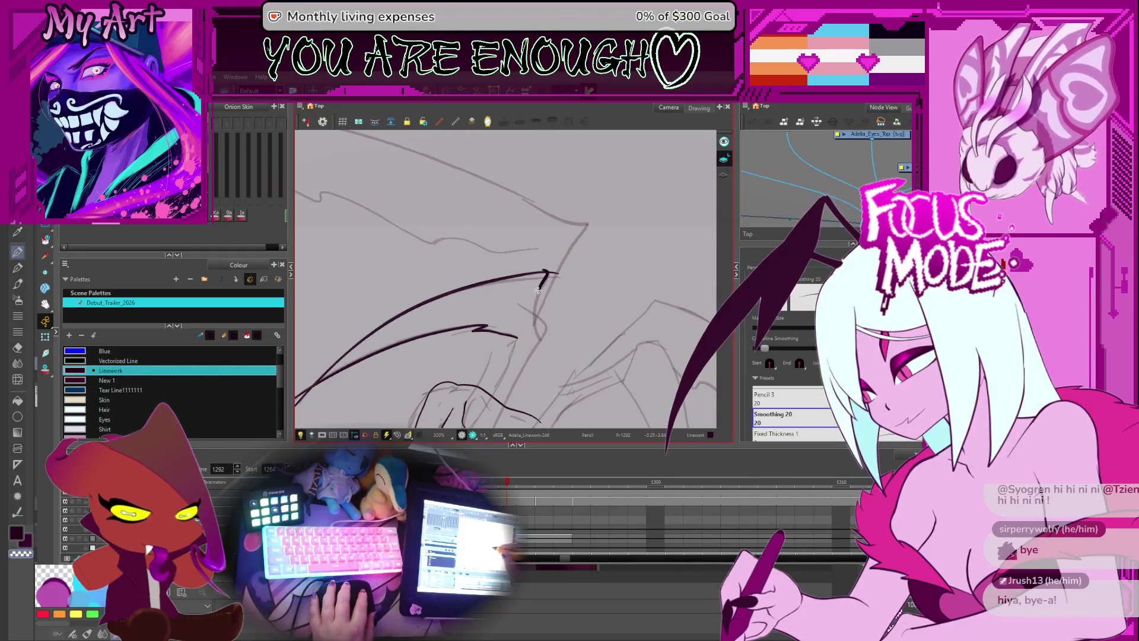
scroll(539, 348, "down", 1)
key("alt+t")
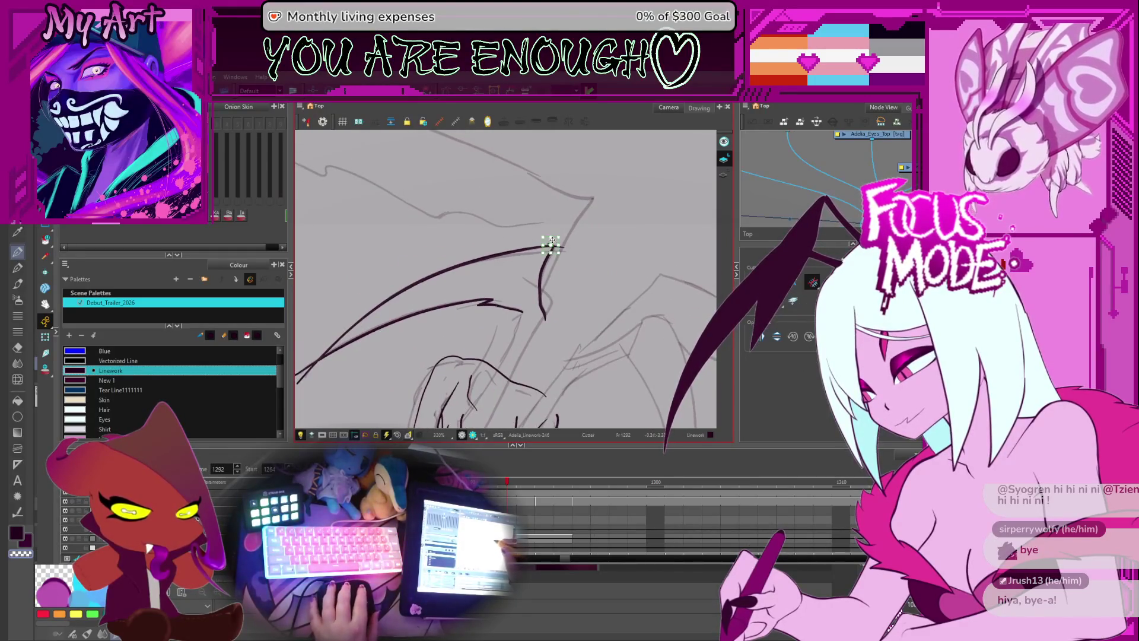
scroll(530, 307, "down", 2)
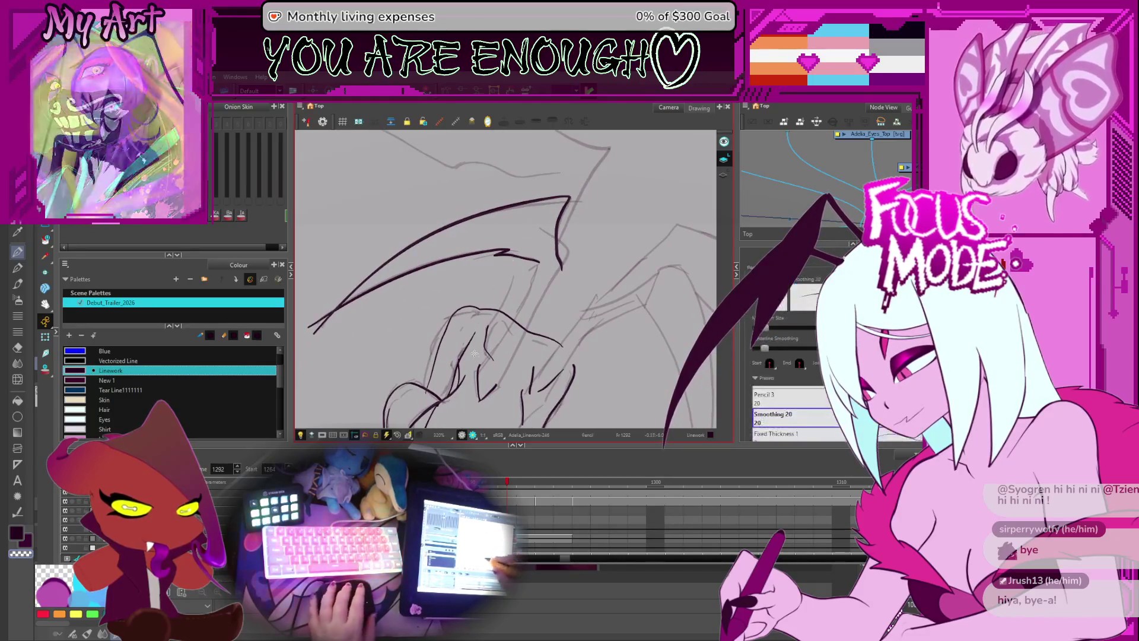
scroll(455, 367, "up", 1)
scroll(456, 380, "down", 1)
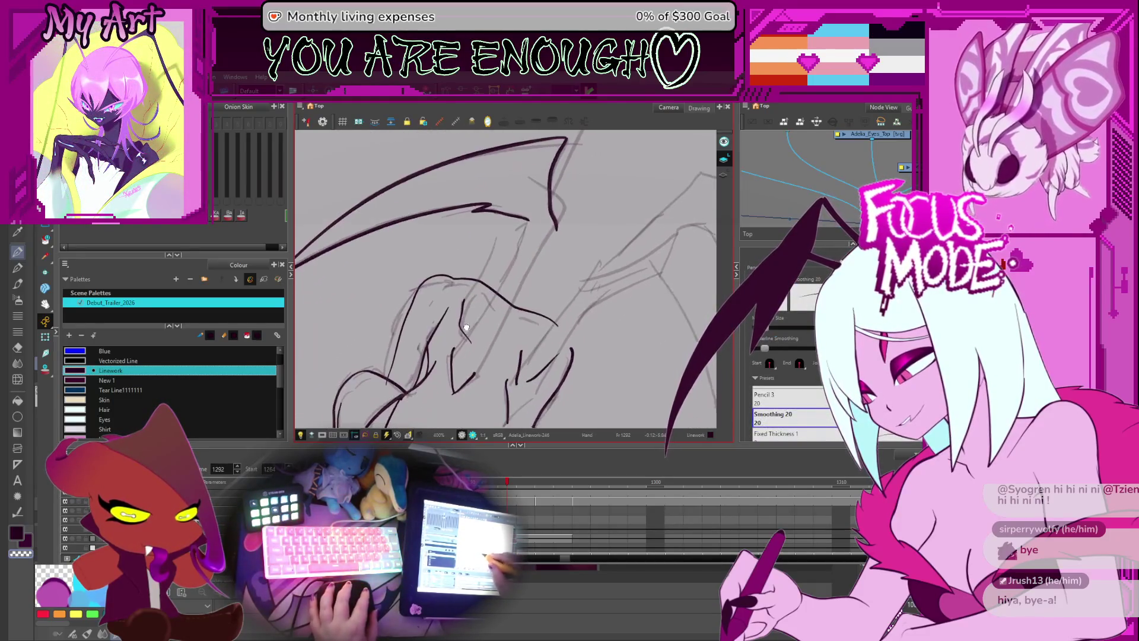
- Select the small V-shaped stroke and its neighbouring segment, rotating the canvas to a comfortable angle
key("alt+s")
left_click(458, 392)
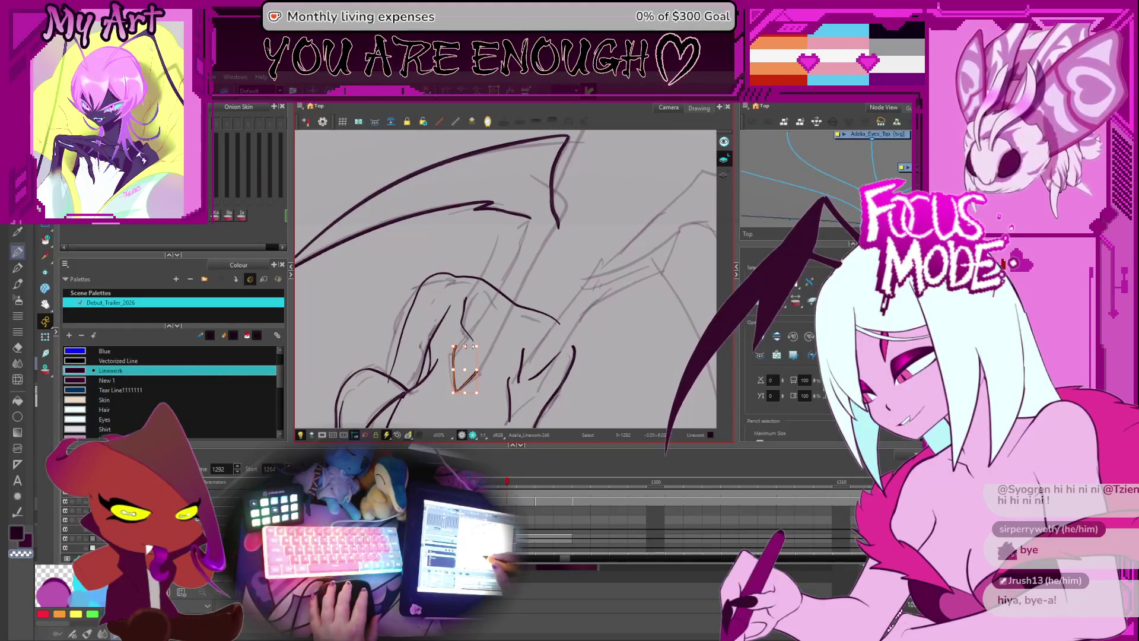
left_click_drag(557, 318, 524, 342)
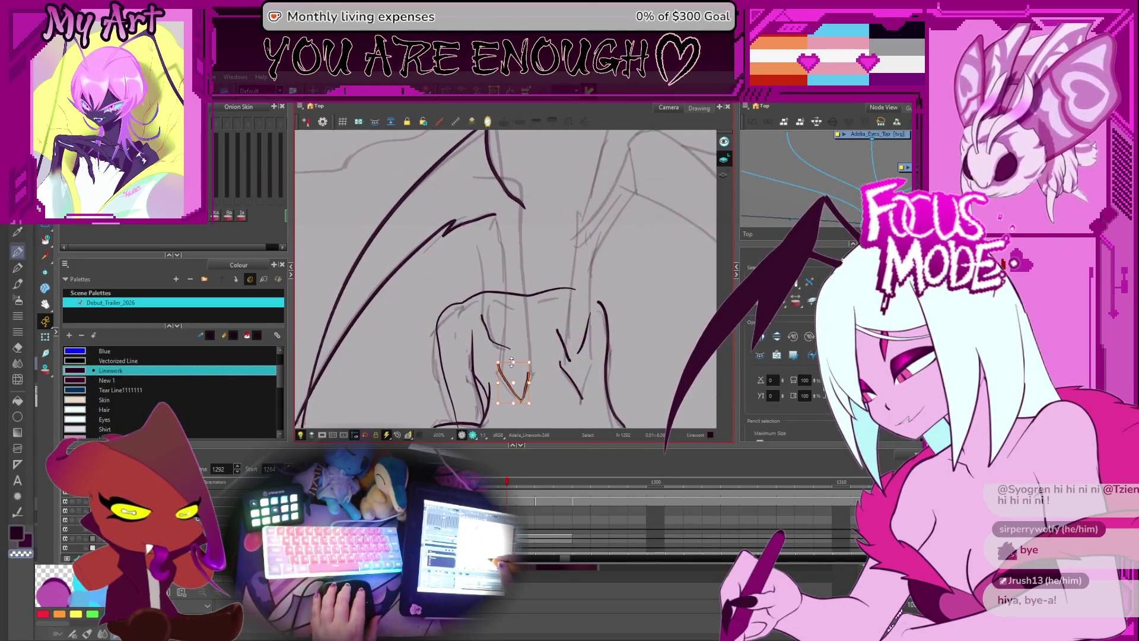
scroll(529, 320, "down", 2)
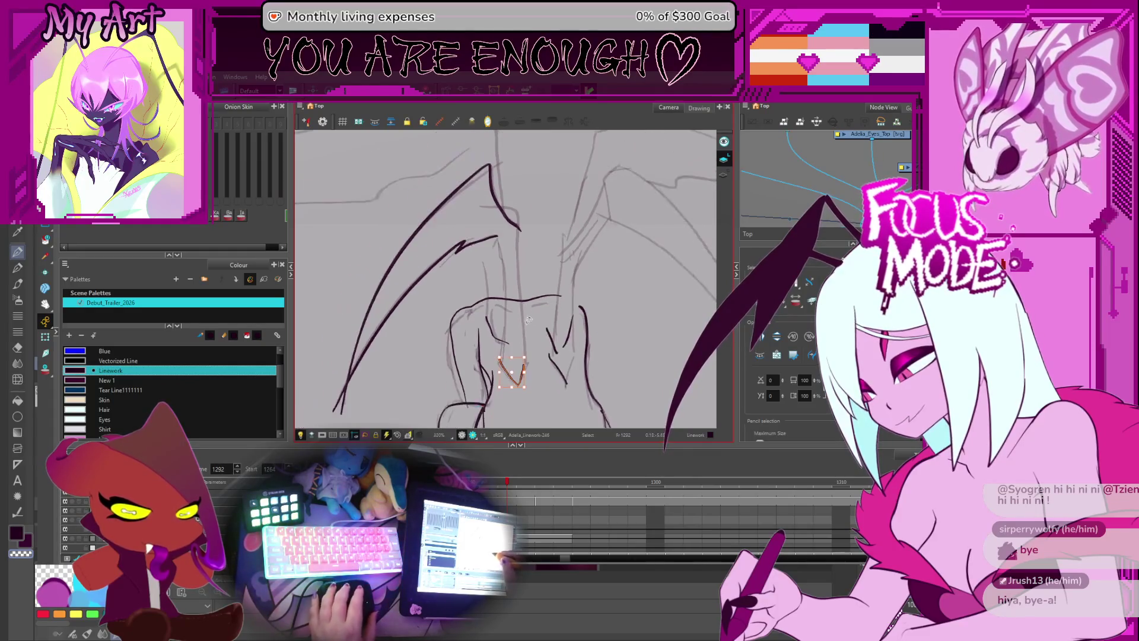
left_click(557, 356)
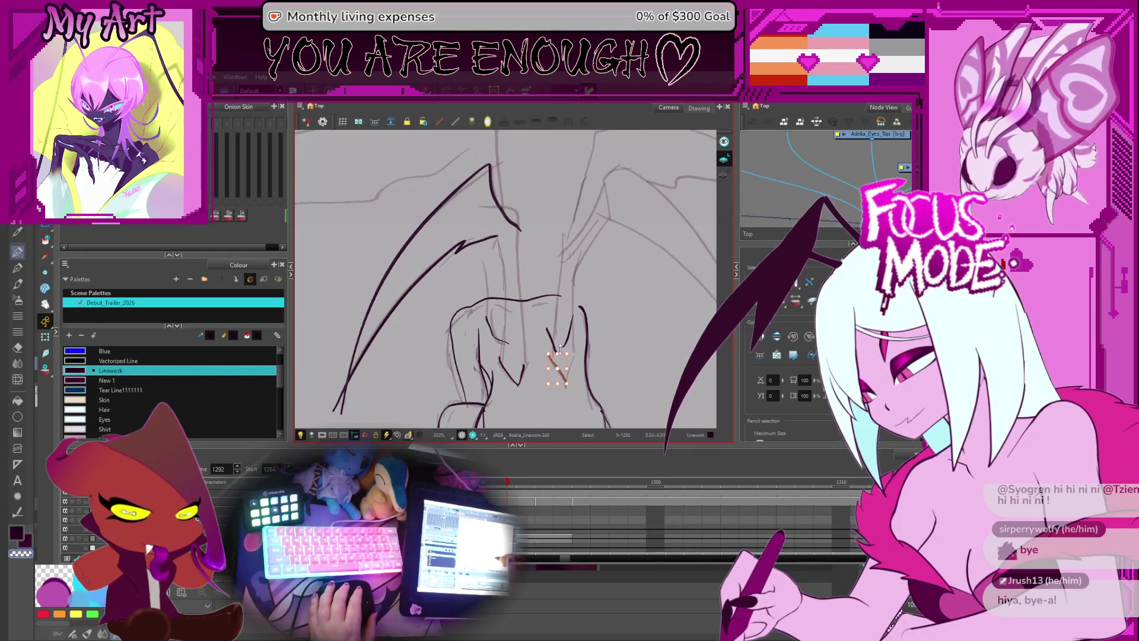
scroll(557, 356, "up", 1)
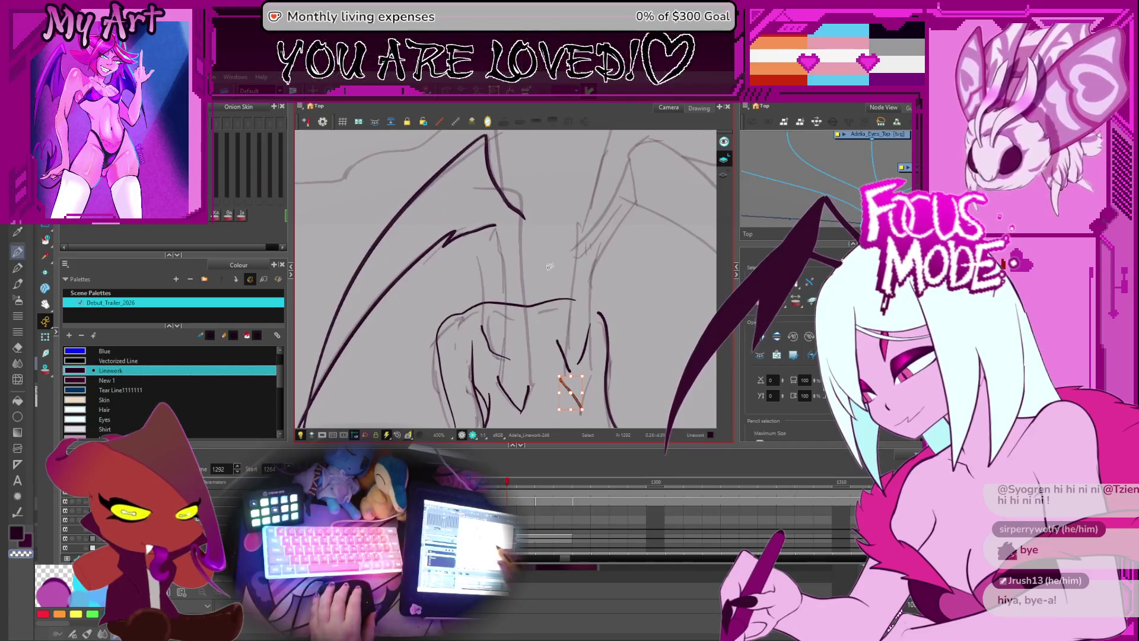
left_click_drag(558, 355, 565, 315)
scroll(482, 378, "up", 1)
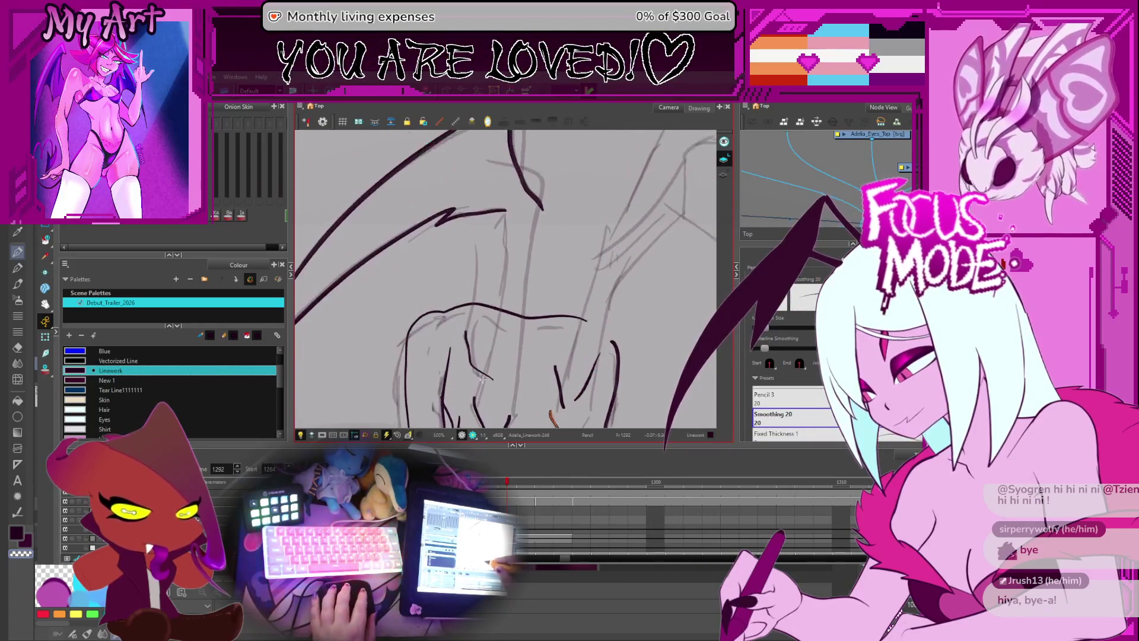
left_click_drag(474, 394, 422, 371)
- Undo the short and diagonal strokes, and redraw the diagonal wing bone until it sits right
key("ctrl+z")
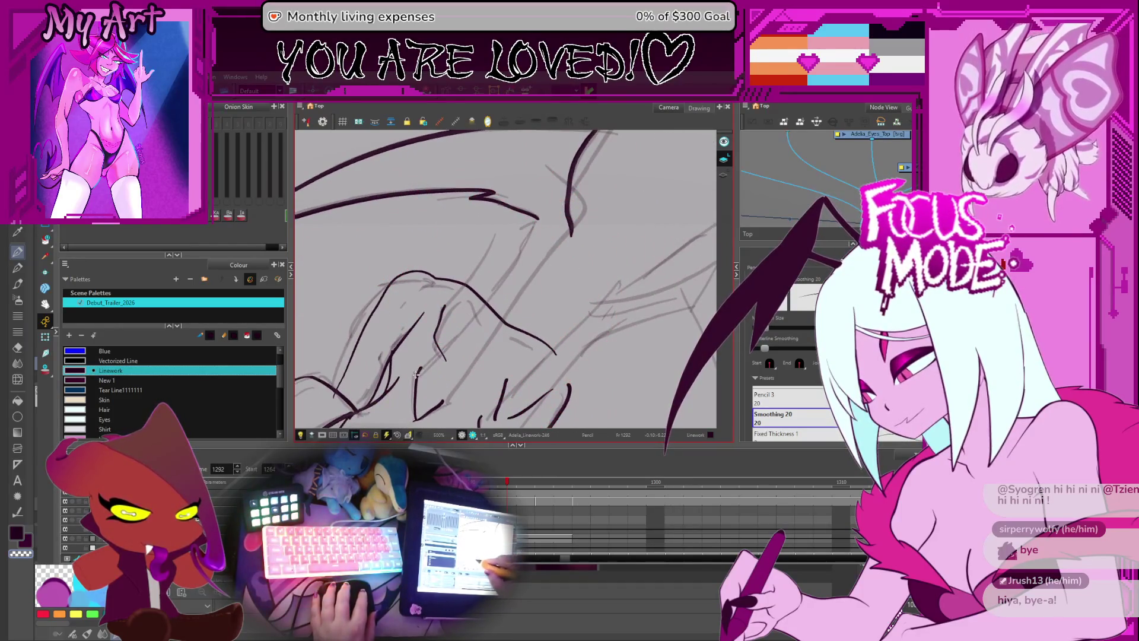
key("ctrl+z")
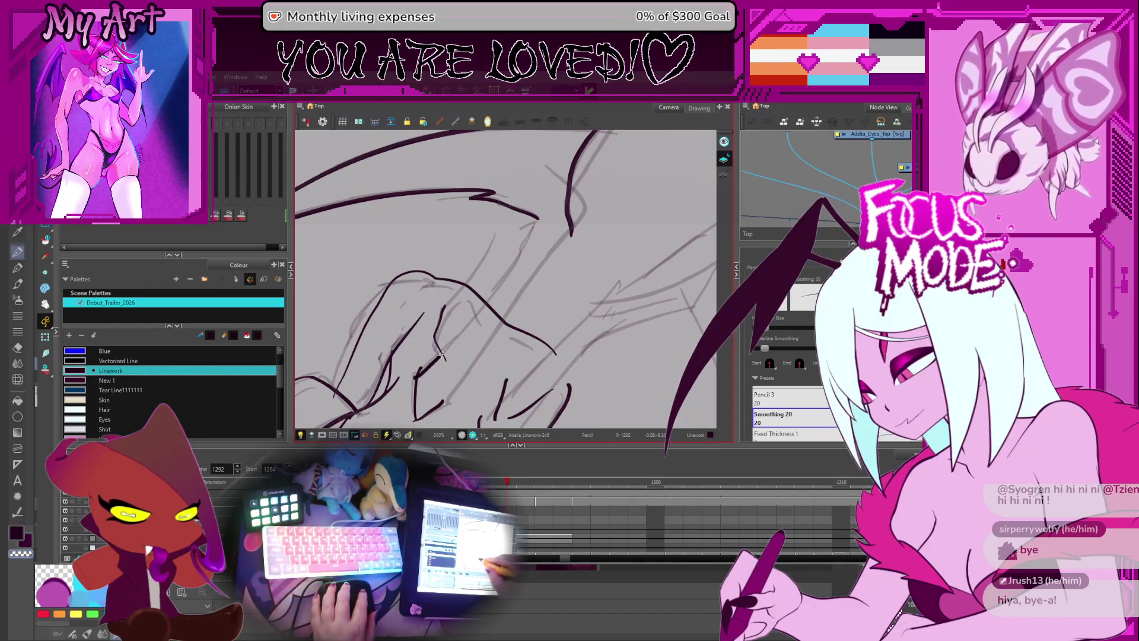
left_click_drag(414, 379, 510, 266)
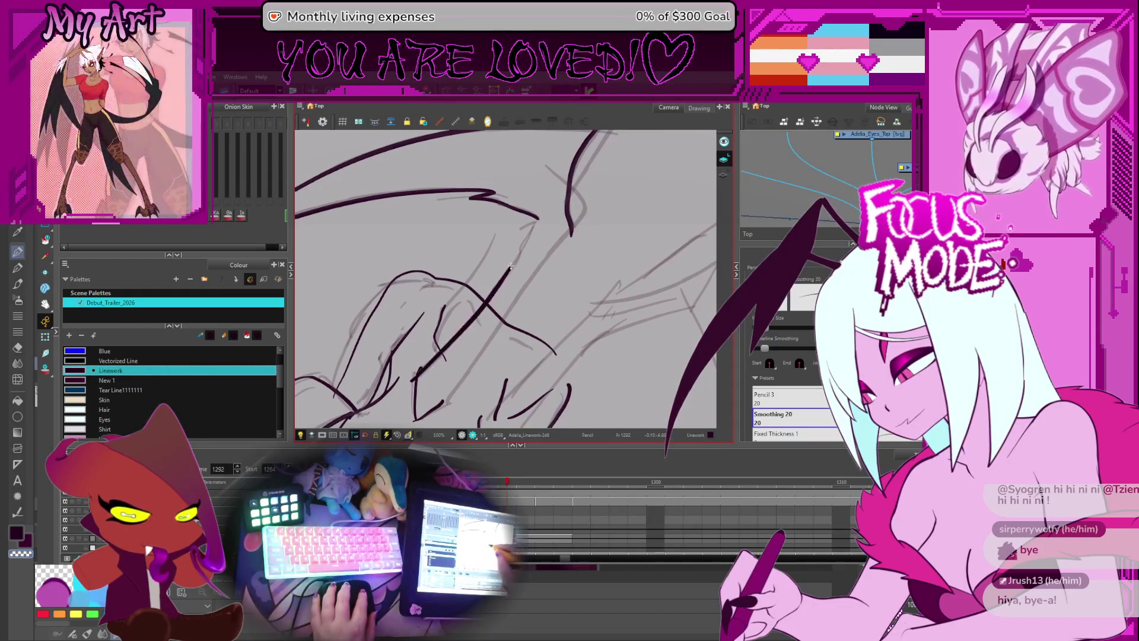
scroll(536, 222, "down", 2)
mouse_move(535, 222)
left_mouse_down()
mouse_move(414, 376)
mouse_move(484, 271)
left_mouse_up()
key("2")
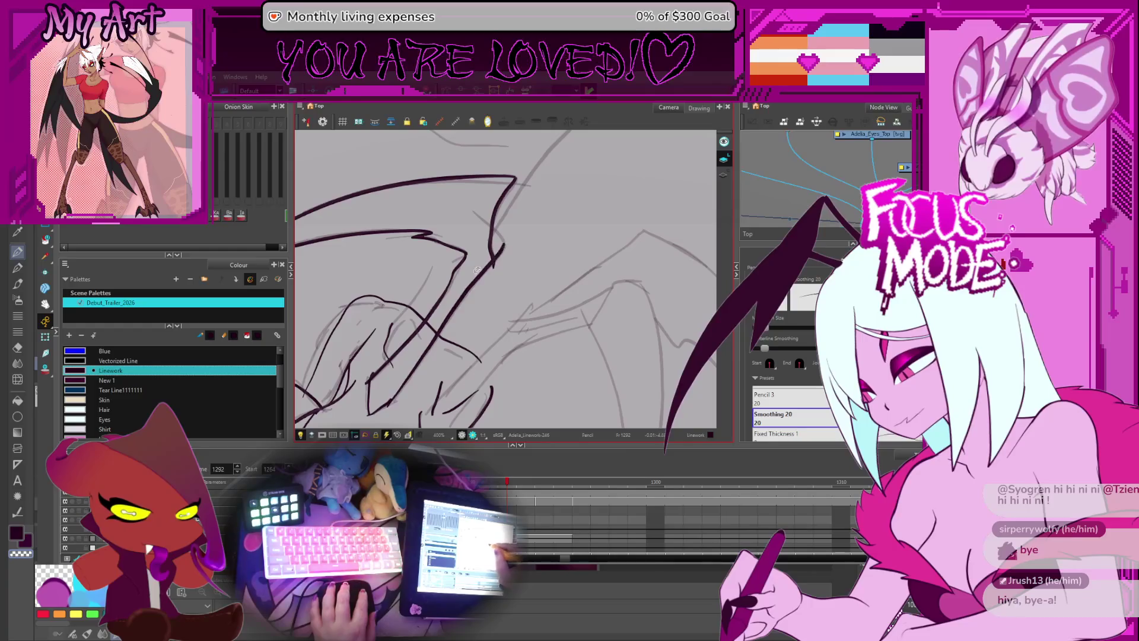
key("ctrl+z")
left_click_drag(394, 398, 474, 293)
key("ctrl+z")
mouse_move(413, 366)
left_mouse_down()
mouse_move(504, 251)
mouse_move(487, 209)
left_mouse_up()
key("alt+t")
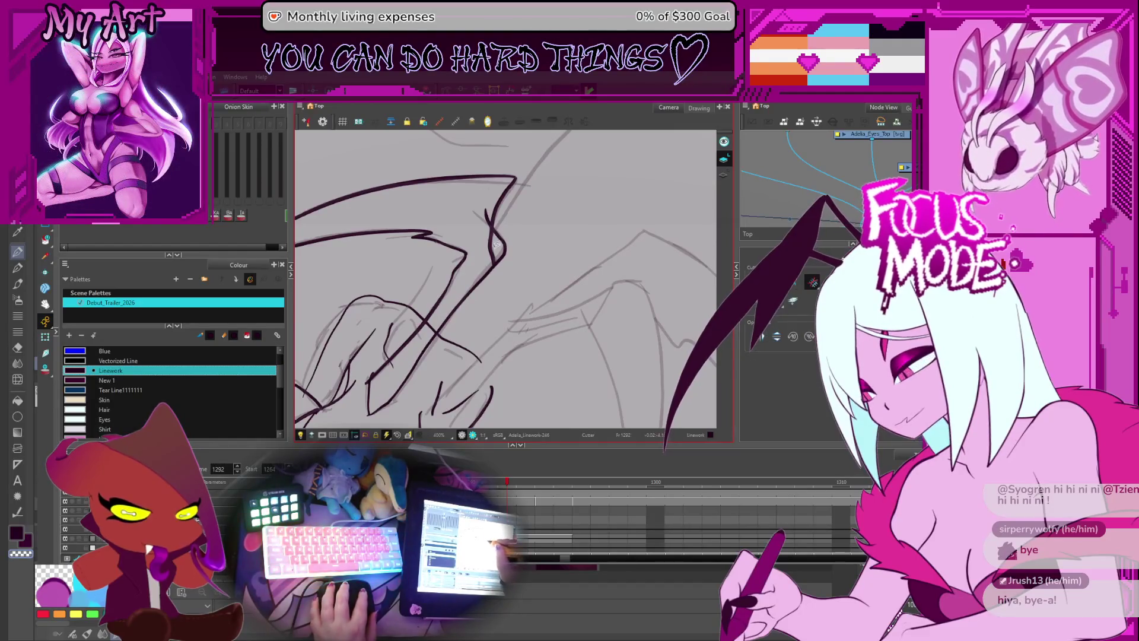
- Cut away the diagonal overshoot past the wing joint and the small stray line ends
left_click(491, 270)
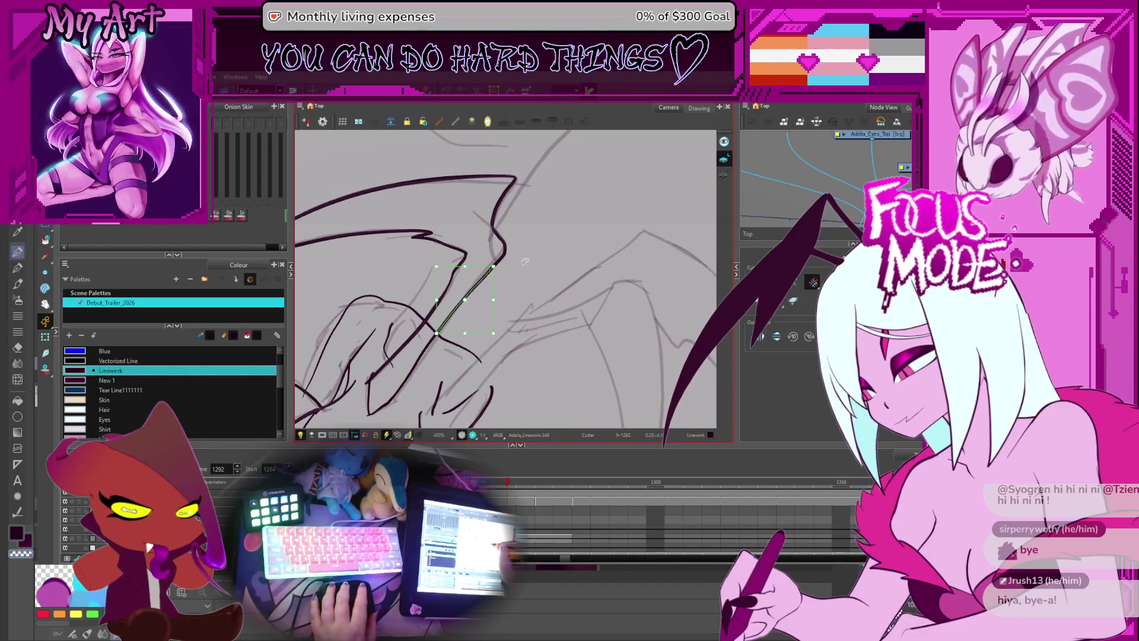
scroll(525, 261, "down", 3)
left_click_drag(524, 297, 487, 351)
scroll(486, 351, "up", 2)
scroll(486, 350, "up", 2)
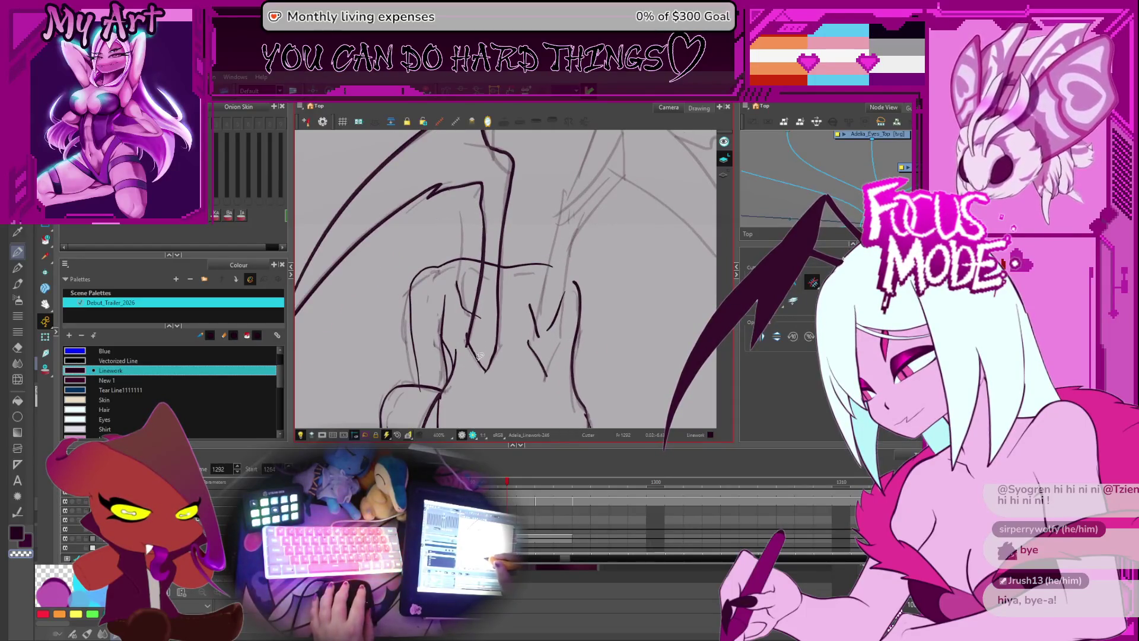
left_click_drag(476, 353, 466, 336)
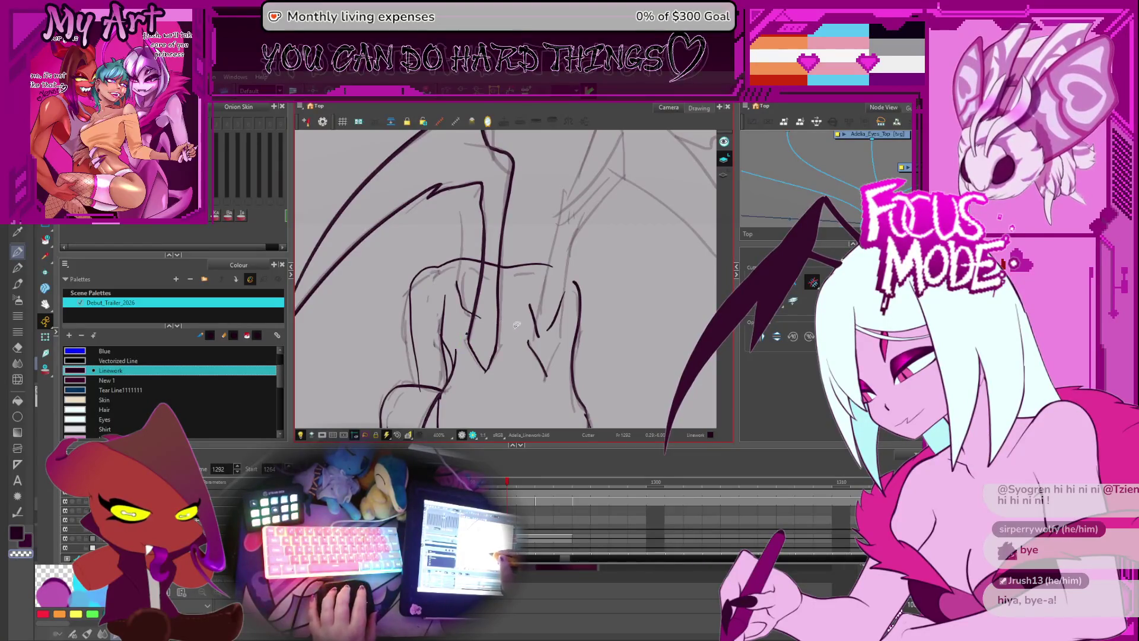
left_click(487, 372)
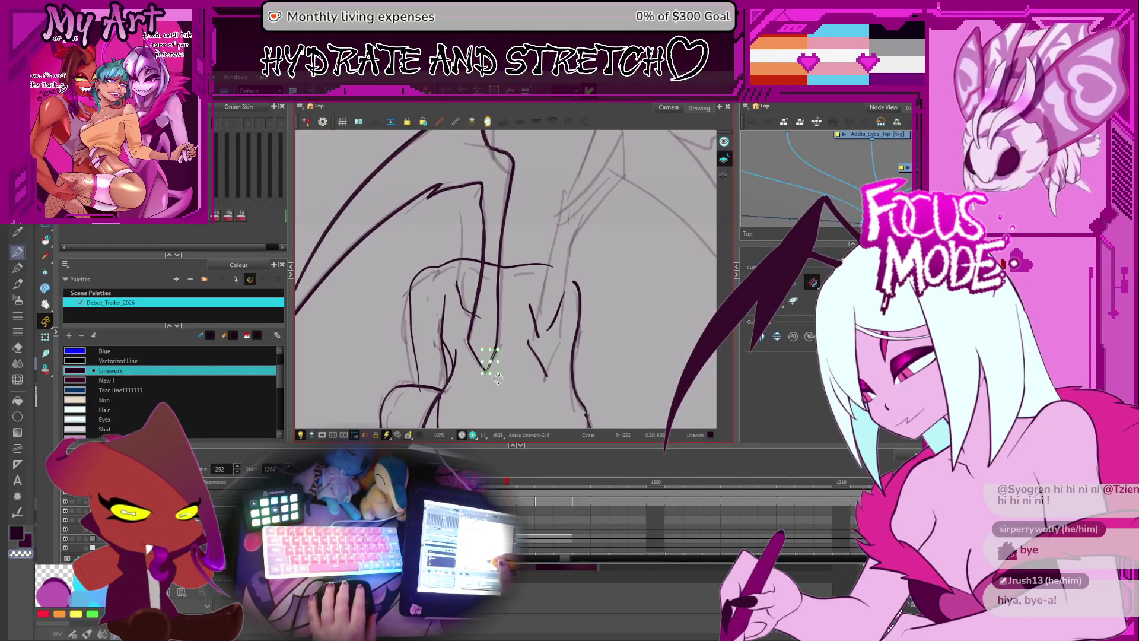
scroll(501, 385, "down", 3)
- Flip between frames 1291 and 1292 to compare, then step back to frame 1290
key("comma")
key("period")
key("comma")
key("period")
key("comma")
key("comma")
key("comma")
key("period")
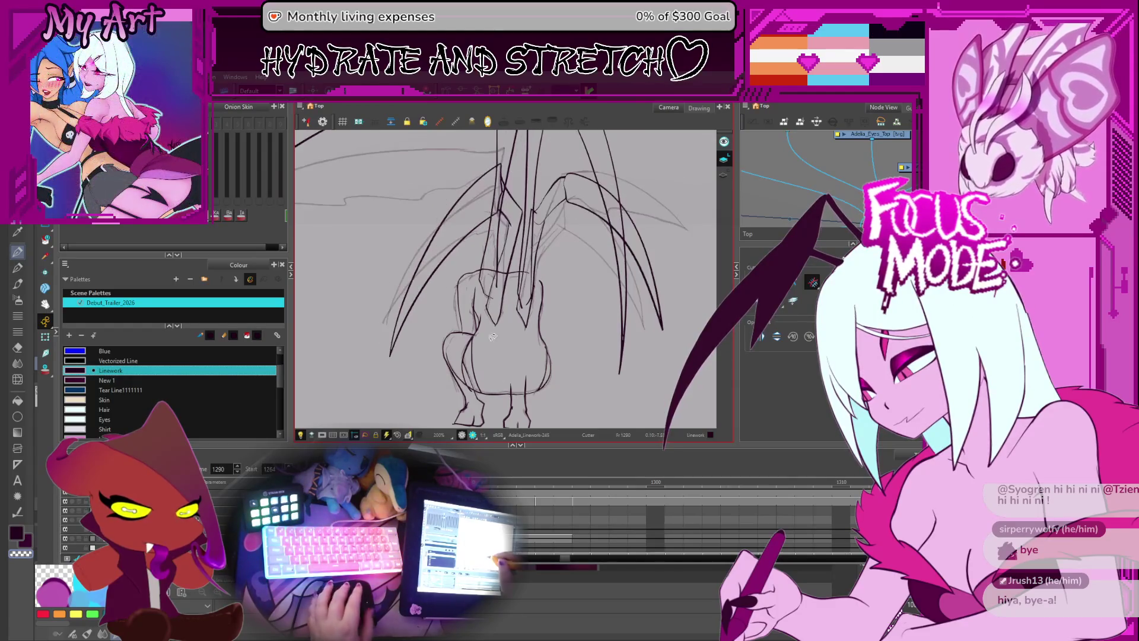
- Select the creature's back outline stroke, zoom in, and adjust its points with the Contour Editor
scroll(482, 317, "up", 2)
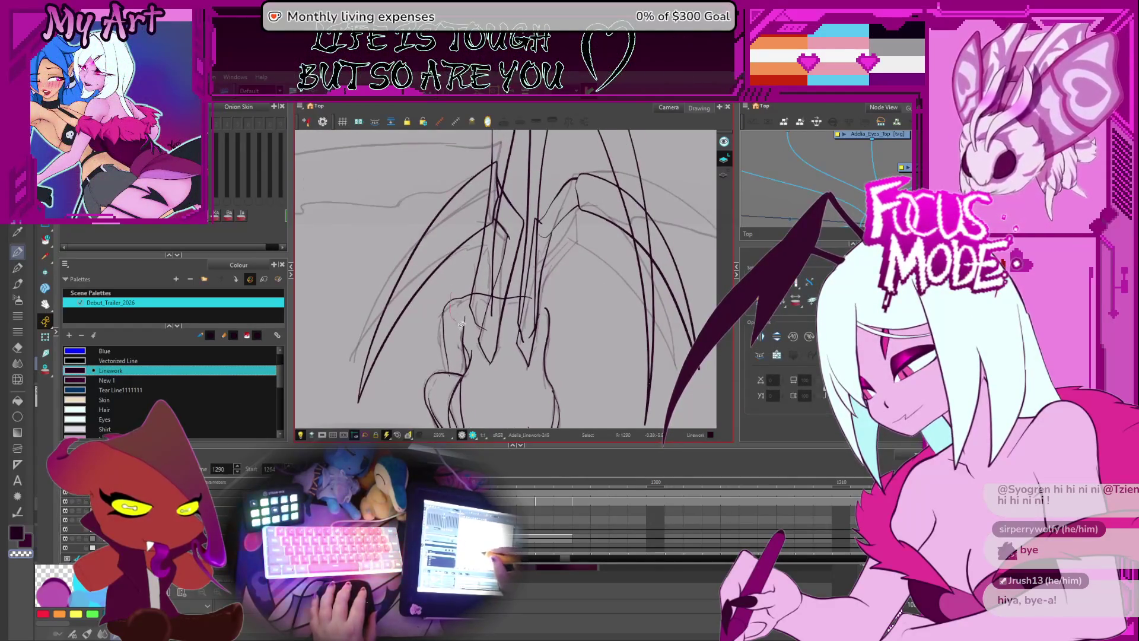
left_click(492, 298)
scroll(491, 298, "up", 1)
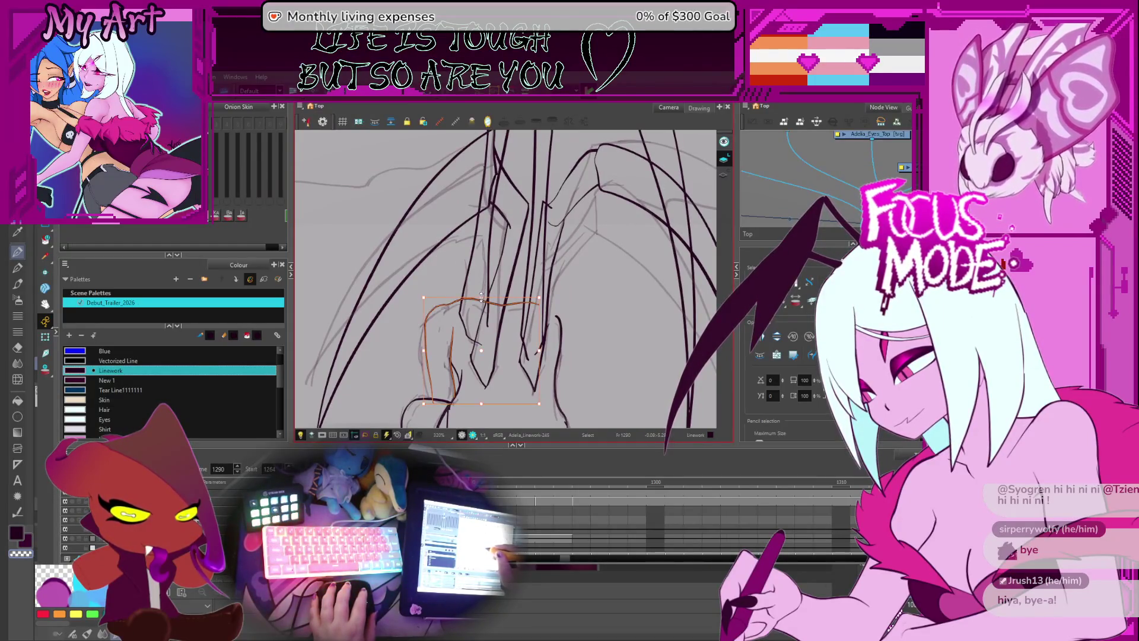
left_click_drag(469, 340, 478, 301)
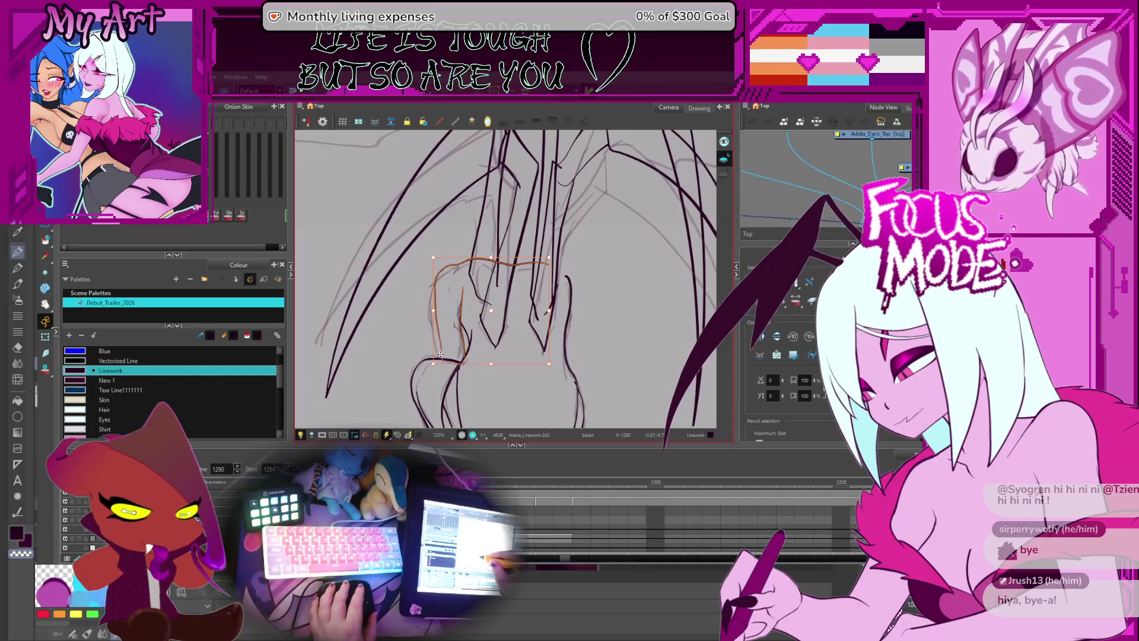
key("2")
key("alt+q")
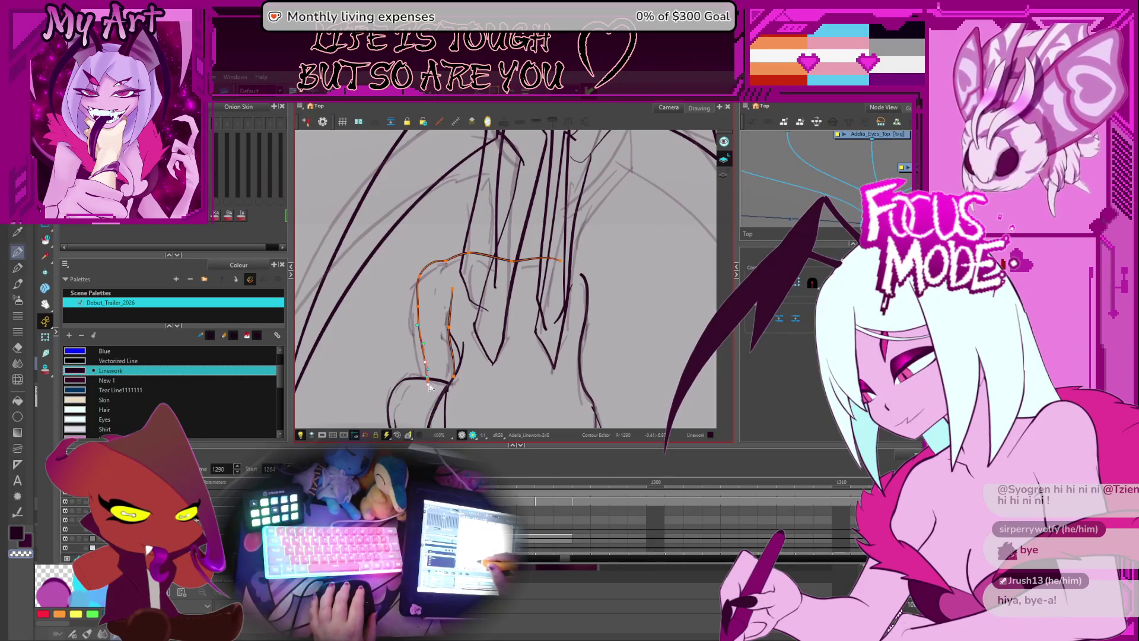
key("alt+s")
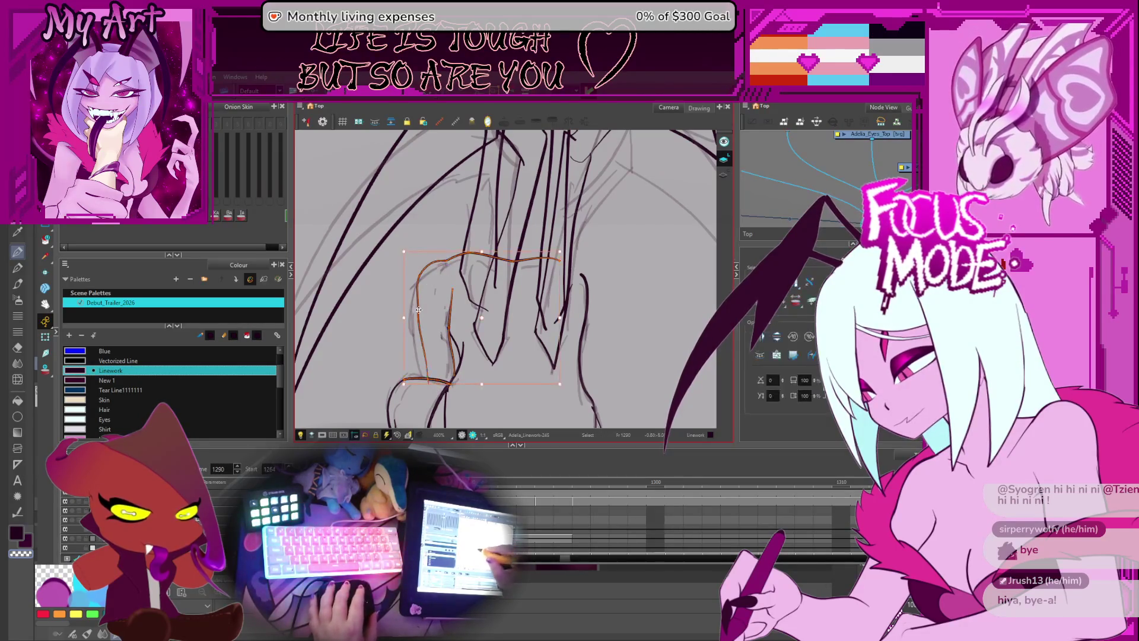
key("alt+q")
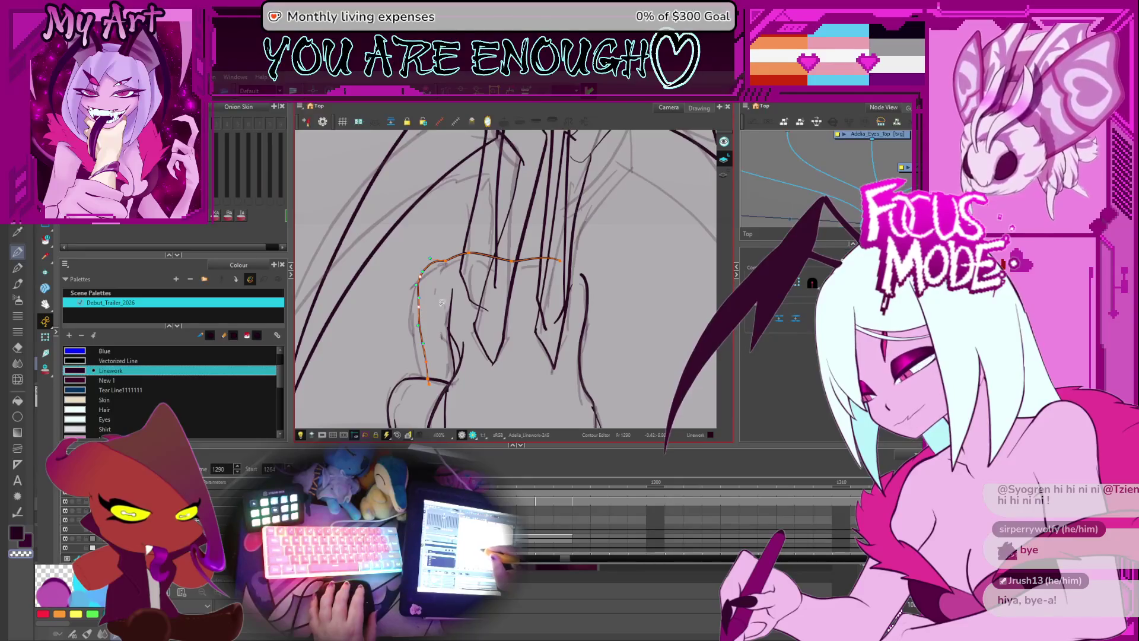
key("alt+s")
- Flip through frames 1289 to 1293 to compare the outline, ending on frame 1292
key("comma")
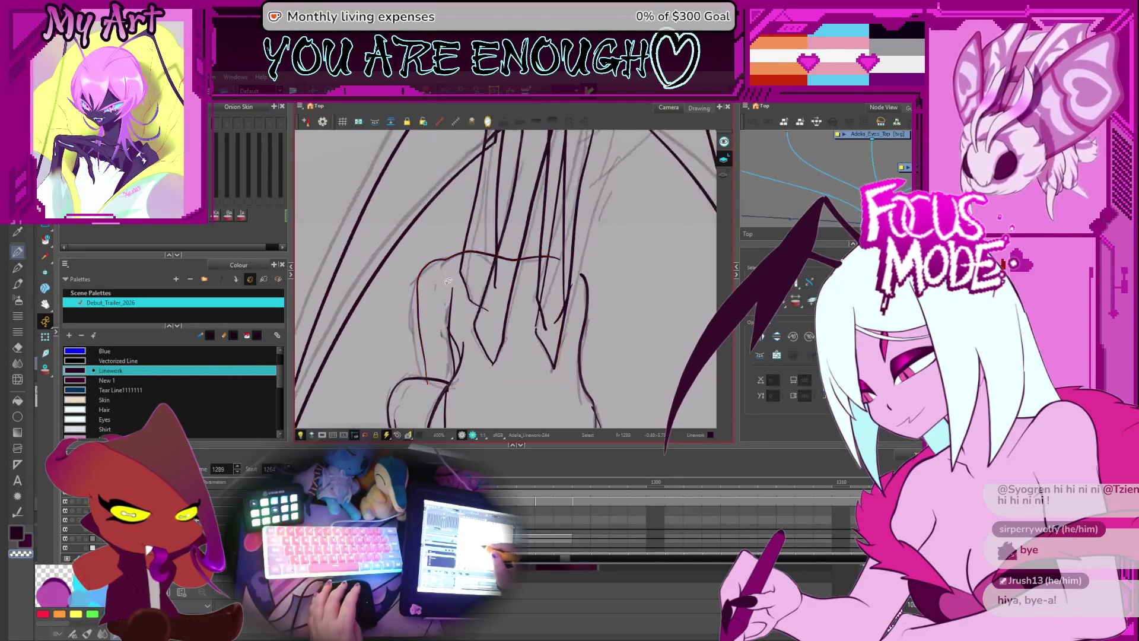
key("period")
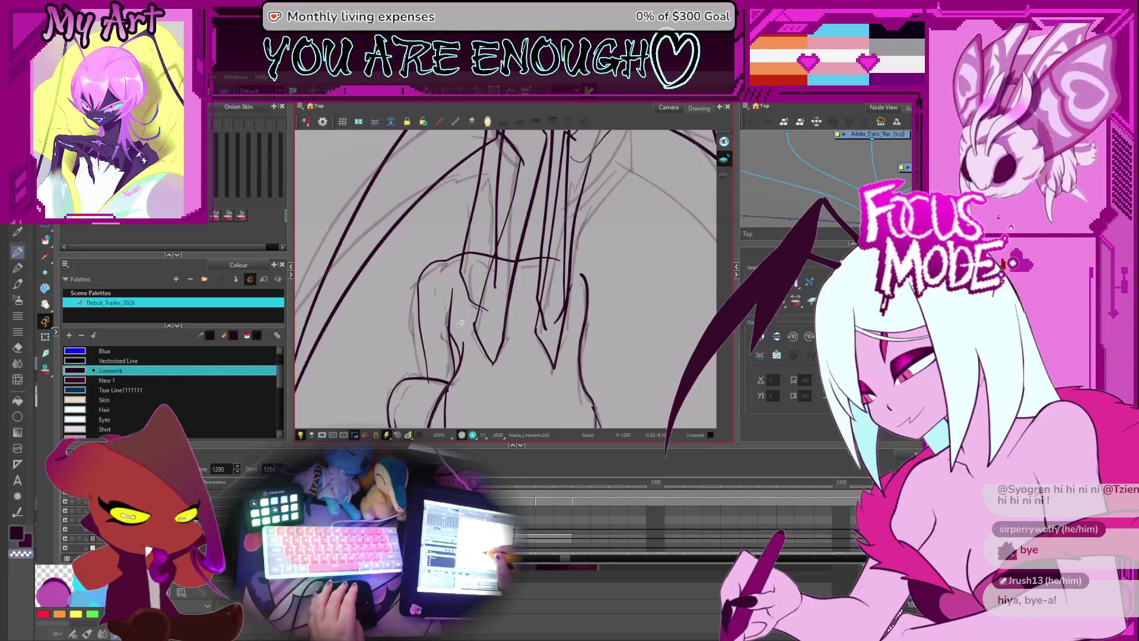
key("period")
left_click(448, 266)
key("period")
left_click(449, 261)
key("period")
key("period")
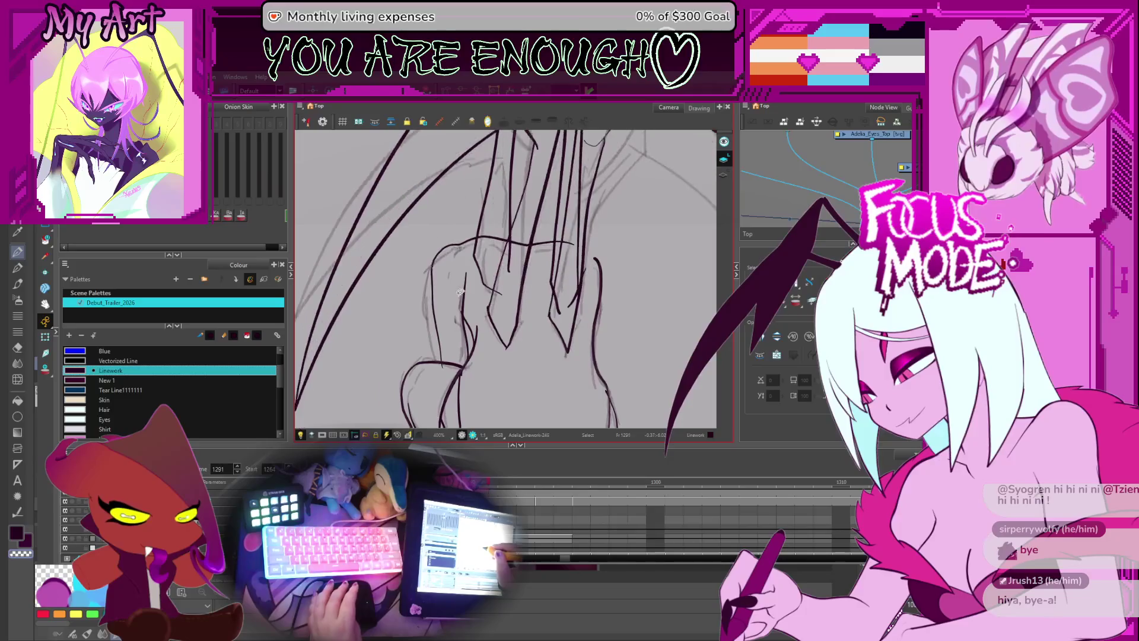
scroll(465, 333, "down", 1)
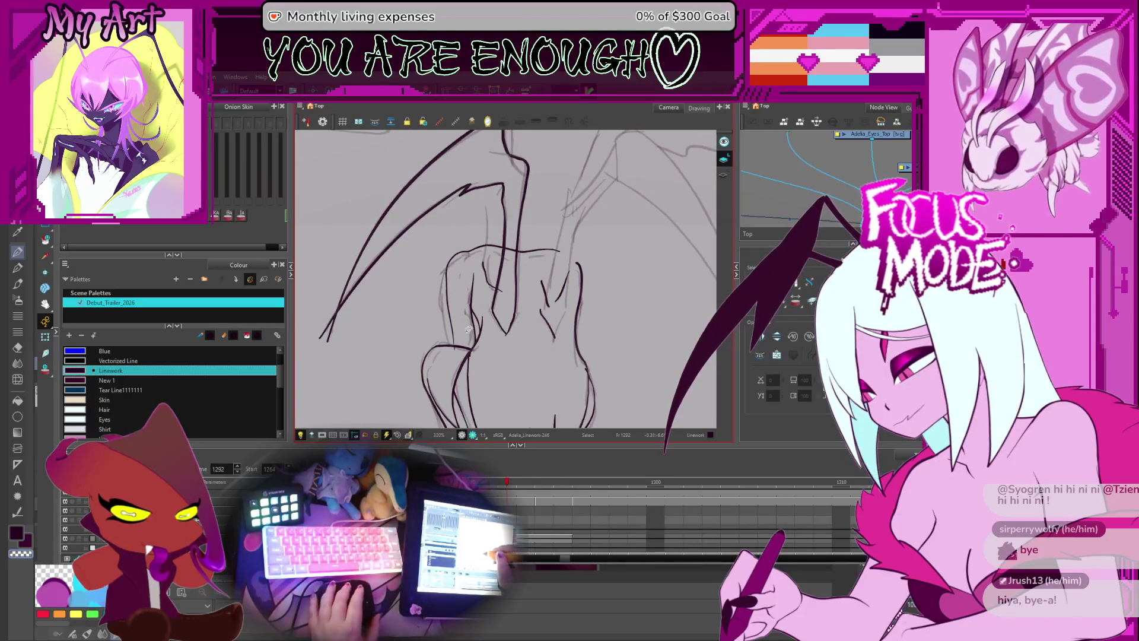
key("comma")
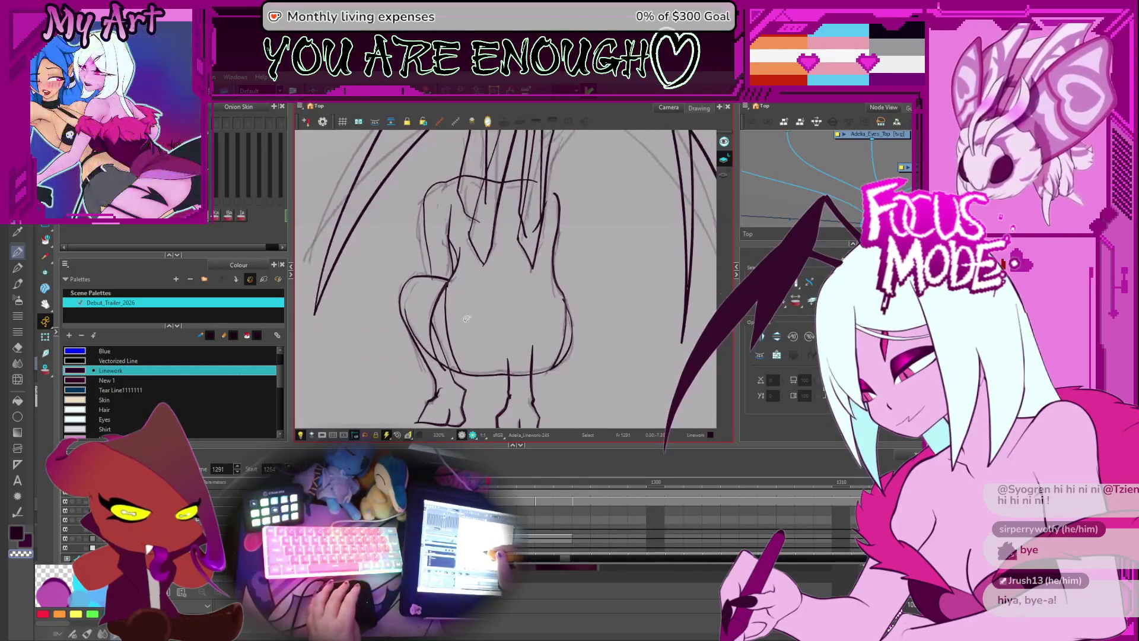
key("period")
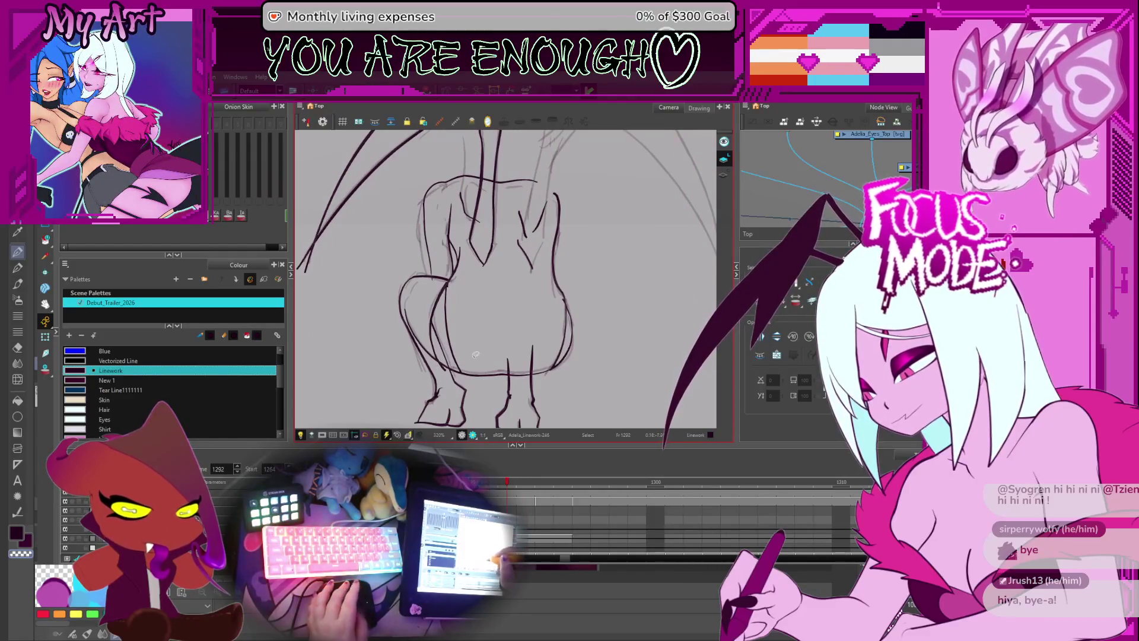
key("comma")
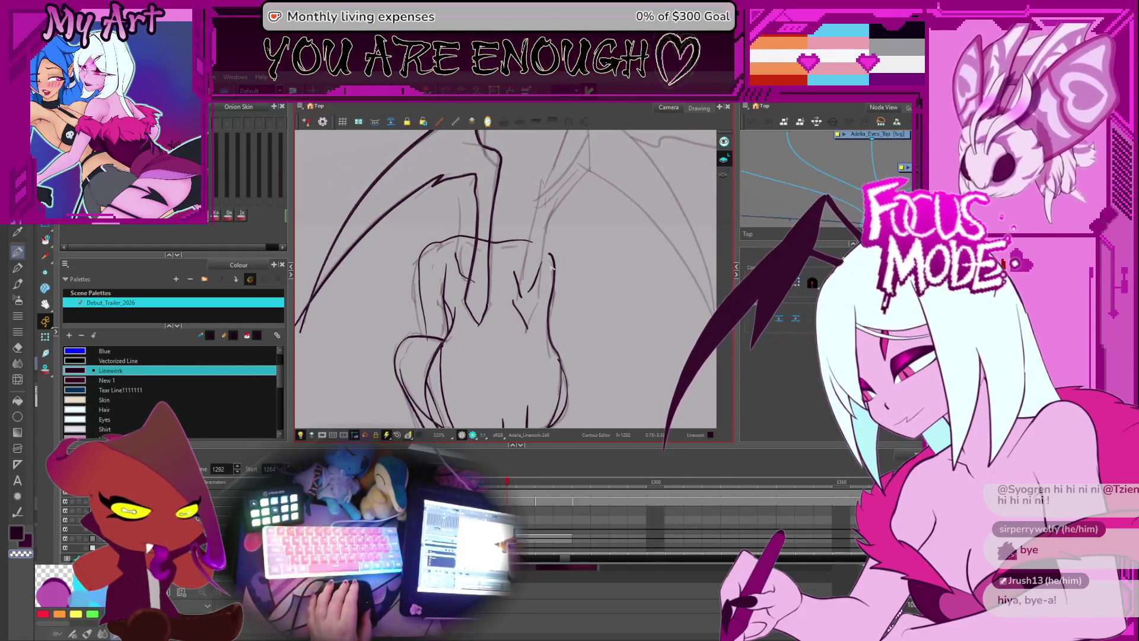
- Edit the points of the right-hand body stroke, then select the body's top outline stroke
key("alt+q")
left_click(552, 260)
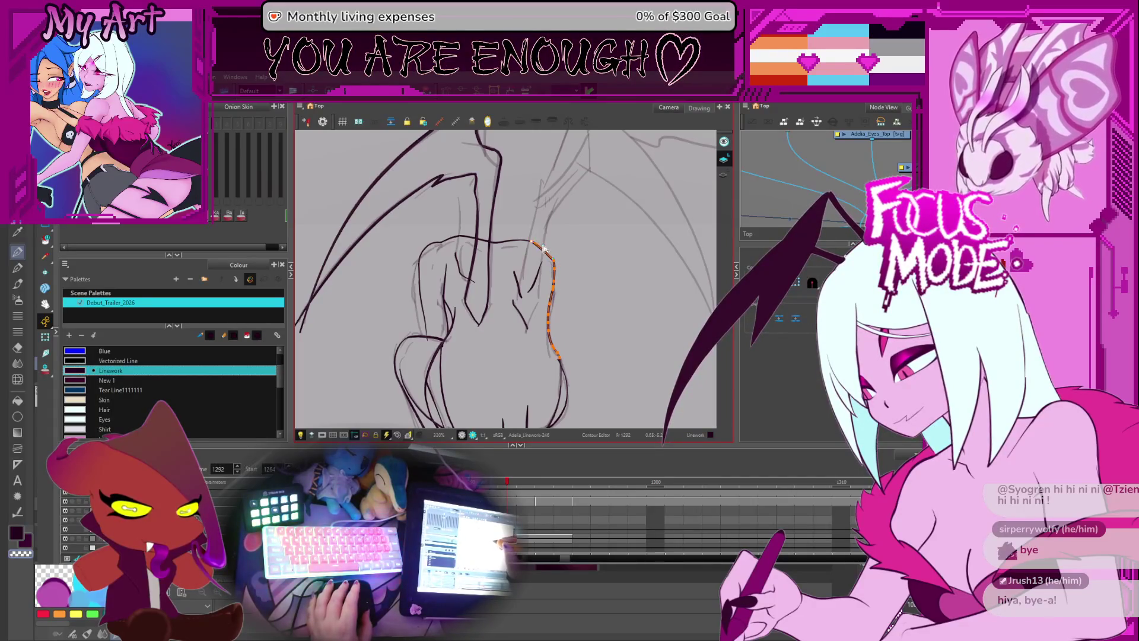
left_click(561, 245)
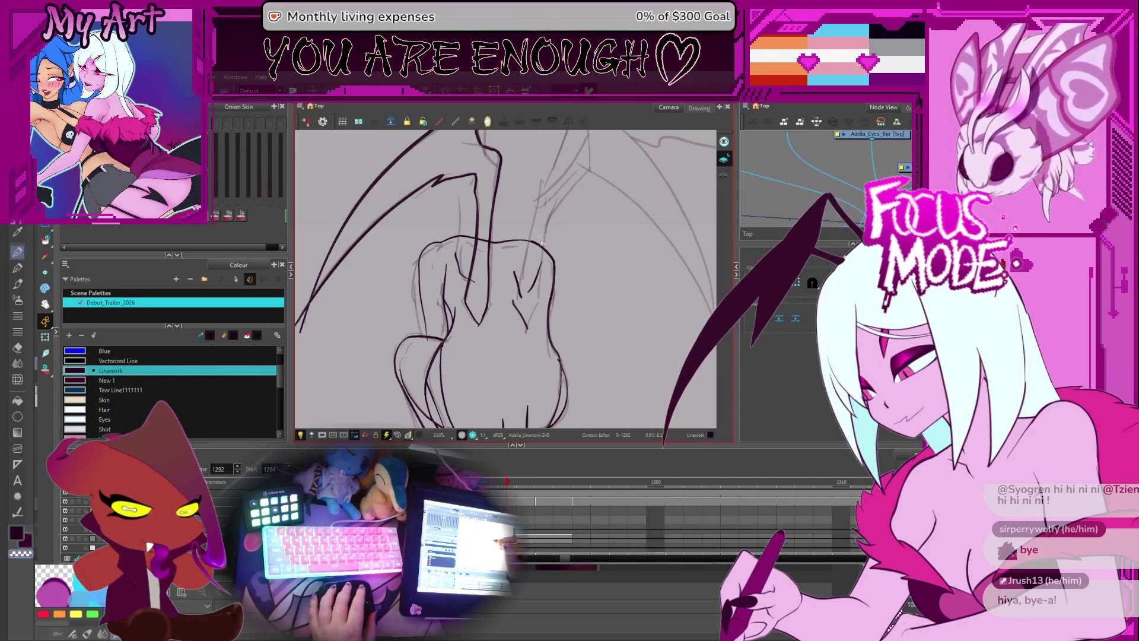
key("alt+s")
left_click(420, 244)
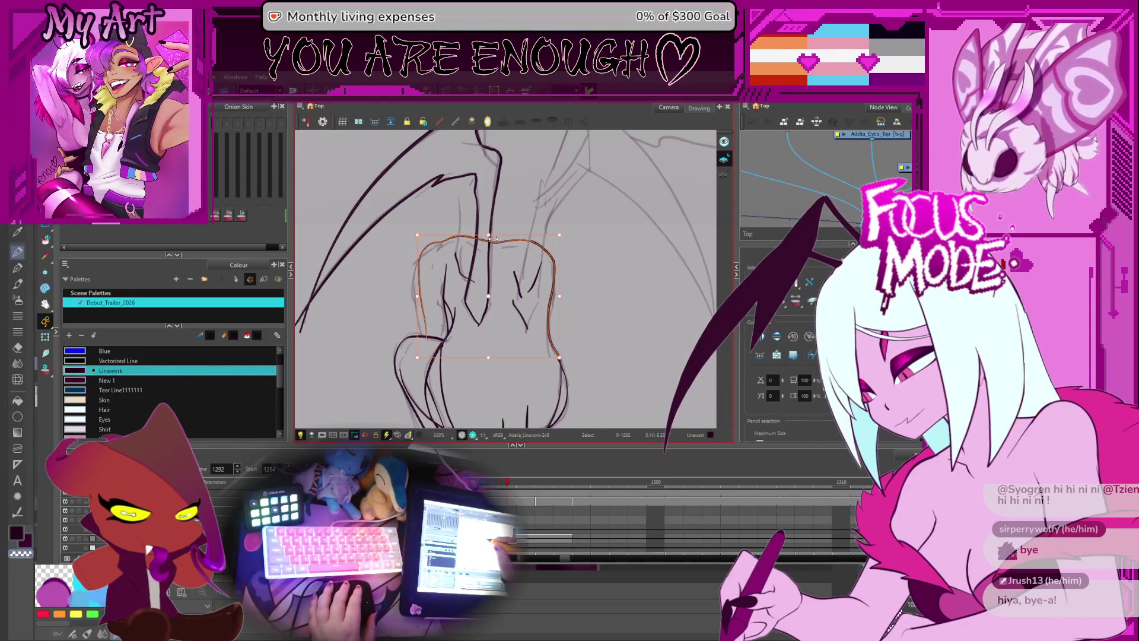
mouse_move(443, 279)
left_mouse_down()
mouse_move(475, 282)
mouse_move(520, 238)
left_mouse_up()
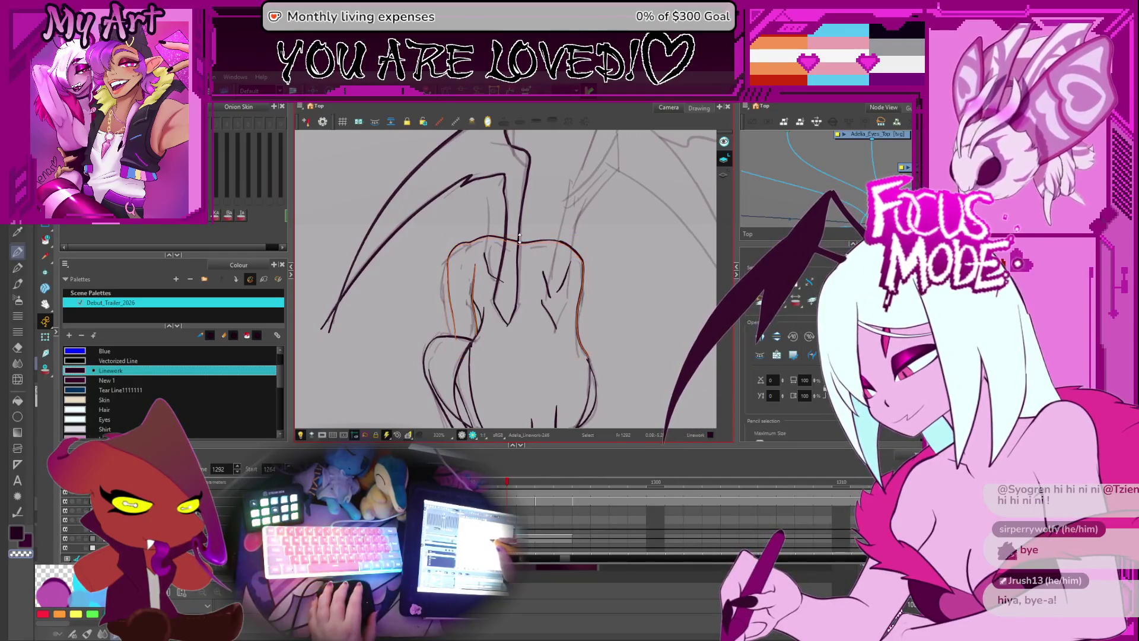
key("2")
key("2")
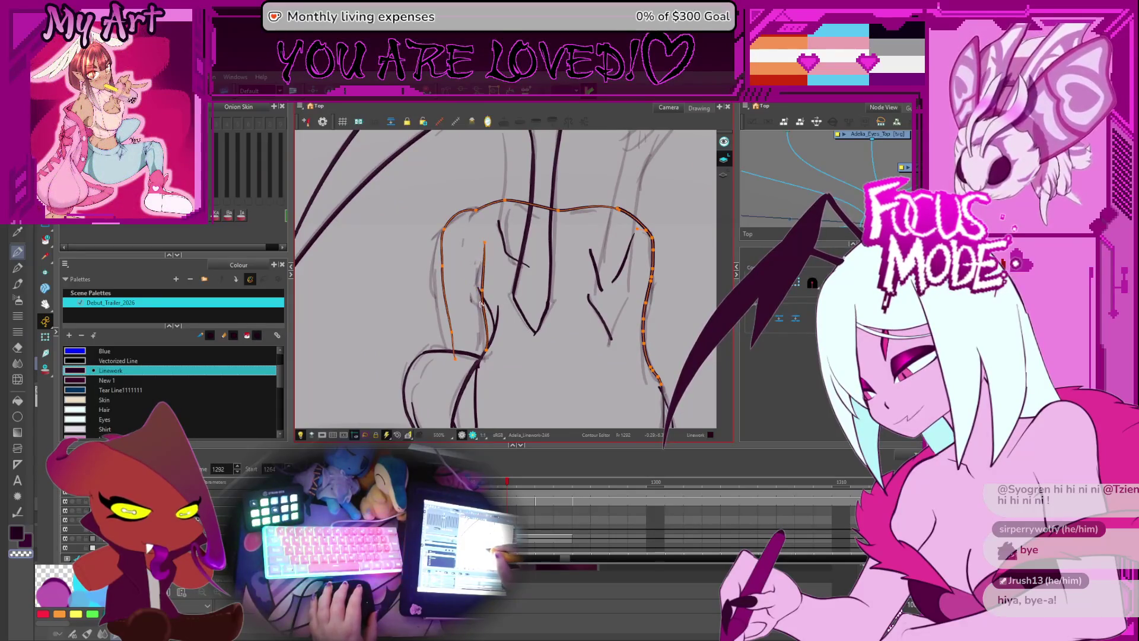
left_click_drag(442, 277, 470, 277)
- Adjust the left, bottom, vertical and right-side body curves, zooming out to check the whole figure
left_click(467, 341)
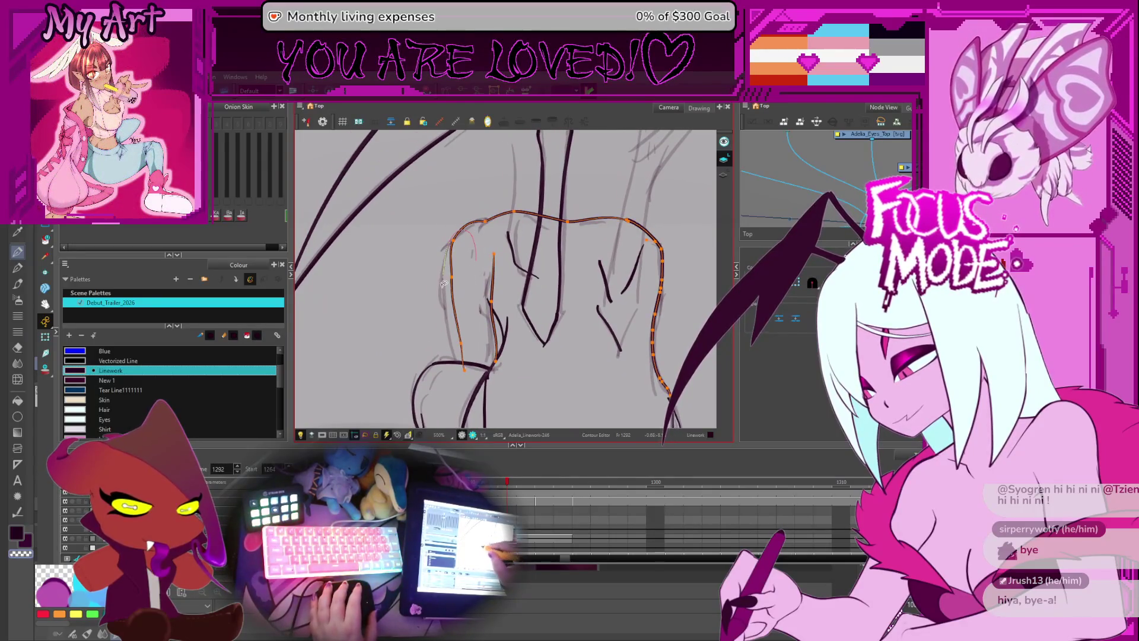
left_click(468, 374)
left_click(467, 375, "shift")
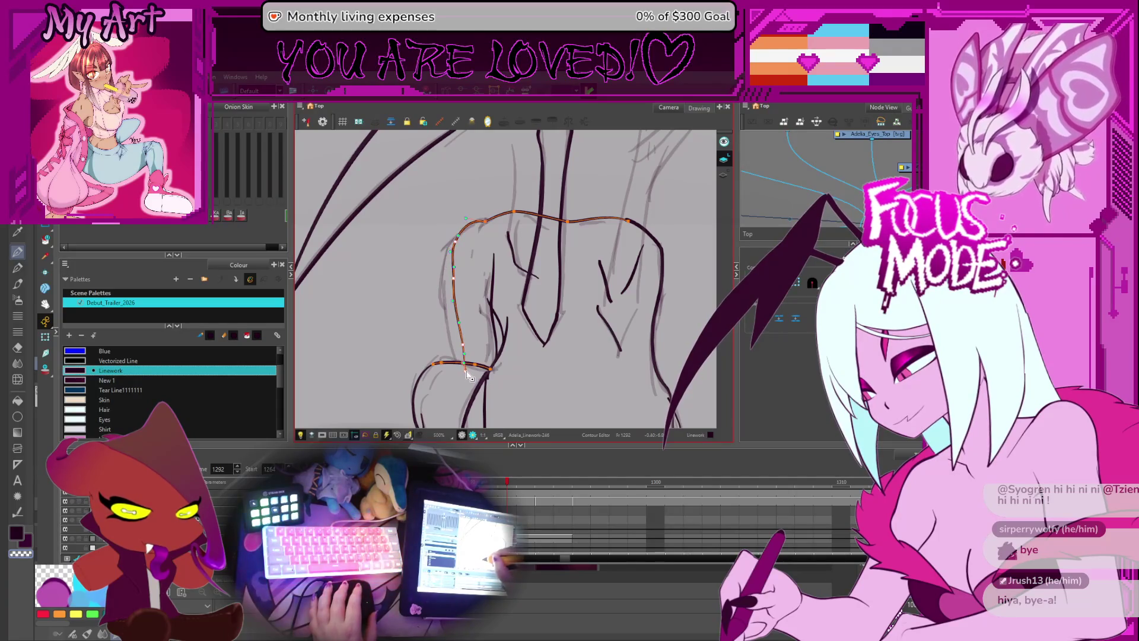
left_click(475, 321)
scroll(478, 293, "down", 5)
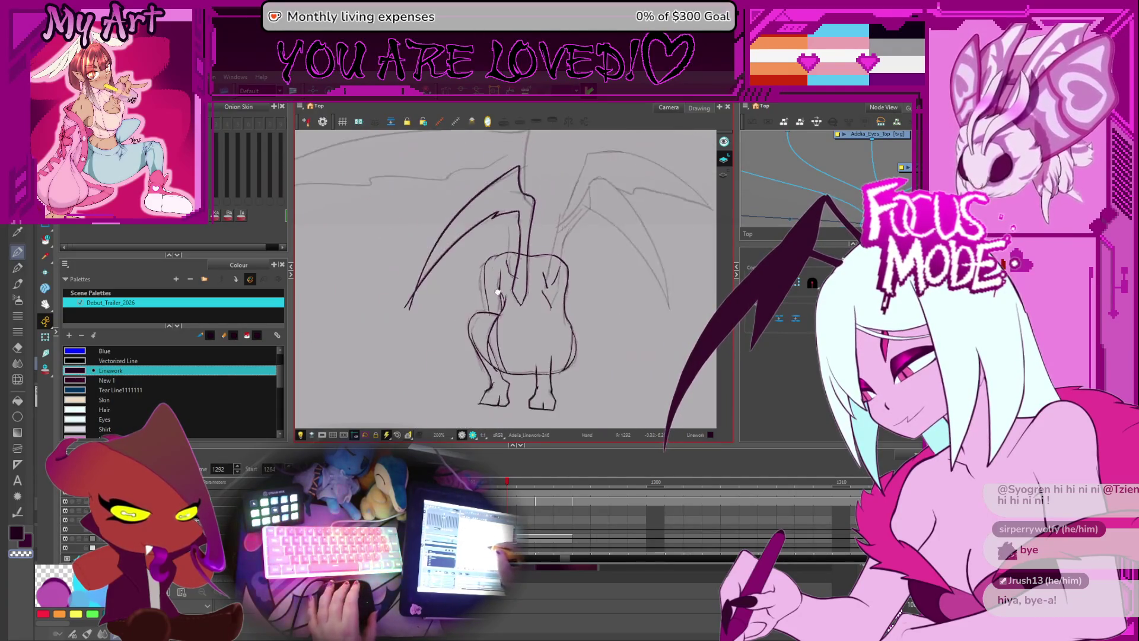
scroll(474, 302, "up", 4)
left_click(448, 320)
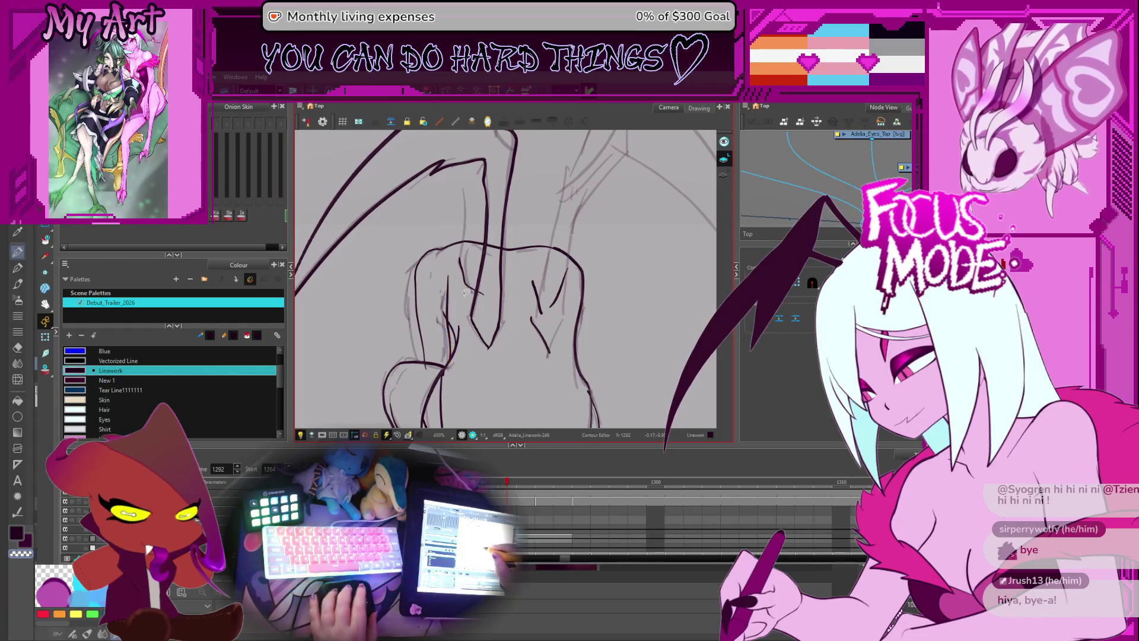
scroll(466, 292, "down", 5)
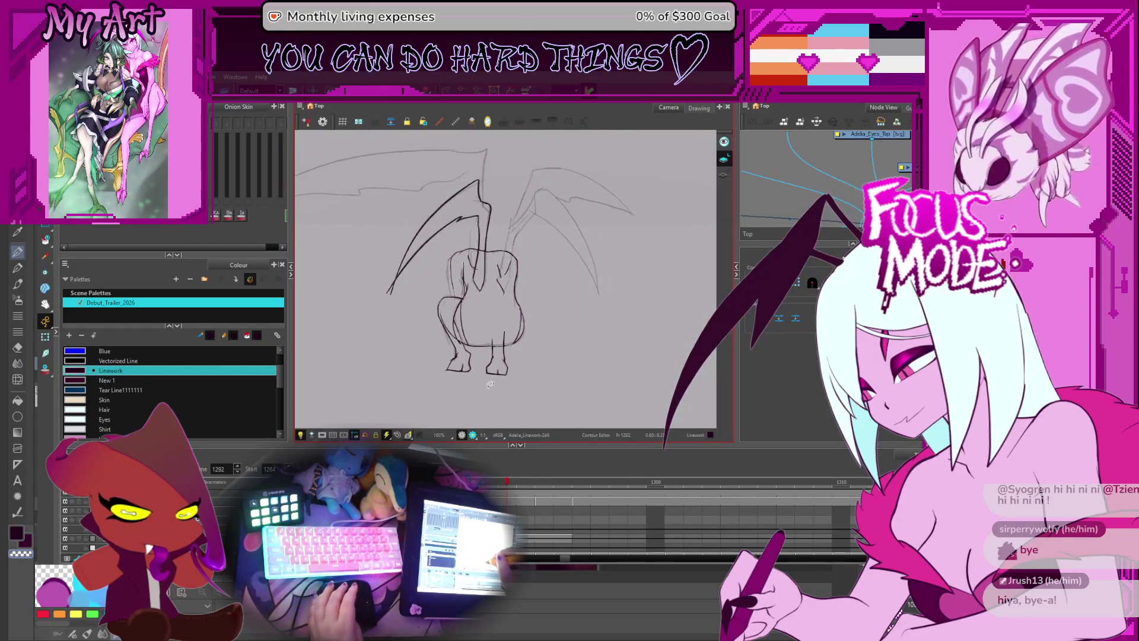
key("comma")
scroll(521, 324, "up", 5)
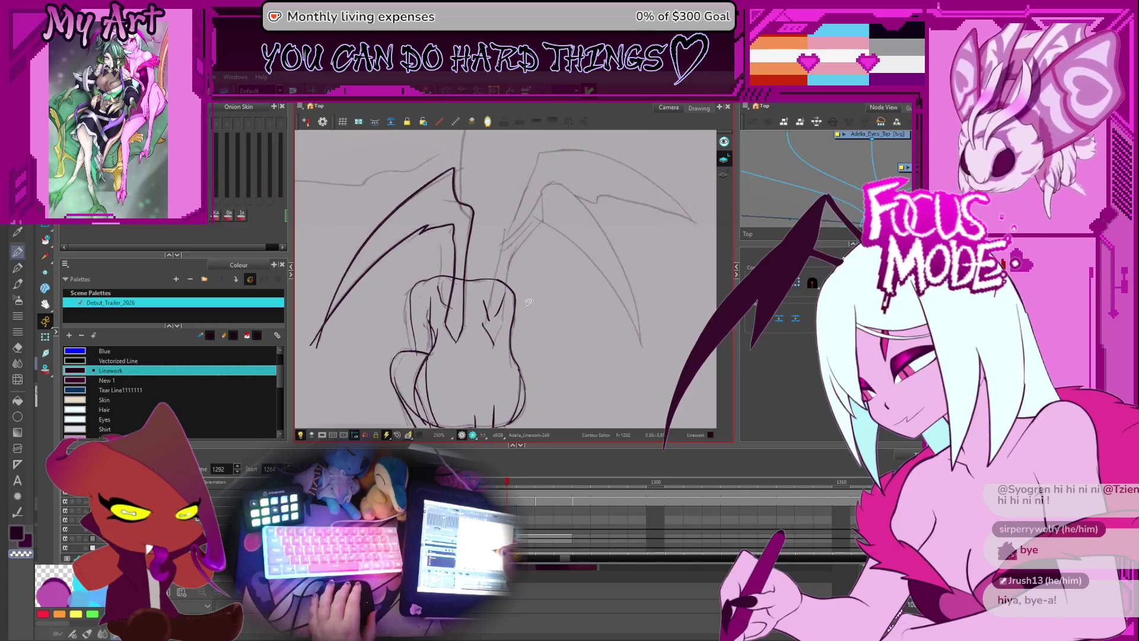
left_click(521, 324)
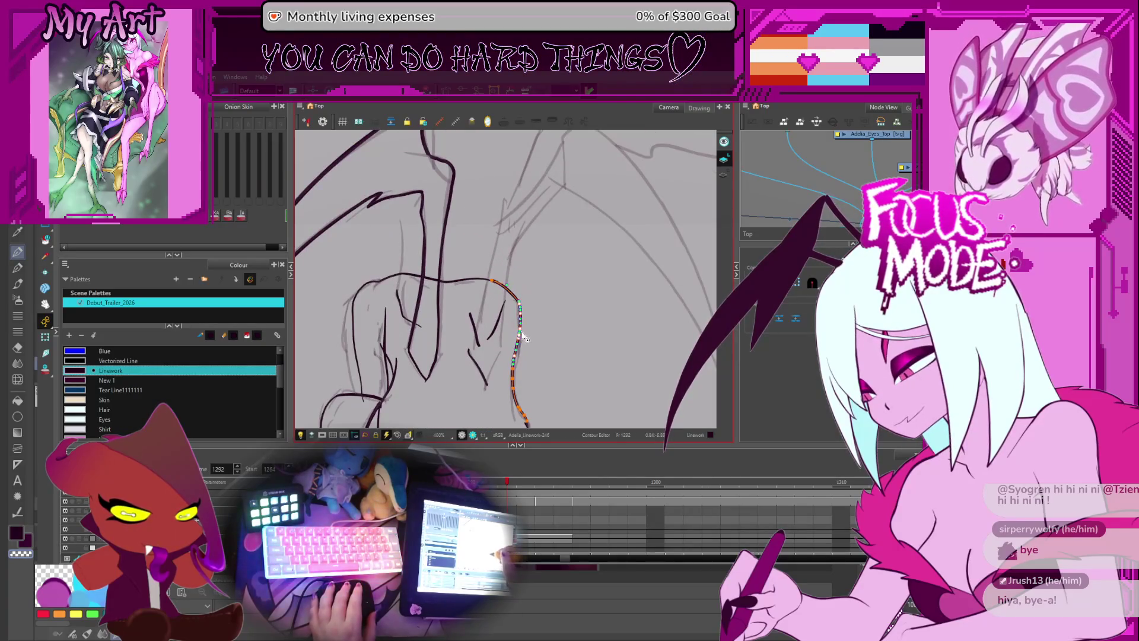
left_click(534, 234)
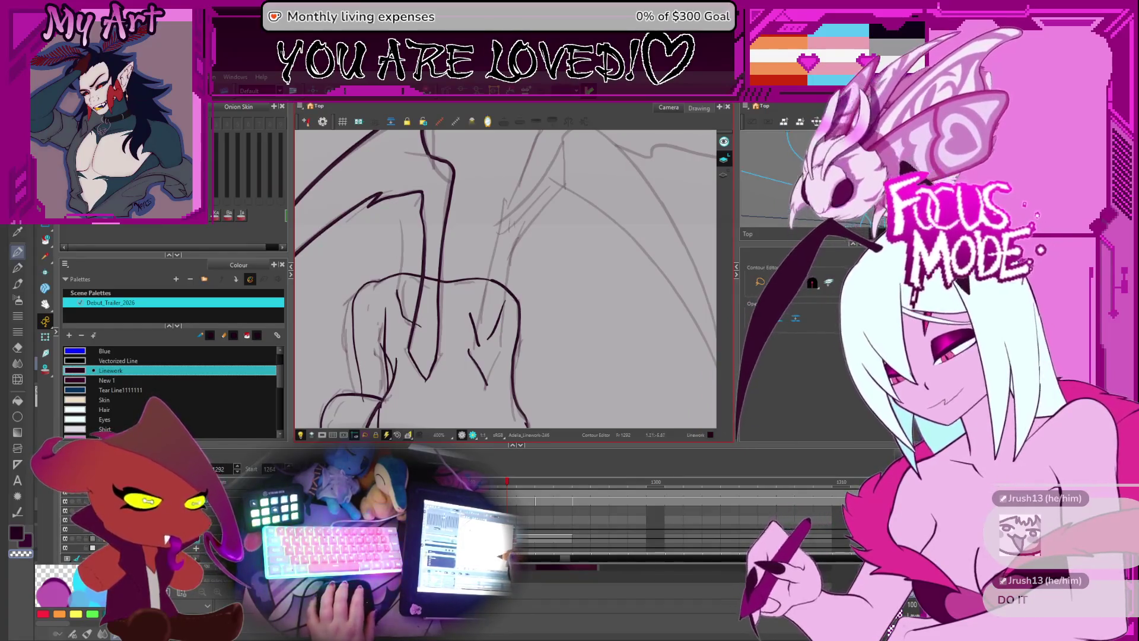
- Zoom out and flip through the drawings around frame 1292 to check the inked left wing
scroll(546, 289, "down", 3)
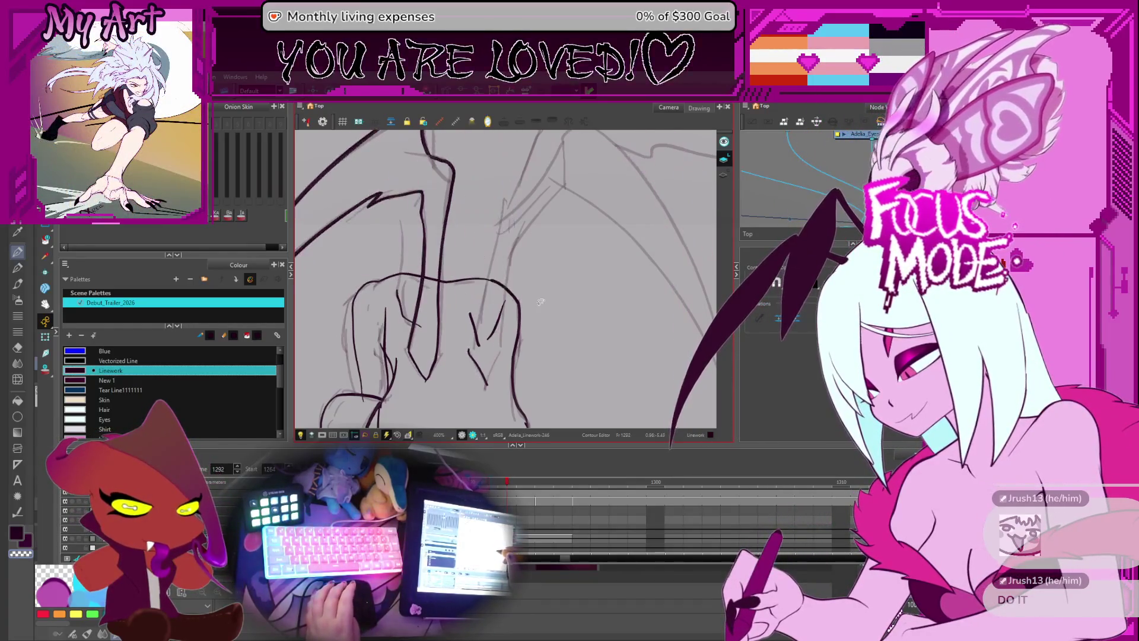
key("comma")
key("comma")
key("comma")
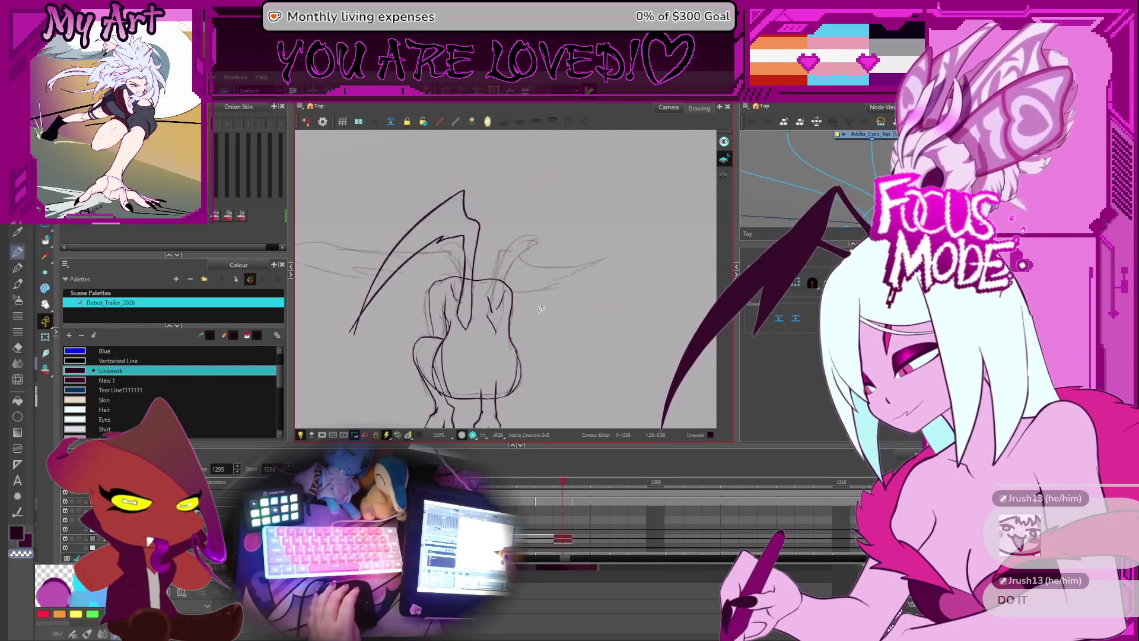
key("period")
key("period")
key("period")
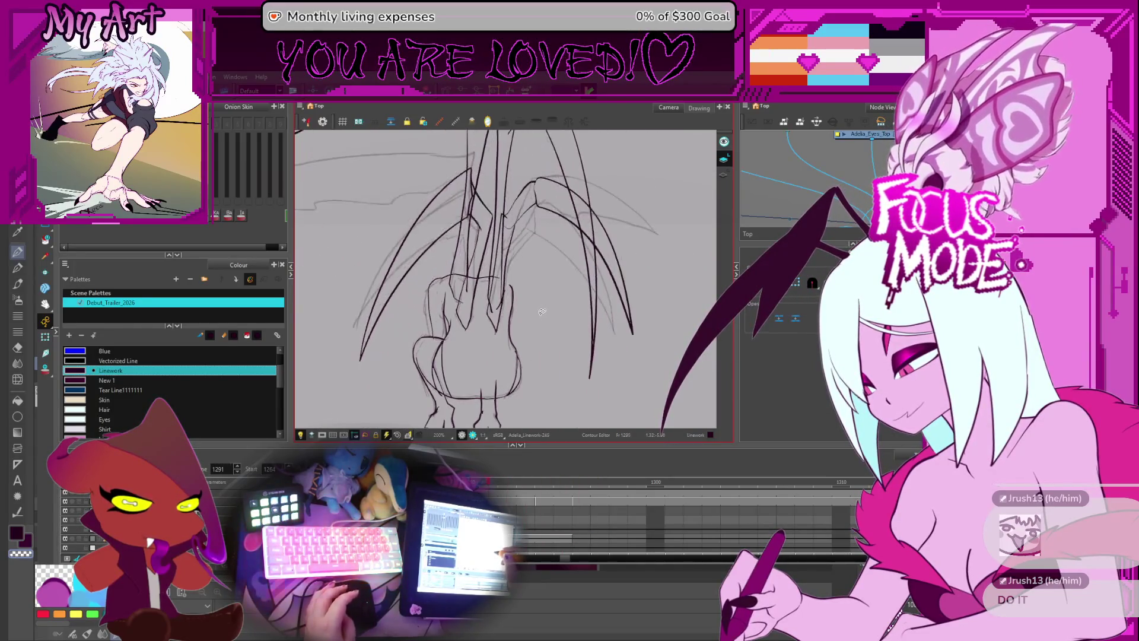
key("period")
key("comma")
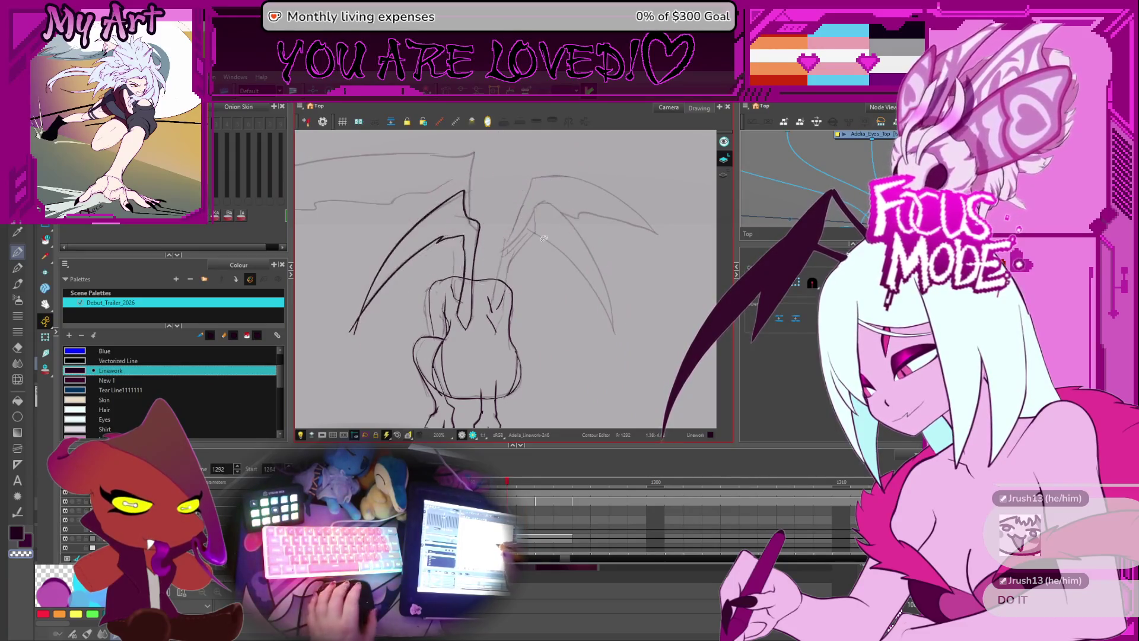
- Return to frame 1292 with the Pencil, rotate the canvas for wing strokes, then reset the view upright
key("comma")
scroll(523, 267, "up", 2)
key("alt+slash")
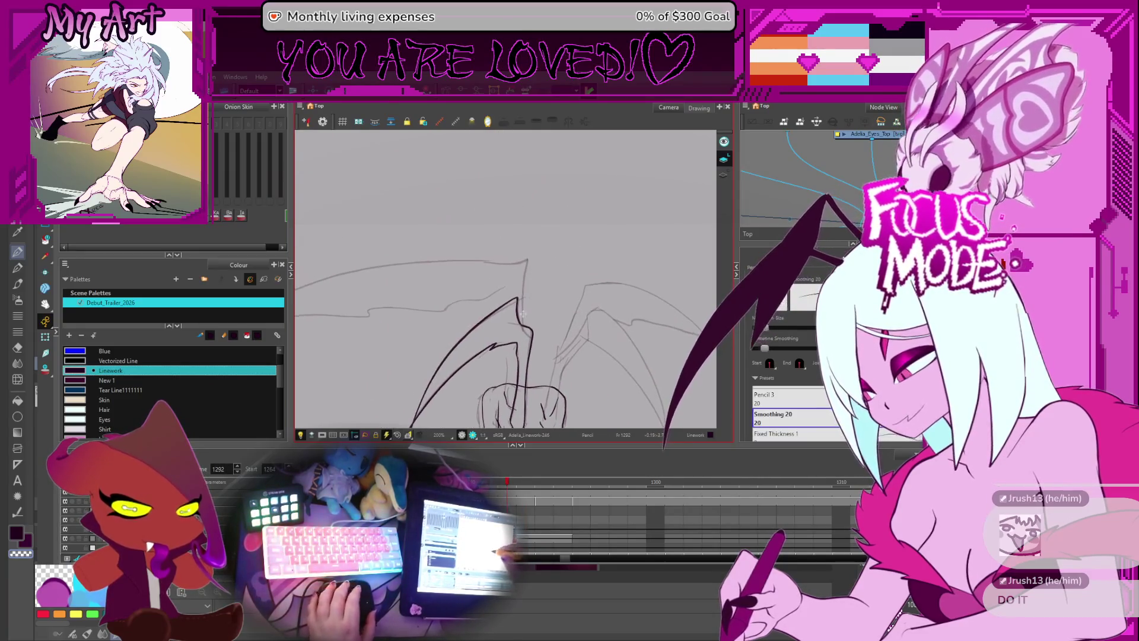
key("period")
key("comma")
key("comma")
key("period")
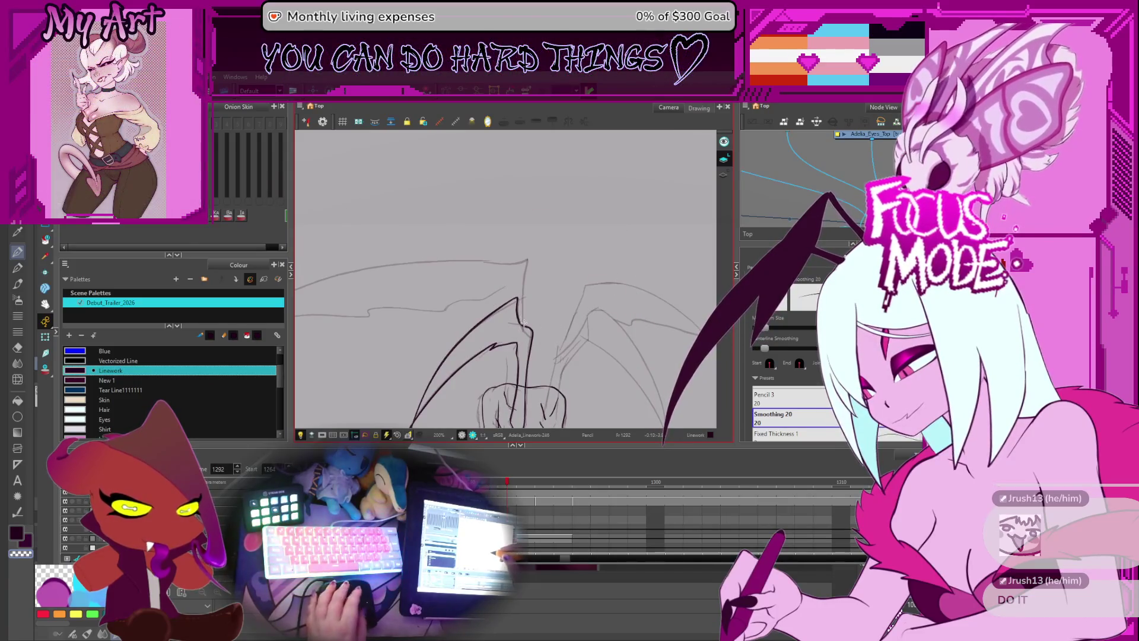
left_click_drag(525, 292, 490, 366)
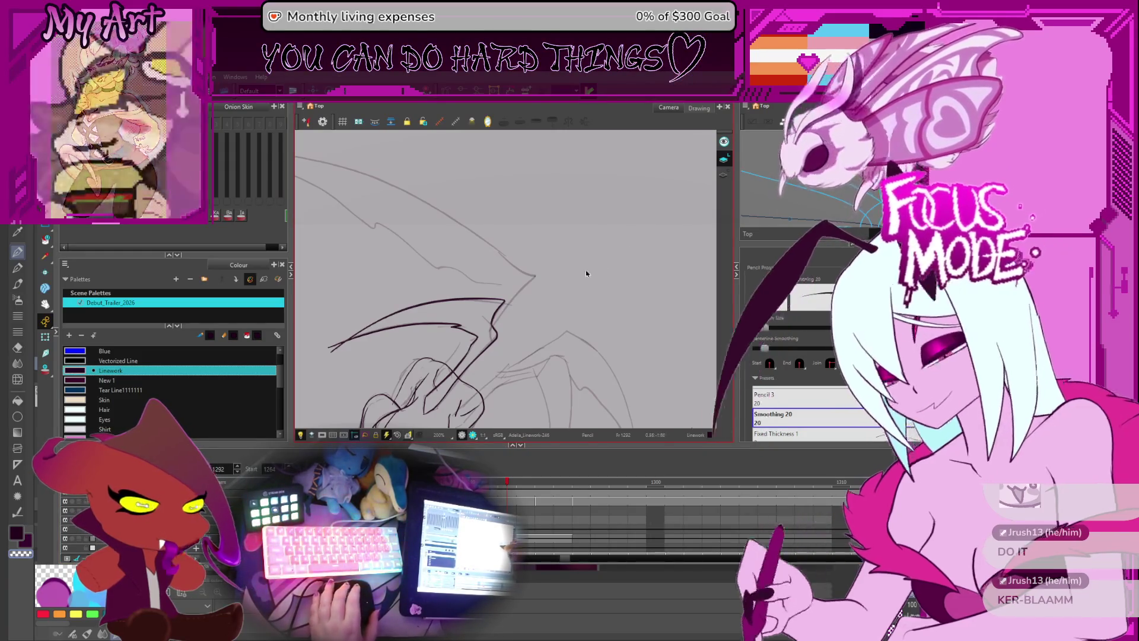
left_click_drag(586, 269, 593, 240)
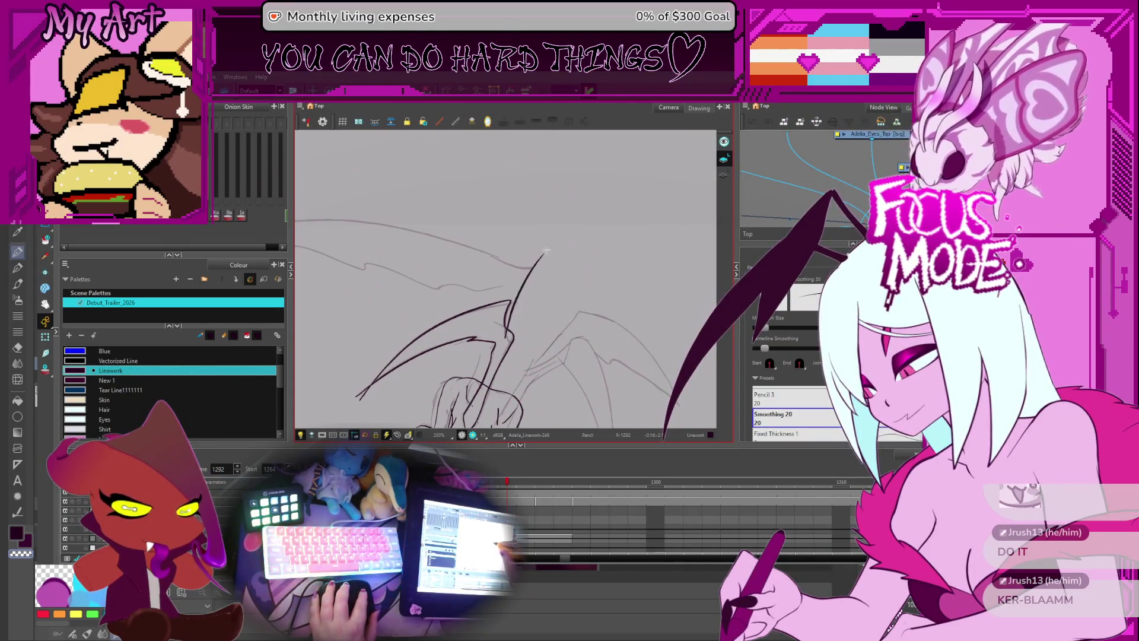
key("shift+m")
- Step from frame 1291 to frame 1293 and turn on onion skin for neighbouring frames
key("comma")
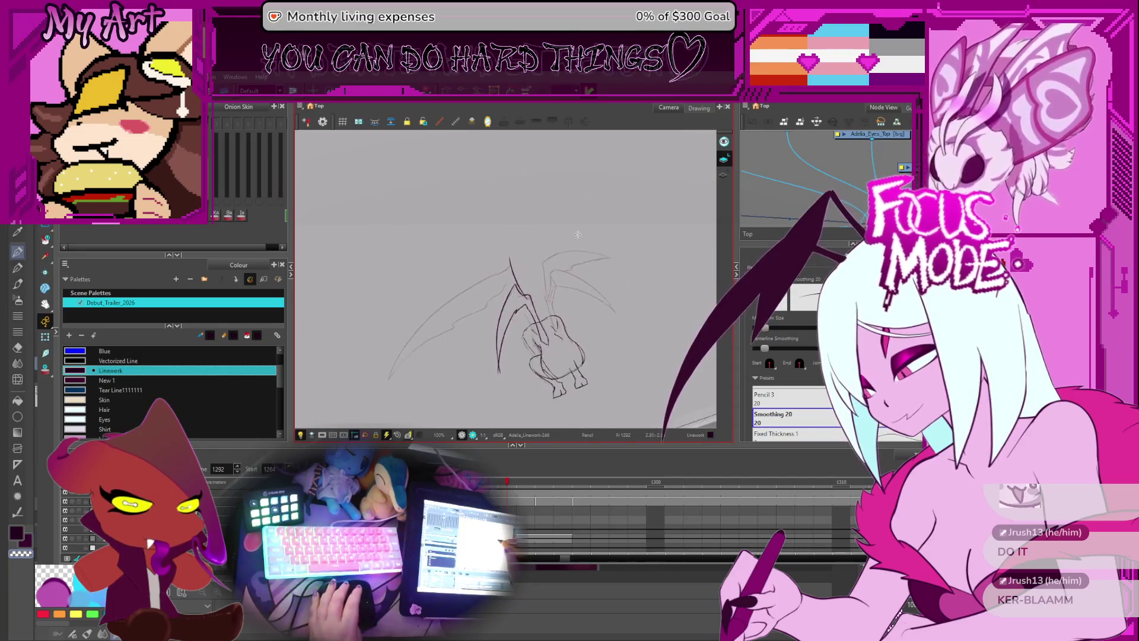
key("period")
key("comma")
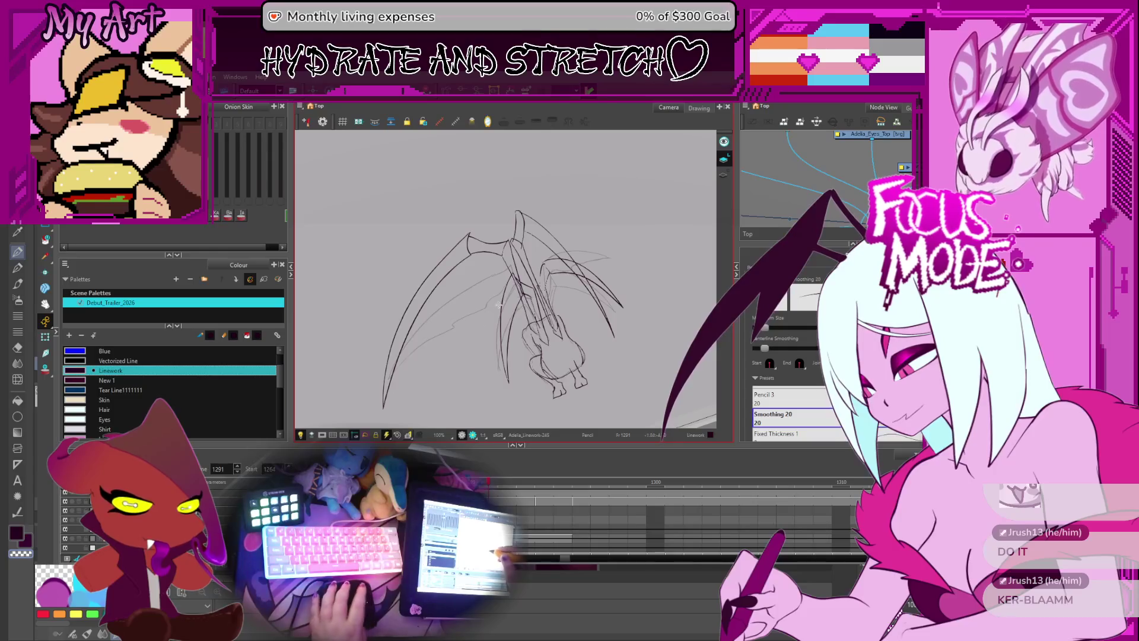
key("period")
key("period")
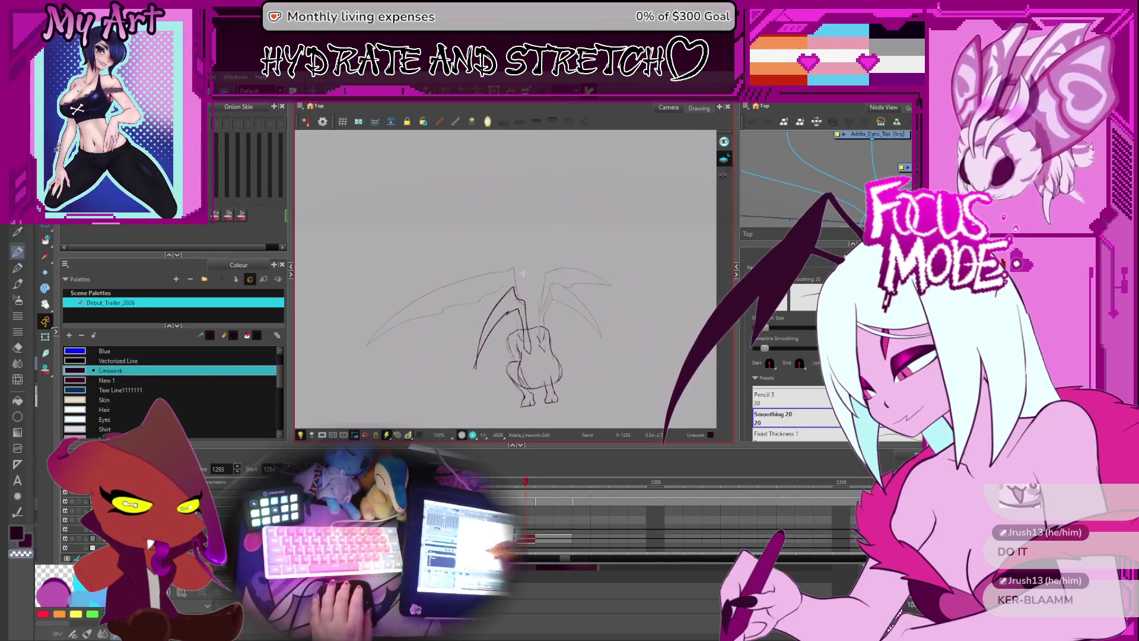
key("alt+o")
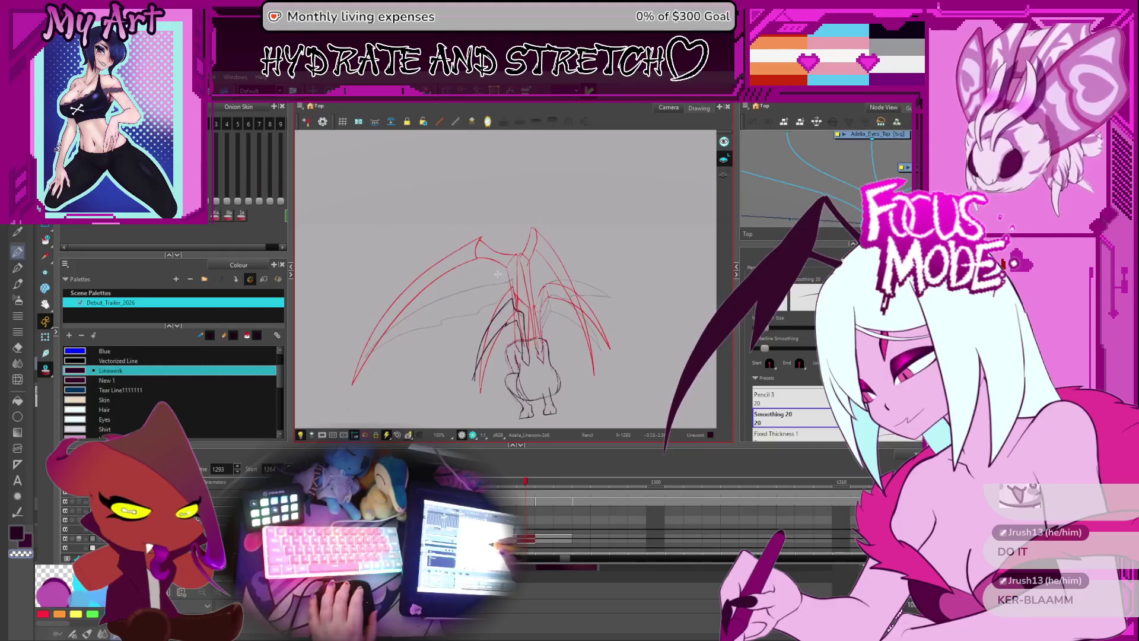
- Zoom and tilt the canvas, and undo the last wing stroke and the short stroke at the wing's left
key("2")
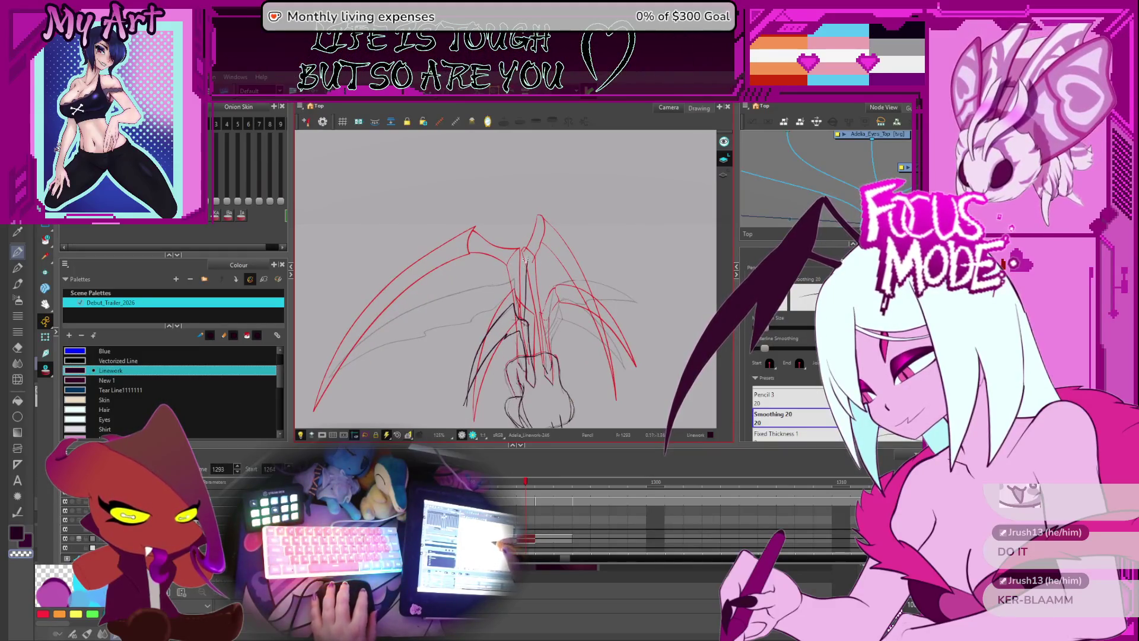
left_click_drag(524, 262, 486, 322)
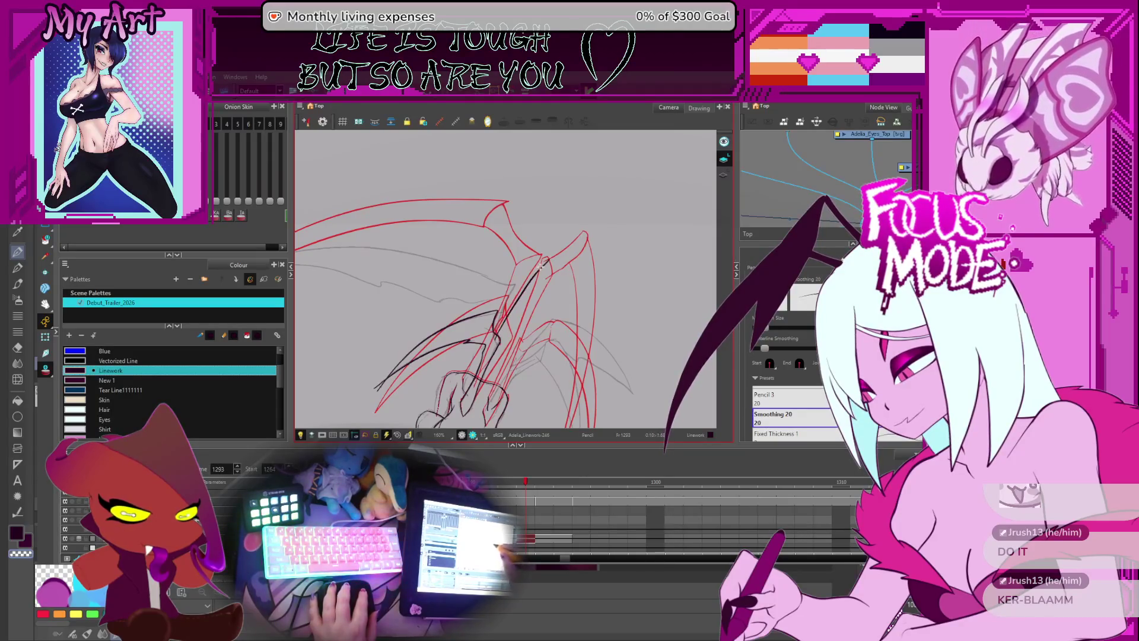
key("ctrl+z")
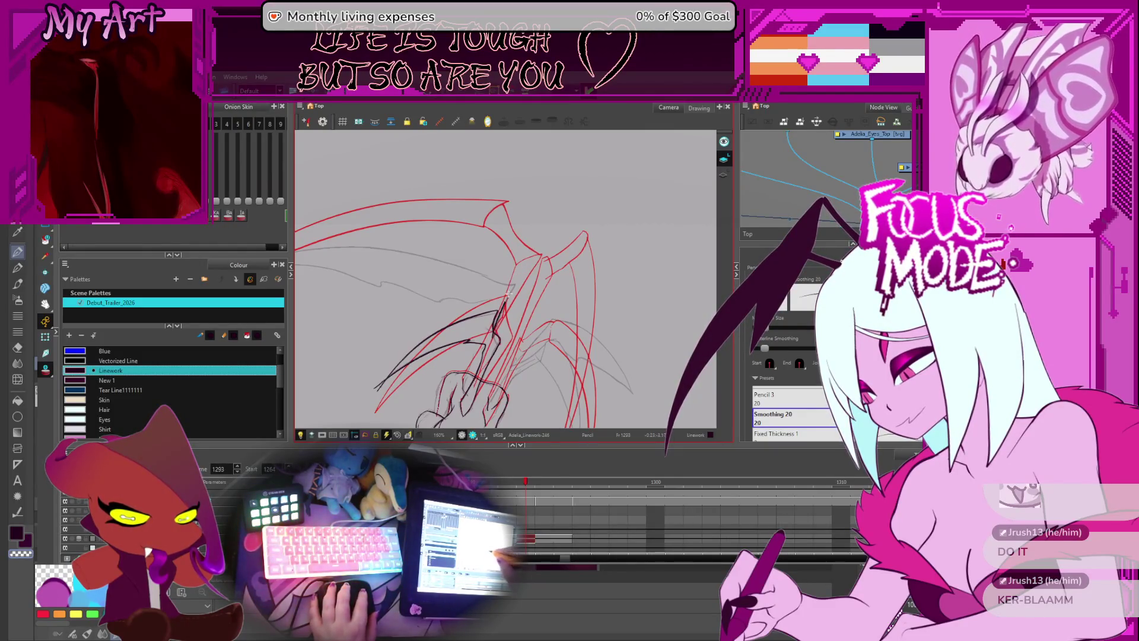
mouse_move(528, 252)
left_mouse_down()
mouse_move(602, 229)
mouse_move(509, 238)
left_mouse_up()
scroll(496, 233, "up", 2)
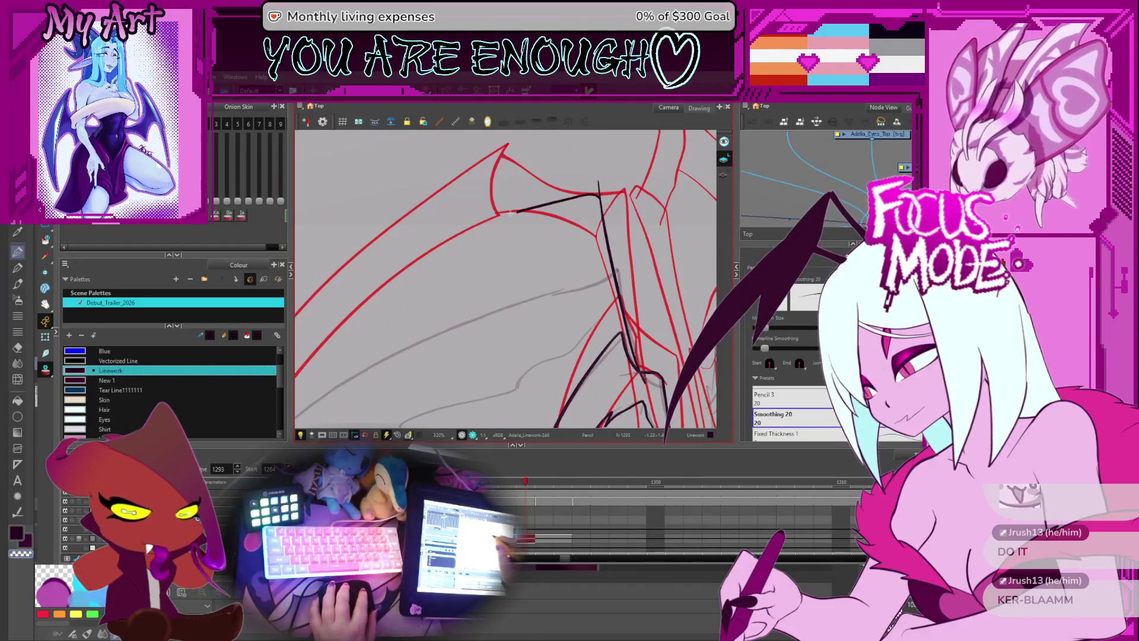
scroll(492, 224, "down", 2)
scroll(410, 337, "down", 1)
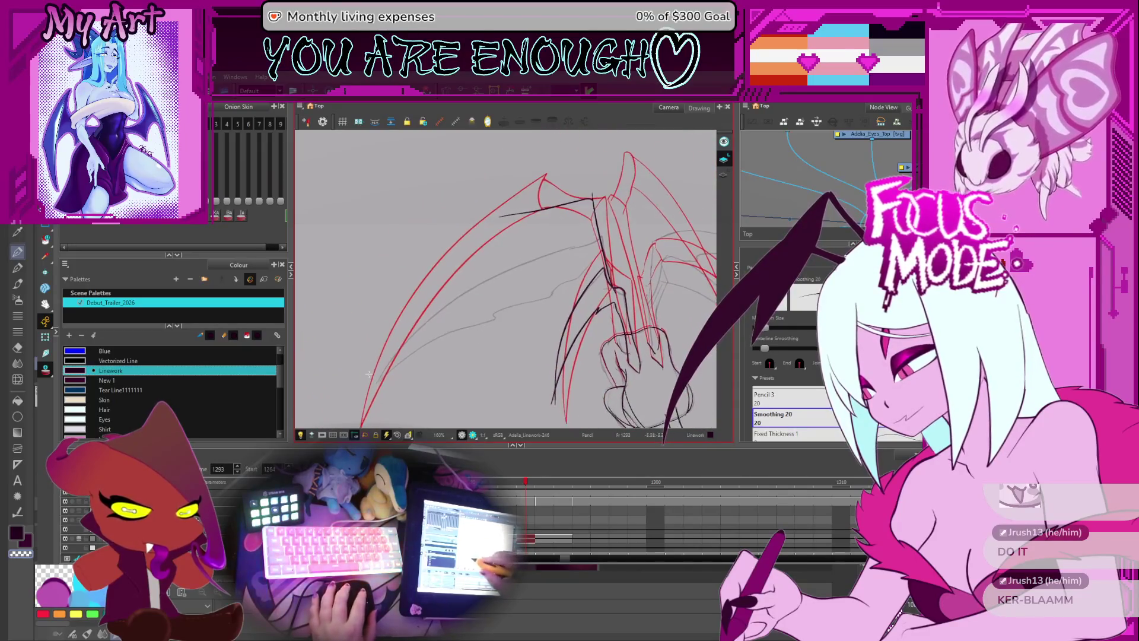
key("ctrl+z")
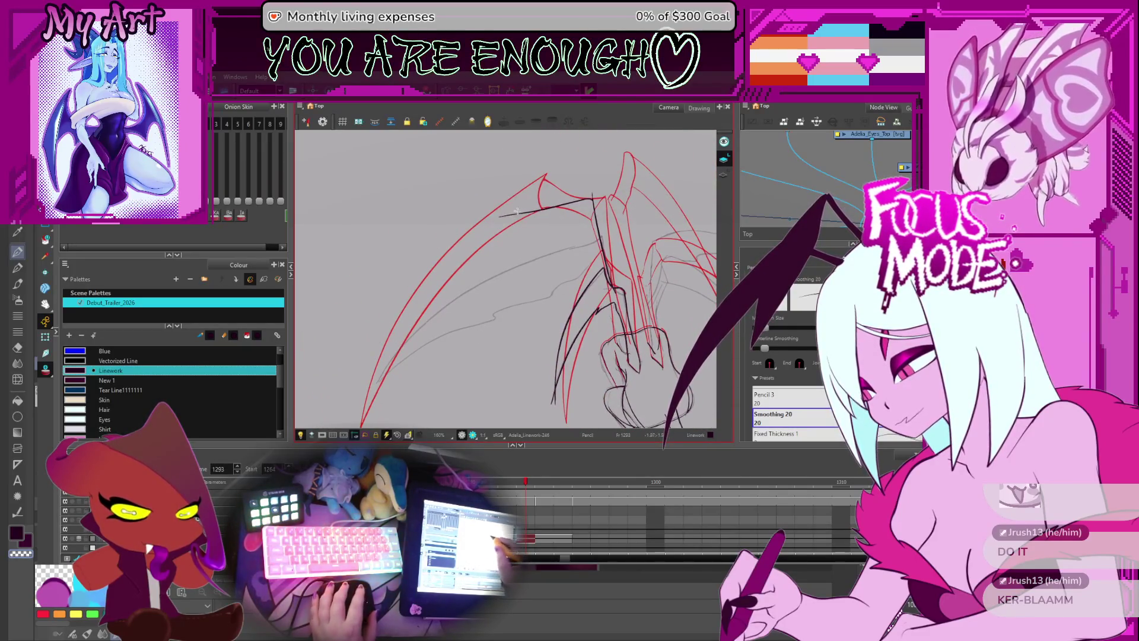
- Select the black upper wing stroke and pull its left end into a new position
key("alt+s")
left_click(511, 214)
key("2")
scroll(500, 201, "up", 3)
left_click_drag(500, 217, 500, 233)
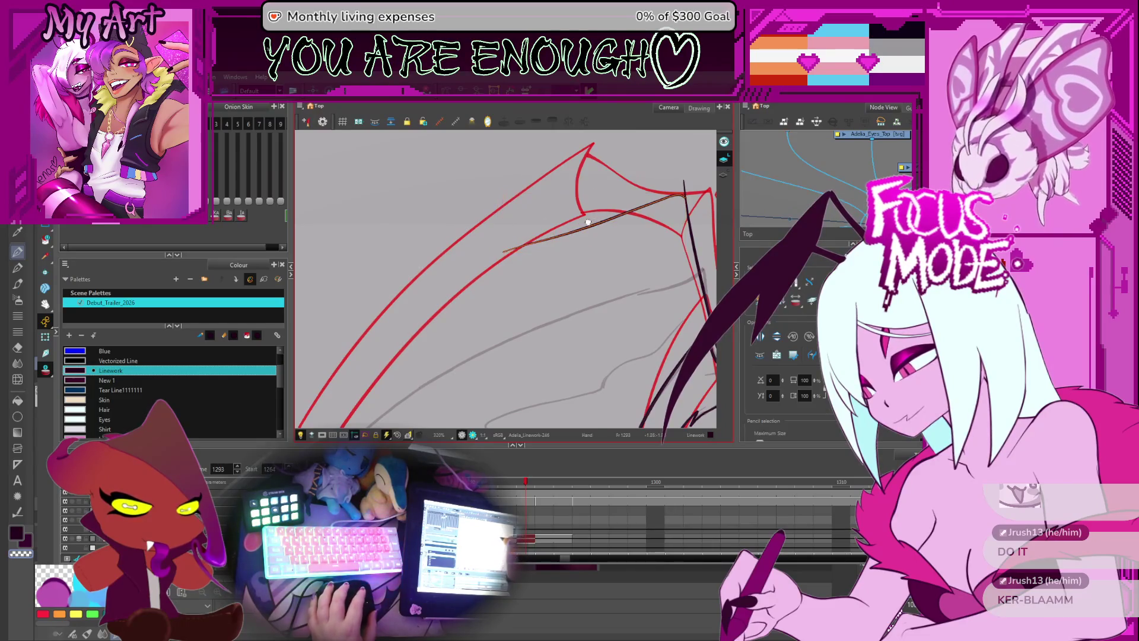
- Pan to the wing joint, deselect the edited stroke and trim overlapping ends with the Cutter
left_click_drag(656, 179, 582, 208)
key("Escape")
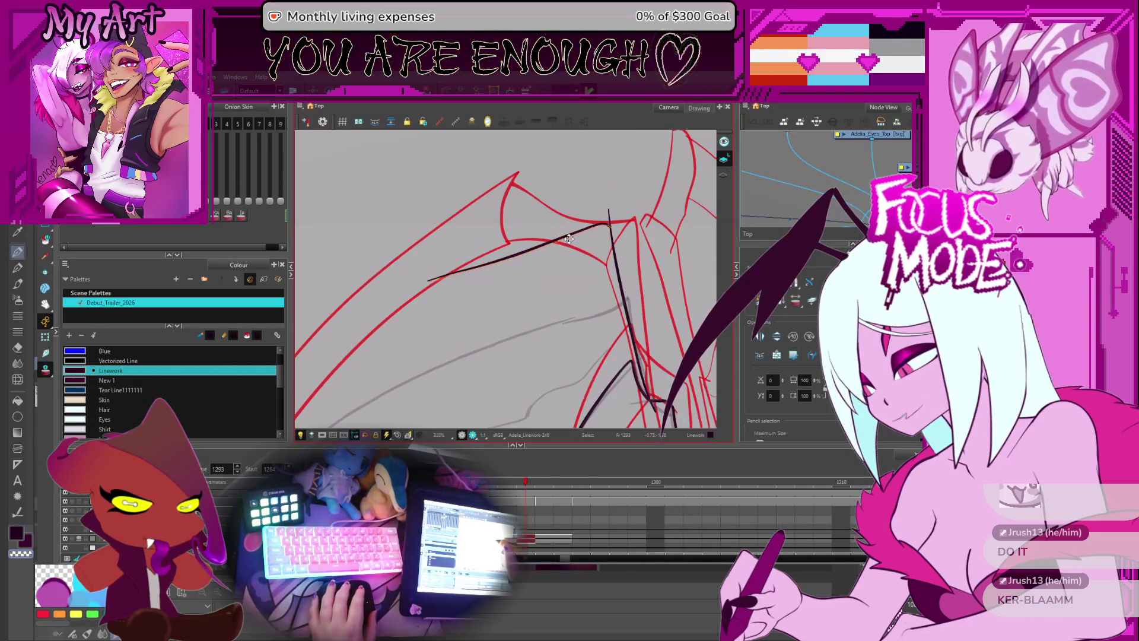
key("alt+t")
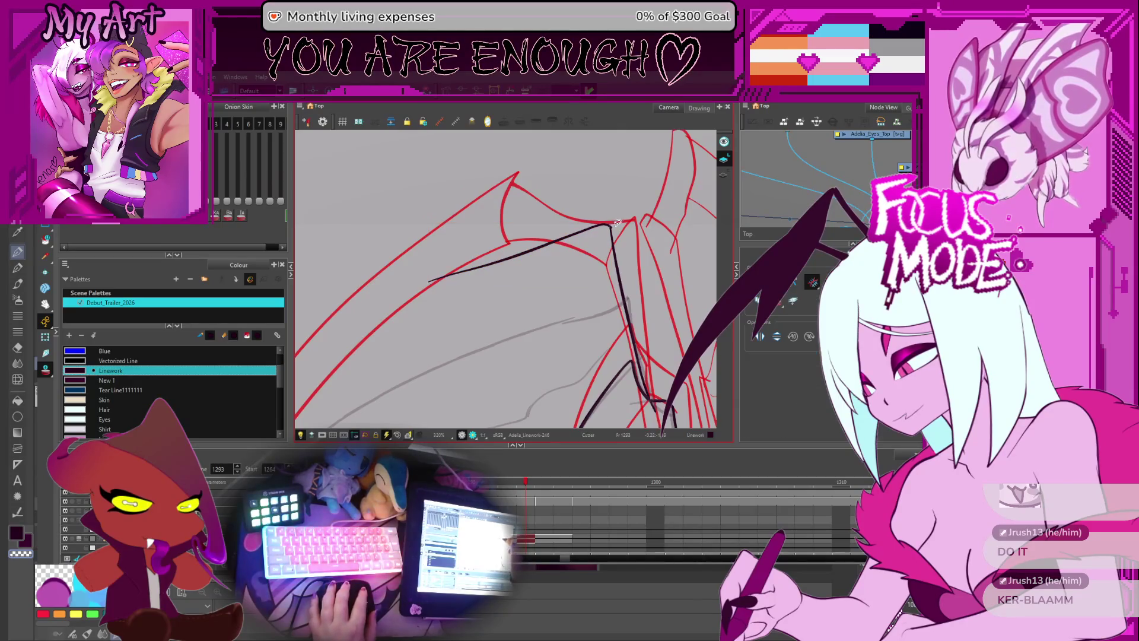
scroll(590, 233, "down", 2)
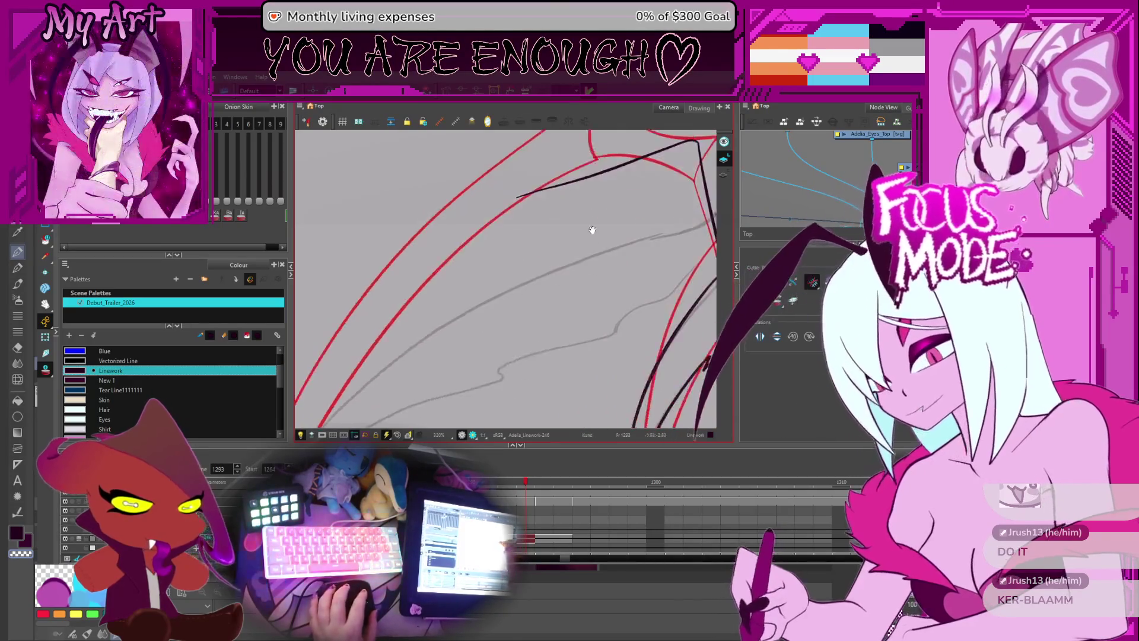
key("alt+/")
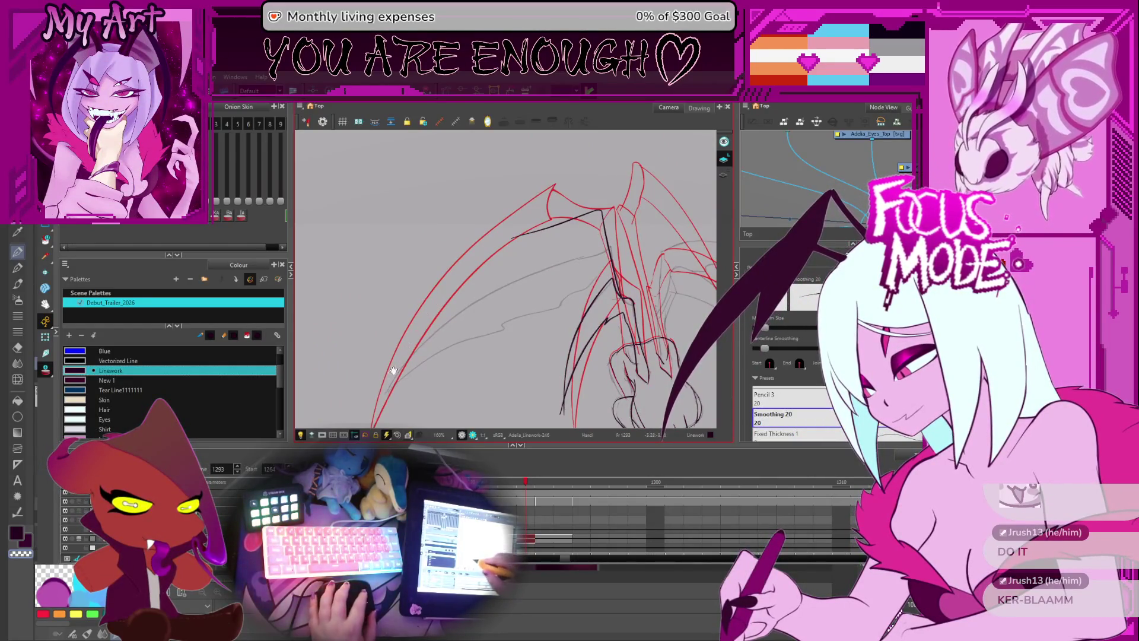
- Try redrawing the long stroke up the wing's upper edge, undoing each unsatisfactory attempt
left_click_drag(394, 371, 398, 354)
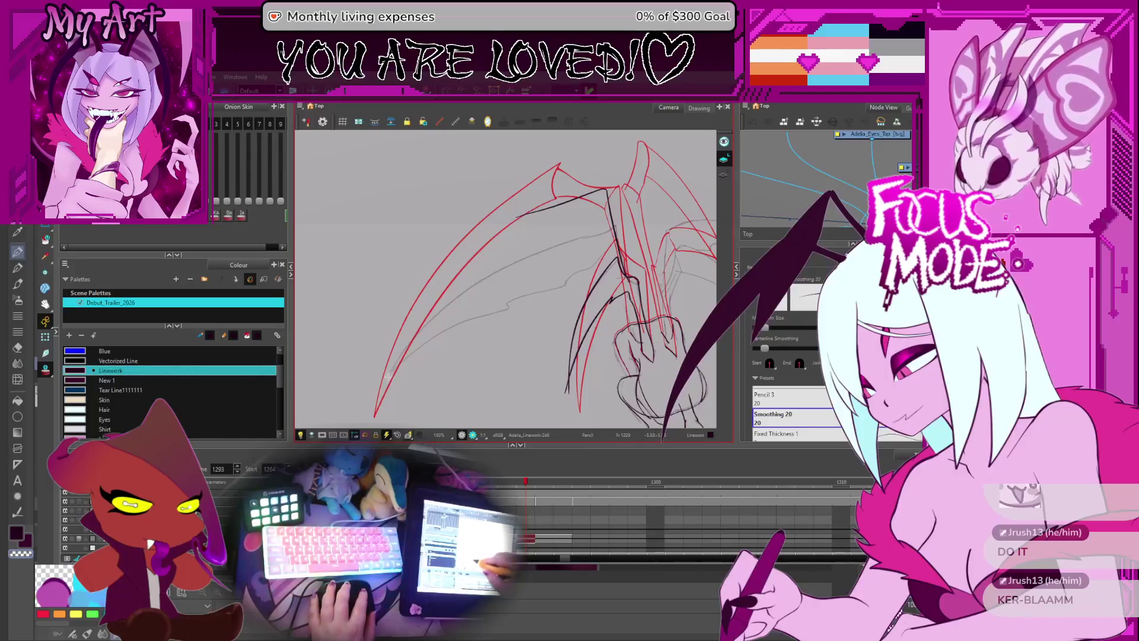
key("ctrl+z")
left_click_drag(389, 367, 540, 208)
key("ctrl+z")
mouse_move(385, 386)
left_mouse_down()
mouse_move(490, 236)
mouse_move(552, 205)
left_mouse_up()
key("ctrl+z")
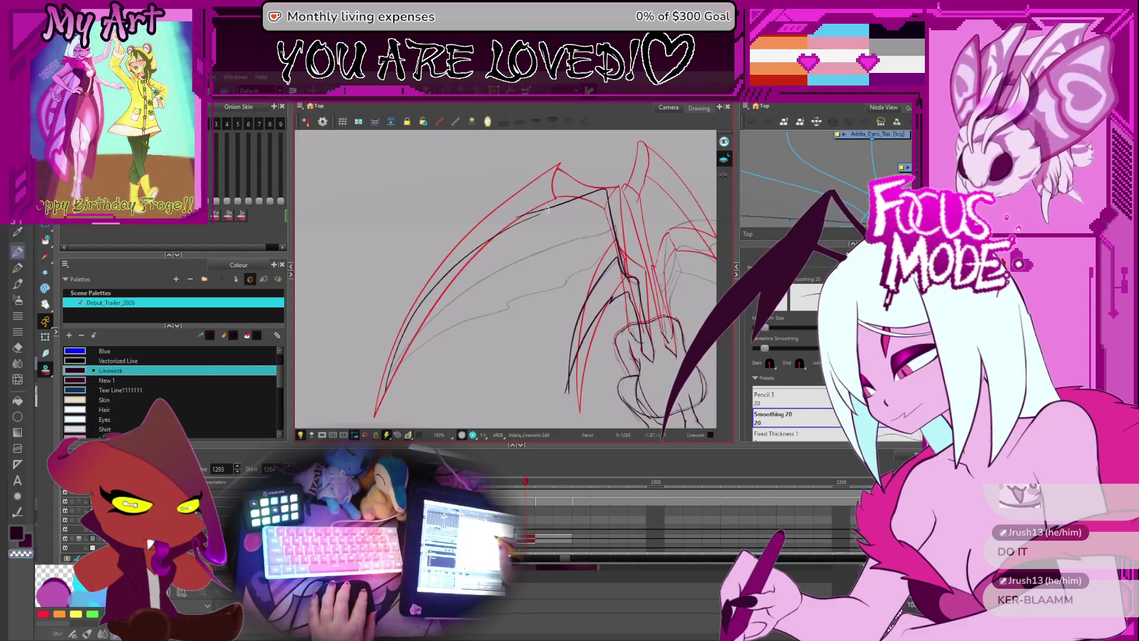
- Select the black wing stroke, trim its excess line, and reframe the wing for pencil drawing
key("alt+s")
left_click(537, 227)
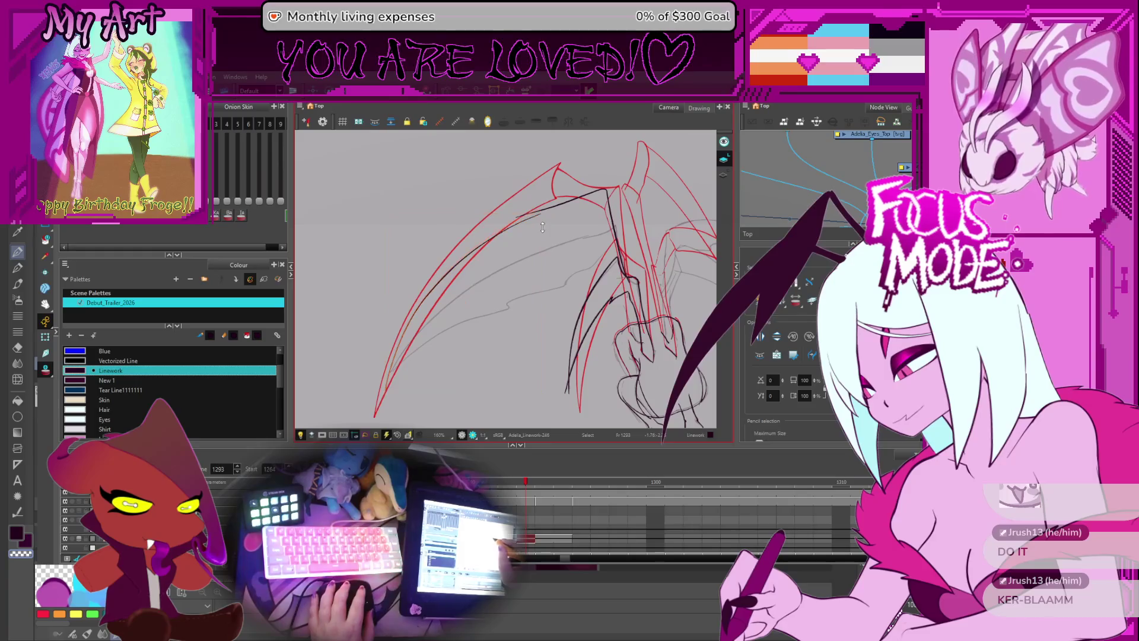
scroll(543, 227, "up", 2)
key("alt+t")
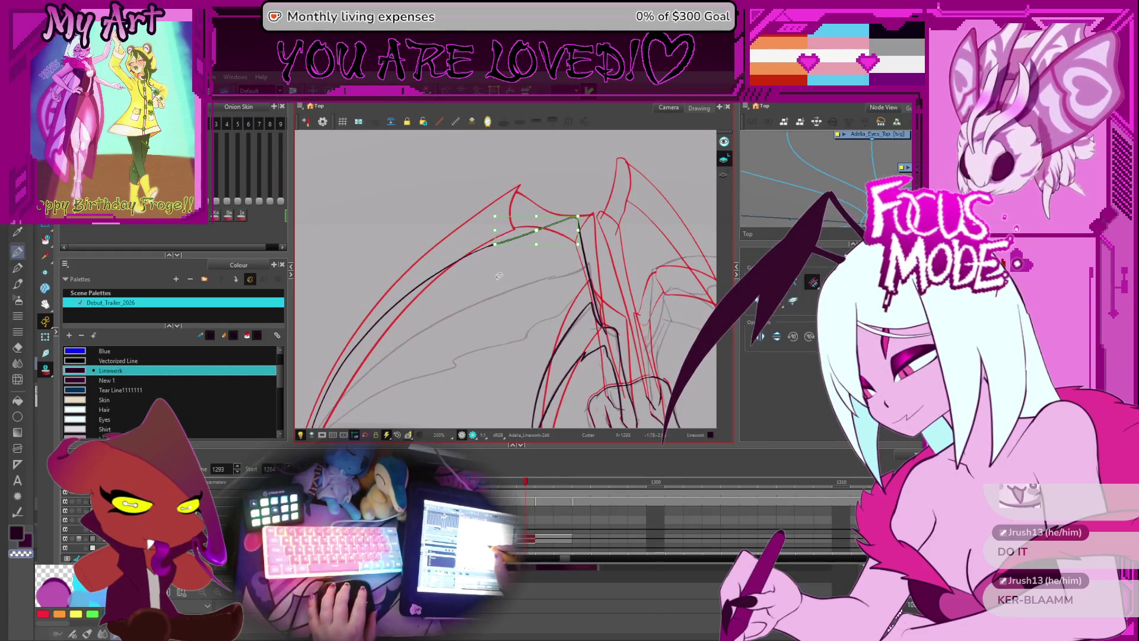
scroll(499, 276, "down", 5)
key("alt+slash")
scroll(451, 284, "up", 5)
left_click_drag(451, 285, 418, 354)
key("alt+x")
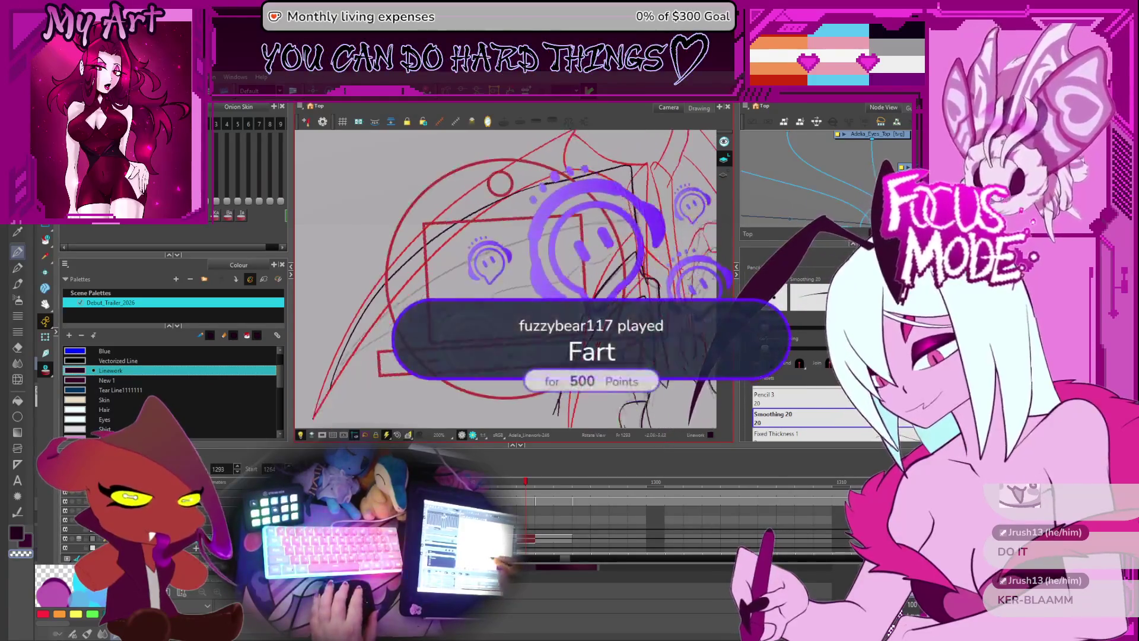
left_click_drag(384, 324, 359, 382)
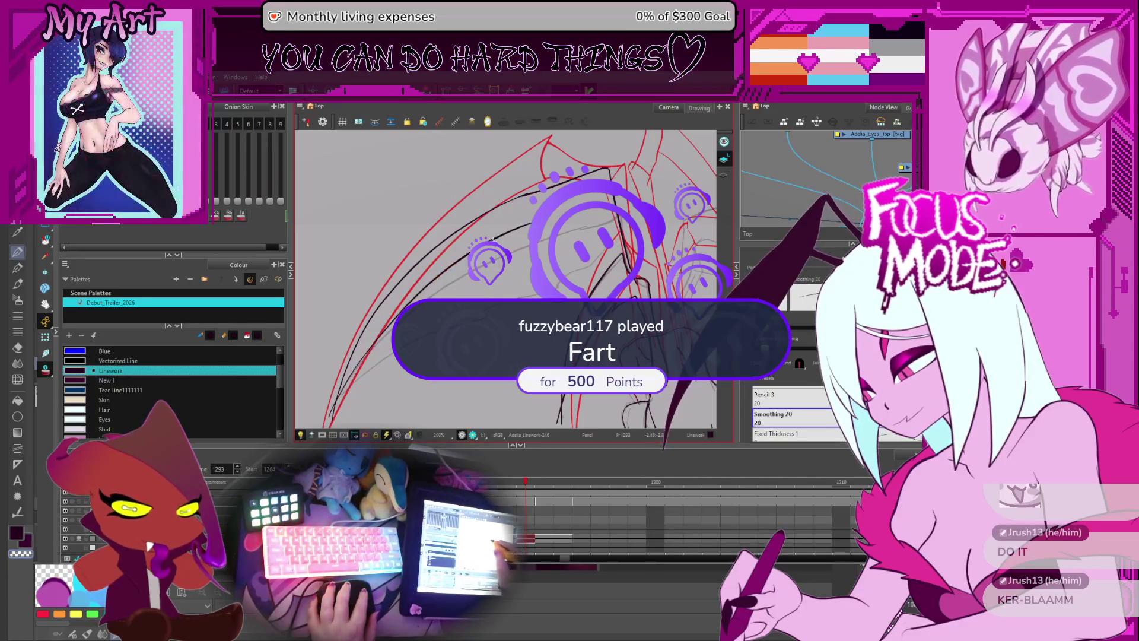
- Tilt and enlarge the view, ink a stroke up the wing bone, then reorient upright
key("v")
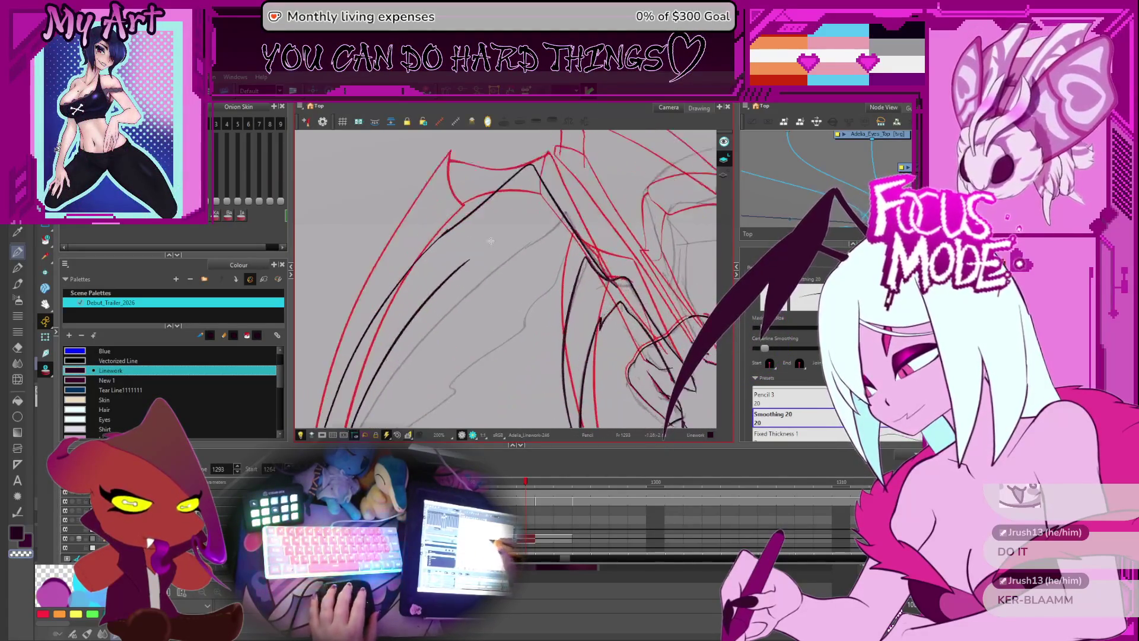
scroll(470, 267, "up", 1)
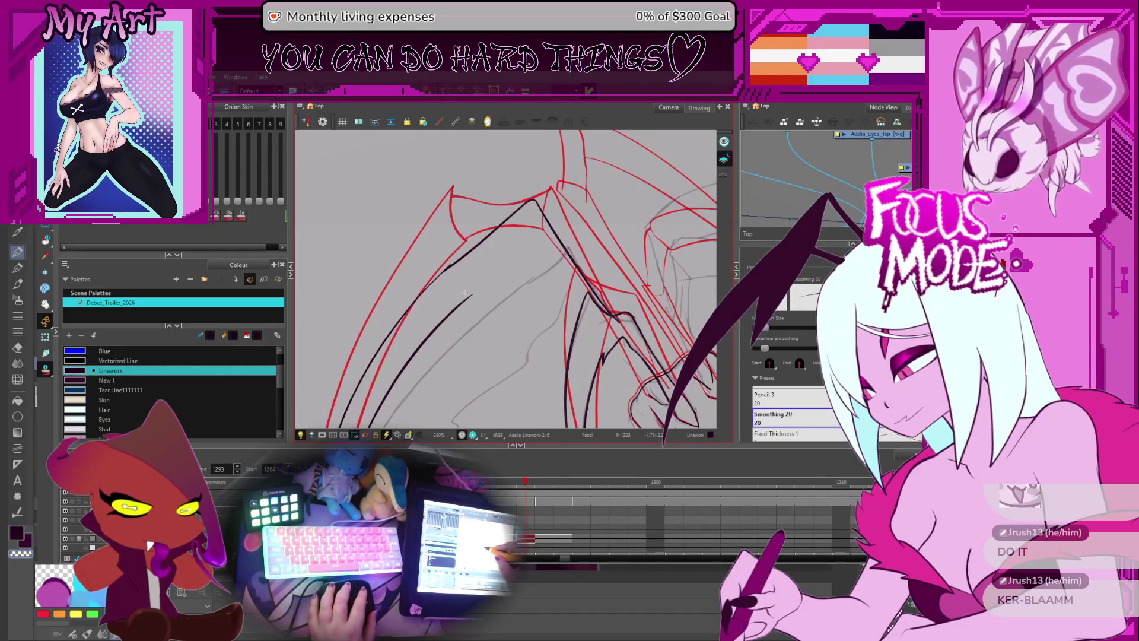
mouse_move(461, 294)
left_mouse_down()
mouse_move(451, 241)
mouse_move(449, 284)
mouse_move(483, 262)
mouse_move(470, 258)
left_mouse_up()
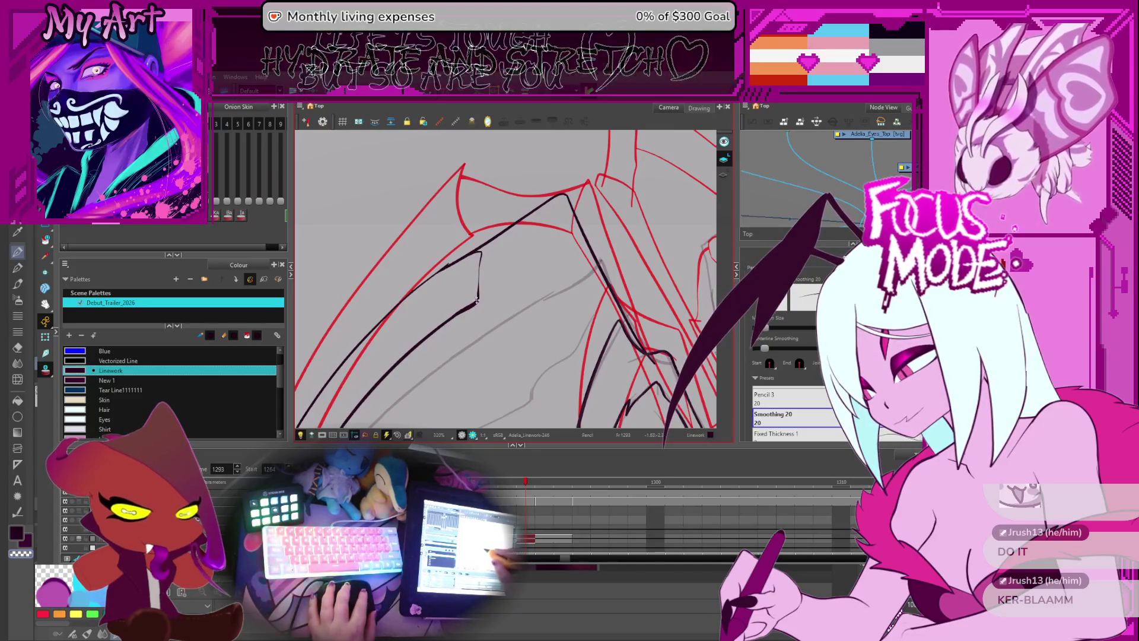
left_click_drag(477, 298, 577, 230)
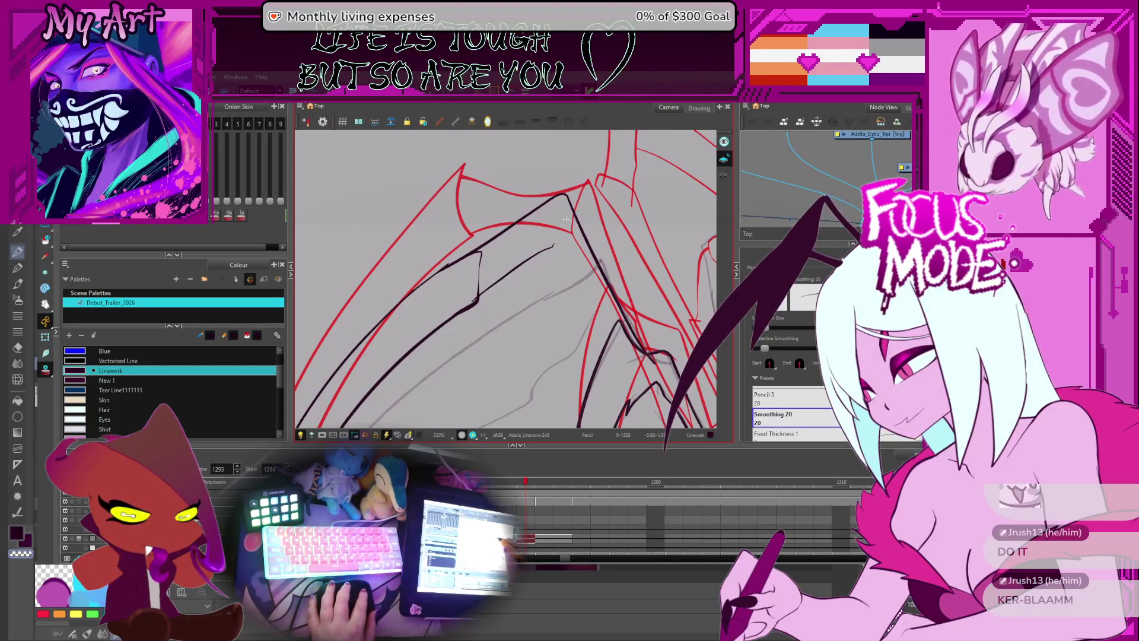
mouse_move(567, 228)
left_mouse_down()
mouse_move(552, 249)
mouse_move(598, 352)
mouse_move(576, 326)
left_mouse_up()
scroll(586, 301, "down", 2)
scroll(587, 300, "up", 3)
scroll(552, 304, "up", 1)
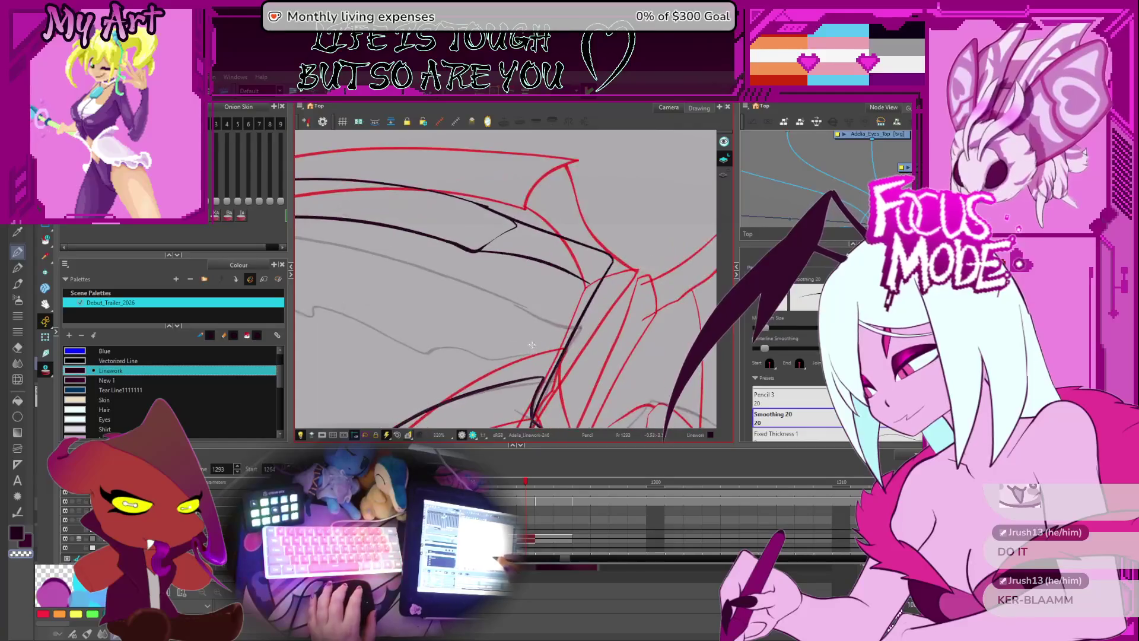
- Remove the stray thin wing strokes and retry the wing line up toward the joint
key("ctrl+z")
key("alt+s")
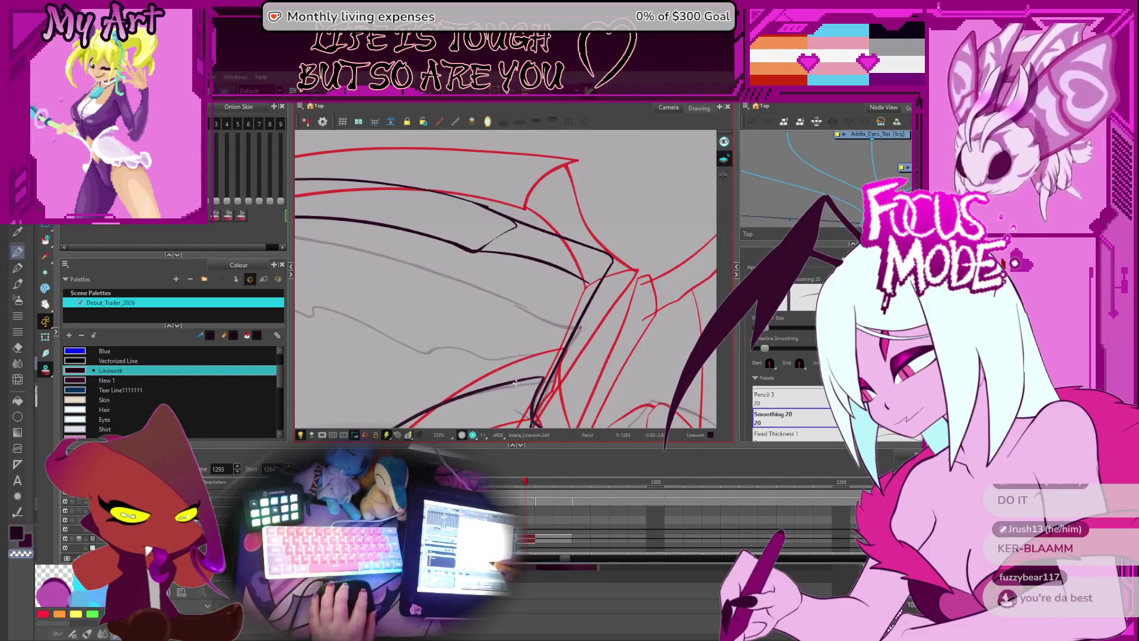
key("ctrl+z")
mouse_move(511, 390)
left_mouse_down()
mouse_move(560, 291)
mouse_move(626, 254)
left_mouse_up()
key("ctrl+z")
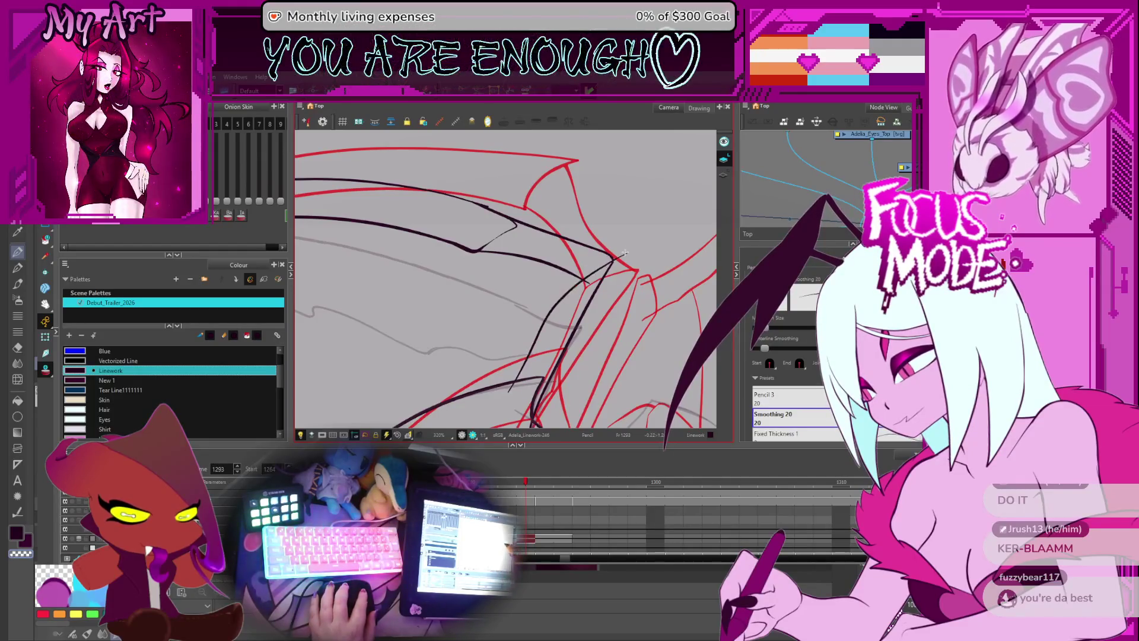
- Cut away the overshooting line end past the wing joint with the Cutter
key("alt+t")
scroll(606, 267, "up", 1)
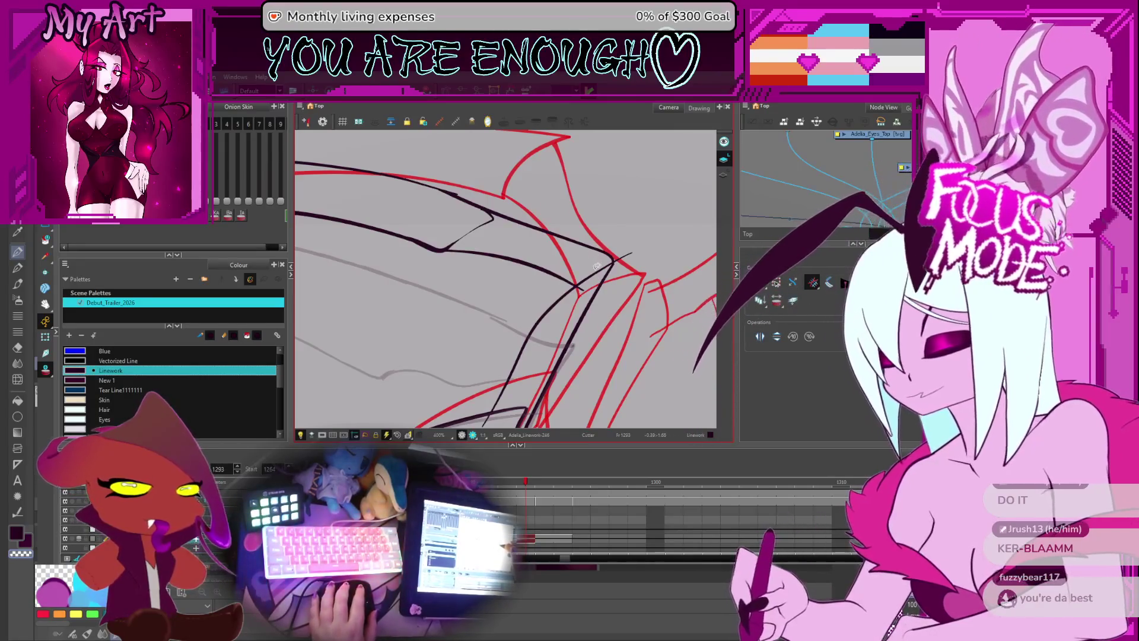
mouse_move(620, 249)
left_mouse_down()
mouse_move(627, 266)
mouse_move(587, 249)
mouse_move(589, 231)
left_mouse_up()
scroll(581, 285, "down", 3)
scroll(529, 293, "up", 2)
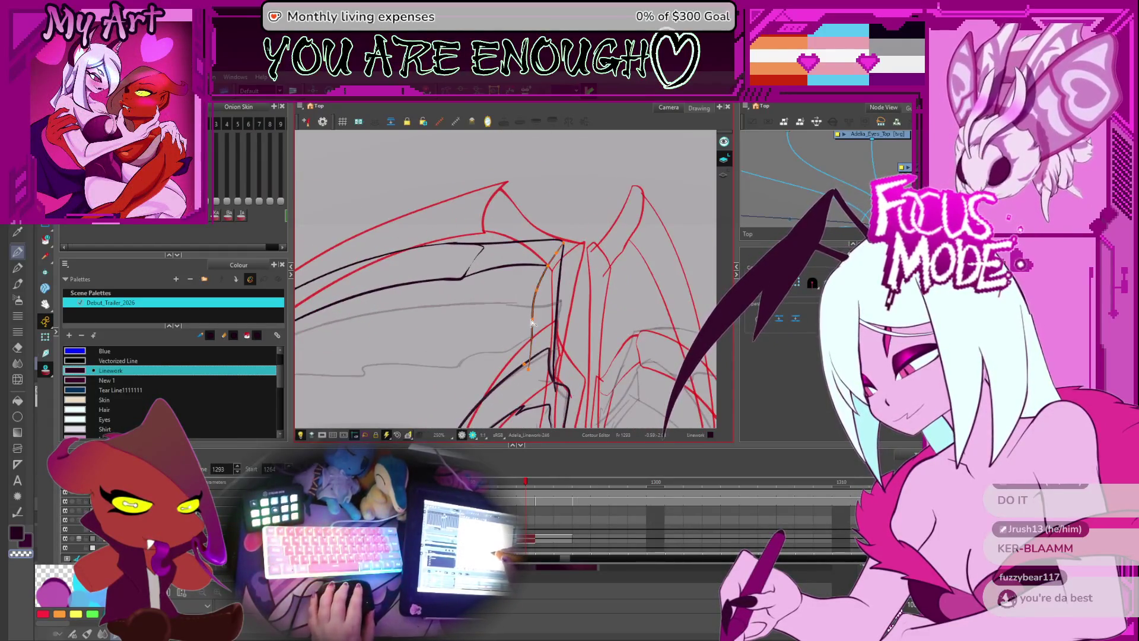
left_click(537, 362)
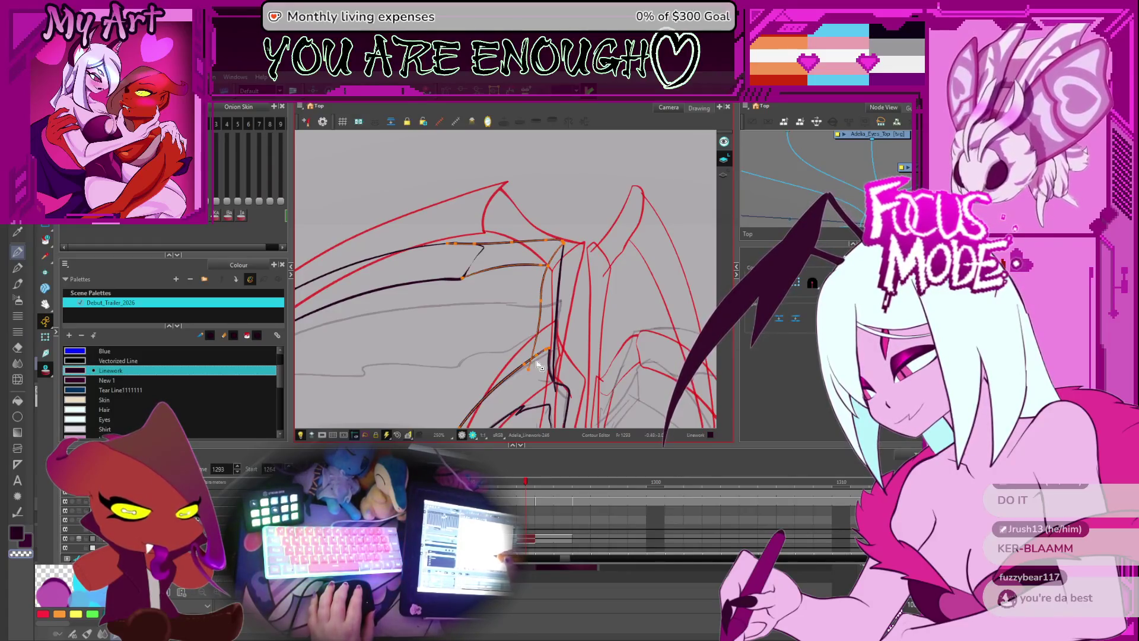
left_click(537, 376, "shift")
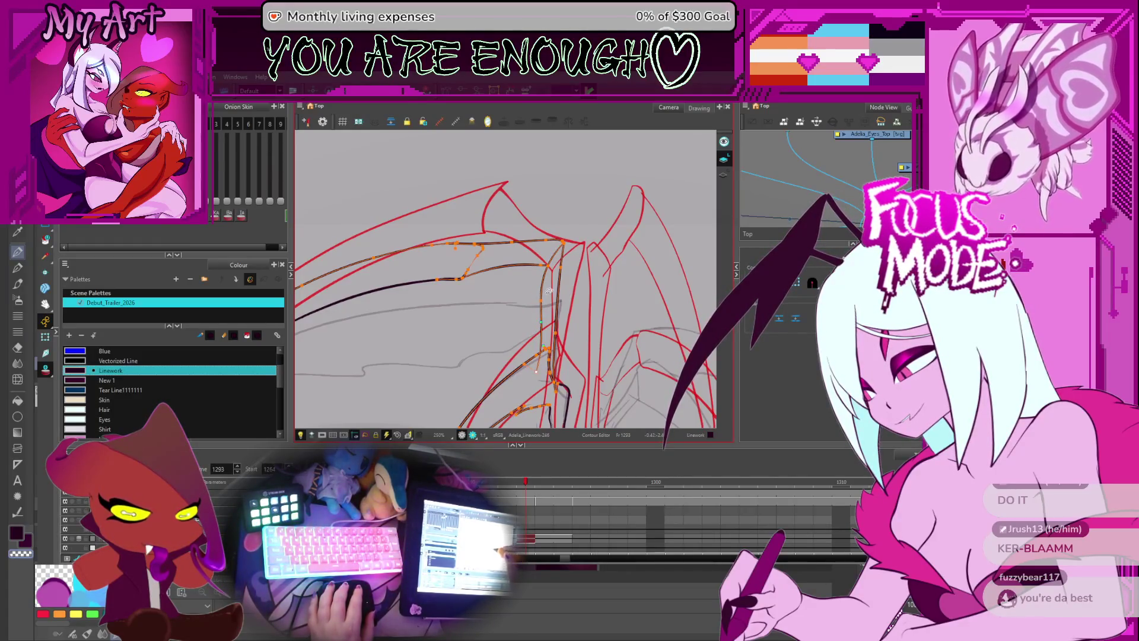
left_click(544, 269, "shift")
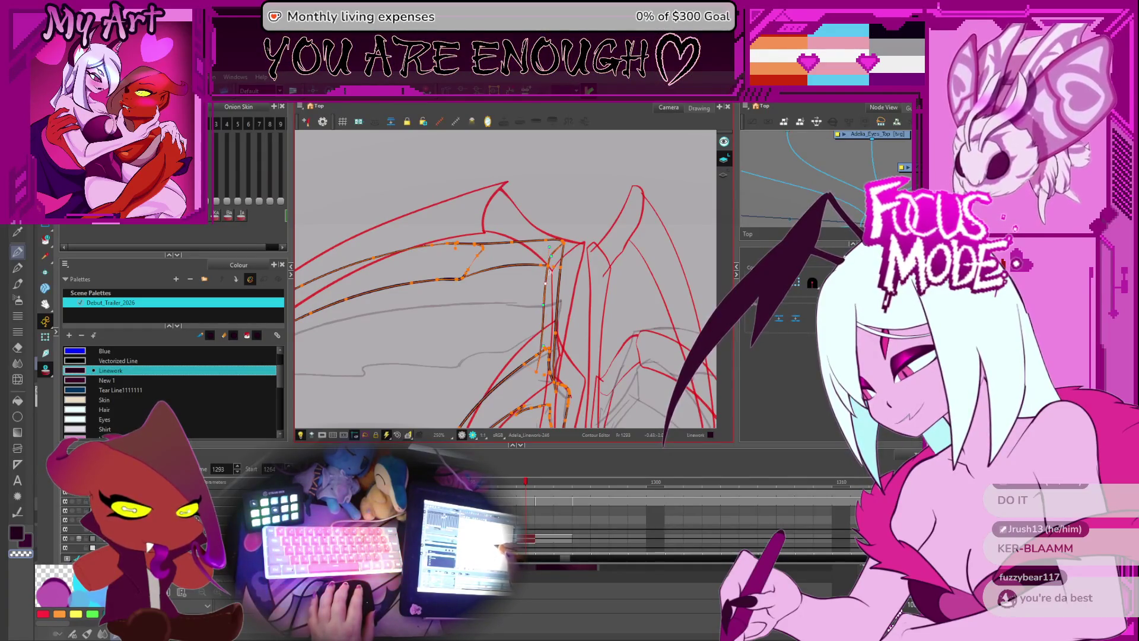
left_click(589, 322)
scroll(588, 321, "down", 3)
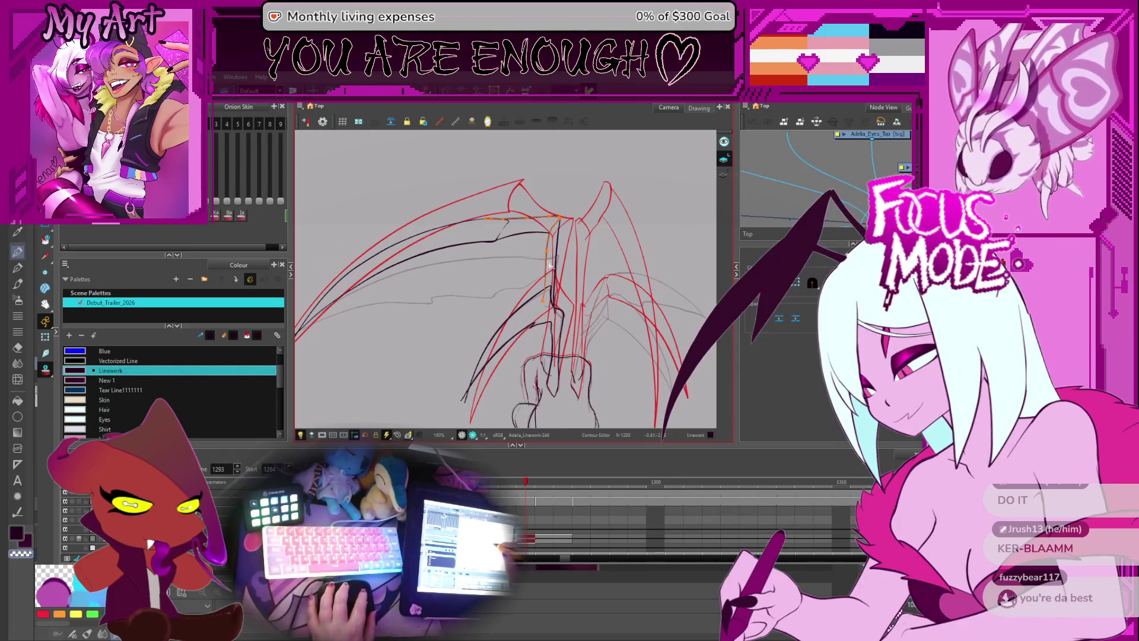
scroll(537, 279, "down", 2)
scroll(525, 294, "up", 2)
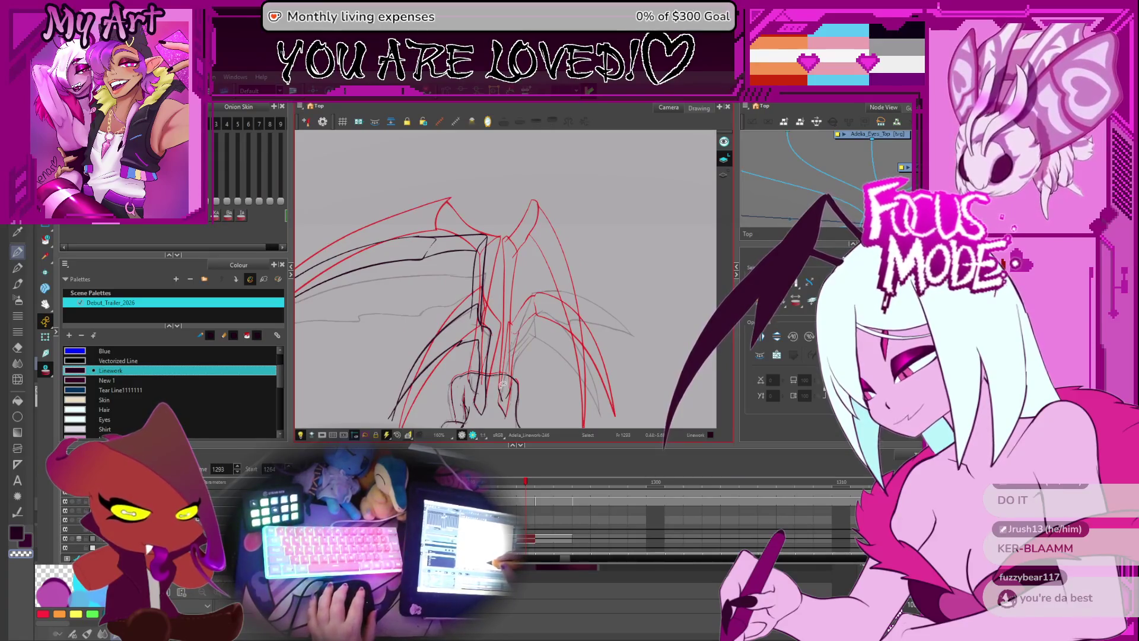
left_click_drag(498, 278, 513, 296)
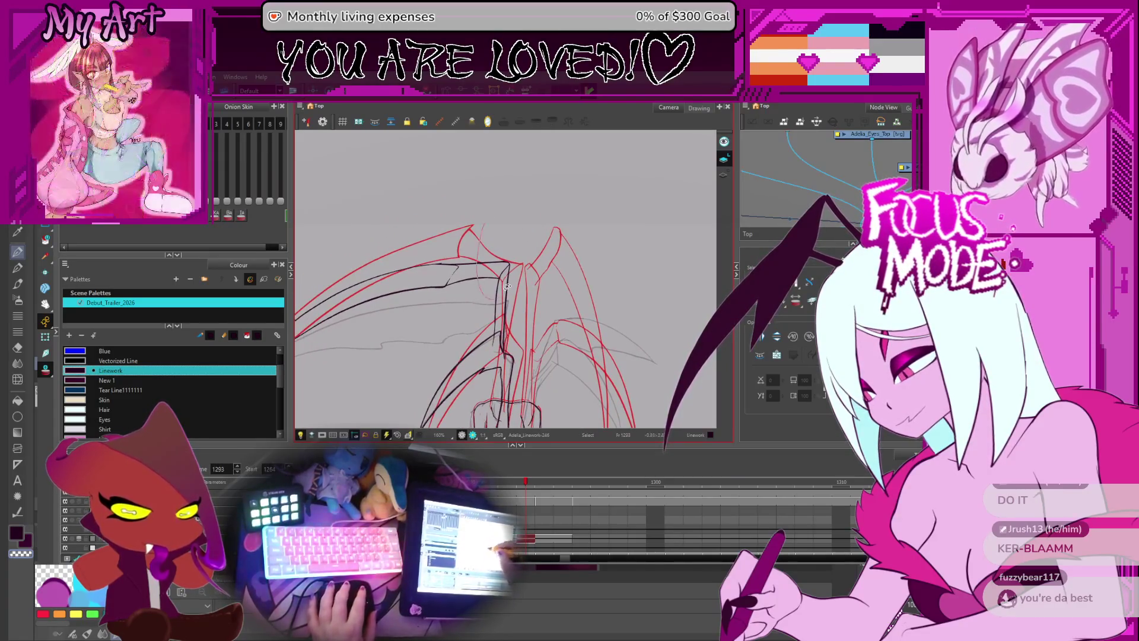
left_click(497, 260)
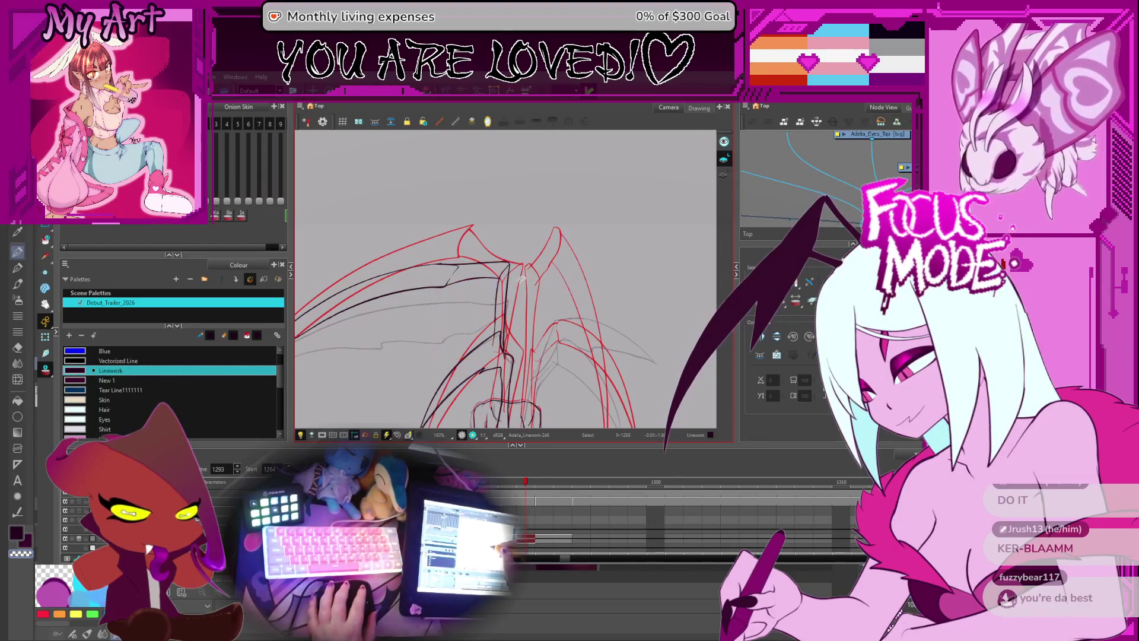
left_click(509, 273)
left_click(499, 266)
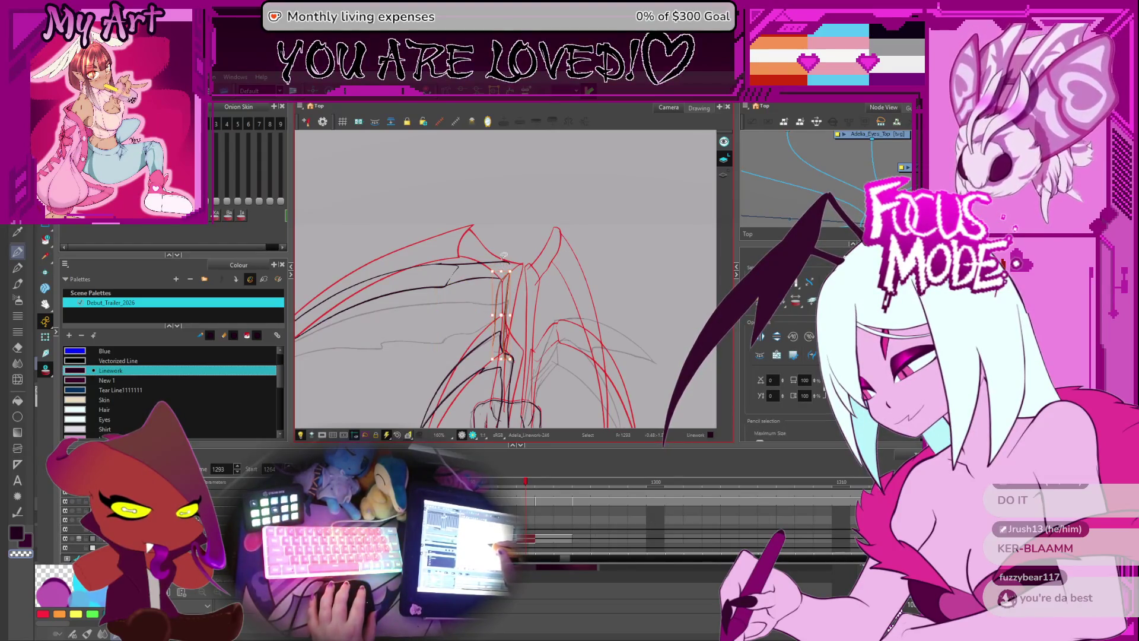
left_click(512, 270)
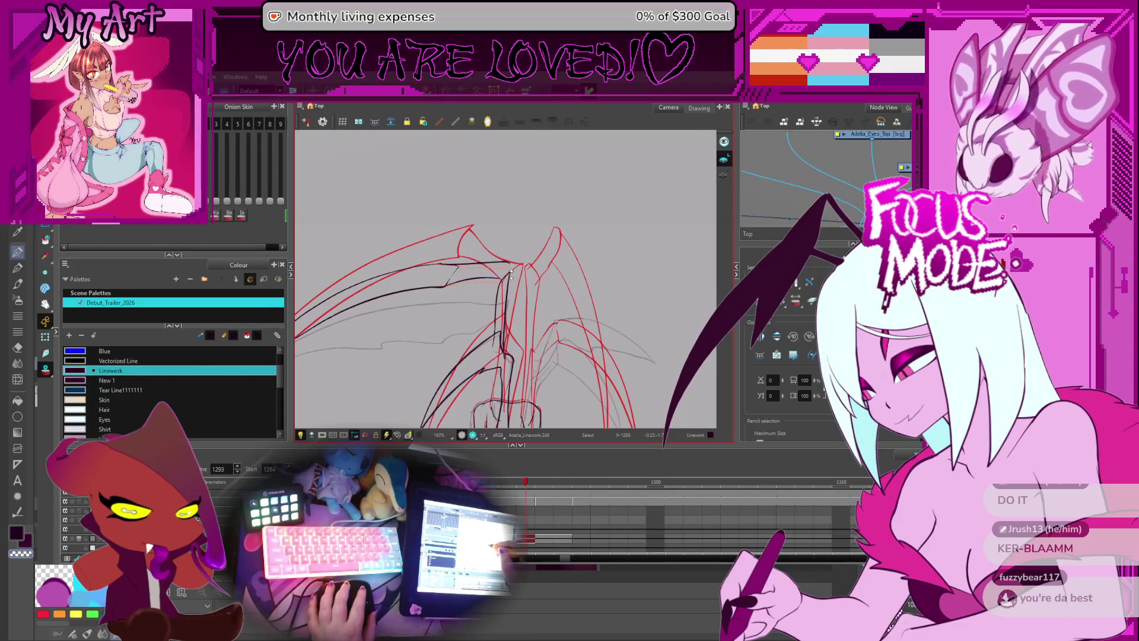
scroll(504, 267, "up", 1)
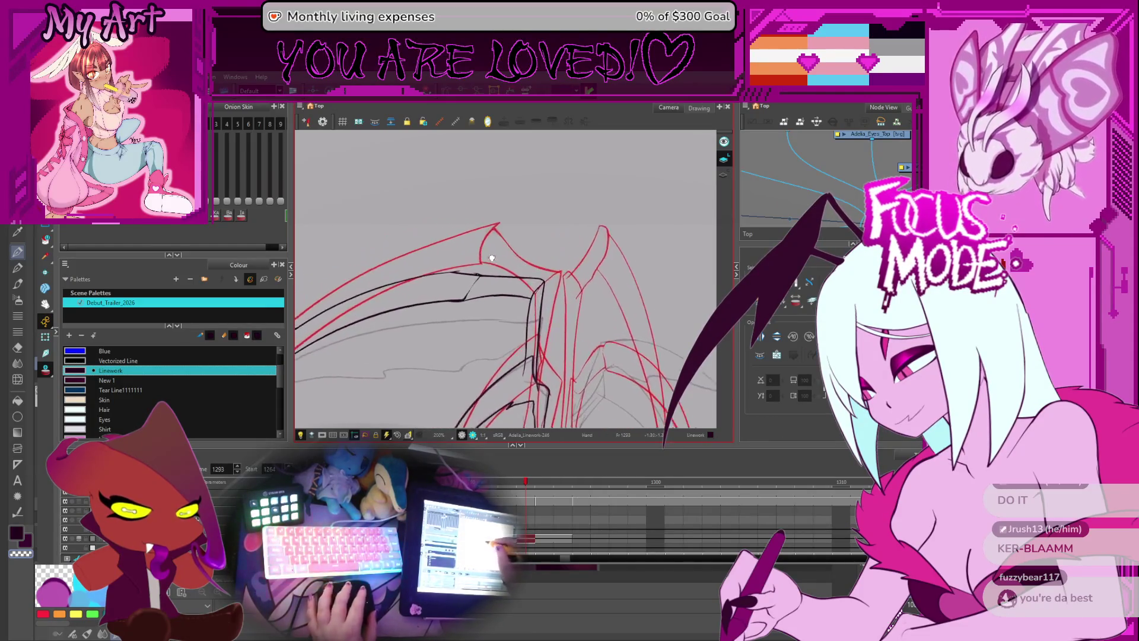
scroll(491, 258, "up", 2)
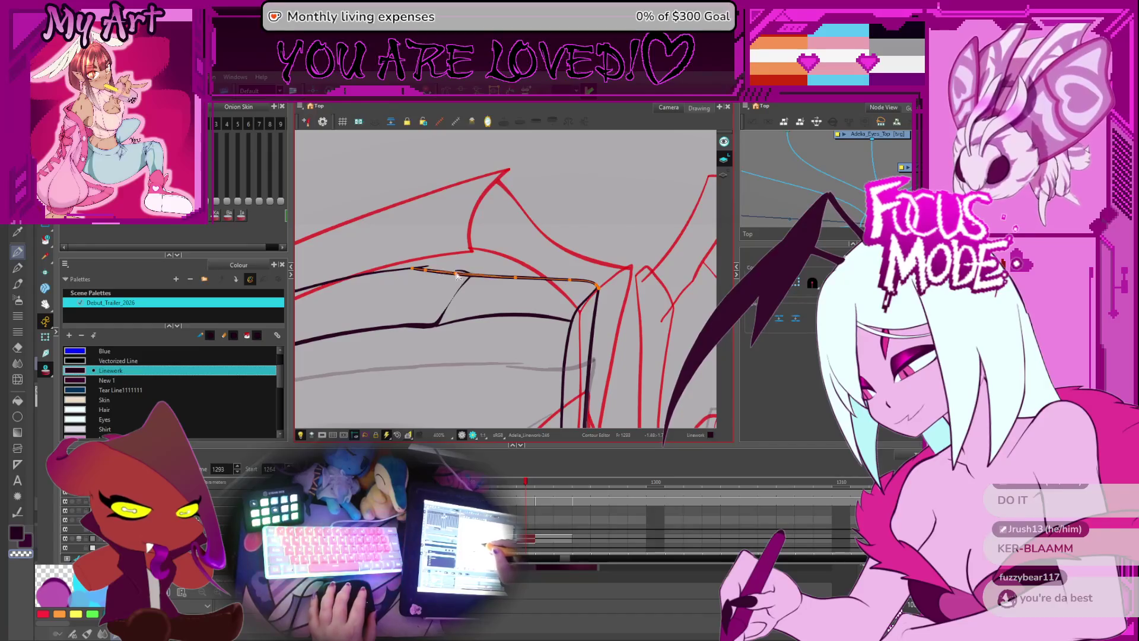
left_click(459, 276)
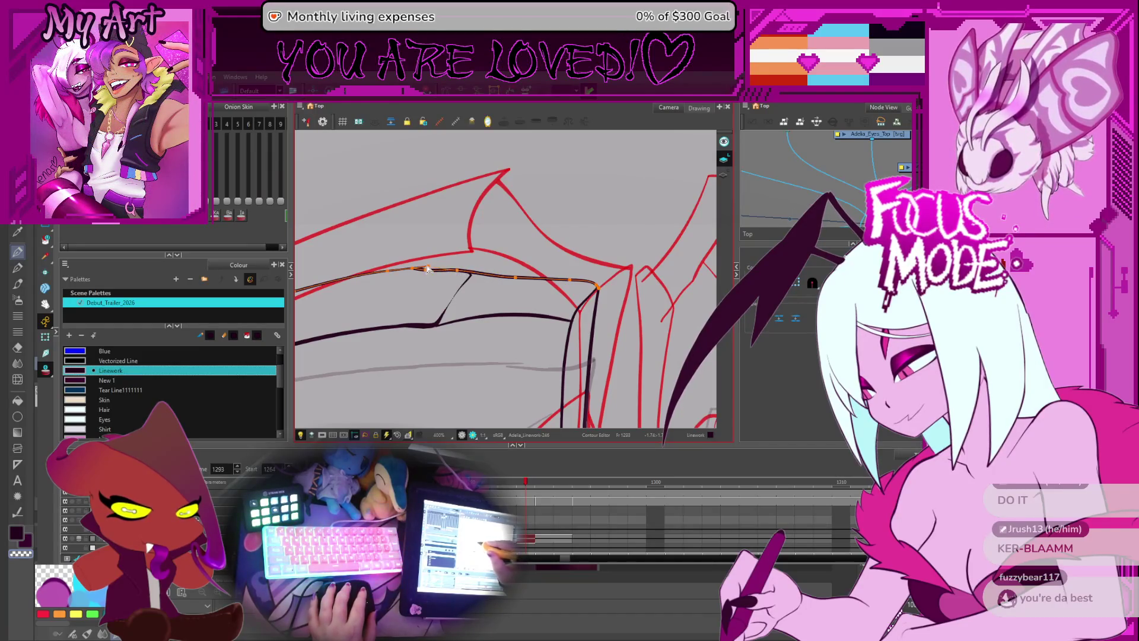
left_click(463, 279, "shift")
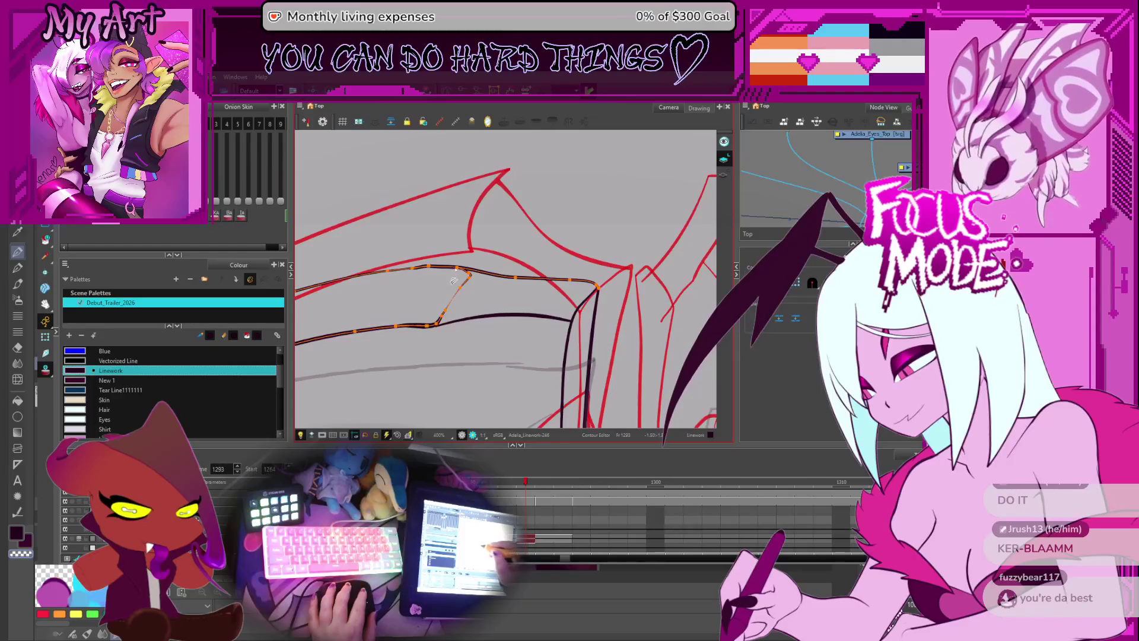
scroll(454, 281, "down", 5)
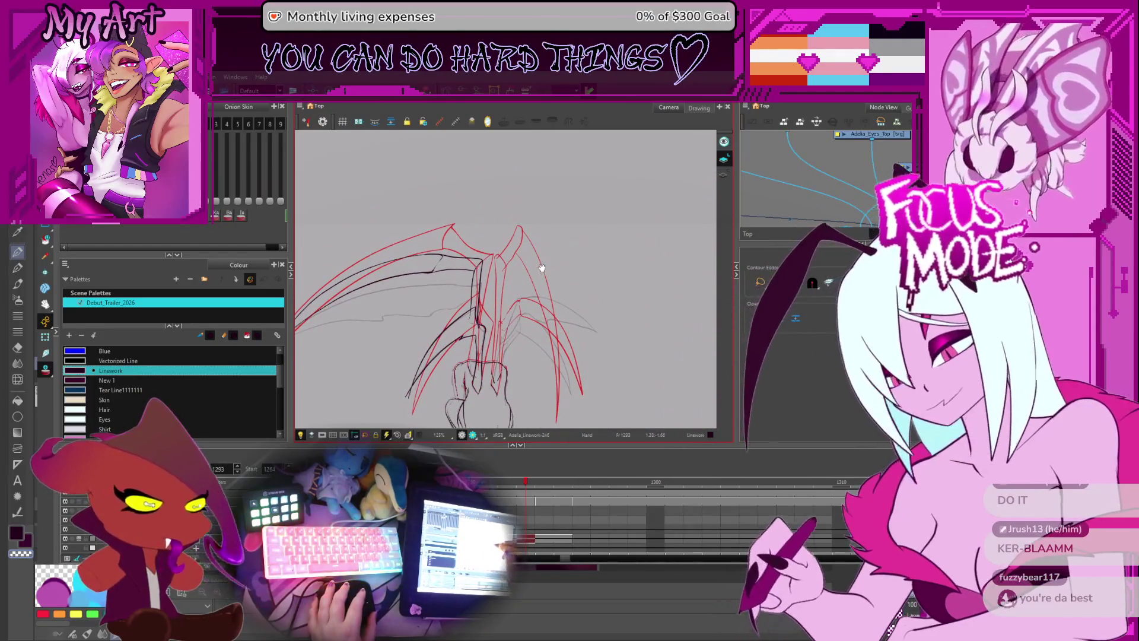
left_click_drag(572, 246, 587, 226)
- Return to the Pencil tool to ink the body and legs under the wings
key("alt+/")
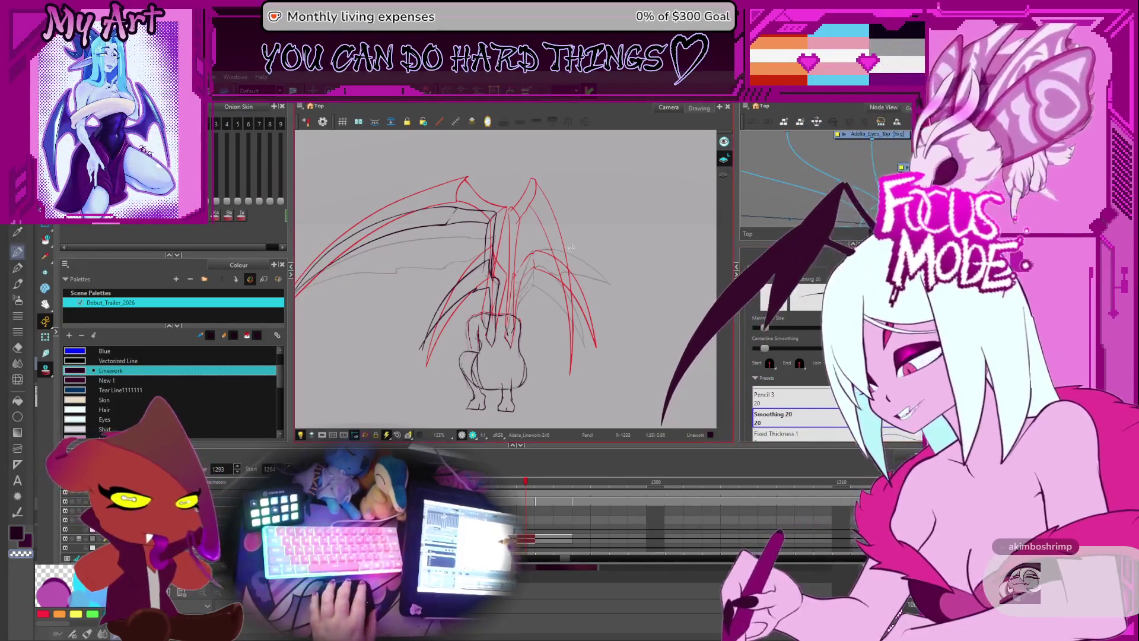
- Rotate and zoom in on the wing for inking, then ready the Cutter and zoom back out
scroll(518, 292, "up", 2)
left_click_drag(521, 326, 525, 363)
scroll(441, 343, "up", 3)
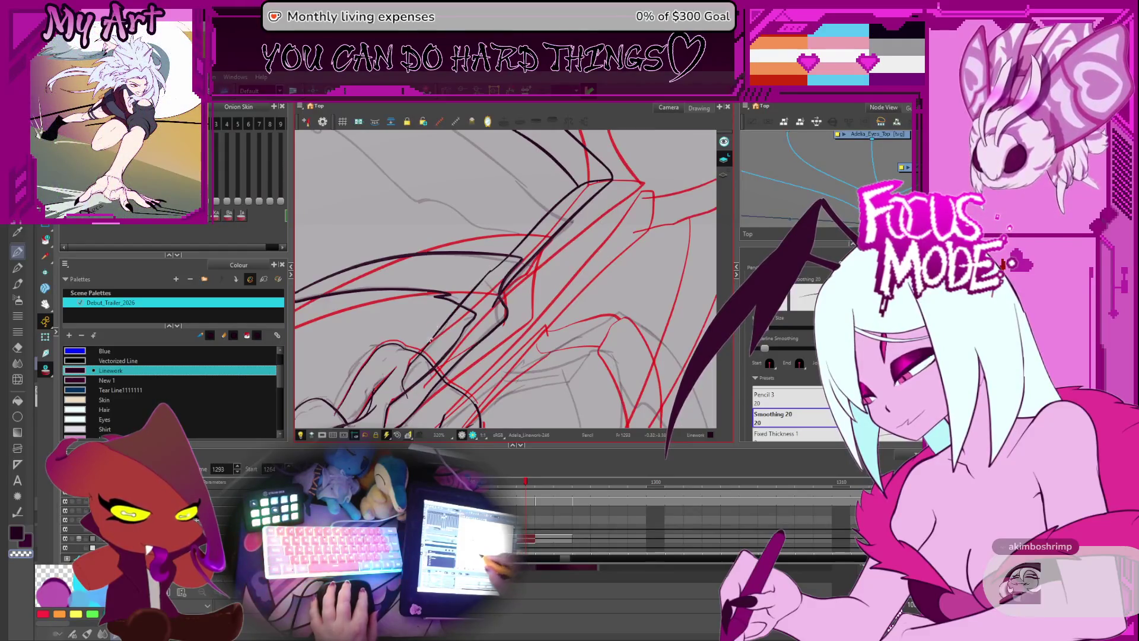
key("alt+t")
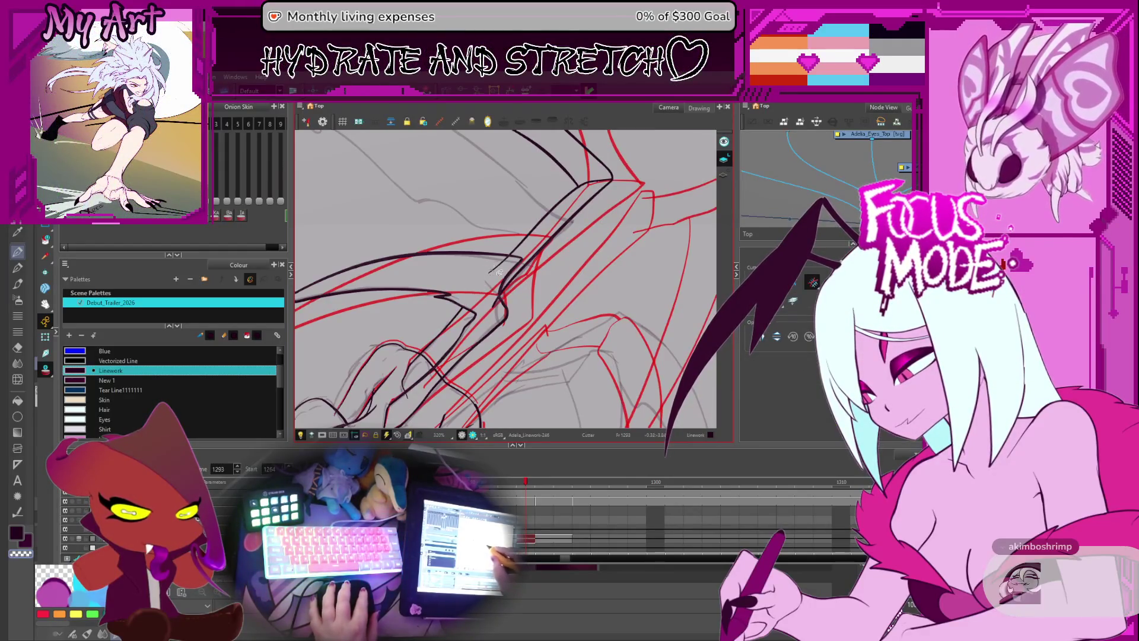
scroll(495, 272, "down", 5)
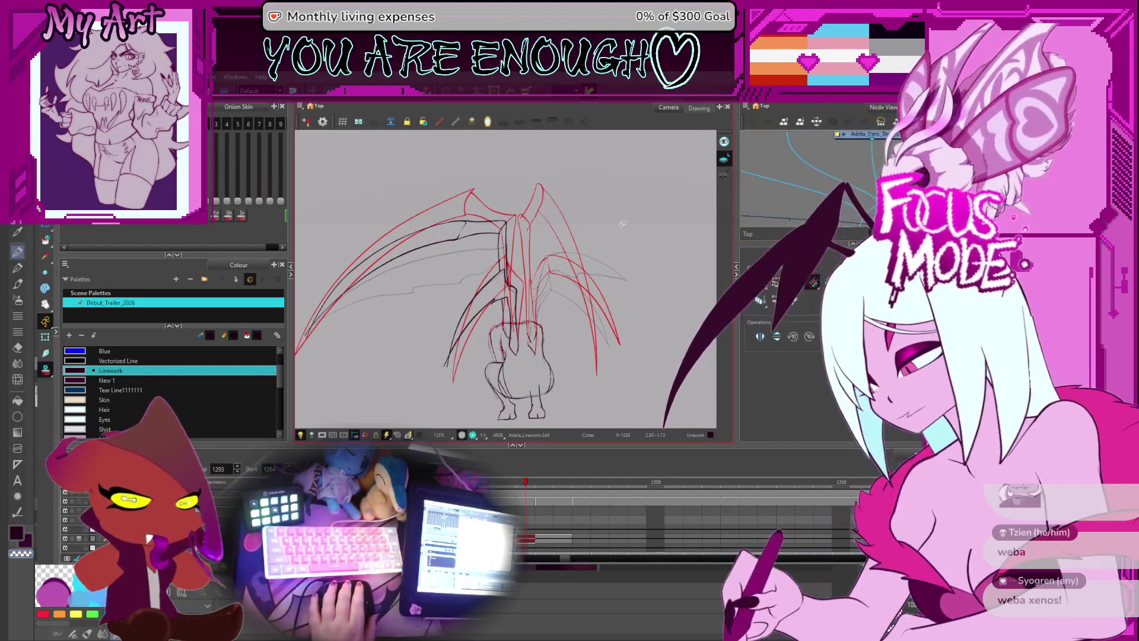
- Zoom in on the area between the wings, then pan to frame the whole wing drawing
key("2")
key("2")
key("2")
key("2")
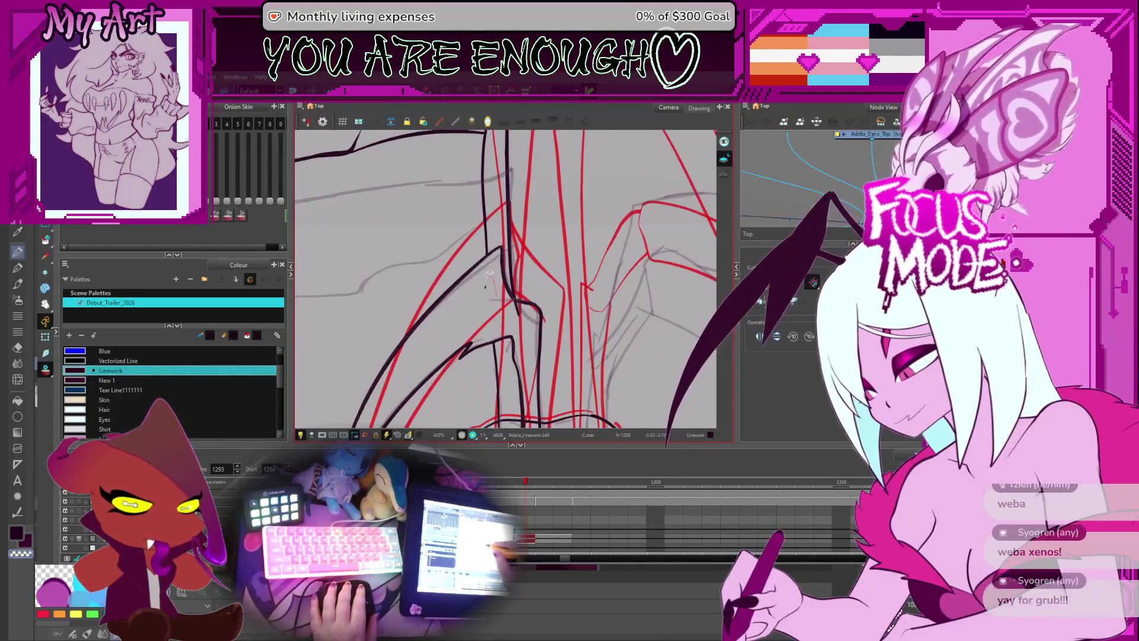
left_click_drag(518, 340, 530, 280)
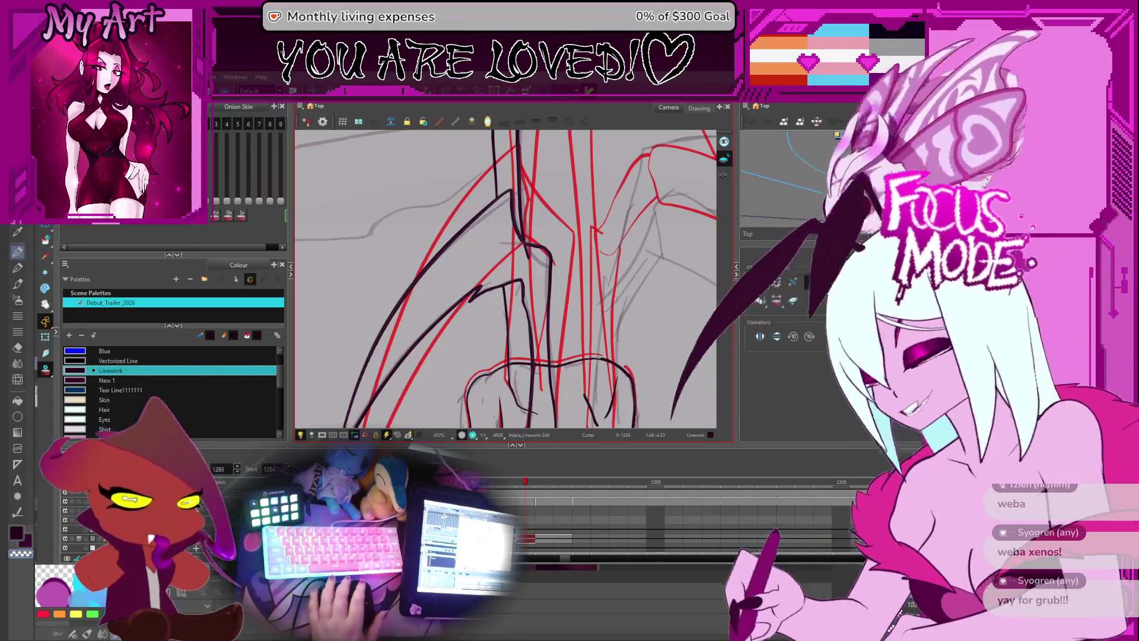
key("space")
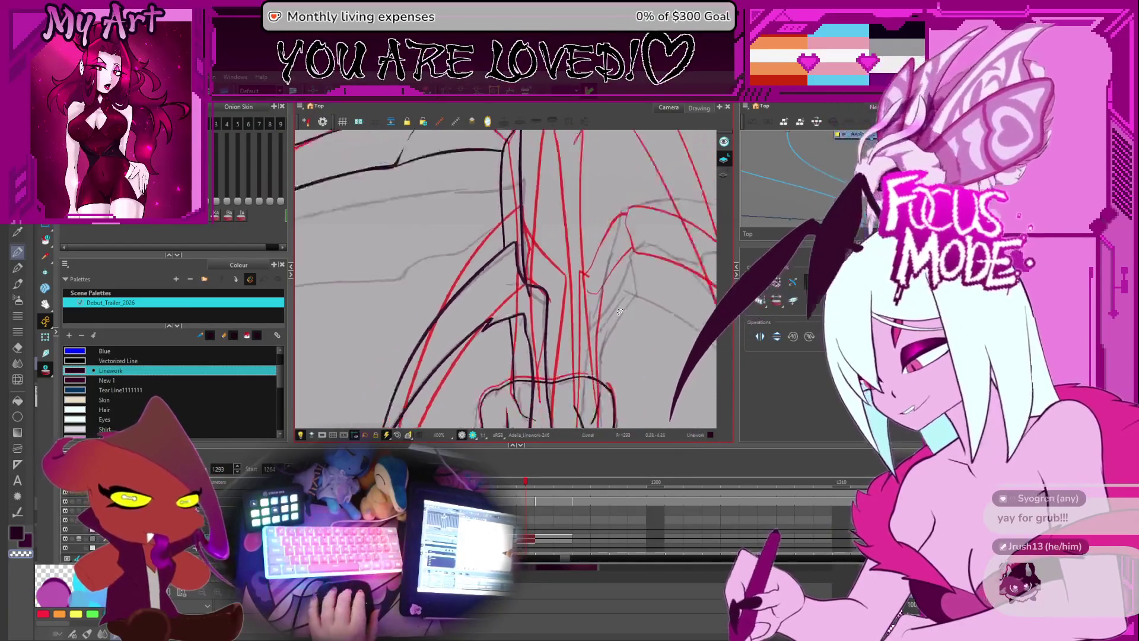
scroll(592, 266, "down", 3)
scroll(536, 295, "up", 3)
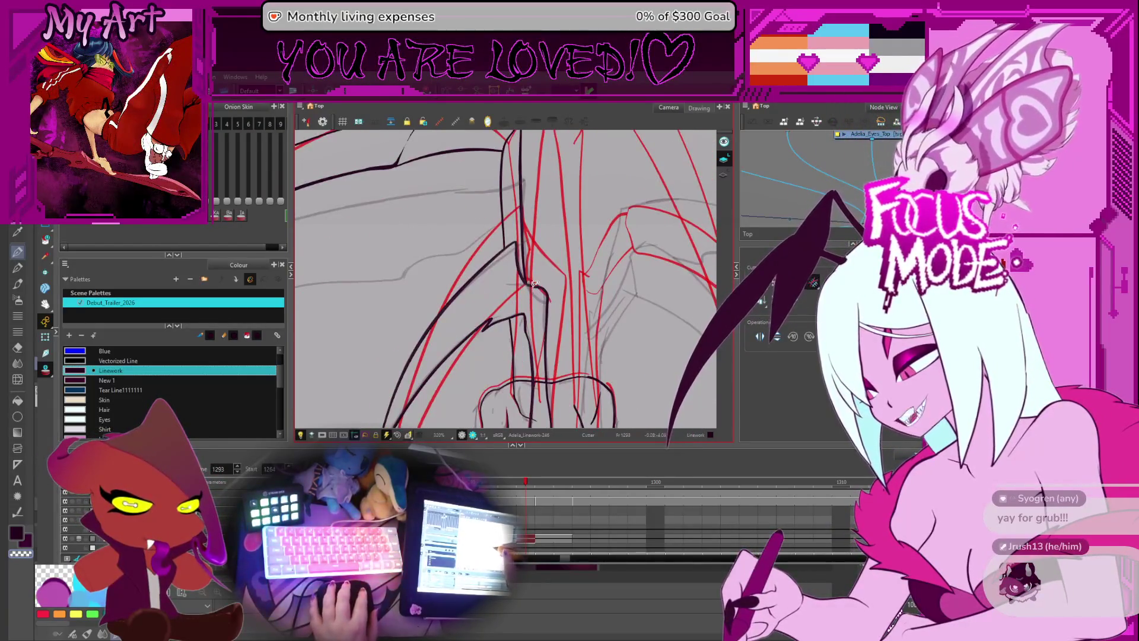
scroll(534, 284, "down", 2)
mouse_move(564, 282)
left_mouse_down()
mouse_move(558, 314)
mouse_move(521, 348)
left_mouse_up()
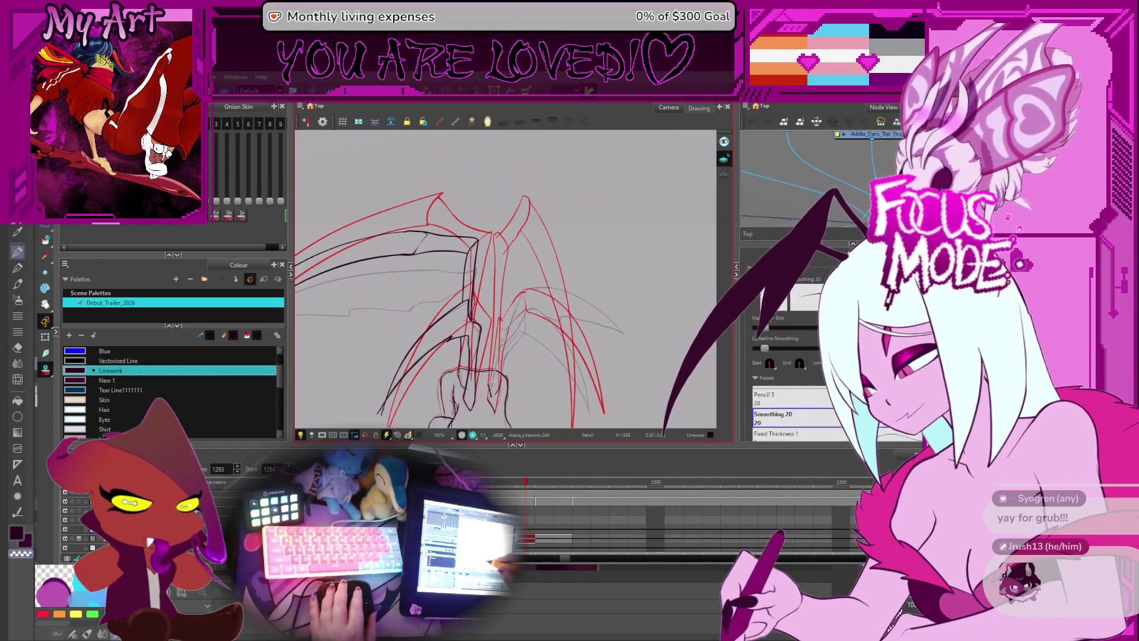
- Zoom and tilt the view on the wings and select the black vertical strokes to adjust
key("2")
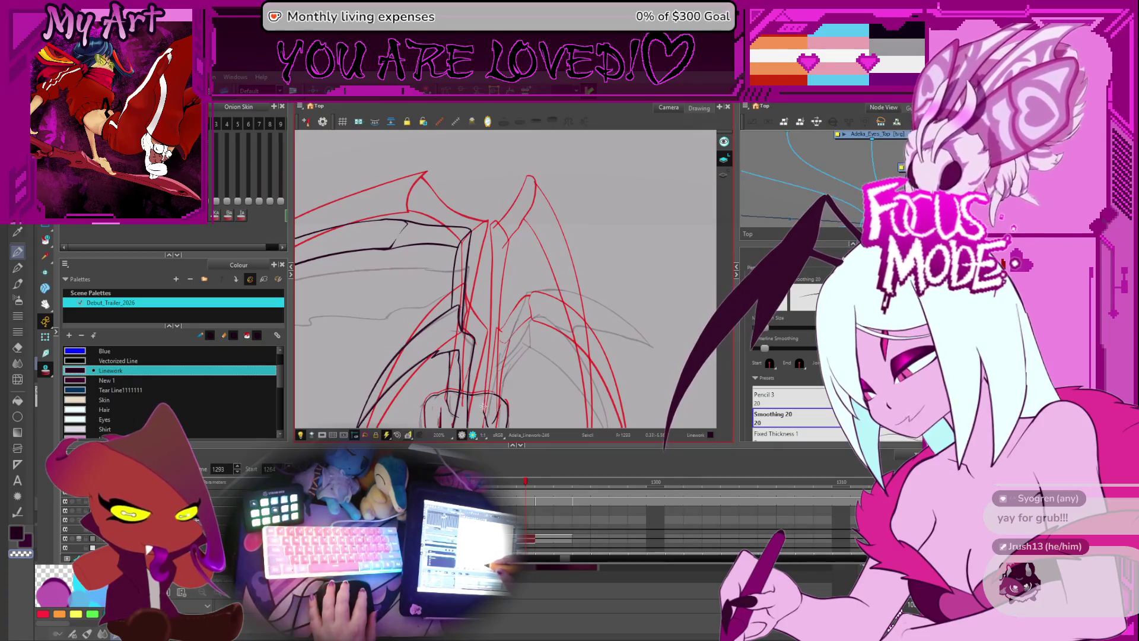
left_click_drag(485, 385, 404, 370)
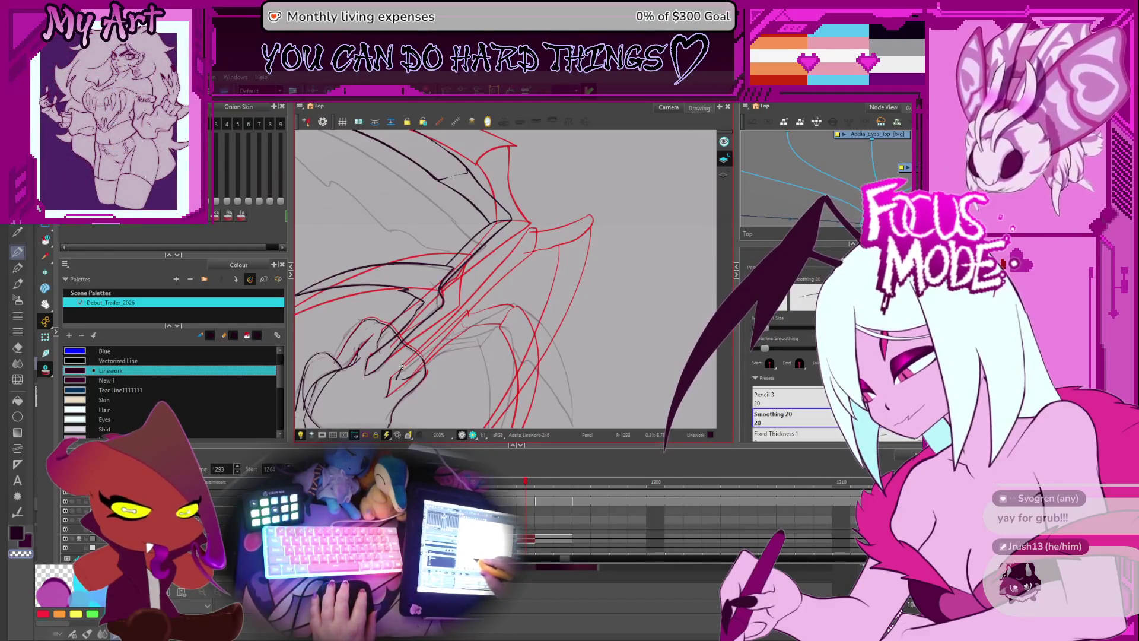
mouse_move(448, 321)
left_mouse_down()
mouse_move(497, 275)
mouse_move(537, 261)
left_mouse_up()
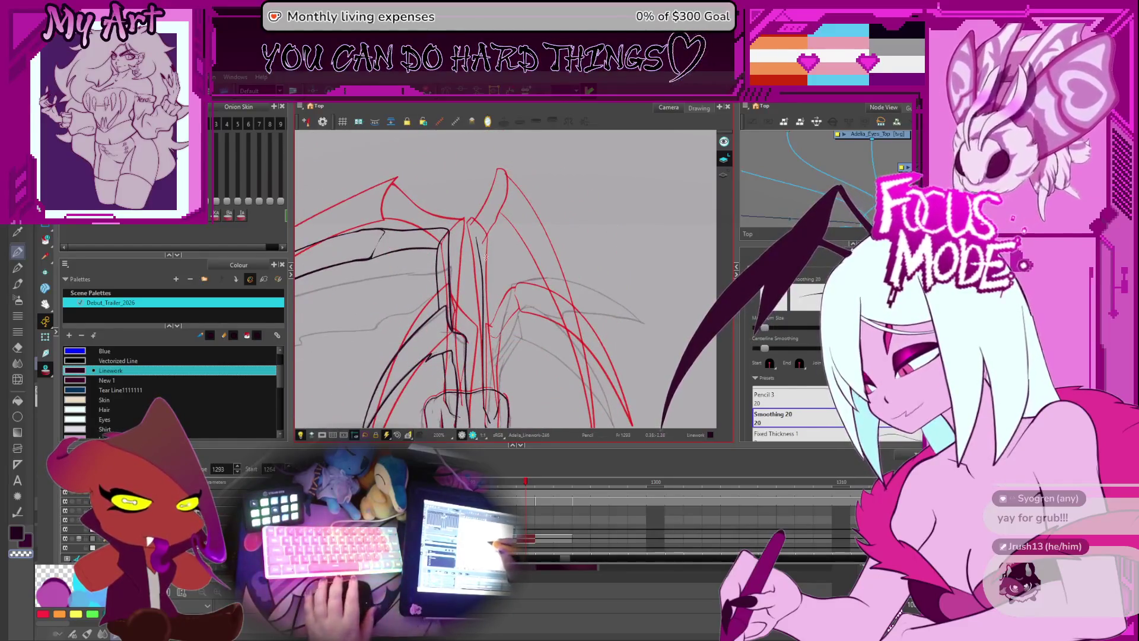
key("2")
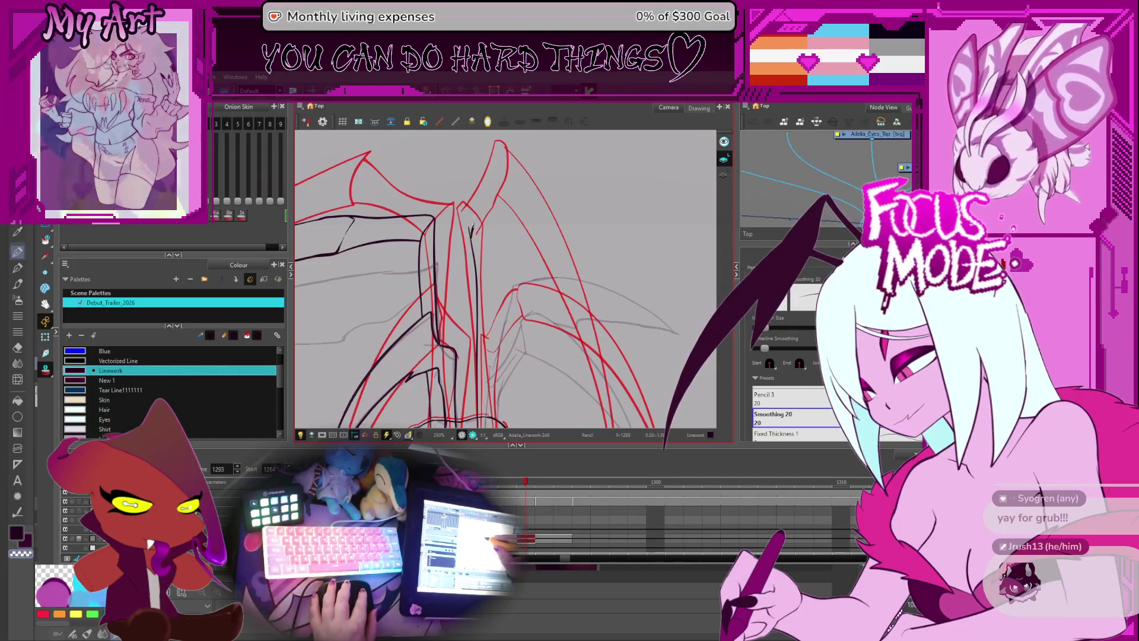
key("alt+s")
left_click(473, 282)
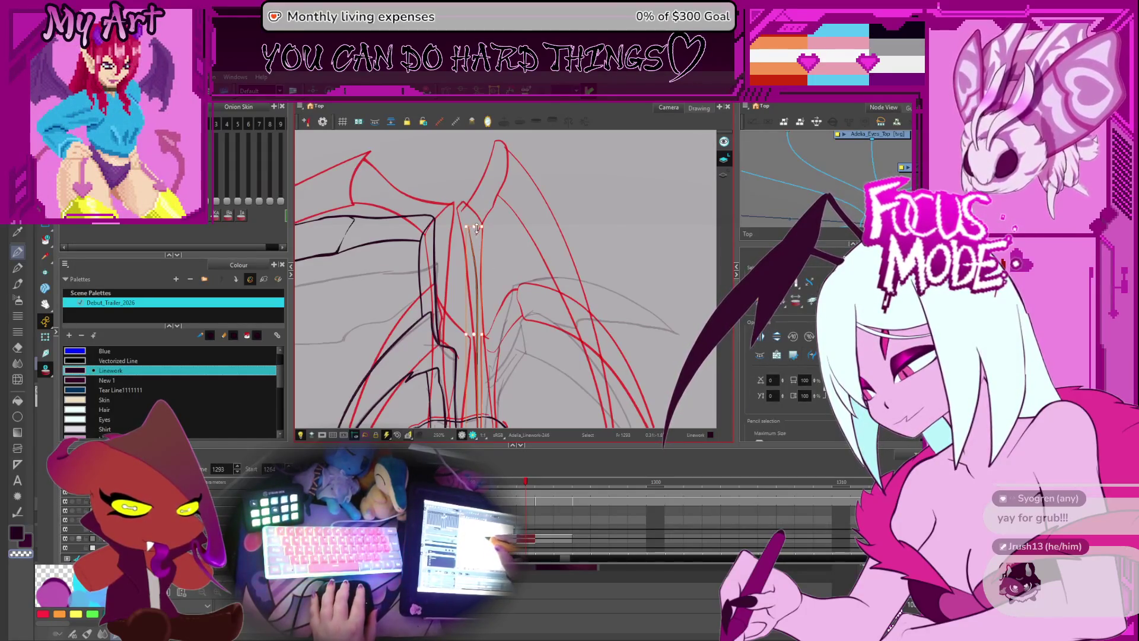
scroll(486, 270, "up", 2)
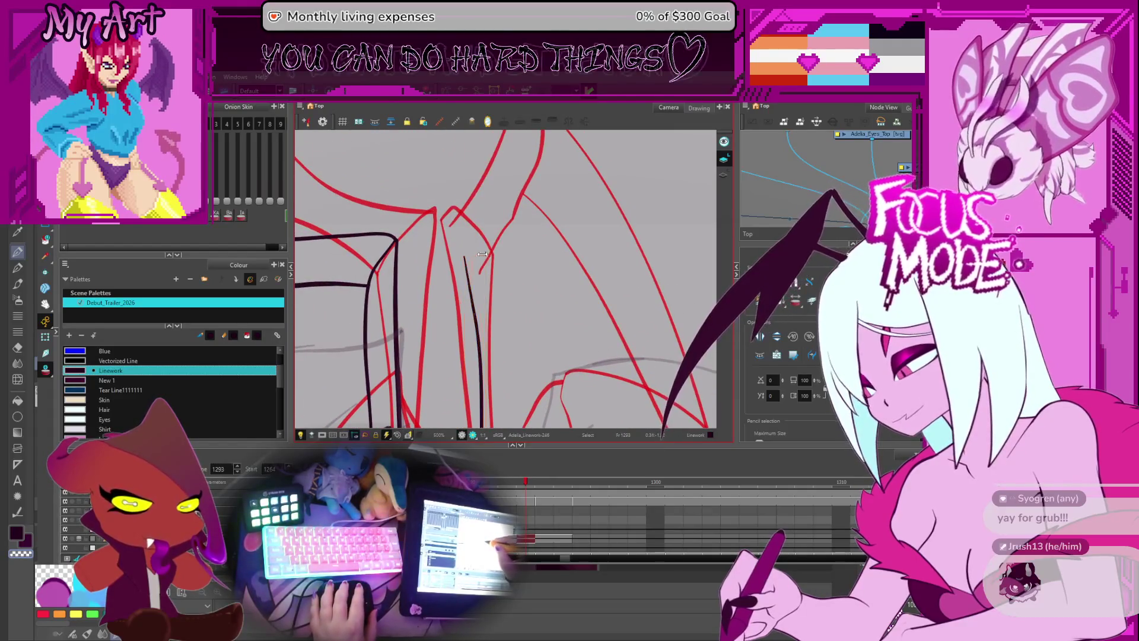
mouse_move(494, 262)
left_mouse_down()
mouse_move(514, 234)
mouse_move(502, 282)
mouse_move(501, 247)
mouse_move(521, 267)
left_mouse_up()
key("Escape")
left_click(496, 221)
scroll(496, 220, "down", 3)
- Draw a short line continuing the stroke, then select the long vertical stroke with the Contour Editor
key("alt+slash")
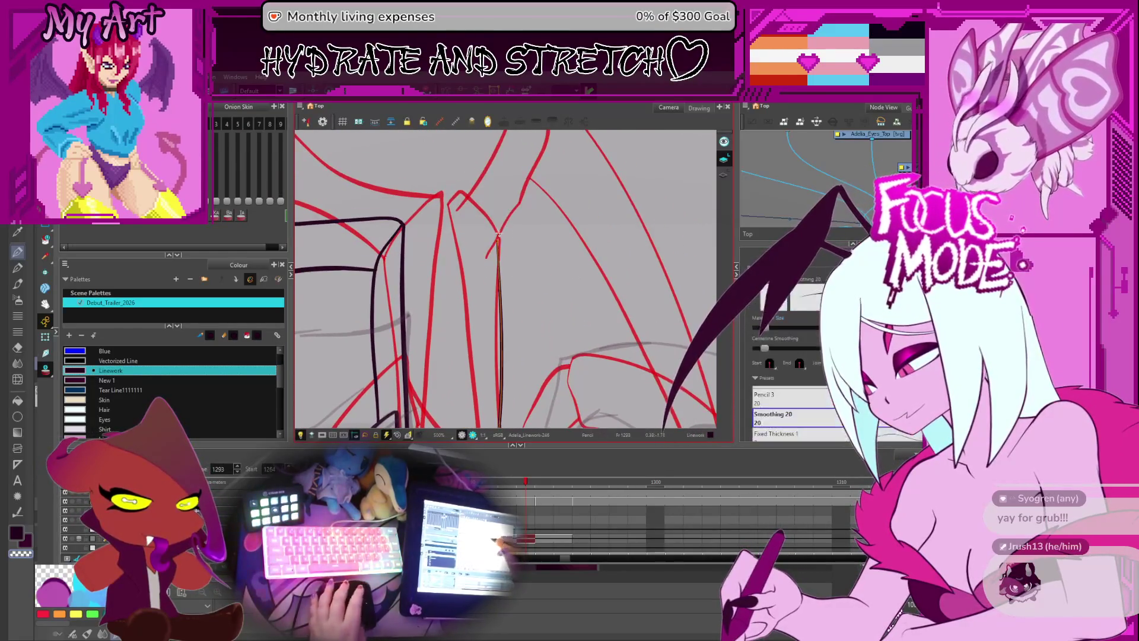
mouse_move(490, 289)
left_mouse_down()
mouse_move(483, 299)
mouse_move(511, 344)
left_mouse_up()
scroll(507, 279, "down", 2)
key("alt+q")
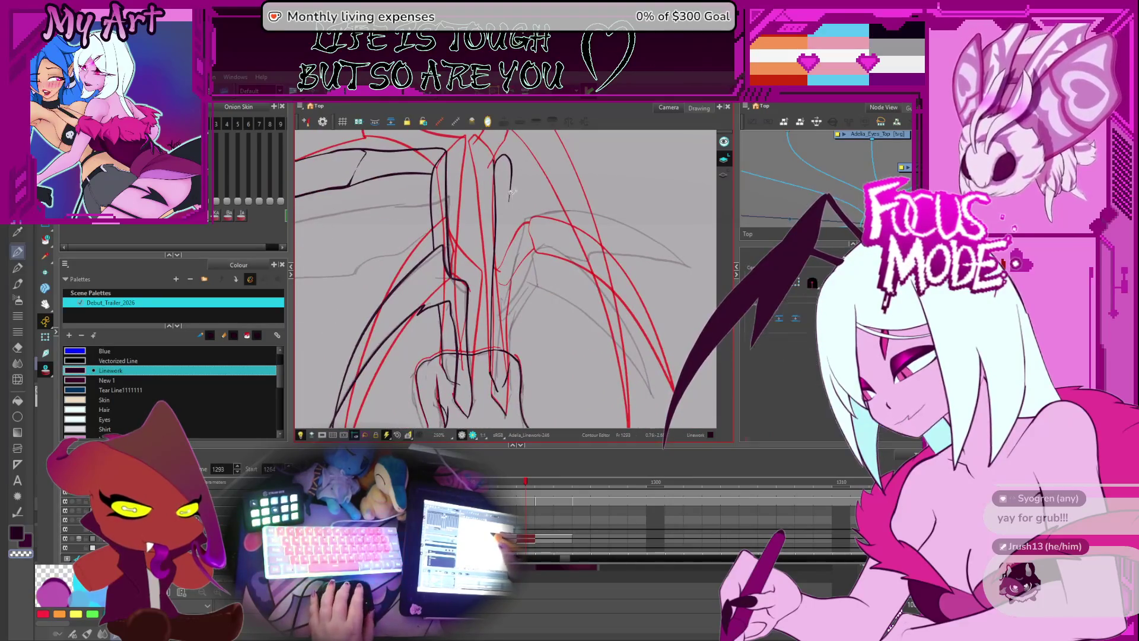
left_click(509, 208)
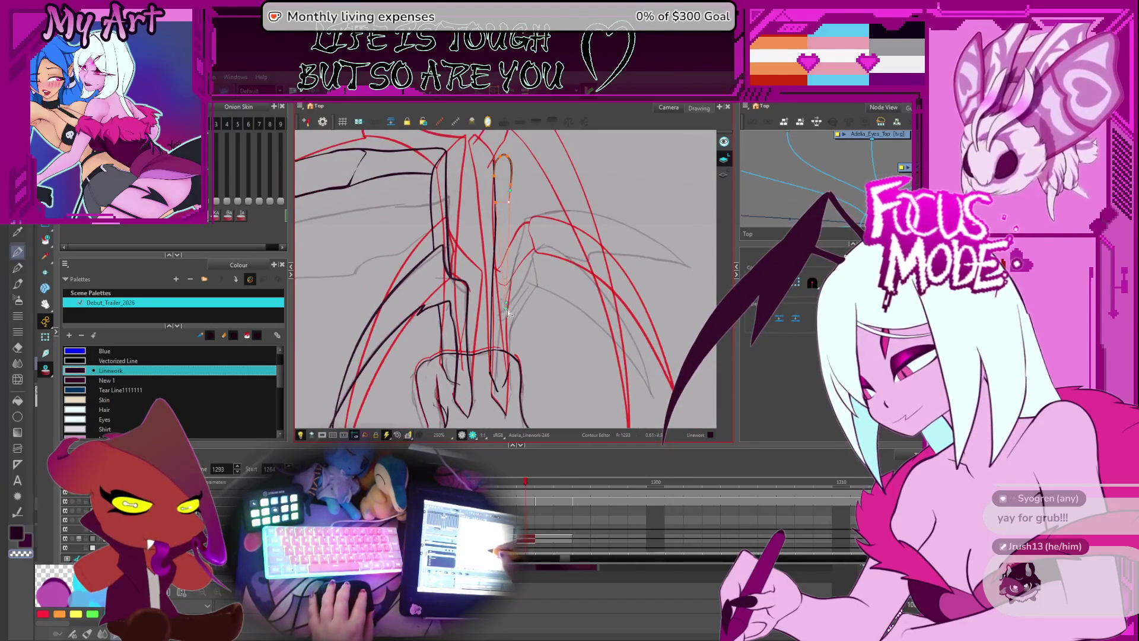
left_click(507, 332)
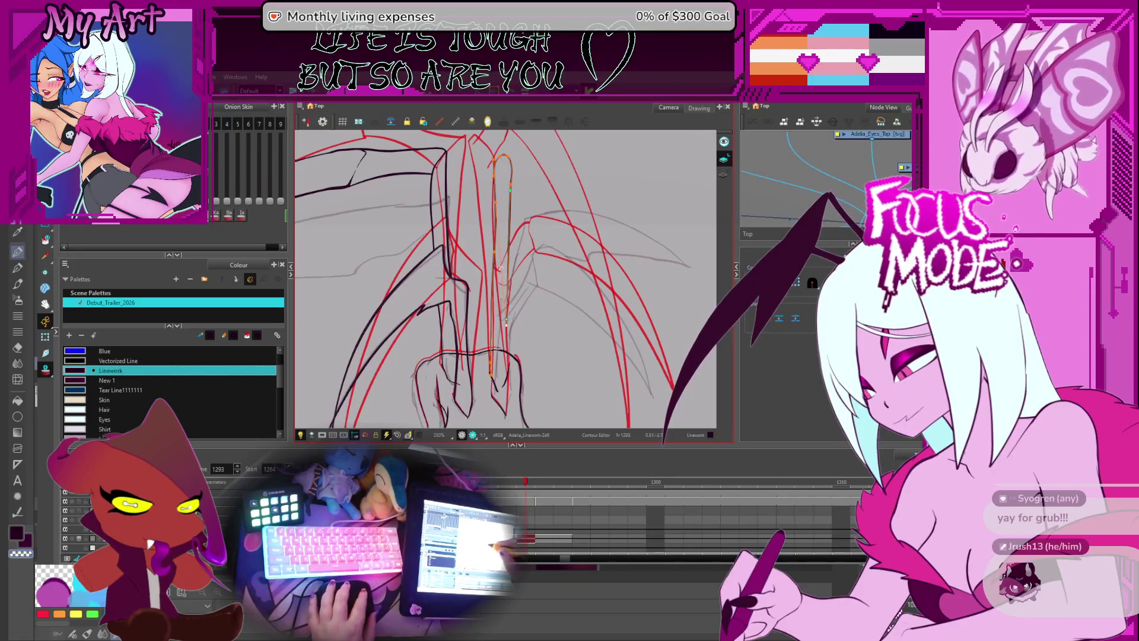
- Cut out the long vertical stroke with the Cutter and pan down the wing bone
key("alt+t")
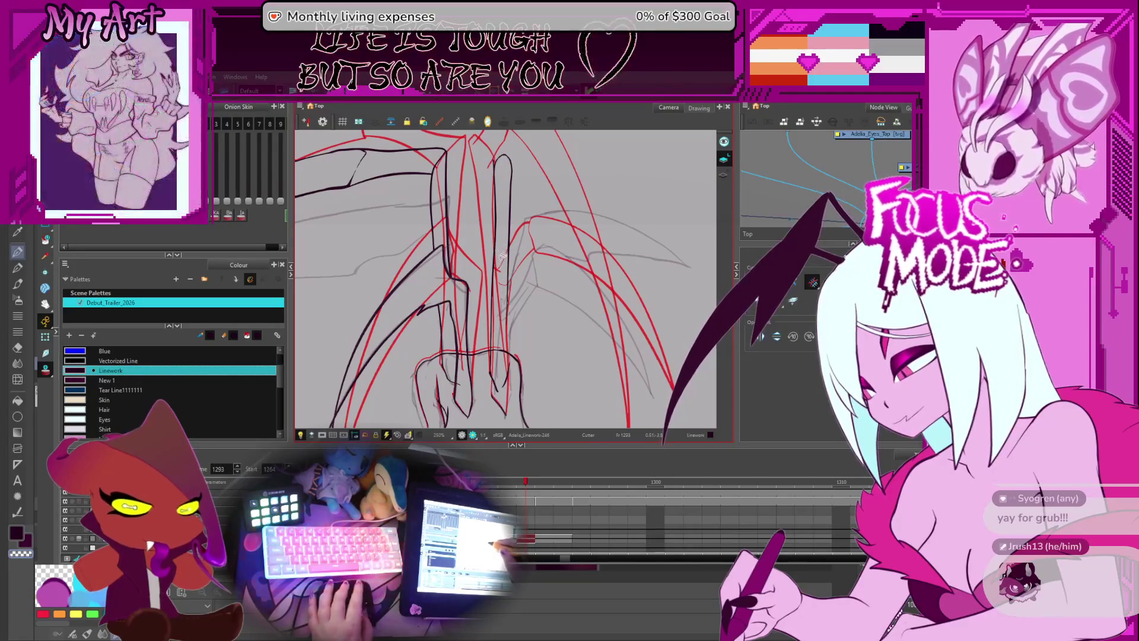
left_click_drag(484, 145, 519, 382)
left_click_drag(521, 211, 502, 327)
key("alt+slash")
- Draw a new dark vertical wing bone and a short arch joining the vertical lines
left_click_drag(480, 271, 527, 200)
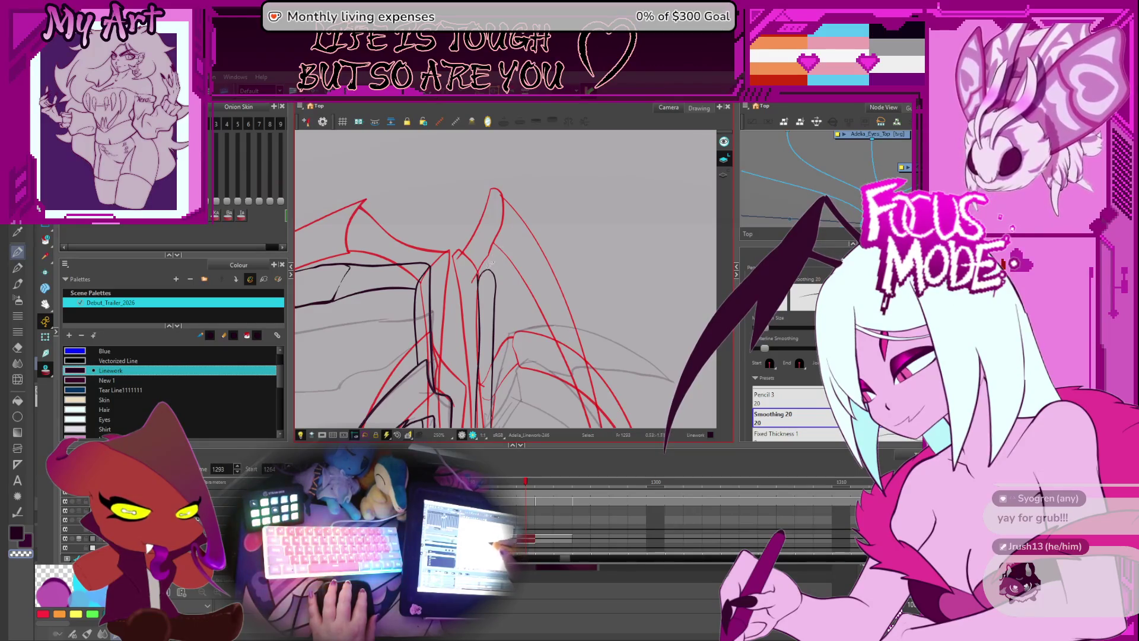
left_click_drag(482, 273, 527, 201)
key("ctrl+z")
left_click_drag(478, 282, 524, 255)
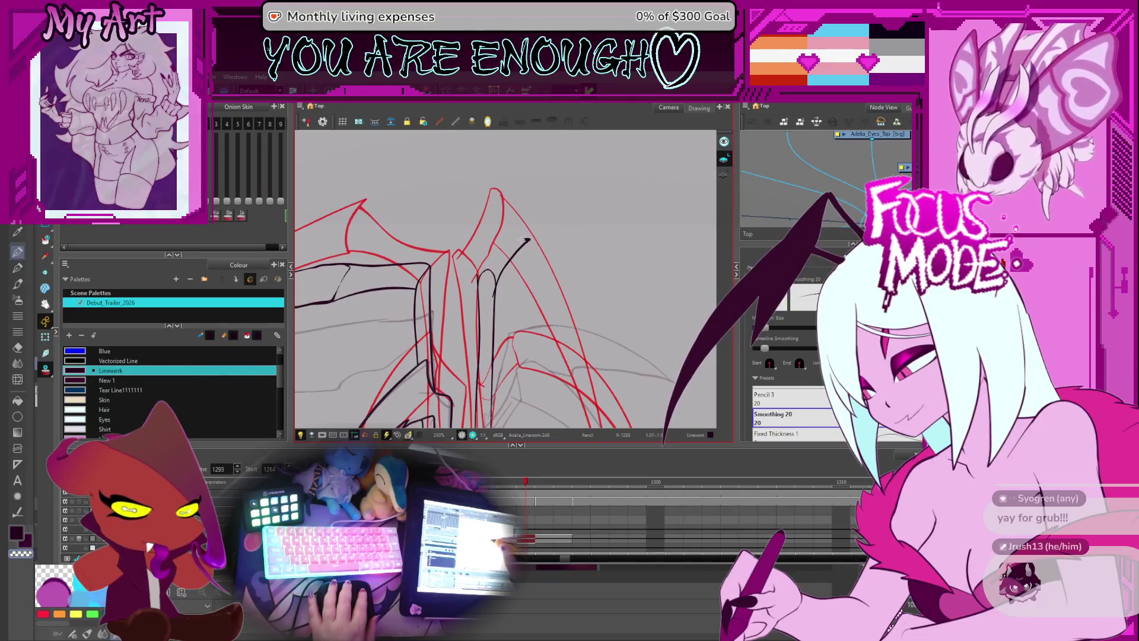
scroll(502, 278, "down", 3)
scroll(501, 277, "up", 2)
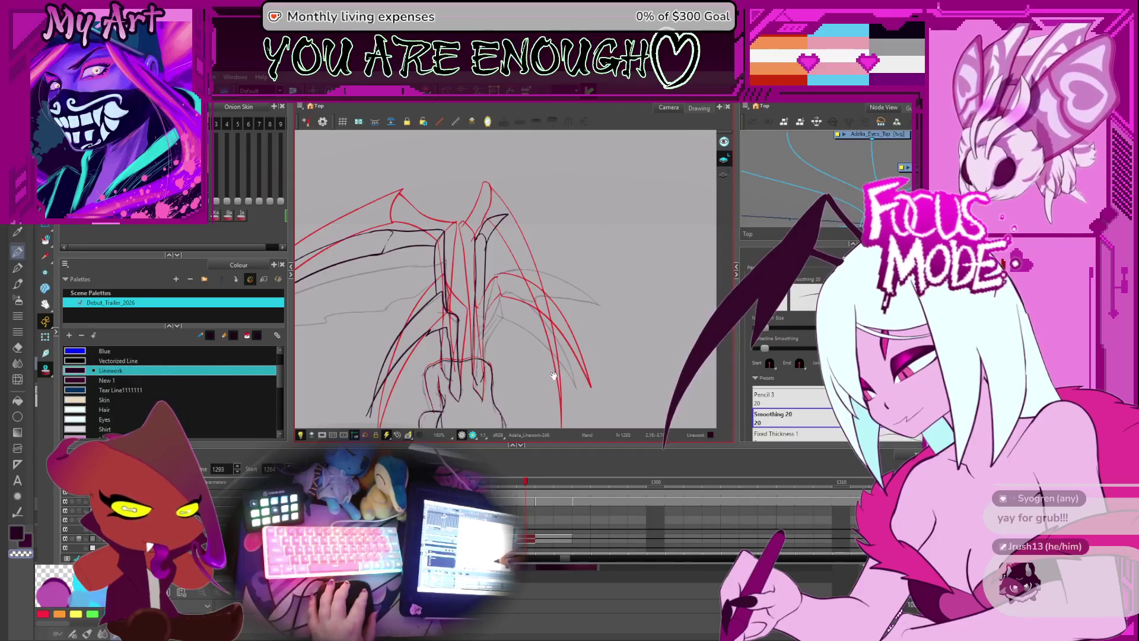
scroll(546, 285, "down", 2)
scroll(553, 251, "up", 1)
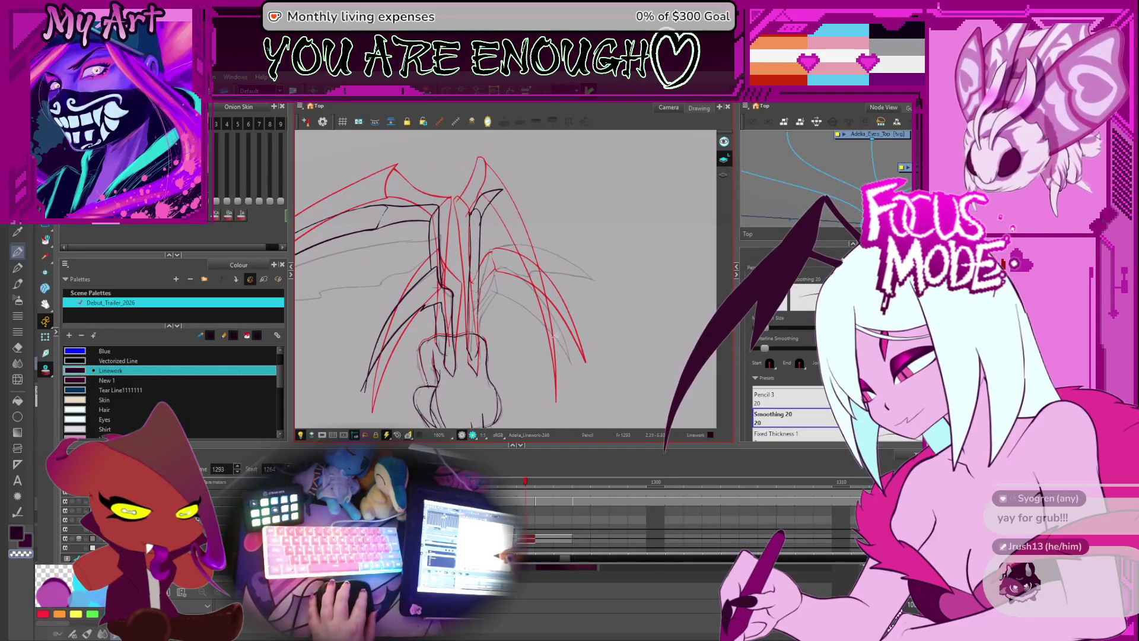
left_click_drag(519, 184, 434, 244, "ctrl+alt")
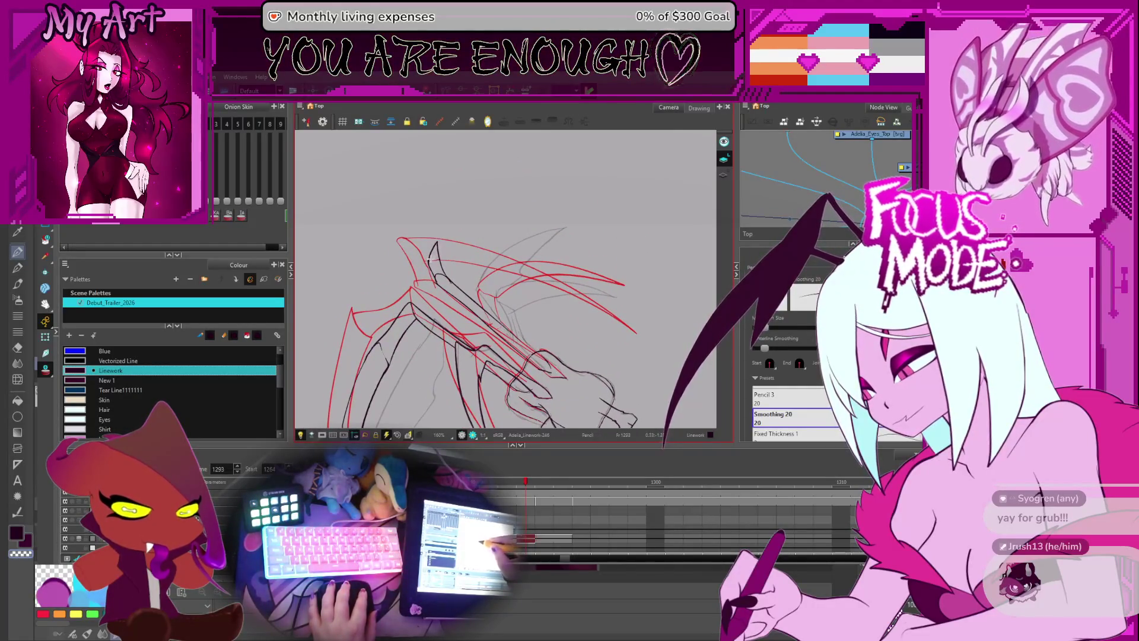
- Select the long stroke along the wing and rotate the view so the wing lies flatter
key("alt+q")
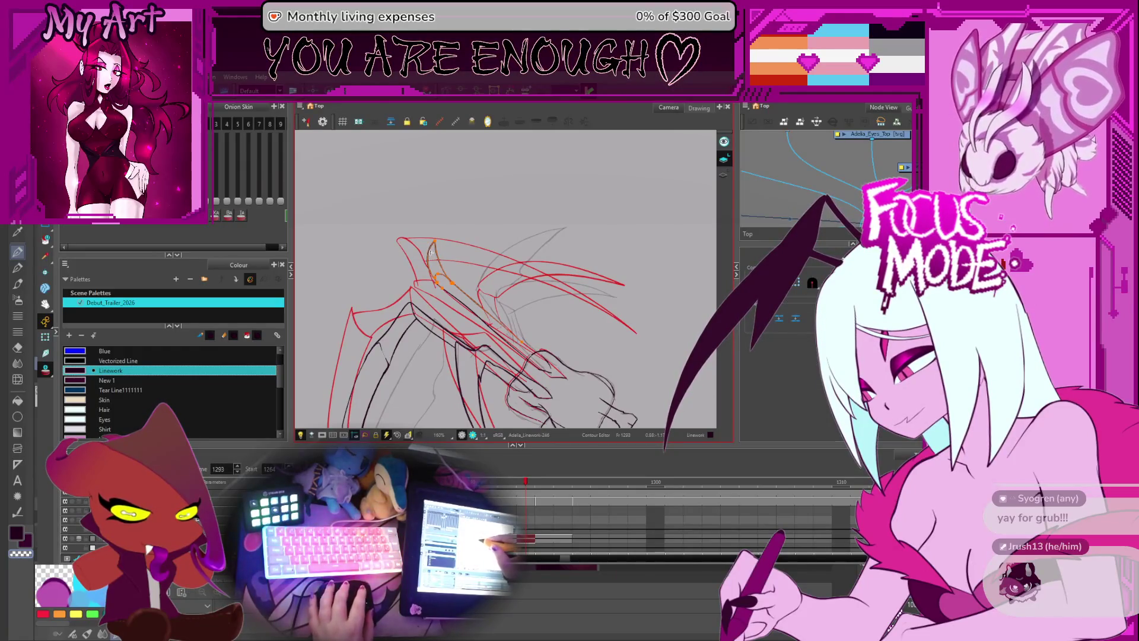
left_click(440, 249)
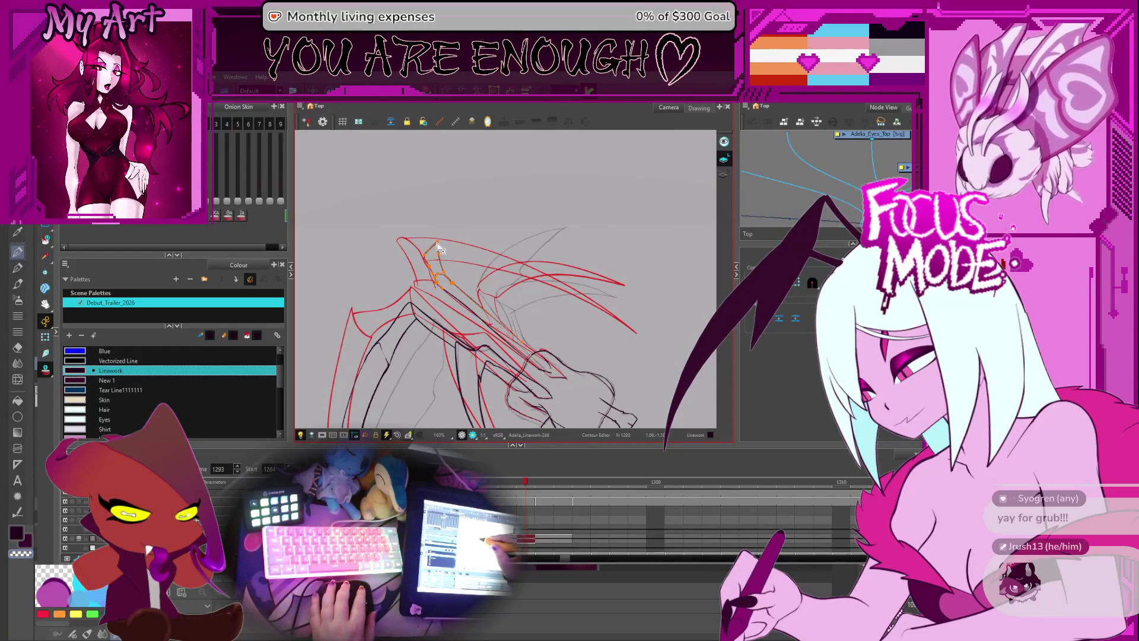
left_click(441, 250)
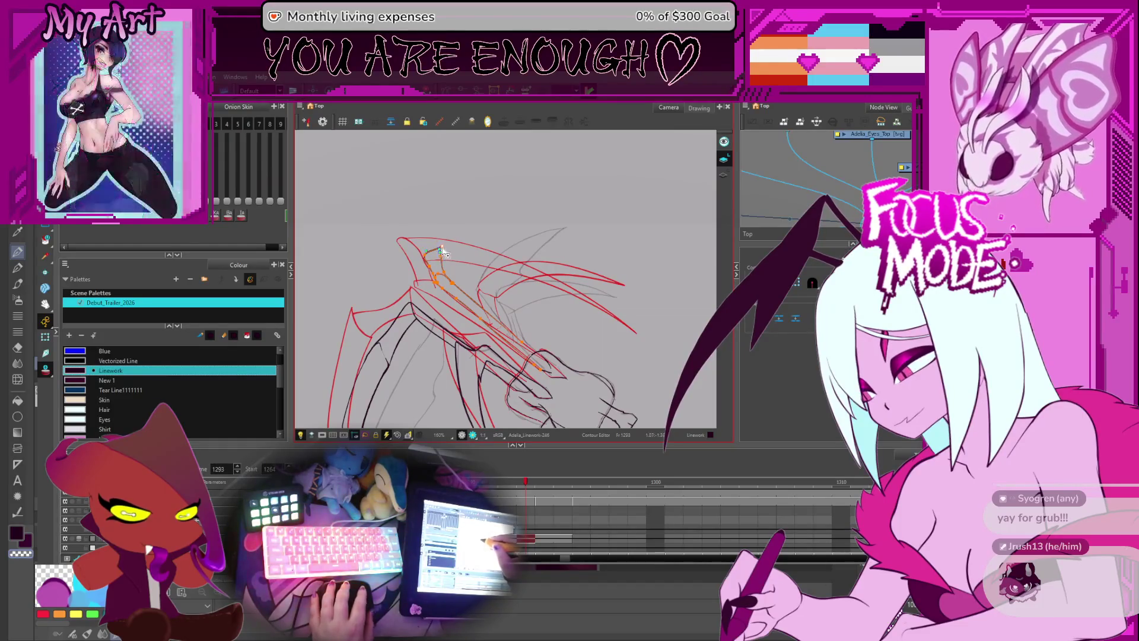
key("alt+slash")
mouse_move(459, 228)
left_mouse_down()
mouse_move(407, 326)
mouse_move(411, 310)
left_mouse_up()
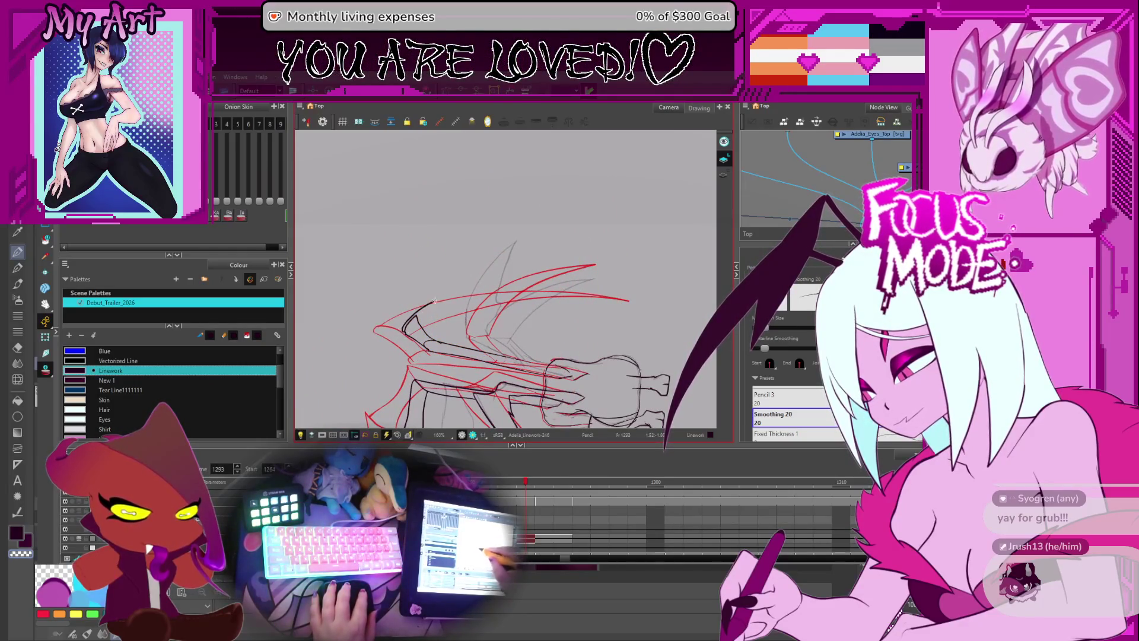
left_click_drag(511, 285, 485, 333)
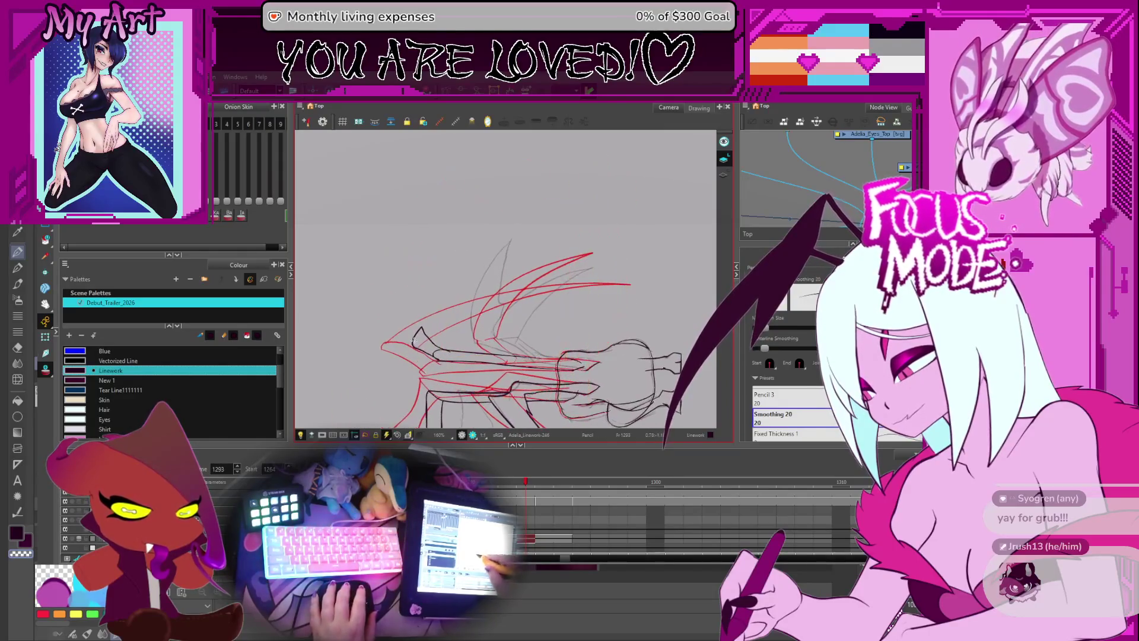
- Redraw the wing's long leading edge out to its tip, trimming the overshooting end
left_click_drag(412, 330, 617, 278)
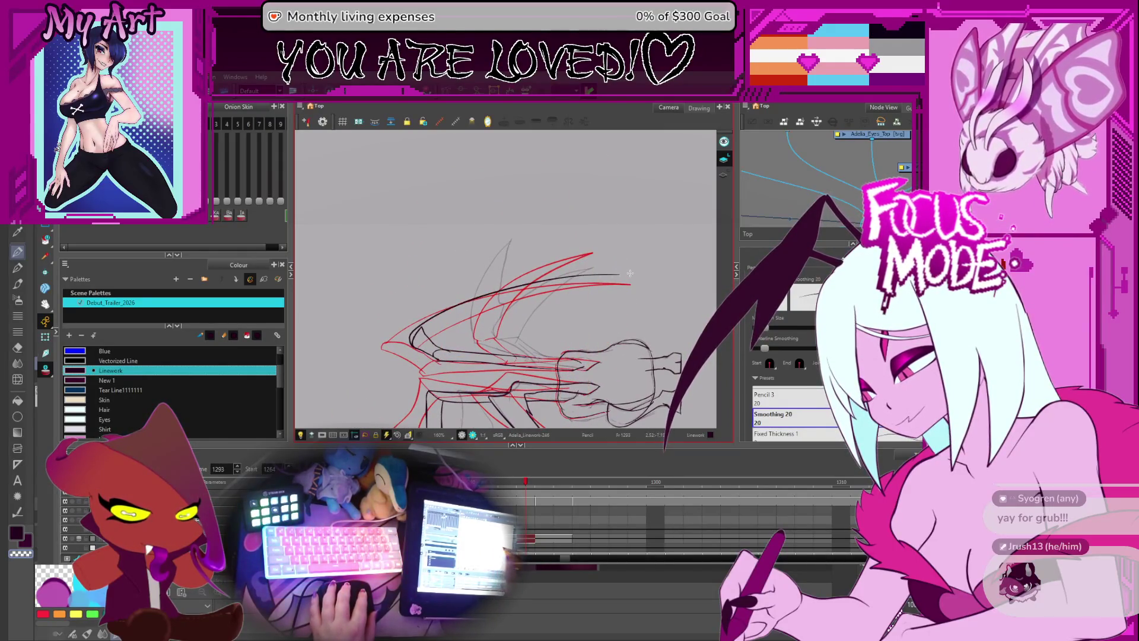
key("ctrl+z")
left_click_drag(415, 344, 534, 238)
key("ctrl+z")
left_click_drag(414, 345, 553, 235)
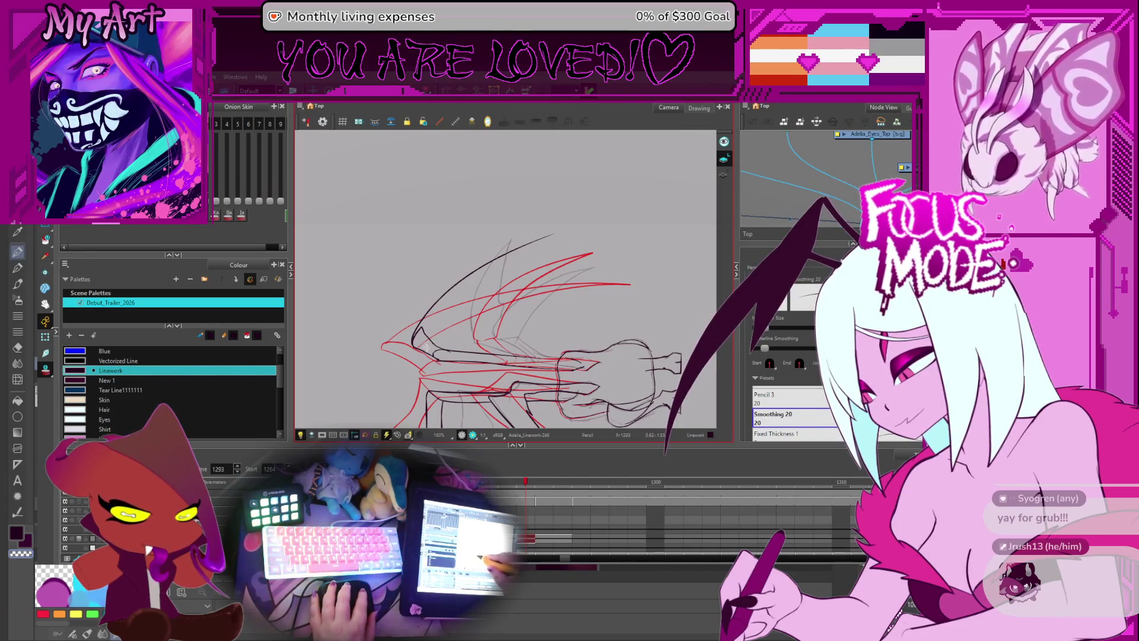
left_click_drag(426, 348, 580, 210)
key("ctrl+z")
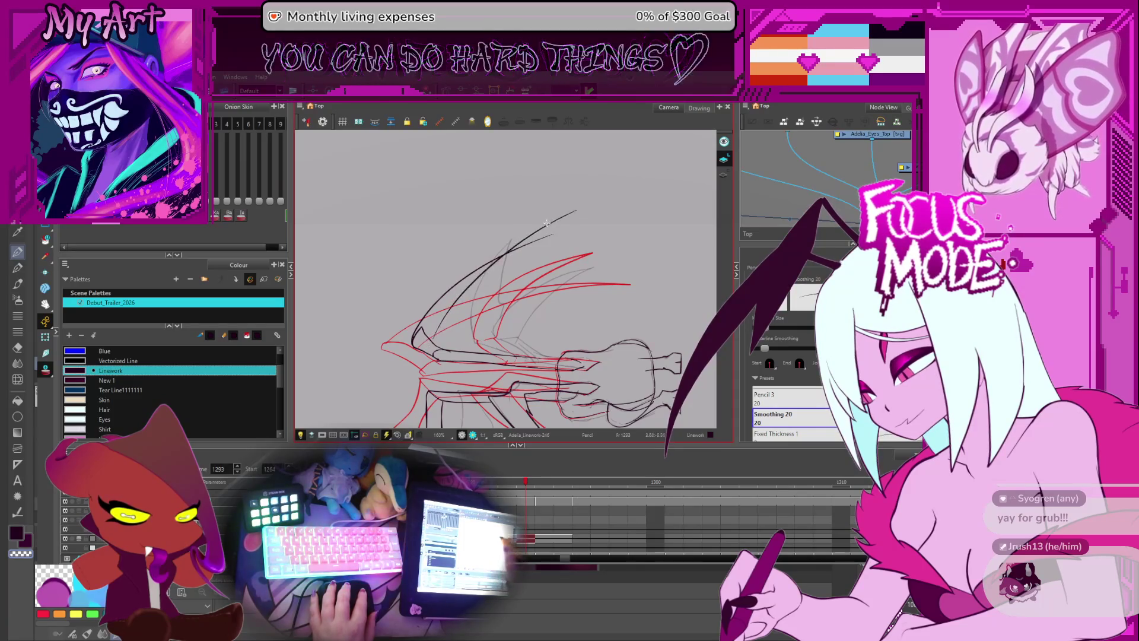
left_click_drag(454, 312, 606, 206)
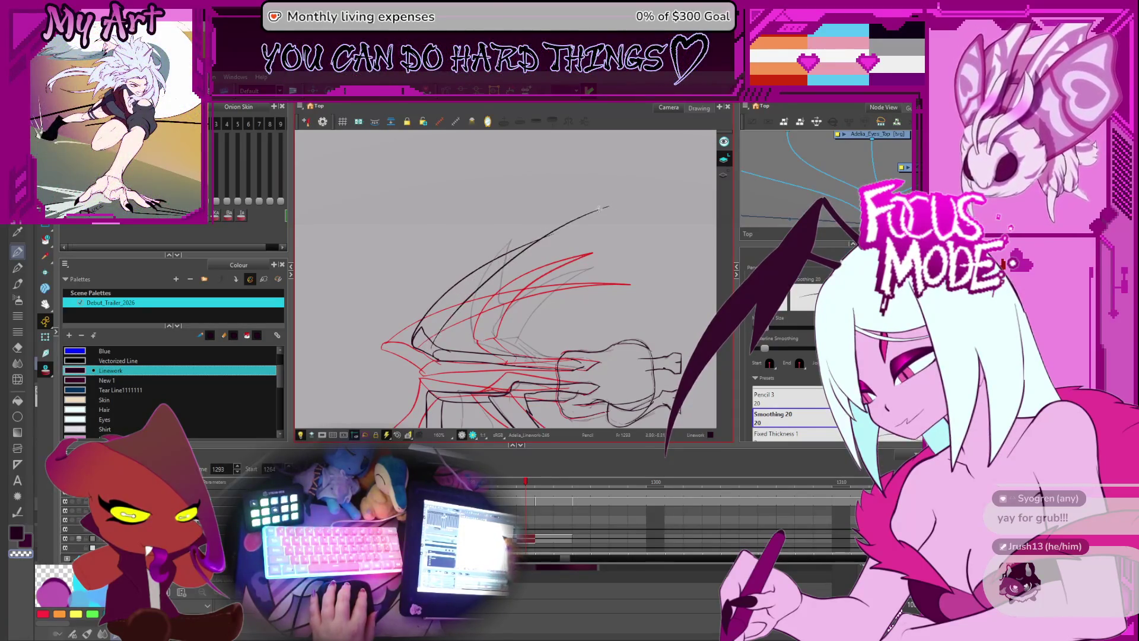
key("alt+t")
left_click_drag(564, 243, 553, 209)
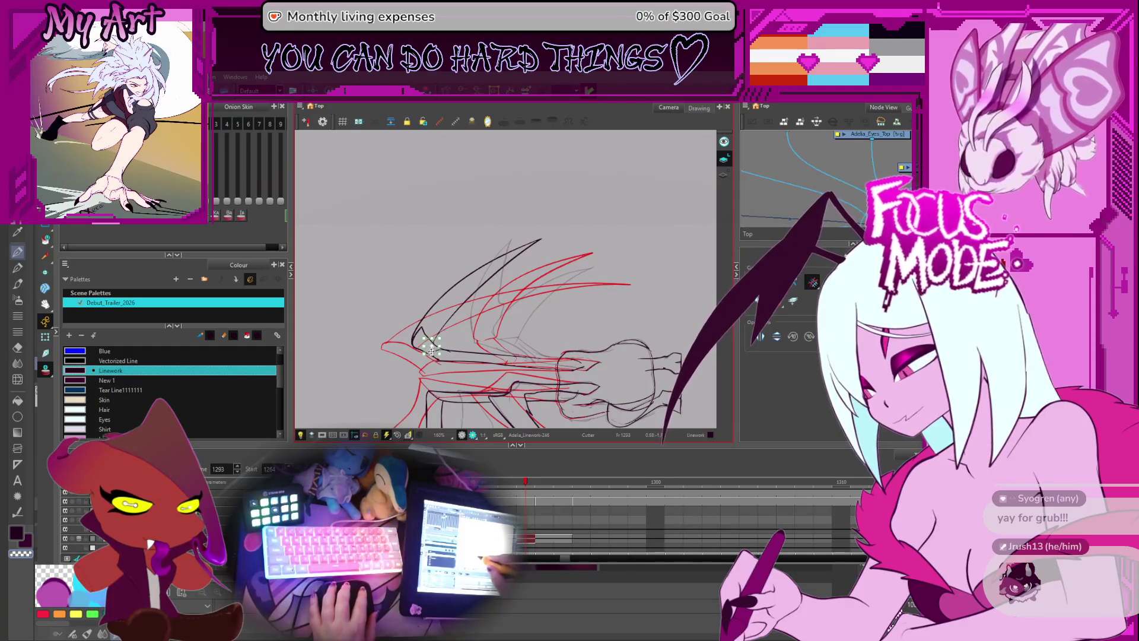
left_click_drag(589, 290, 536, 317)
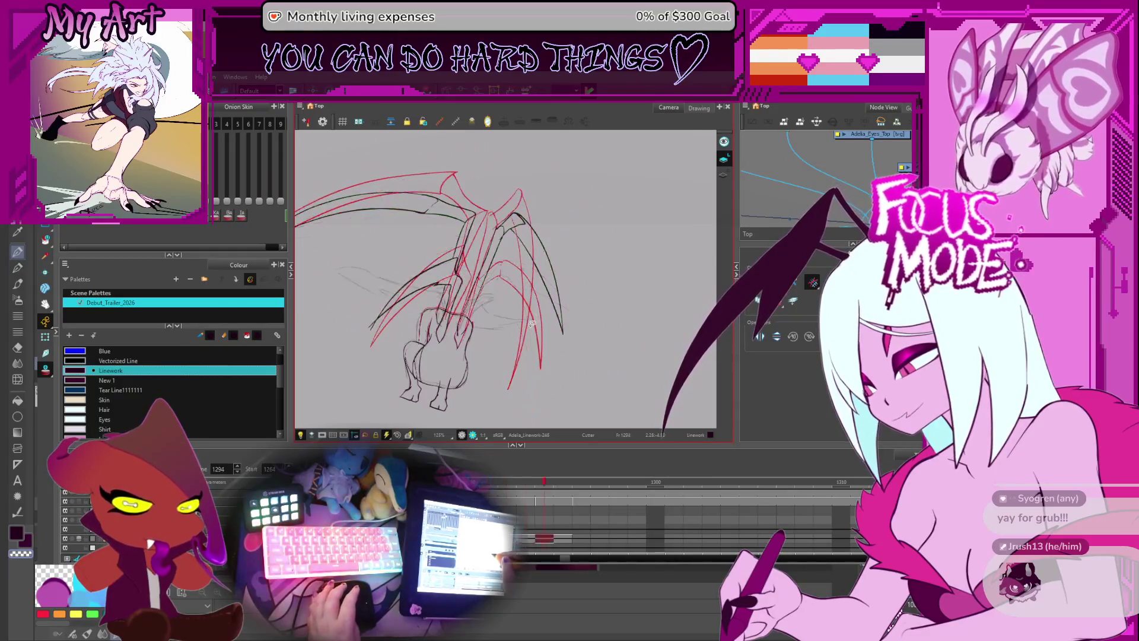
- Step back one frame, turn off onion skin, reorient the view and undo a stray stroke
key("comma")
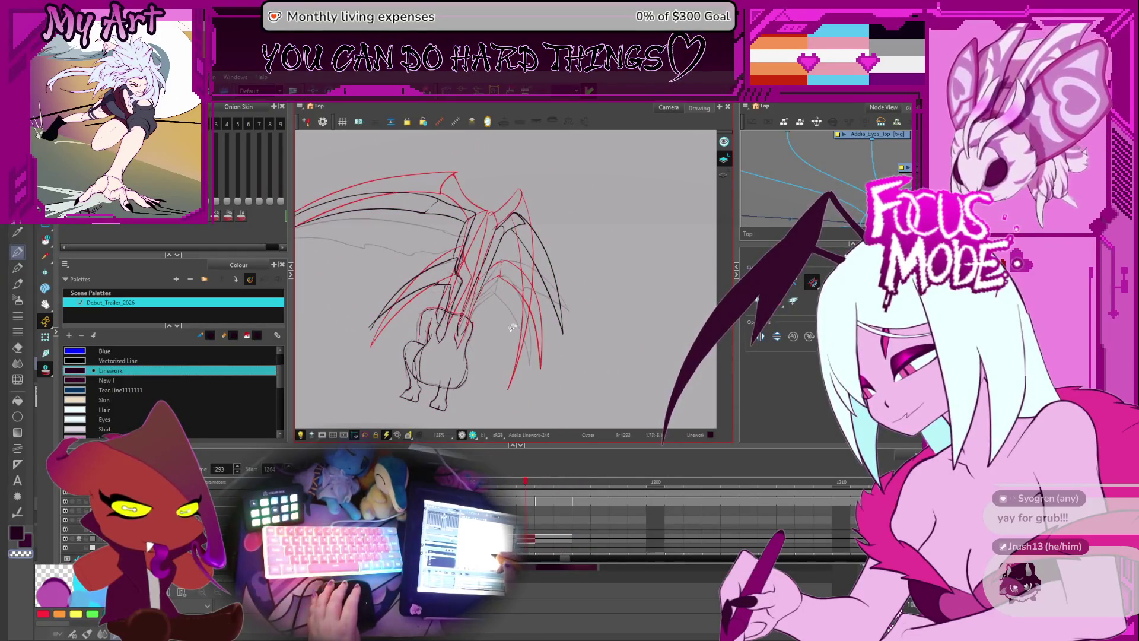
key("alt+slash")
scroll(484, 324, "up", 2)
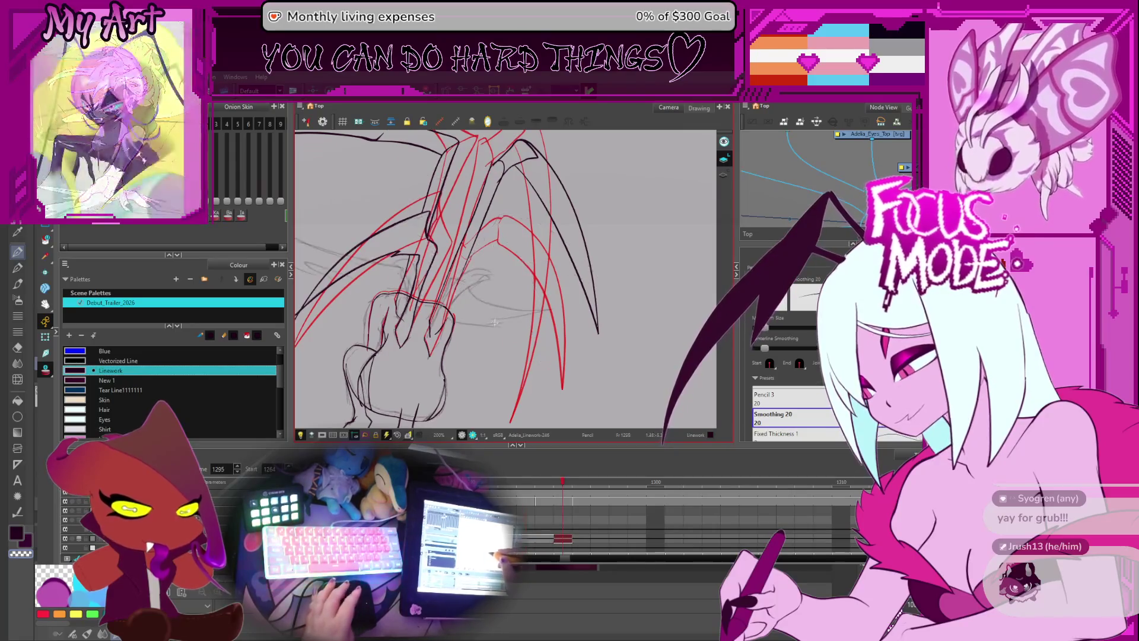
left_click_drag(487, 328, 401, 340)
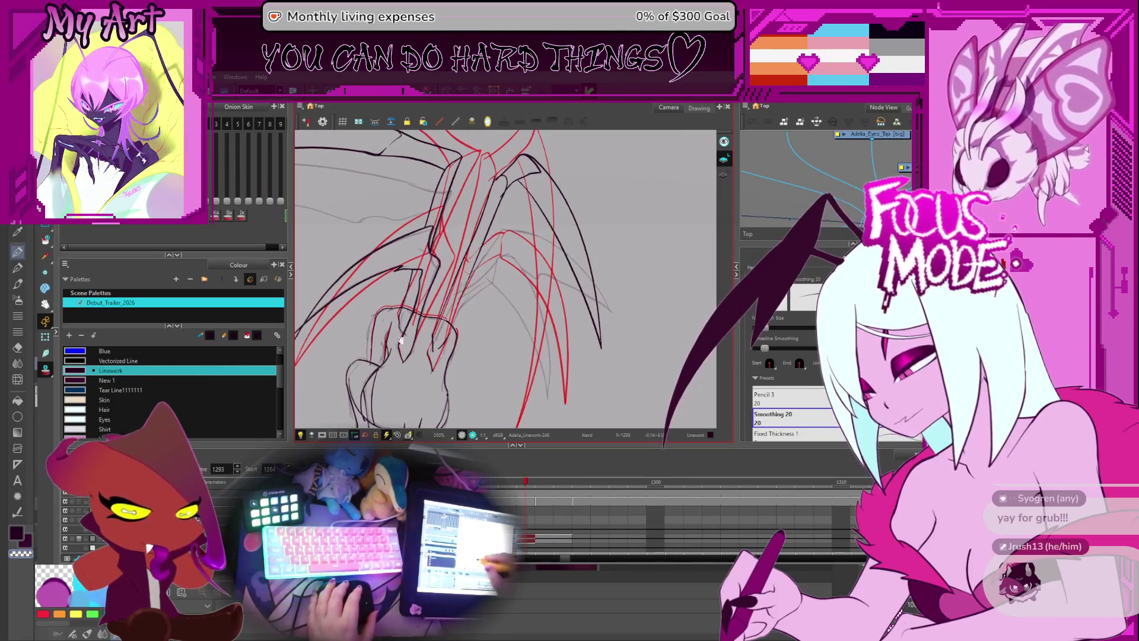
scroll(417, 327, "up", 2)
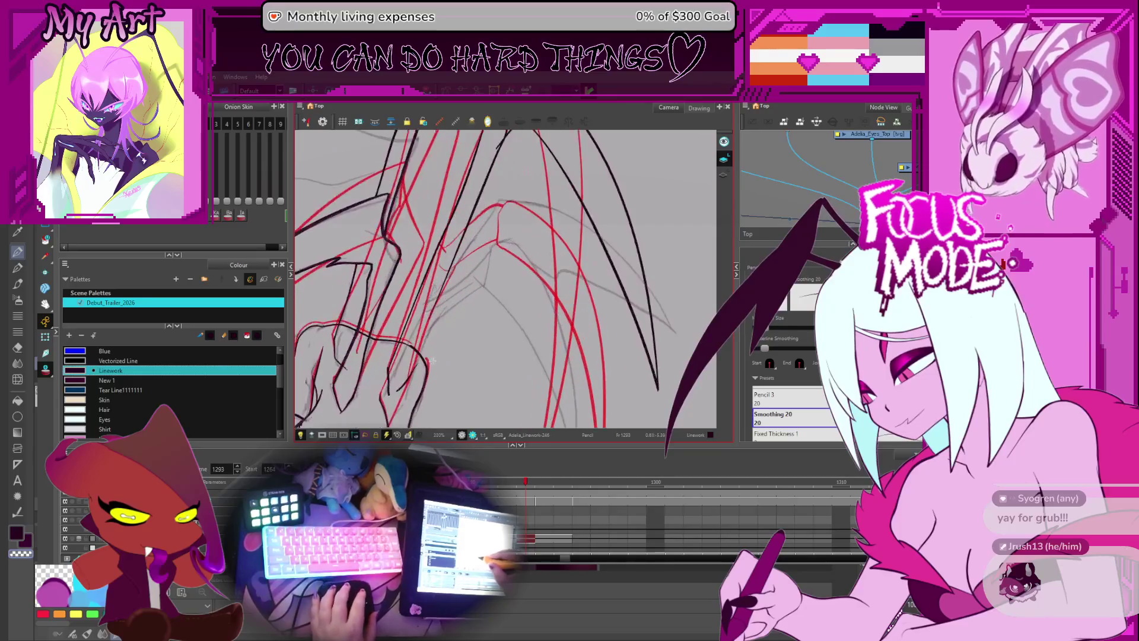
scroll(415, 353, "down", 2)
key("alt+o")
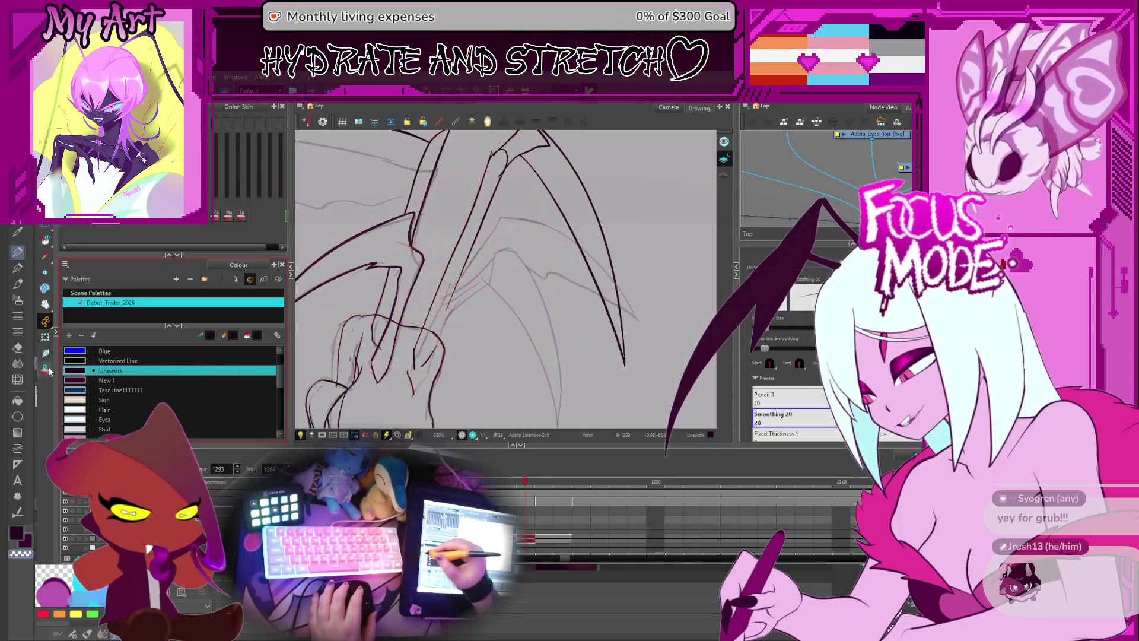
left_click_drag(424, 344, 427, 338)
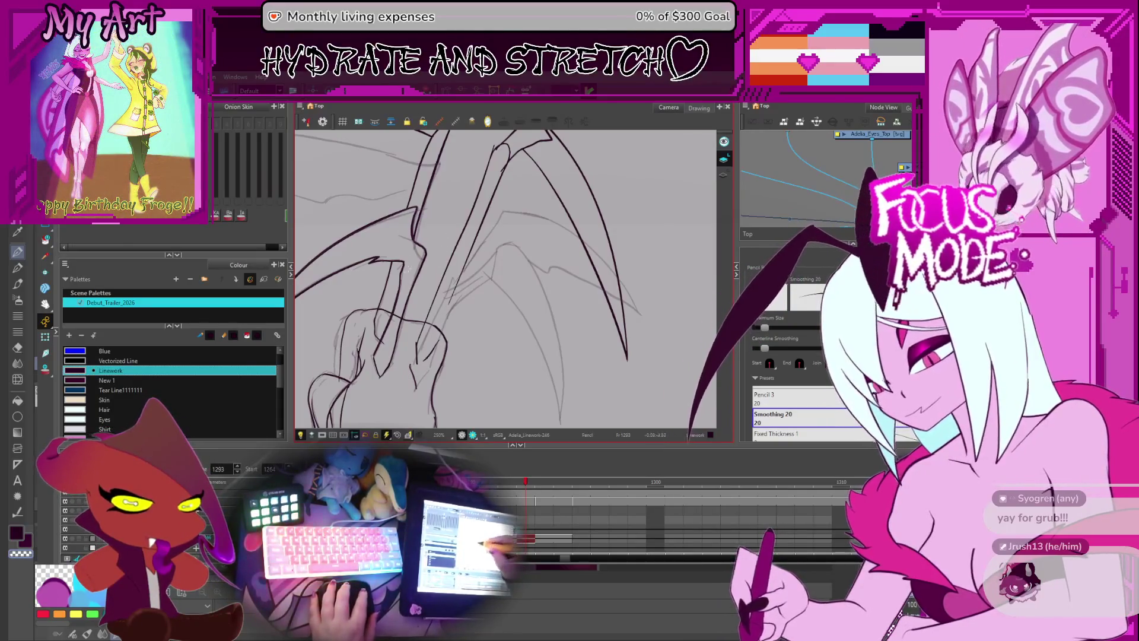
left_click_drag(408, 359, 365, 333)
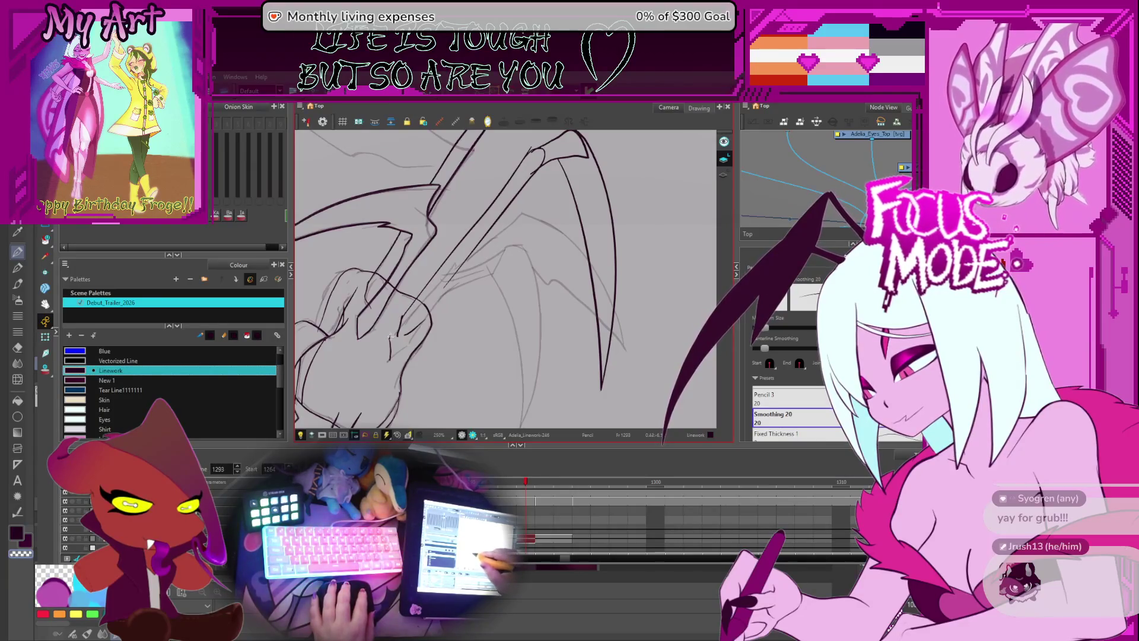
key("ctrl+z")
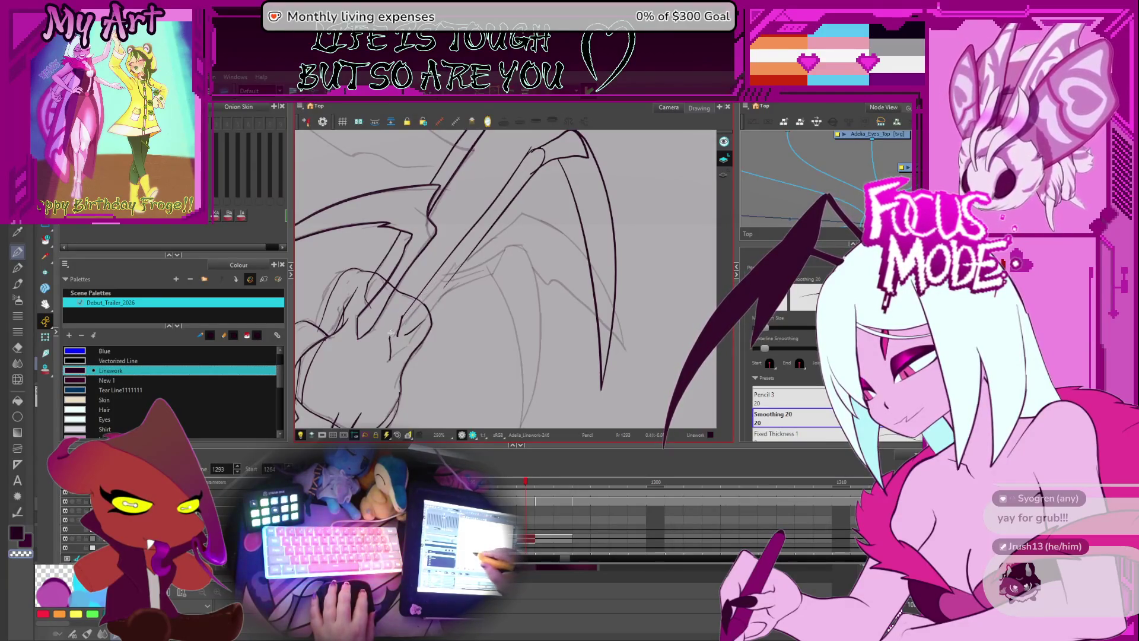
left_click_drag(392, 329, 455, 270)
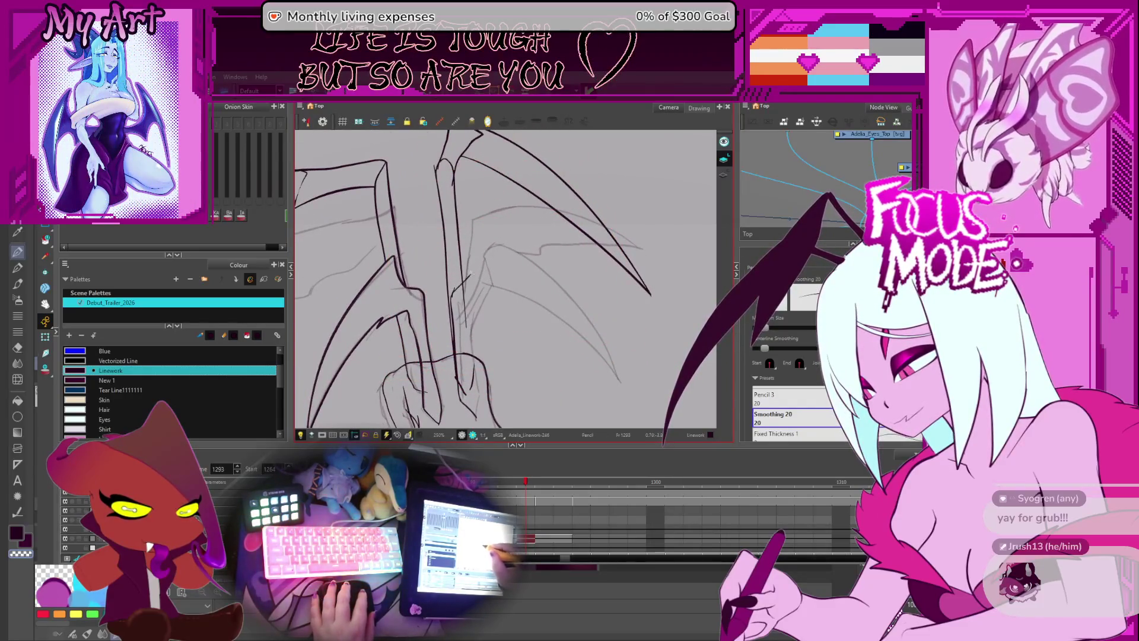
mouse_move(484, 246)
left_mouse_down()
mouse_move(478, 213)
mouse_move(455, 372)
left_mouse_up()
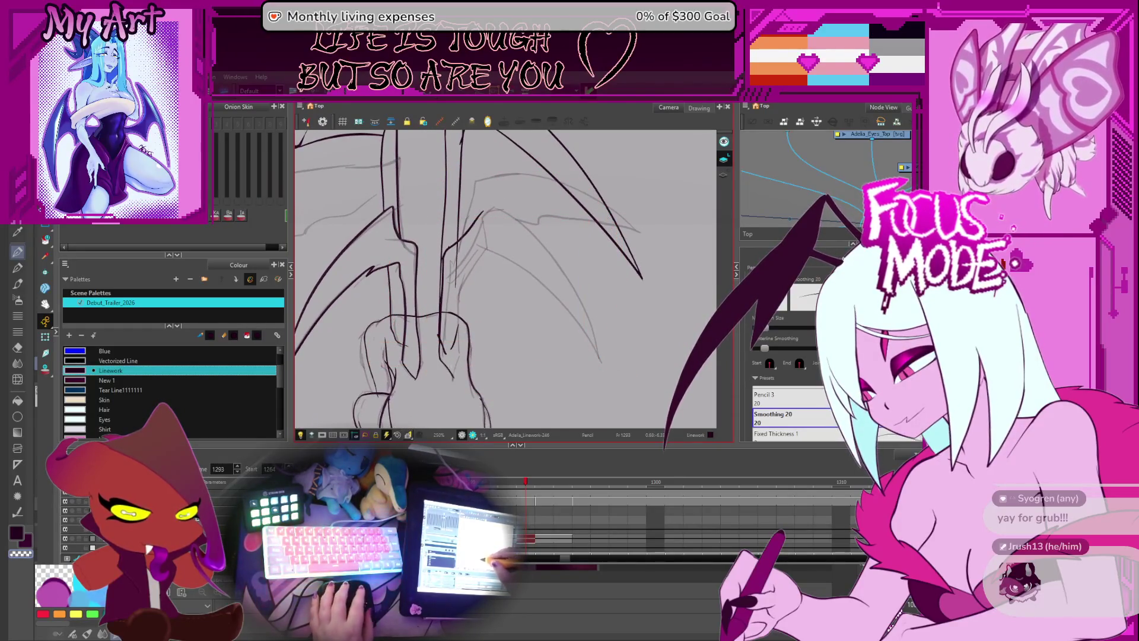
- Reshape the vertical forearm stroke, then zoom in and ink a short forearm line
key("alt+q")
left_click(444, 306)
key("2")
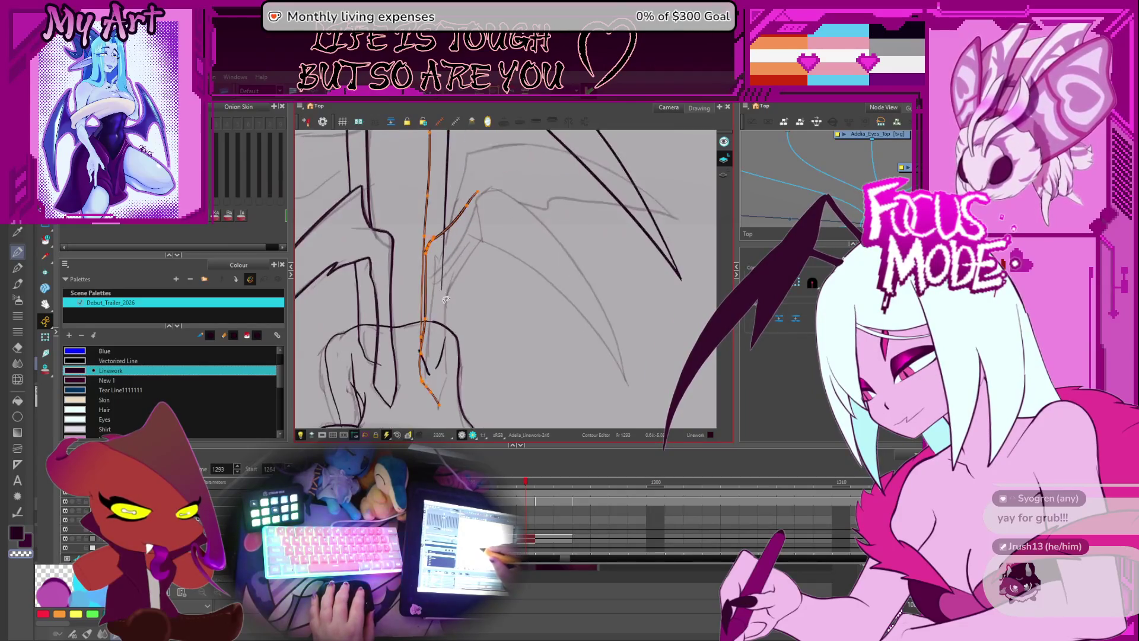
key("alt+slash")
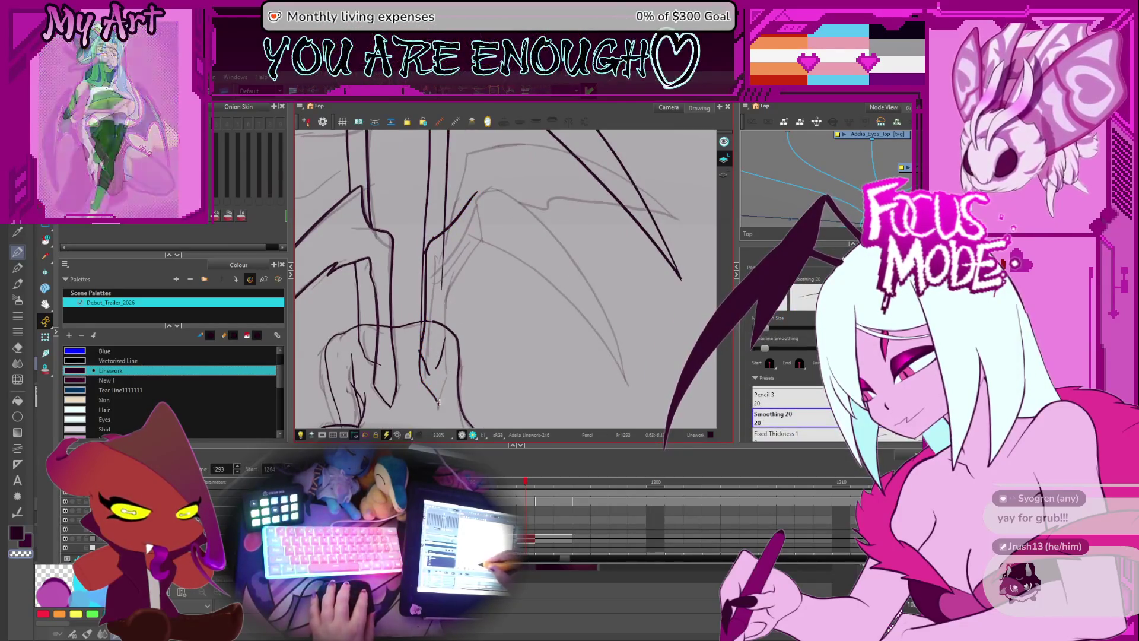
left_click_drag(437, 392, 405, 352)
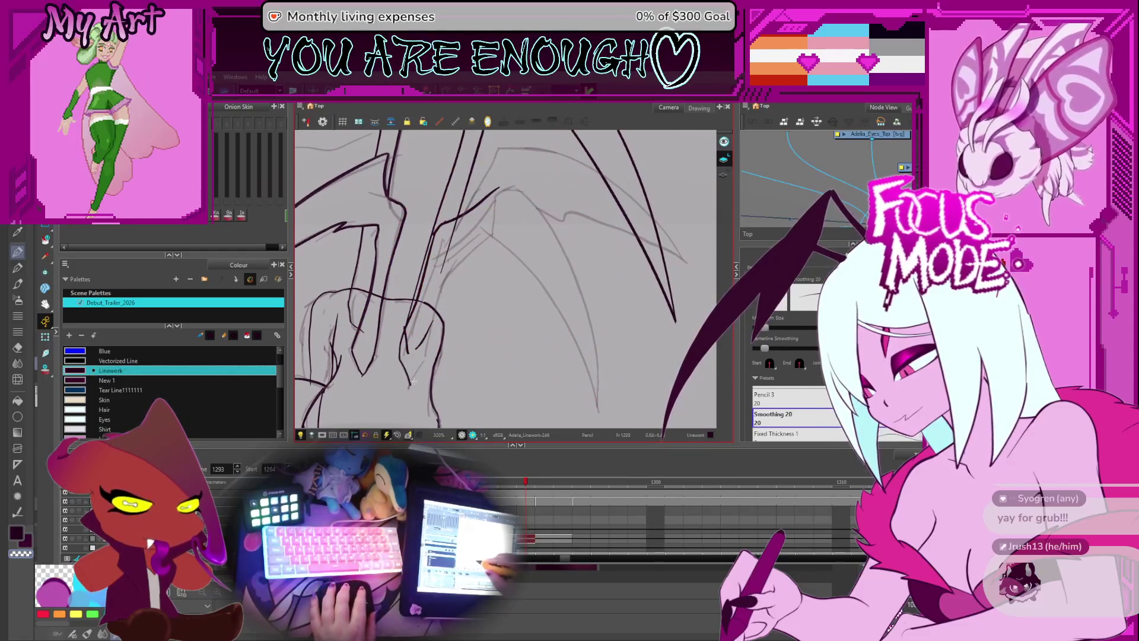
key("2")
left_click_drag(386, 410, 411, 373)
key("ctrl+z")
mouse_move(386, 414)
left_mouse_down()
mouse_move(409, 374)
mouse_move(392, 401)
left_mouse_up()
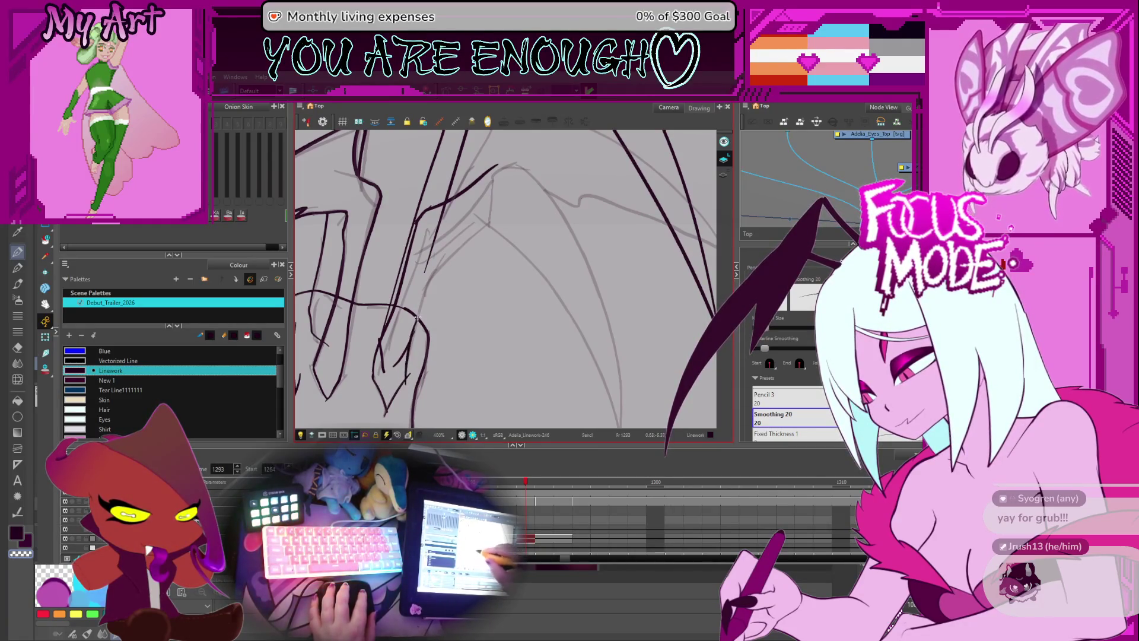
- Ink a line near the hand and a short upper-wing stroke, then reset the view
mouse_move(405, 391)
left_mouse_down()
mouse_move(439, 264)
mouse_move(430, 292)
mouse_move(502, 214)
left_mouse_up()
key("ctrl+z")
key("ctrl+z")
mouse_move(429, 295)
left_mouse_down()
mouse_move(490, 218)
mouse_move(467, 259)
mouse_move(565, 245)
mouse_move(498, 258)
mouse_move(434, 344)
mouse_move(469, 302)
mouse_move(632, 237)
mouse_move(438, 361)
mouse_move(657, 217)
mouse_move(534, 279)
mouse_move(510, 308)
left_mouse_up()
scroll(565, 245, "up", 1)
mouse_move(578, 195)
left_mouse_down()
mouse_move(625, 168)
mouse_move(650, 170)
mouse_move(611, 247)
mouse_move(483, 330)
mouse_move(419, 223)
left_mouse_up()
key("alt+t")
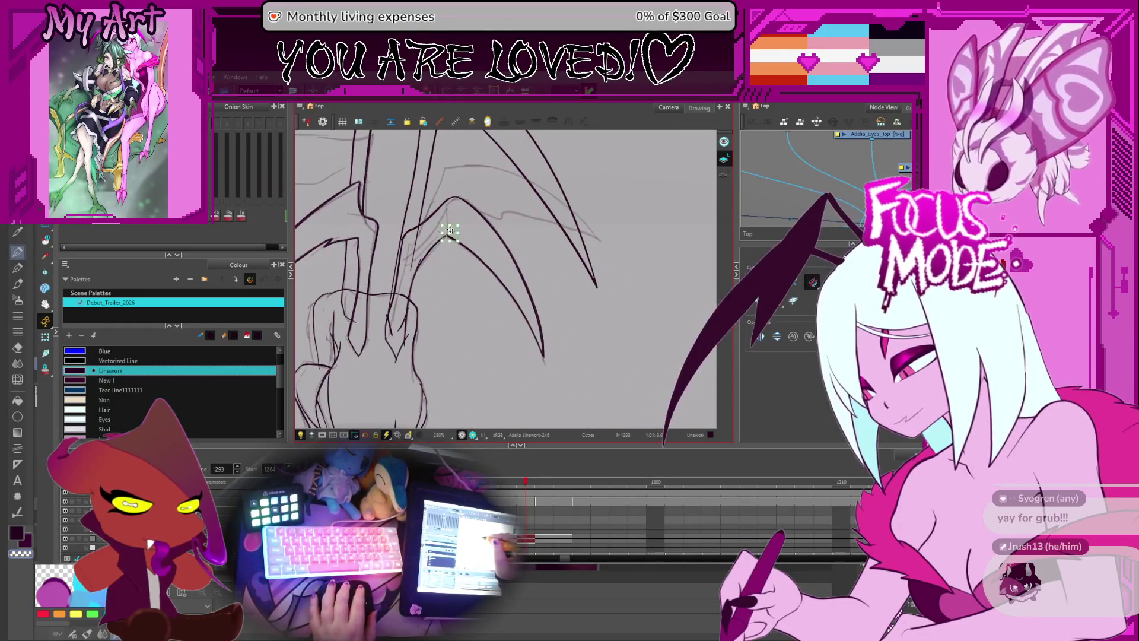
key("shift+m")
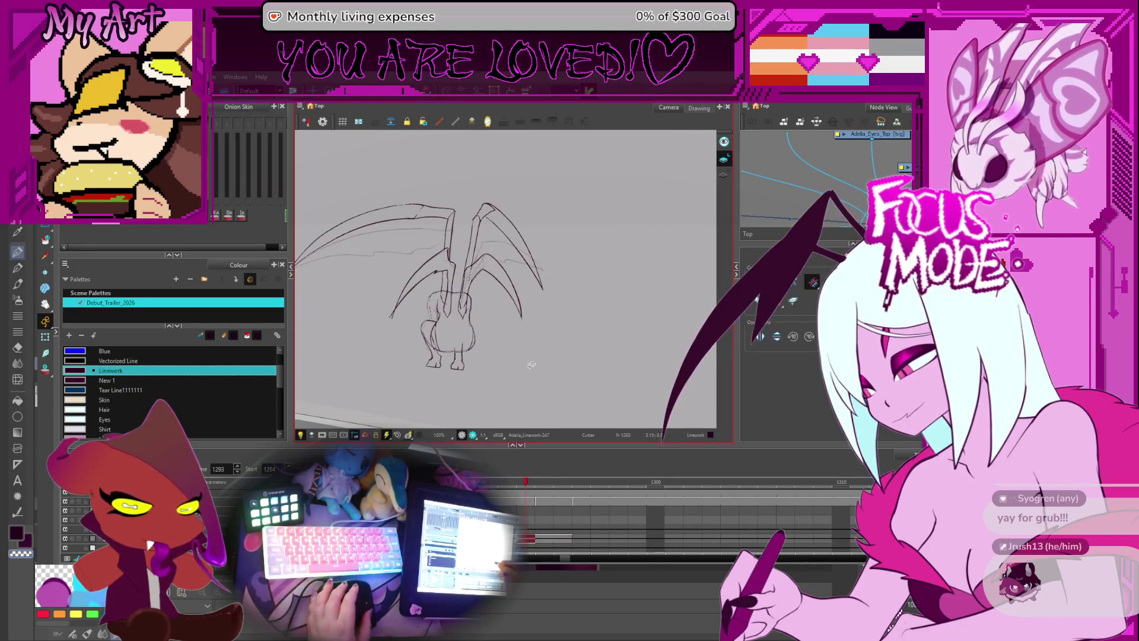
- Advance to the next drawing and lasso and reposition its wing strokes with Select
key("alt+shift+r")
left_click_drag(506, 346, 542, 342)
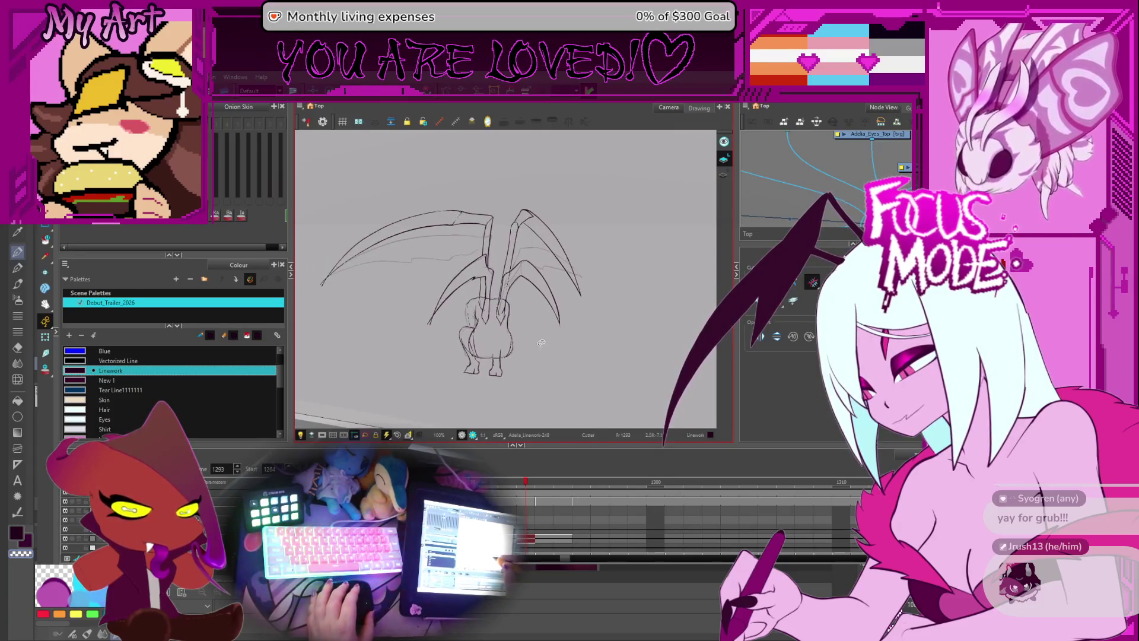
key("alt+s")
left_click_drag(485, 176, 413, 218)
left_click_drag(576, 199, 486, 178)
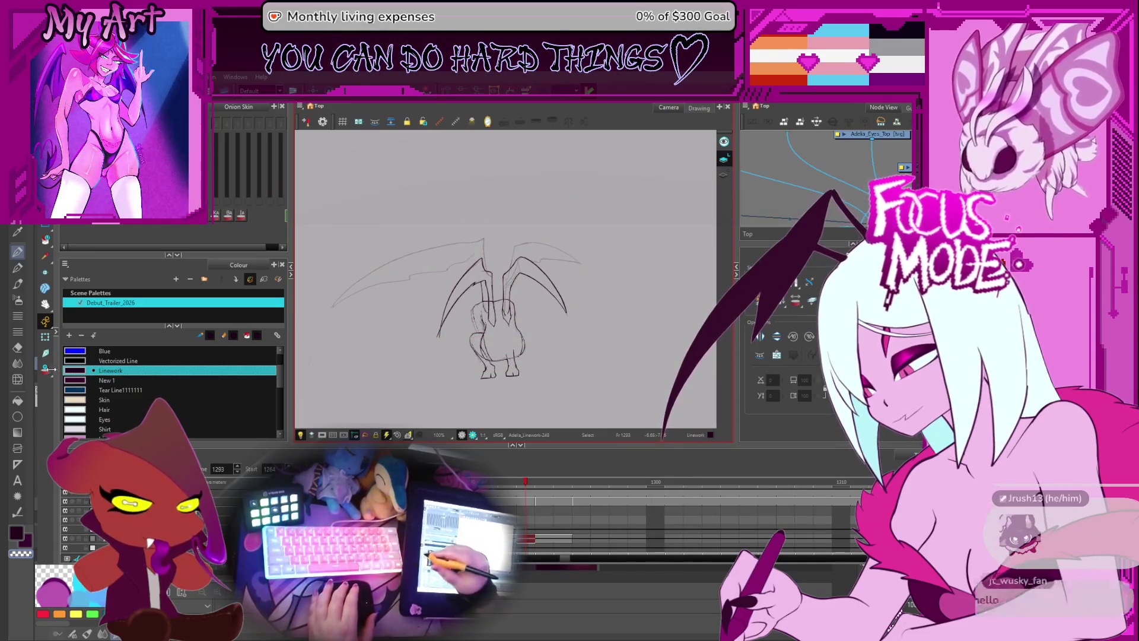
- Turn on Onion Skin to show the previous frame and return to the Pencil
left_click(44, 369)
mouse_move(532, 302)
left_mouse_down()
mouse_move(542, 315)
mouse_move(540, 300)
left_mouse_up()
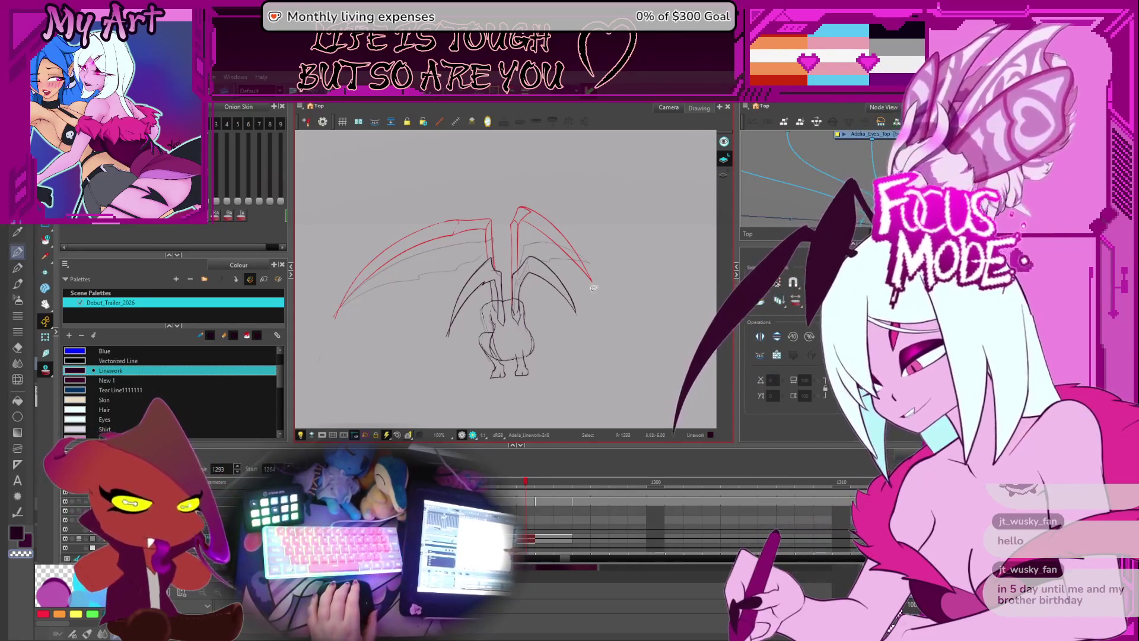
left_click_drag(482, 313, 525, 328)
key("comma")
key("alt+slash")
- Flip between frame 1293 and its previous frame to compare the wing poses
scroll(525, 328, "up", 1)
key("period")
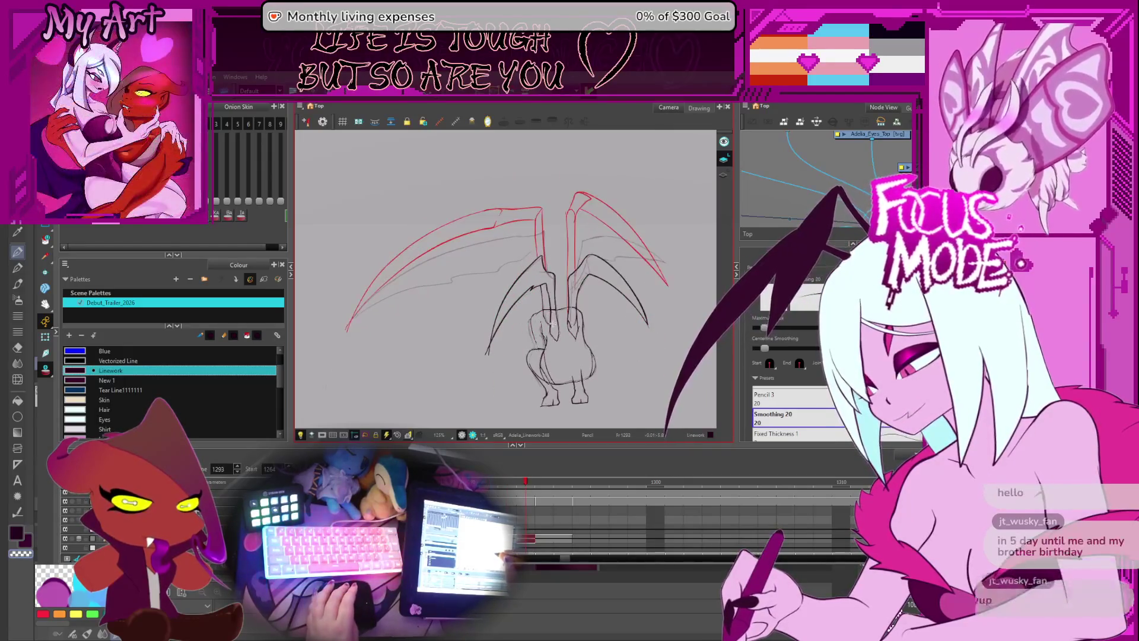
key("comma")
key("period")
left_click_drag(504, 183, 482, 187)
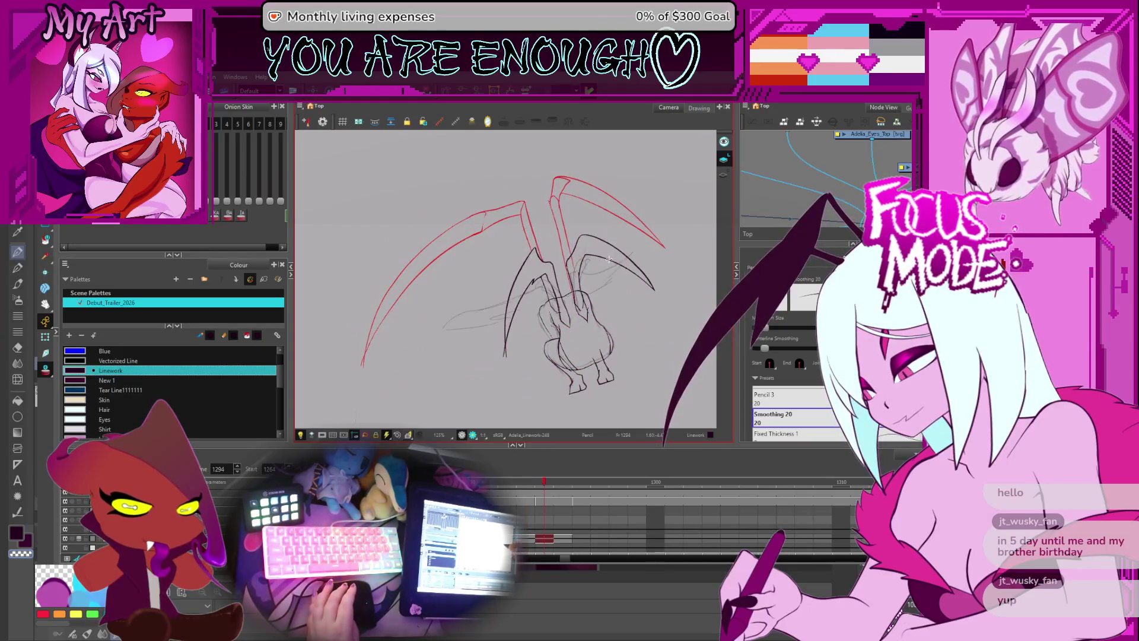
key("comma")
key("period")
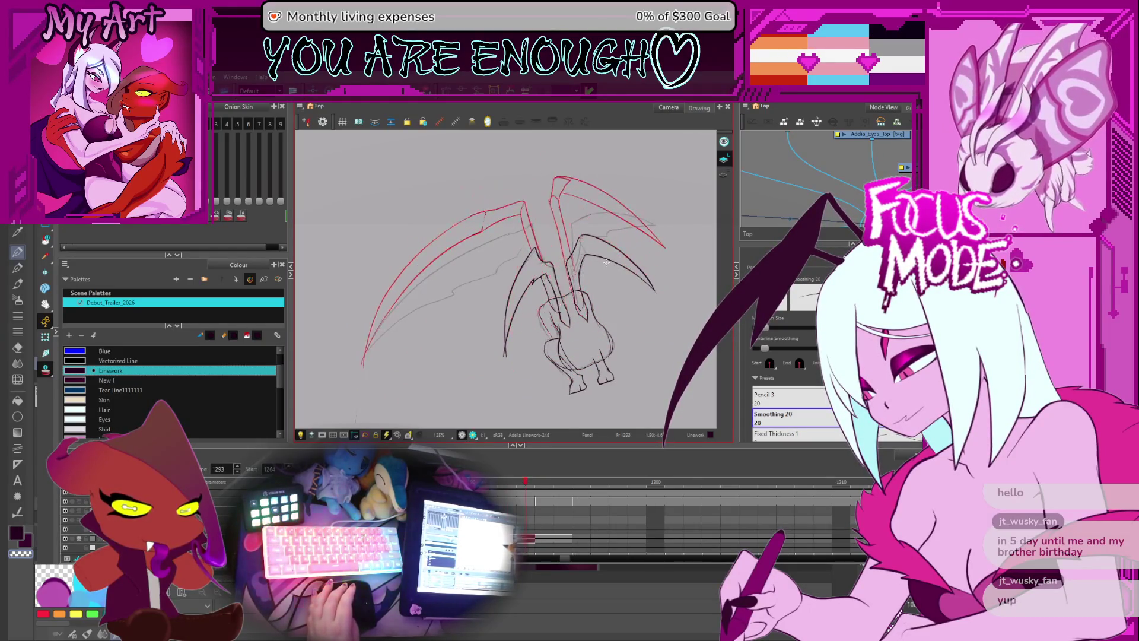
key("comma")
key("comma")
key("period")
key("period")
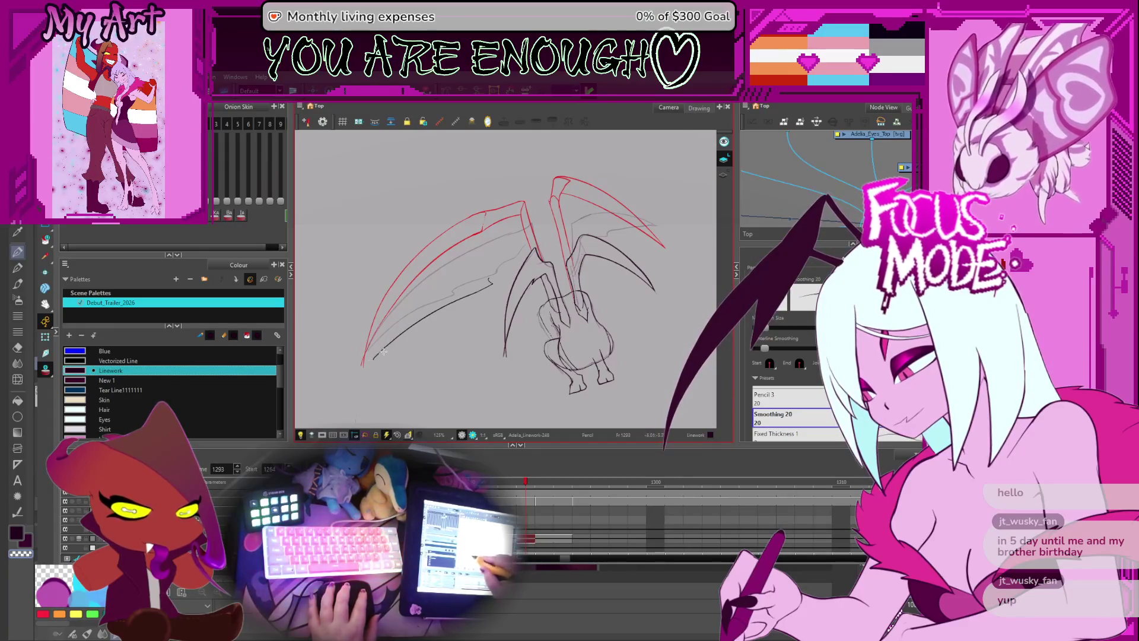
- Ink the left wing's lower edge and extend the line up-left
left_click_drag(474, 276, 375, 354)
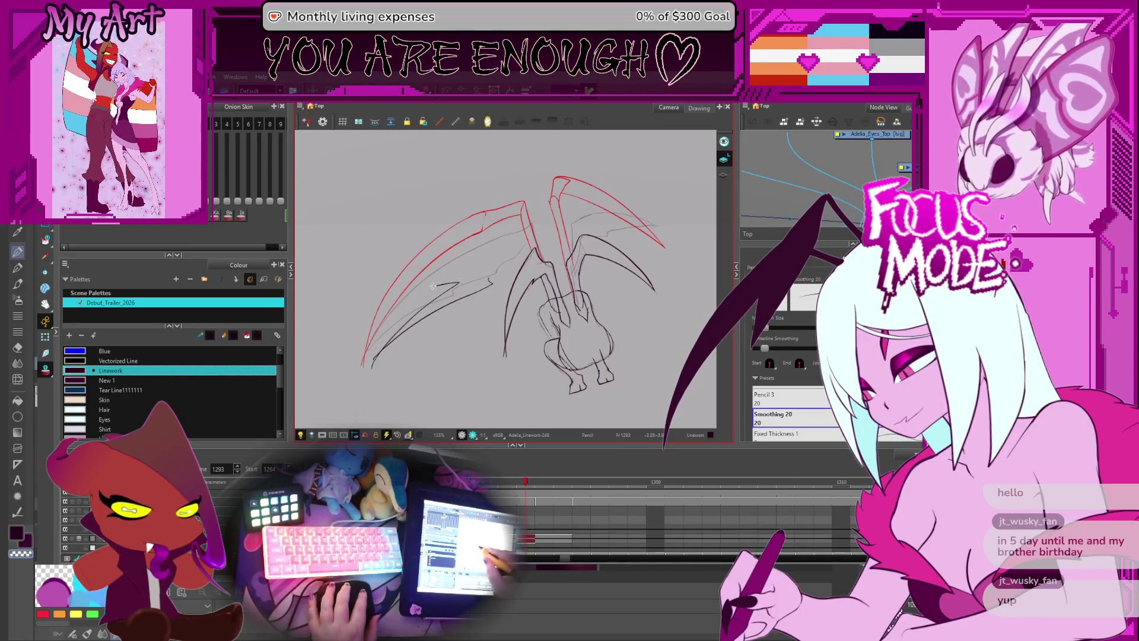
scroll(502, 254, "up", 2)
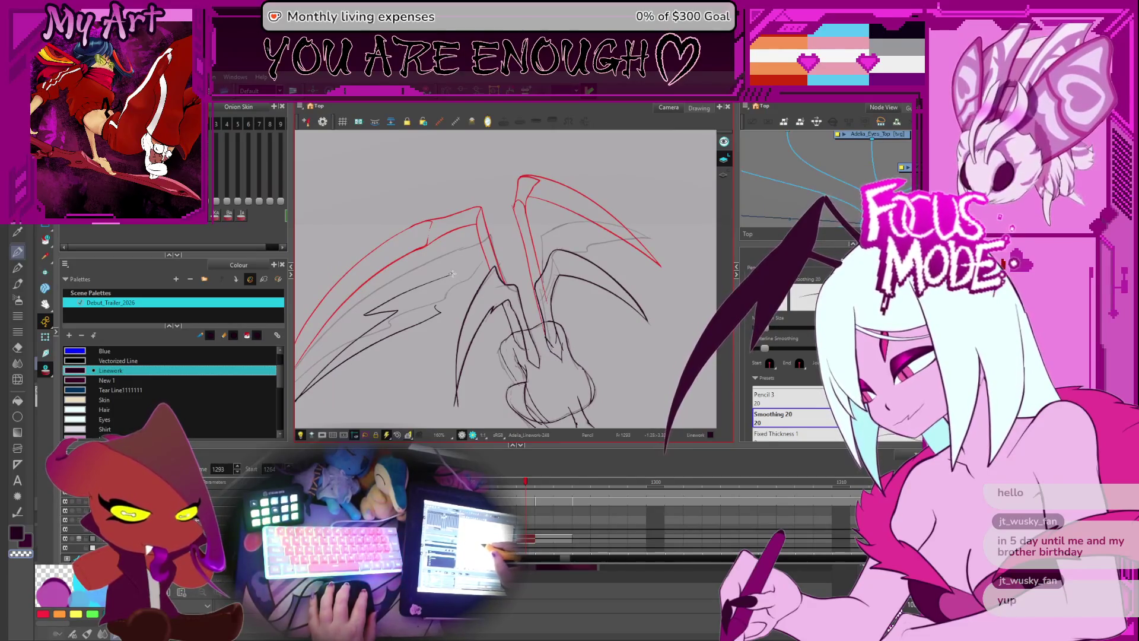
scroll(449, 276, "up", 2)
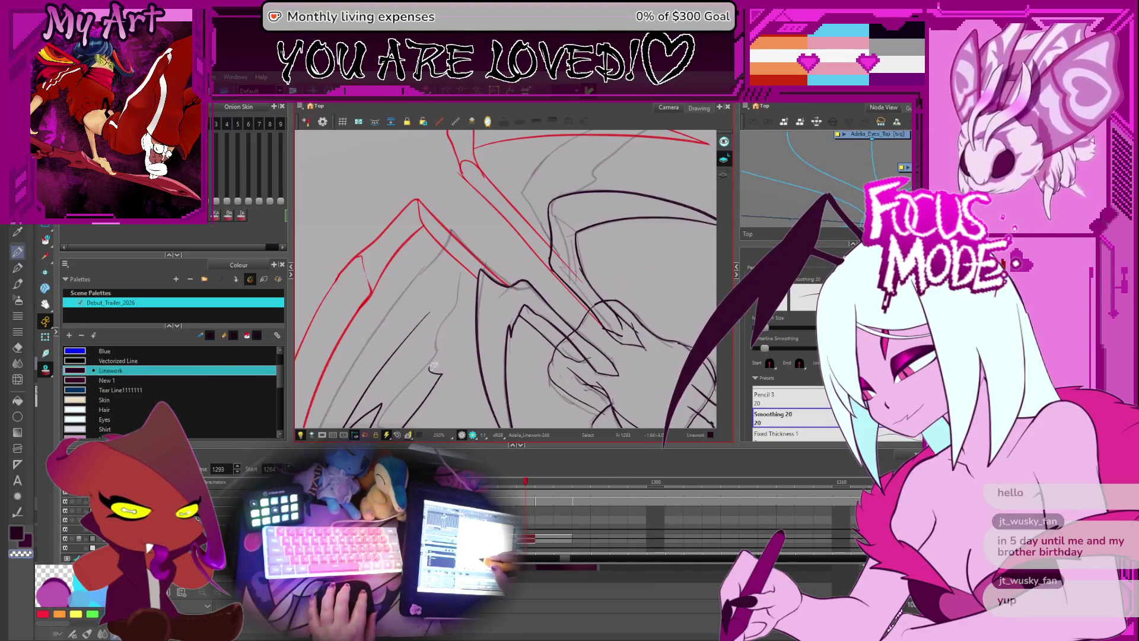
mouse_move(451, 307)
left_mouse_down()
mouse_move(436, 309)
mouse_move(483, 289)
mouse_move(554, 289)
left_mouse_up()
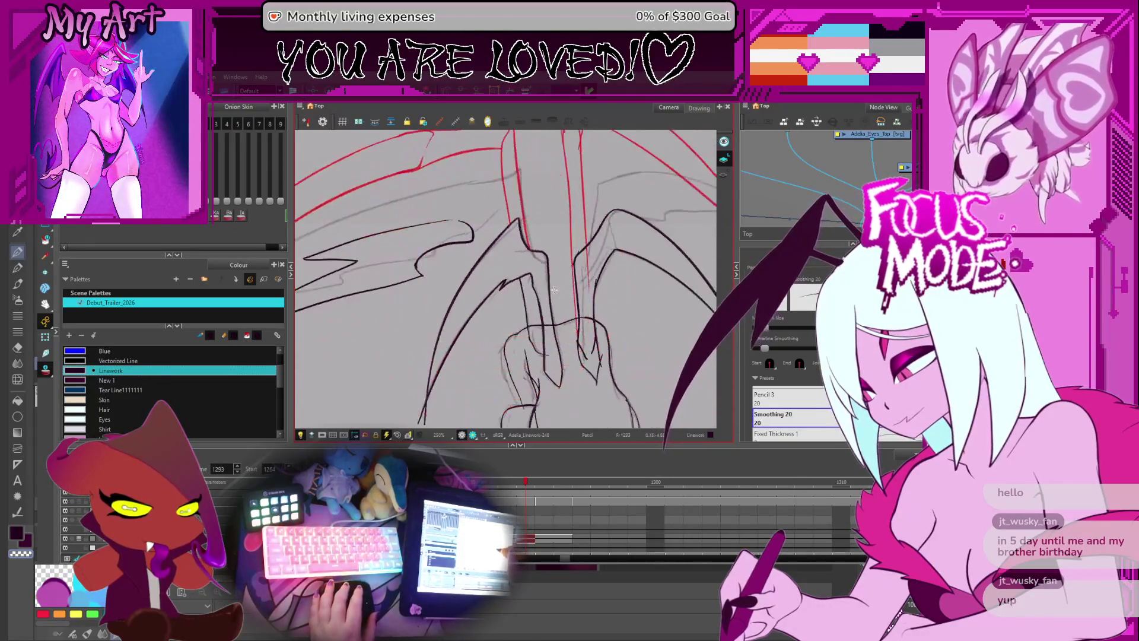
left_click_drag(582, 235, 557, 236)
scroll(557, 237, "down", 2)
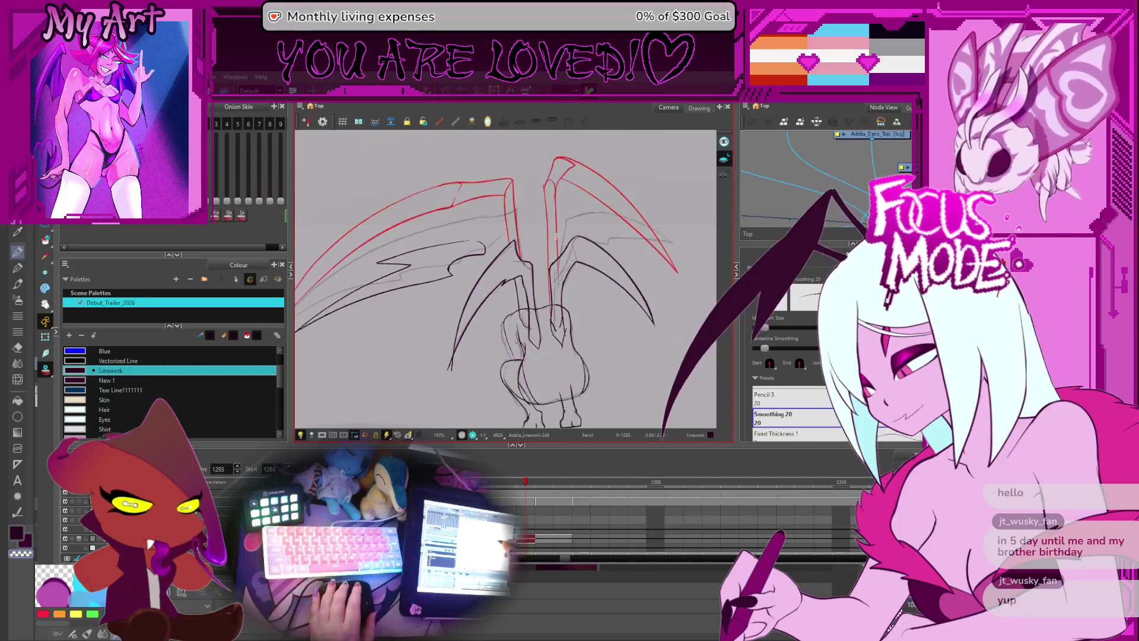
scroll(518, 290, "up", 2)
left_click_drag(525, 319, 513, 336)
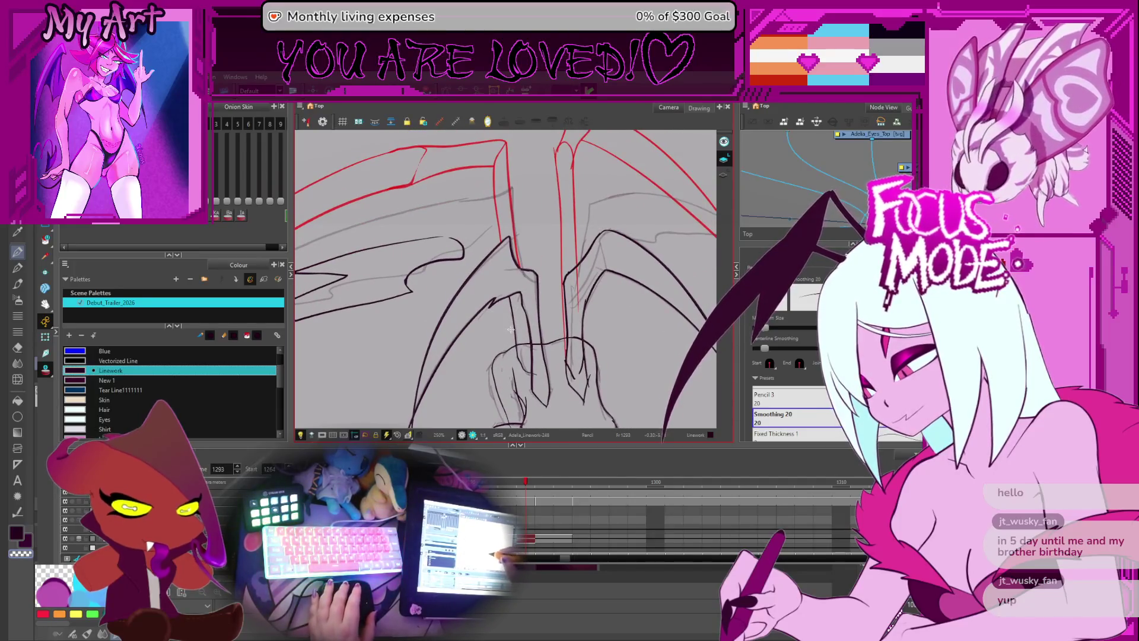
- Select the left-wing forearm stroke, then return to the Pencil with the view reoriented
key("alt+s")
left_click(518, 334)
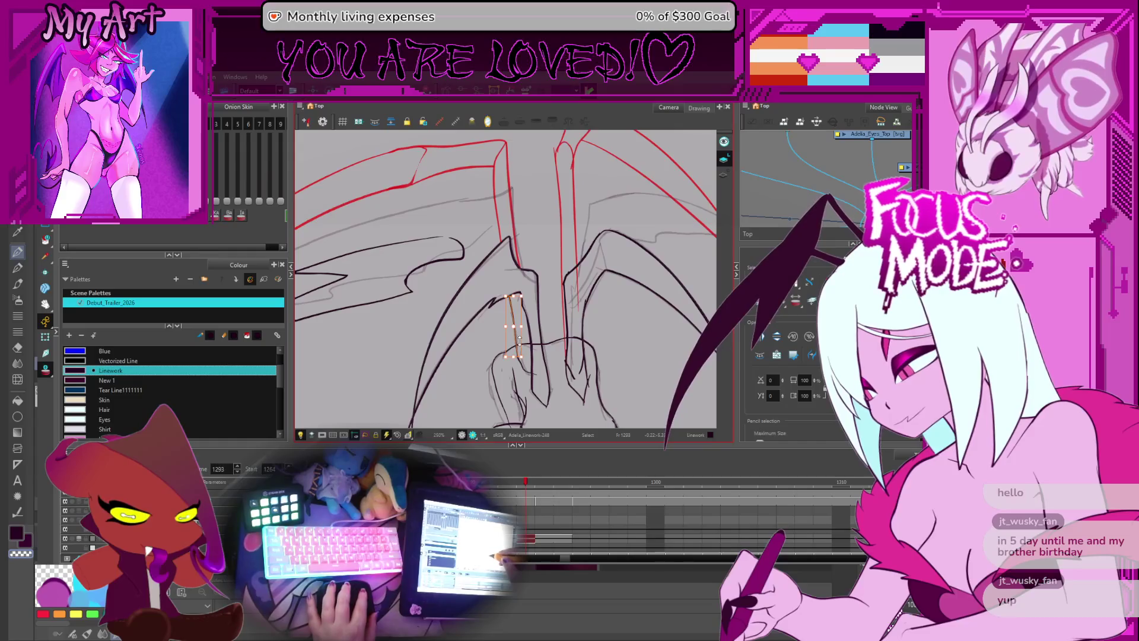
left_click_drag(521, 338, 474, 304)
scroll(470, 301, "up", 1)
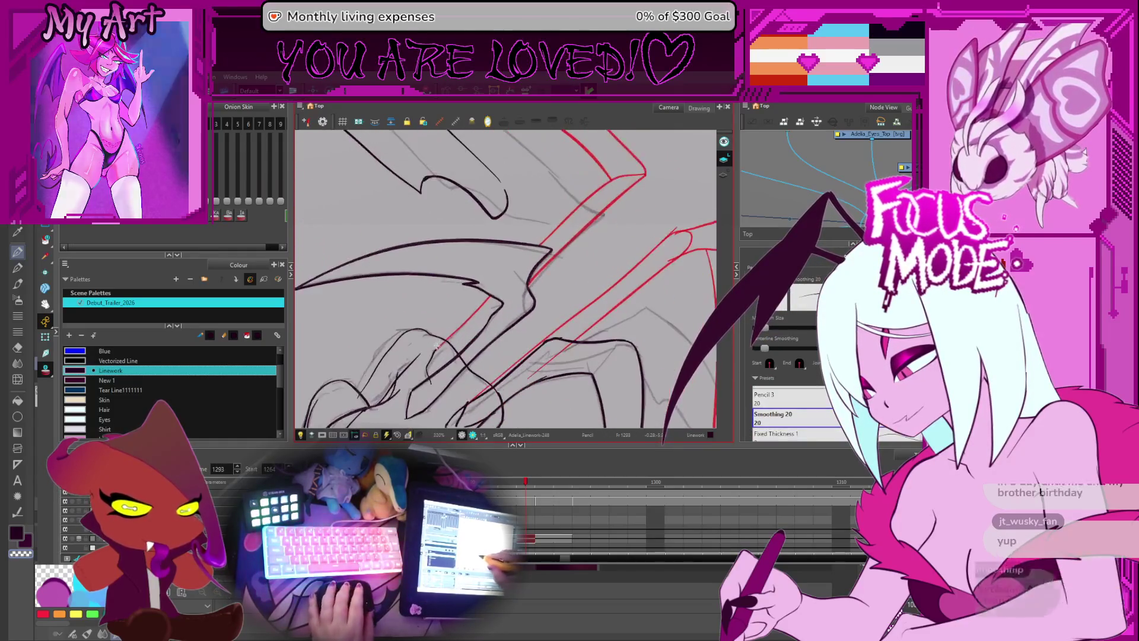
key("alt+/")
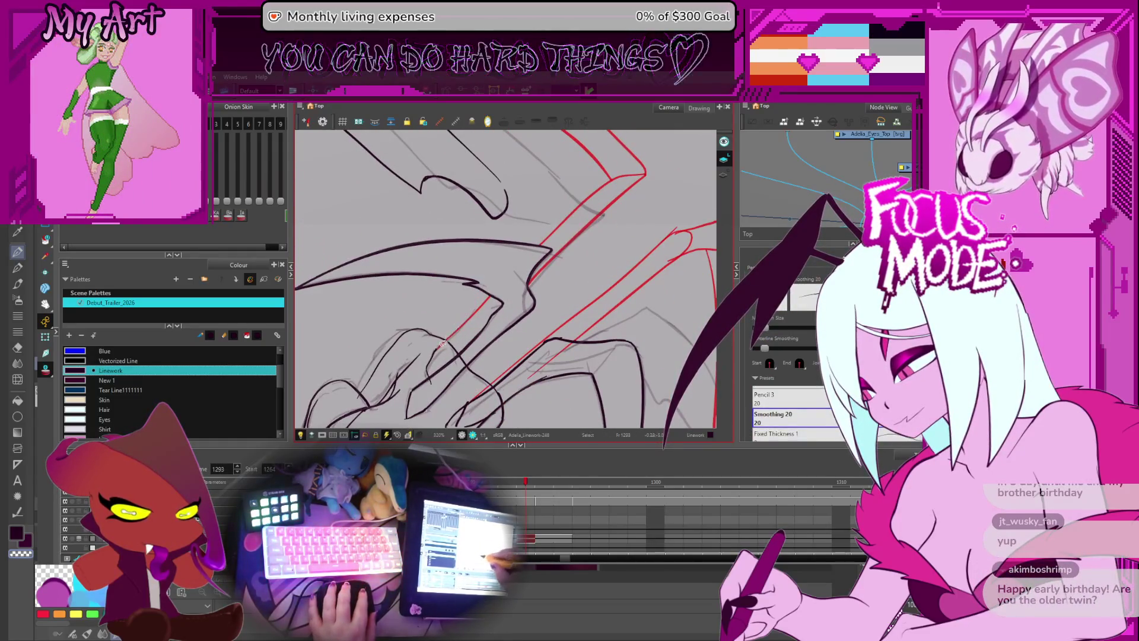
left_click_drag(432, 351, 535, 329)
mouse_move(600, 365)
left_mouse_down()
mouse_move(599, 343)
mouse_move(589, 363)
mouse_move(592, 339)
mouse_move(626, 311)
mouse_move(634, 255)
left_mouse_up()
scroll(598, 344, "up", 3)
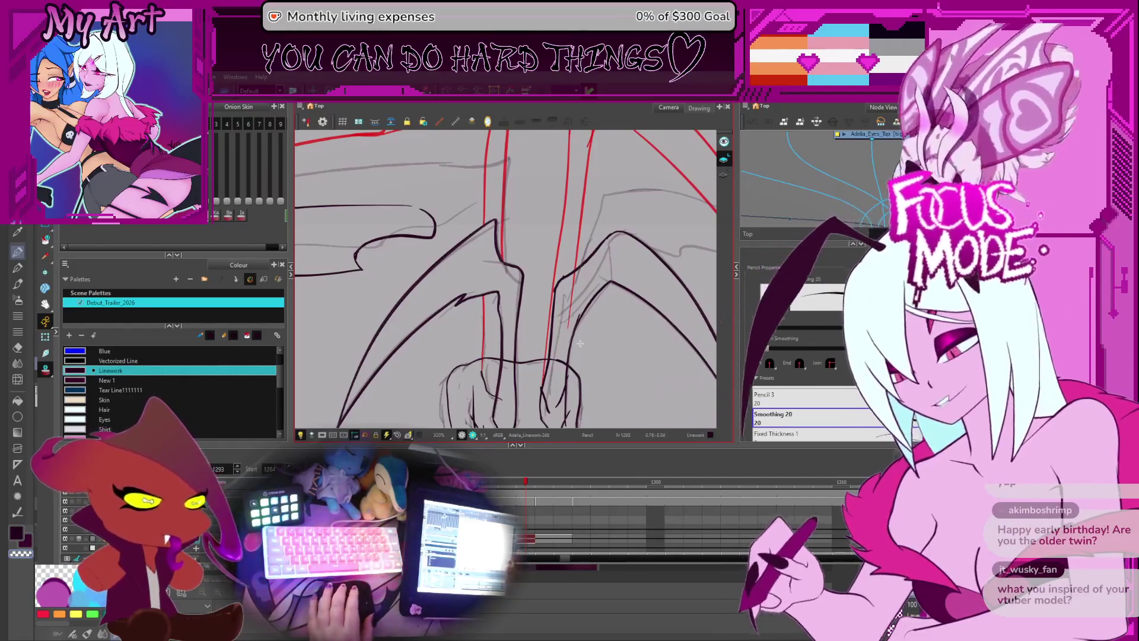
scroll(580, 343, "down", 3)
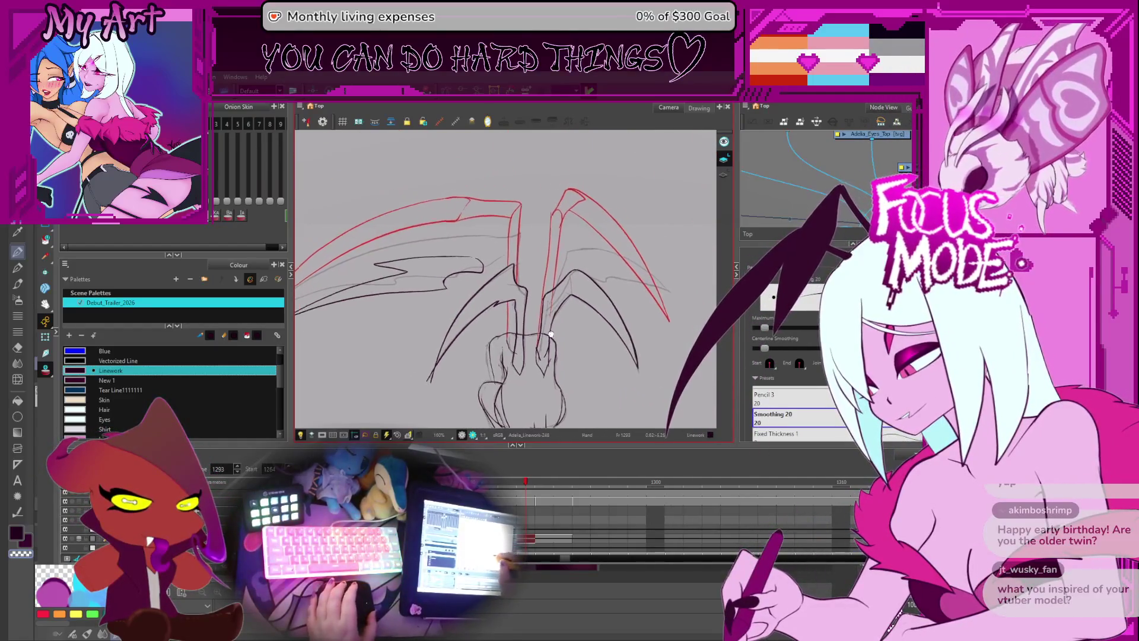
left_click_drag(551, 336, 569, 326)
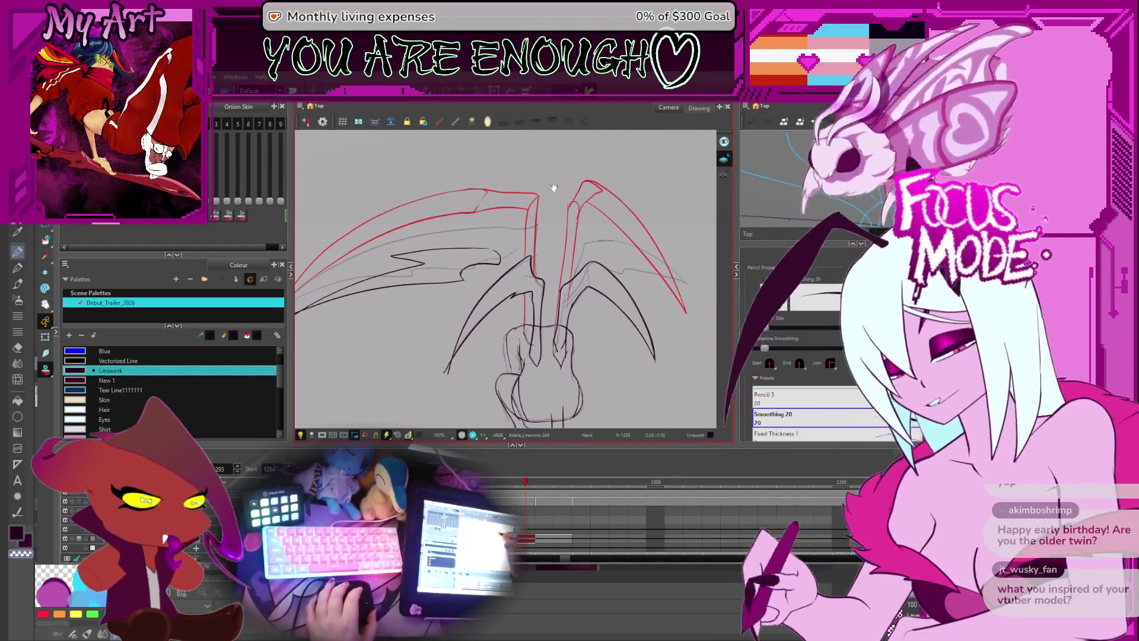
scroll(574, 233, "up", 2)
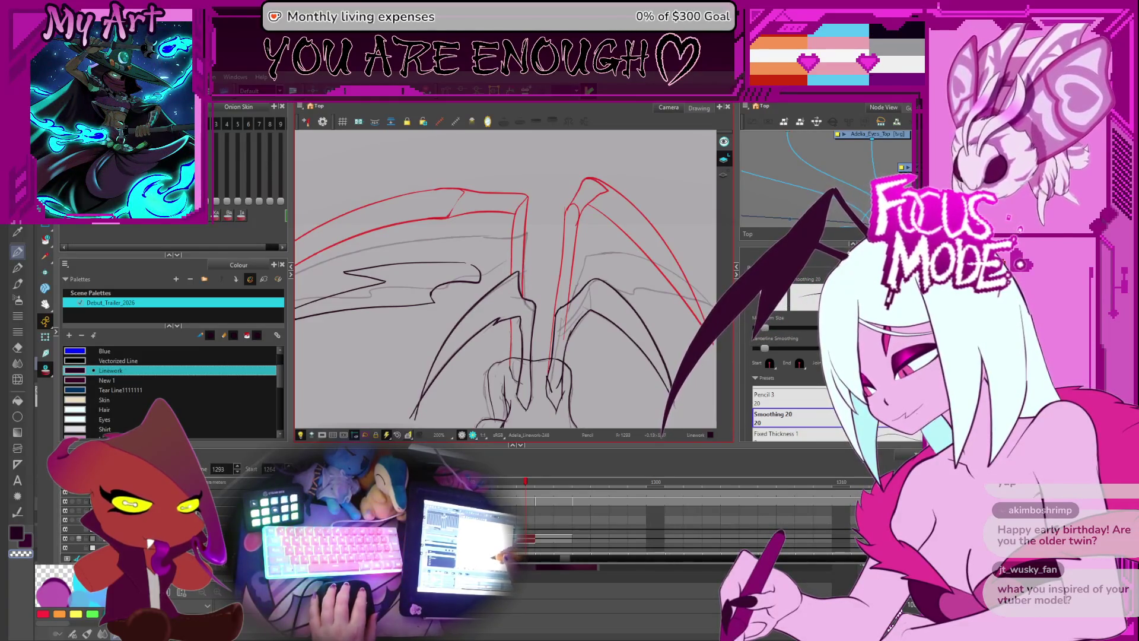
mouse_move(592, 303)
left_mouse_down()
mouse_move(453, 352)
mouse_move(562, 314)
mouse_move(479, 235)
left_mouse_up()
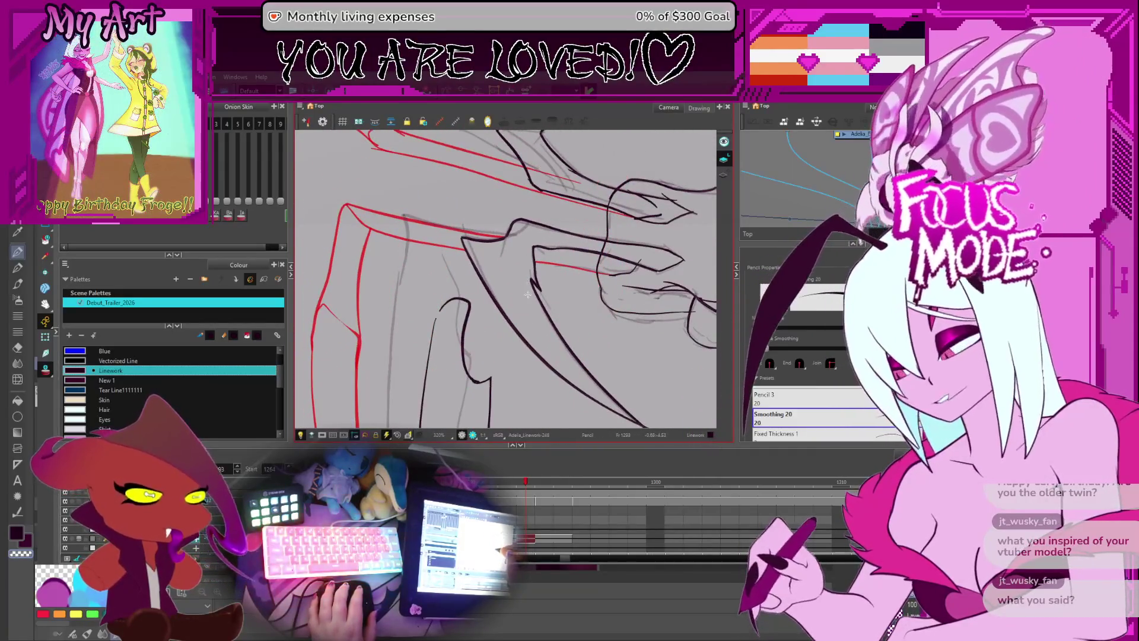
mouse_move(521, 292)
left_mouse_down()
mouse_move(573, 339)
mouse_move(562, 321)
left_mouse_up()
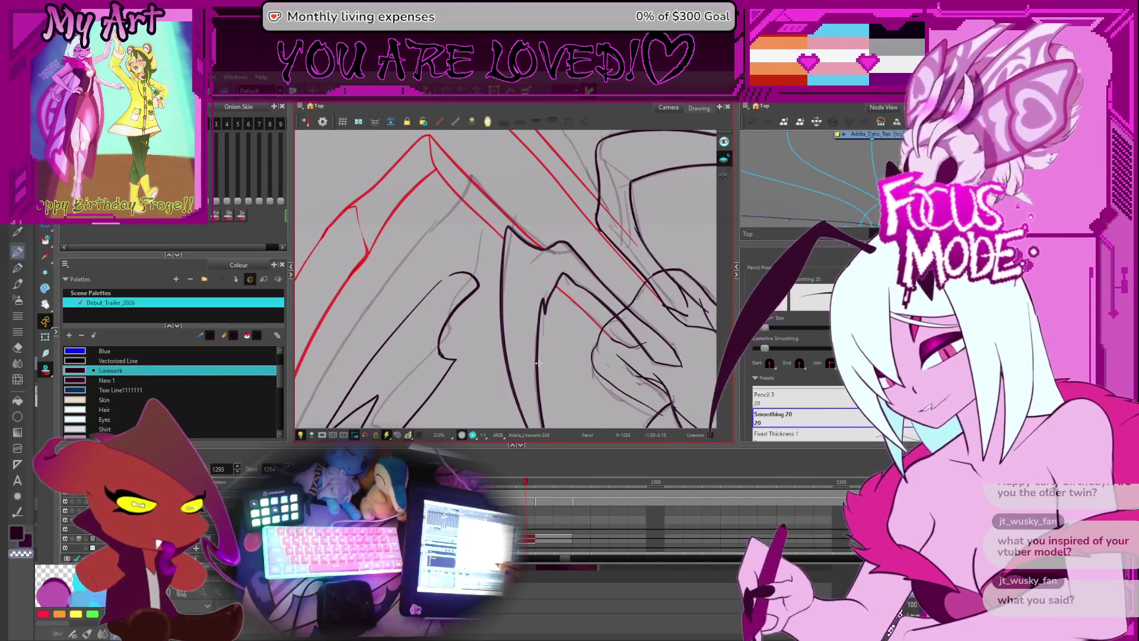
mouse_move(537, 343)
left_mouse_down()
mouse_move(582, 326)
mouse_move(583, 305)
left_mouse_up()
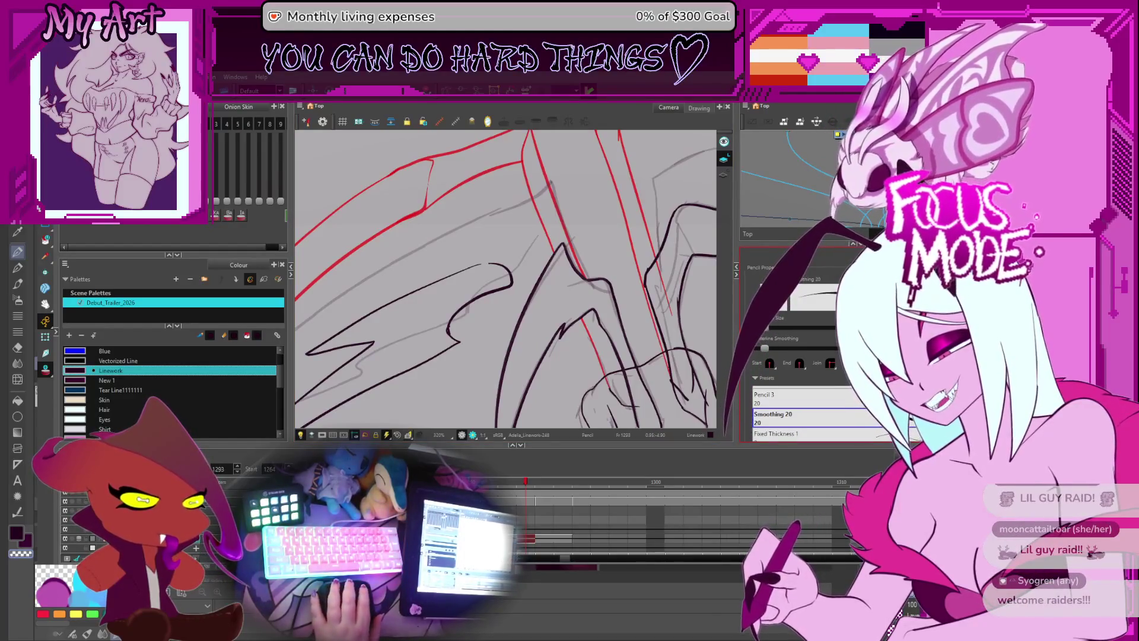
scroll(601, 272, "down", 4)
- Zoom out and jump back to frame 987, showing the coloured white-haired, green-horned character
scroll(601, 271, "up", 3)
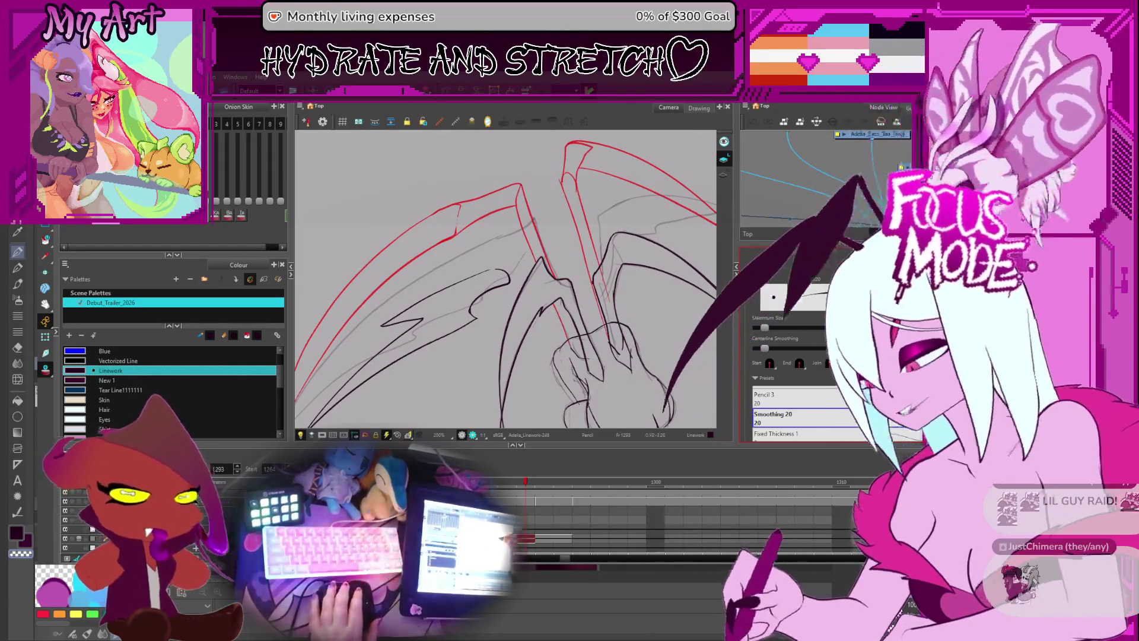
key("shift+z")
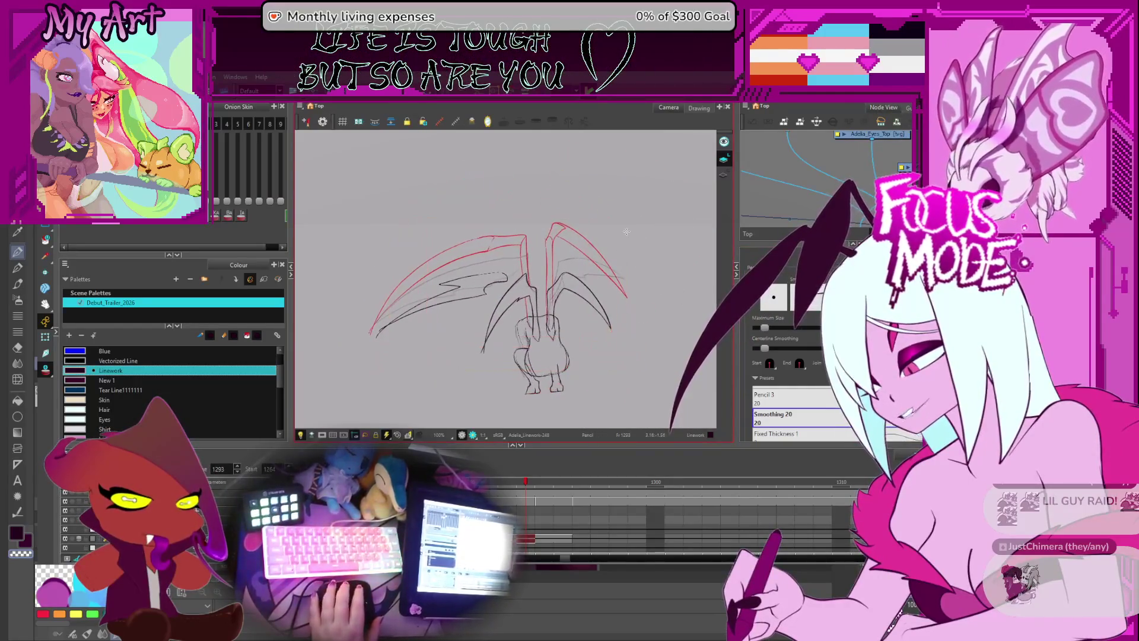
scroll(629, 237, "down", 3)
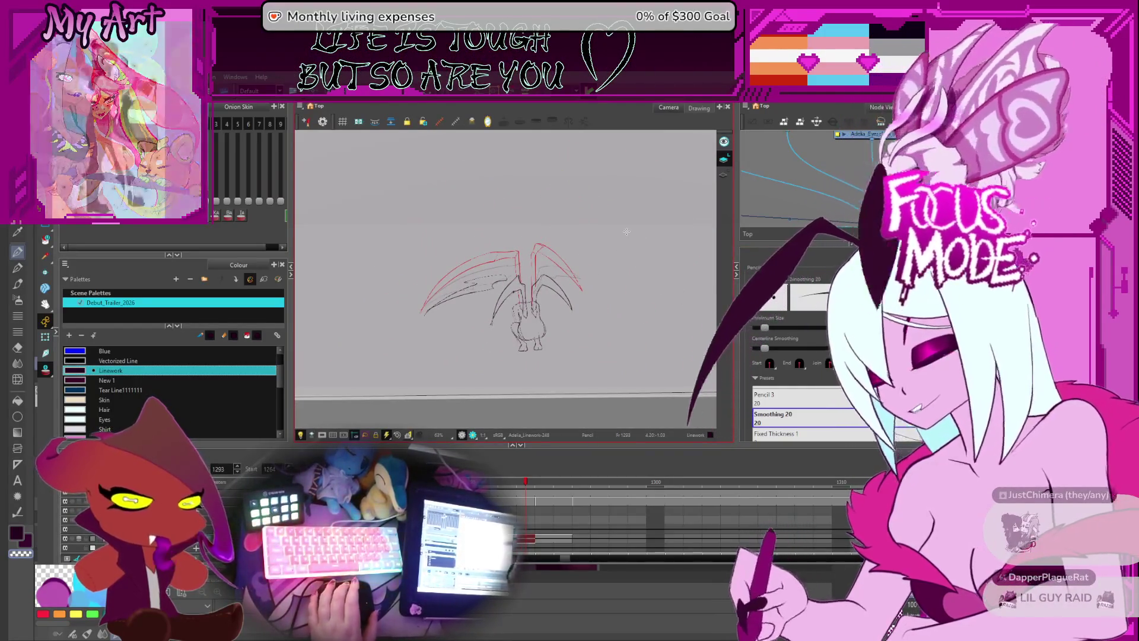
scroll(594, 505, "down", 3)
scroll(639, 487, "left", 5)
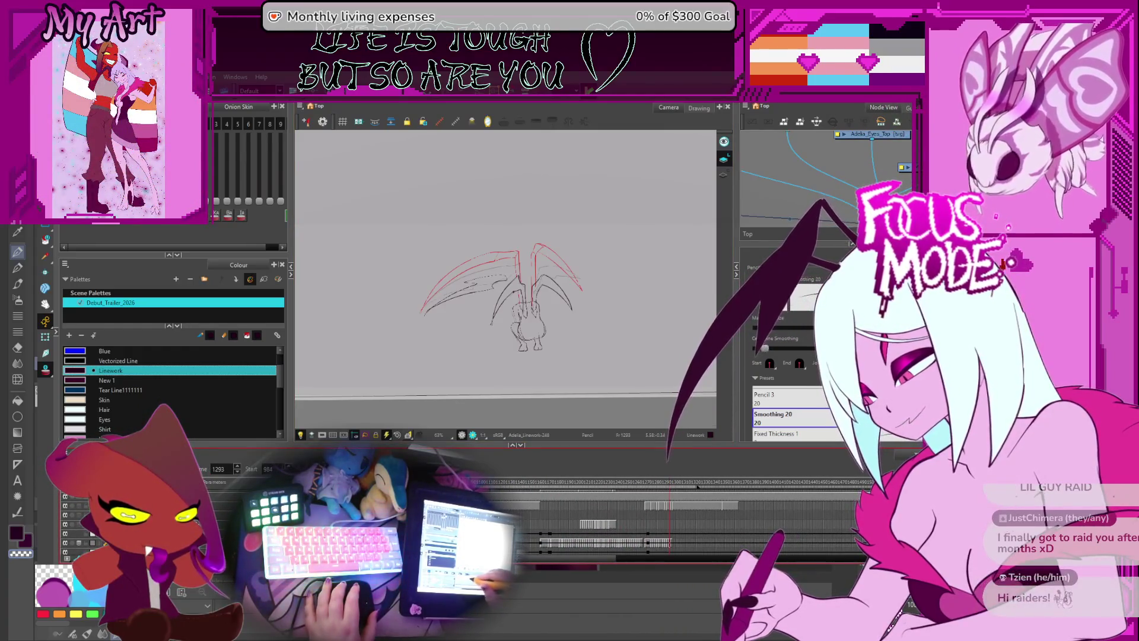
left_click(639, 487)
scroll(587, 296, "down", 1)
- Pull the view back and play the sequence from frame 987 through to frame 1289
left_click_drag(587, 278, 593, 320)
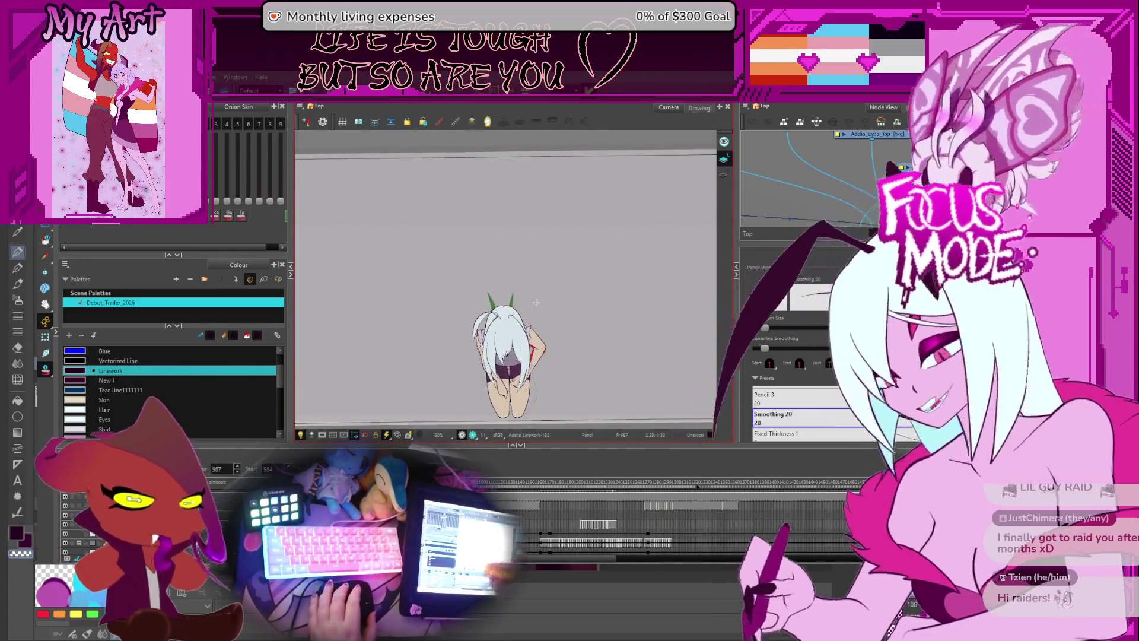
key("Return")
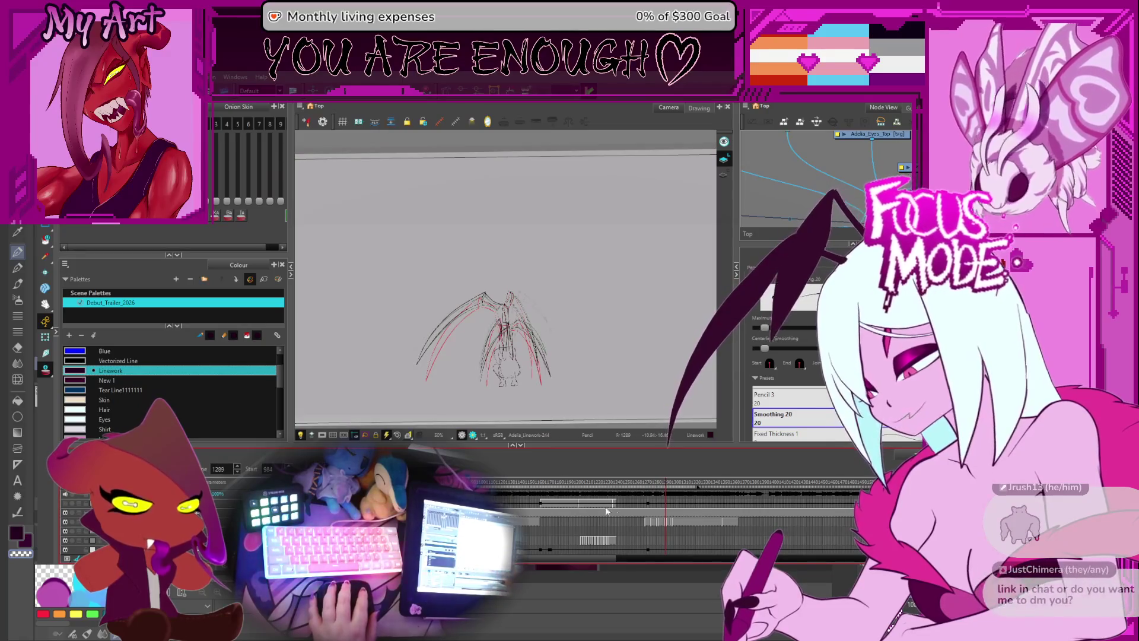
- Zoom to 125% on the wing lineart, then switch to Clip Studio Paint
scroll(633, 509, "up", 3)
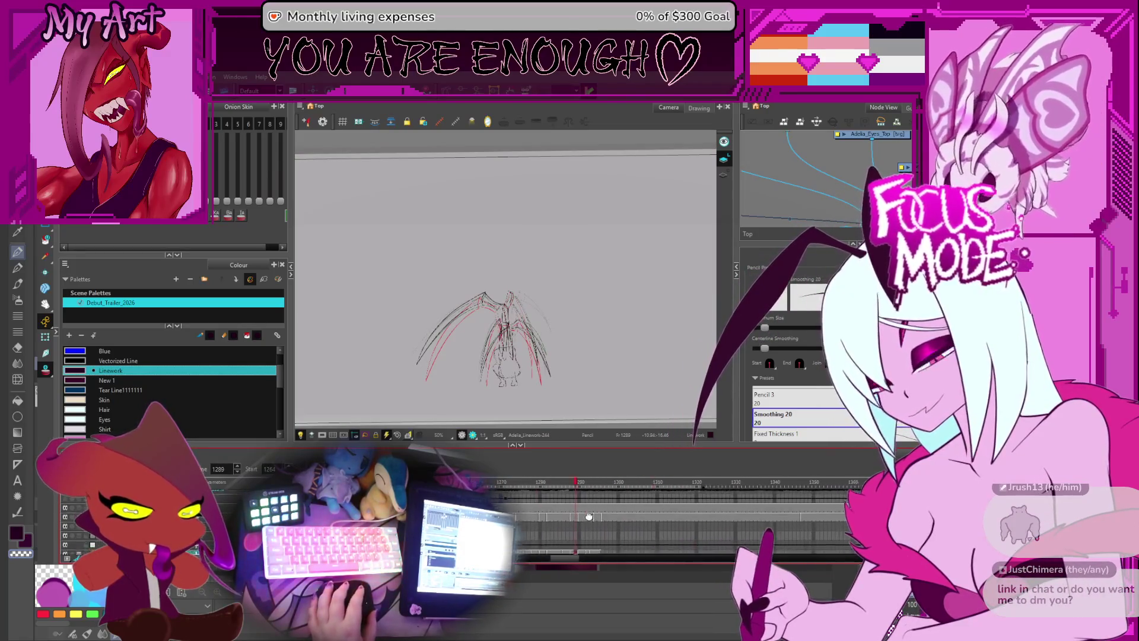
scroll(667, 526, "right", 4)
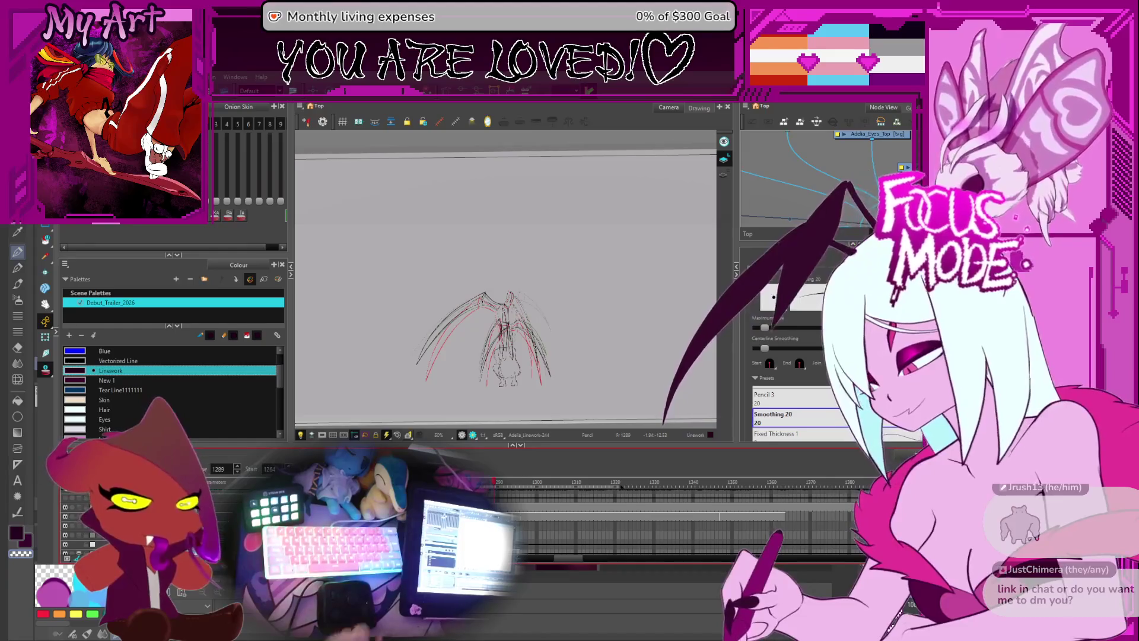
scroll(560, 337, "up", 5)
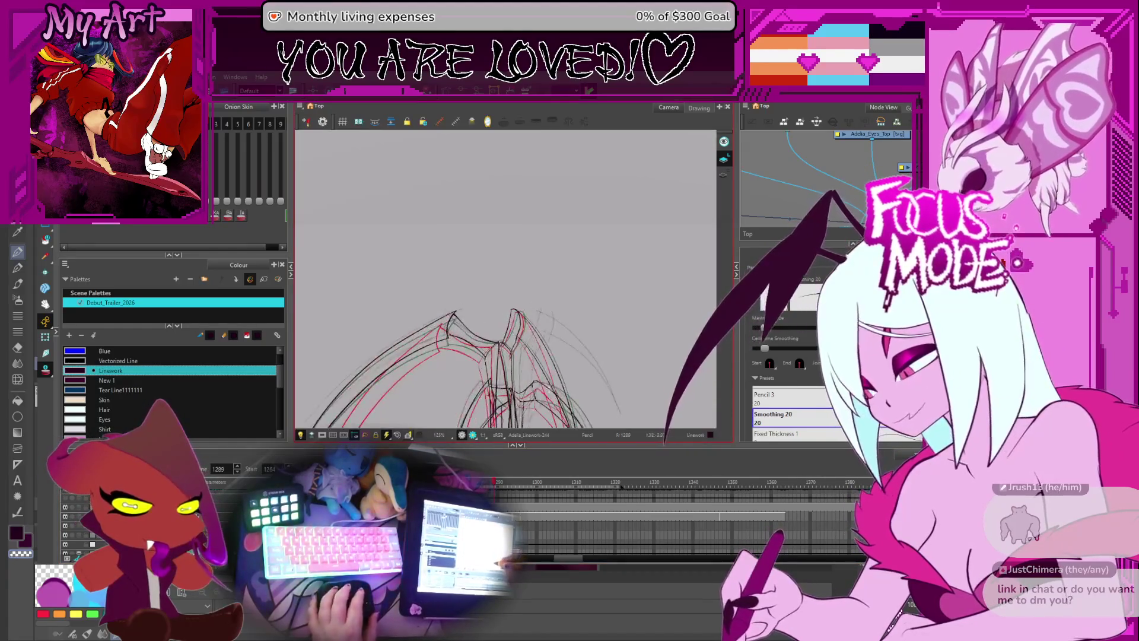
left_click_drag(528, 369, 615, 339)
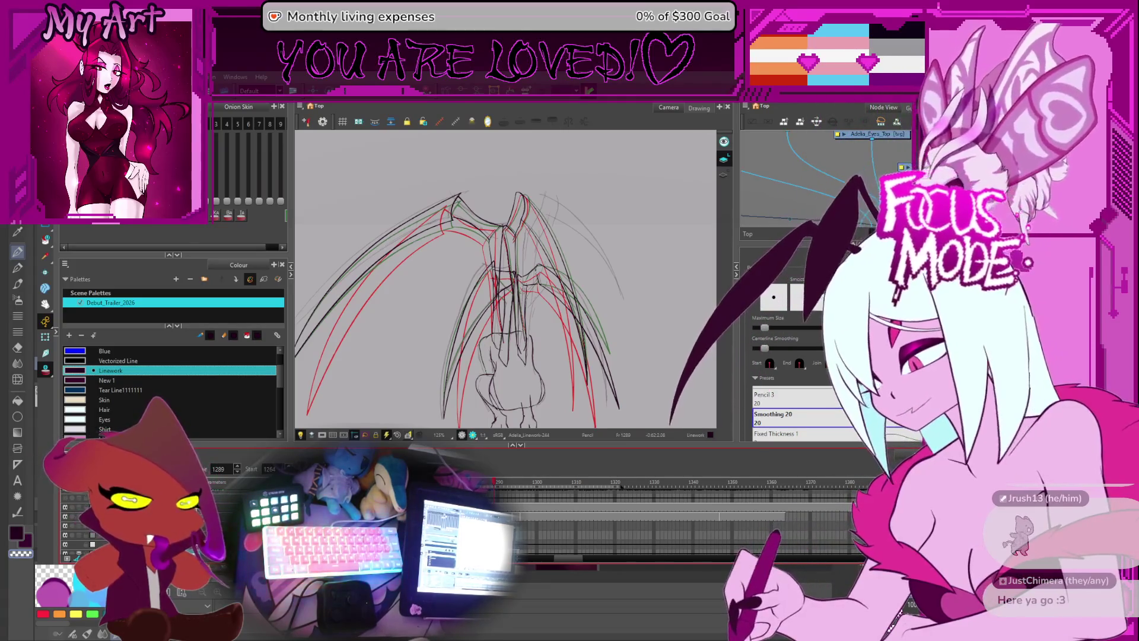
key("alt+Tab")
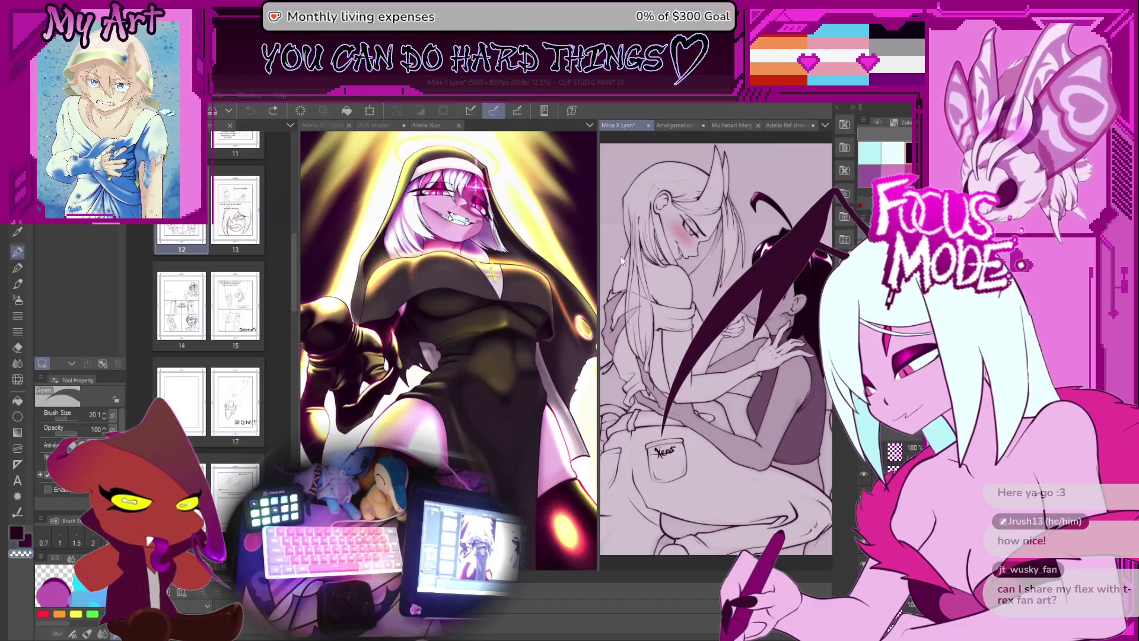
- Bring up the greyscale dock illustration and widen its pane across most of the window
key("ctrl+shift+v")
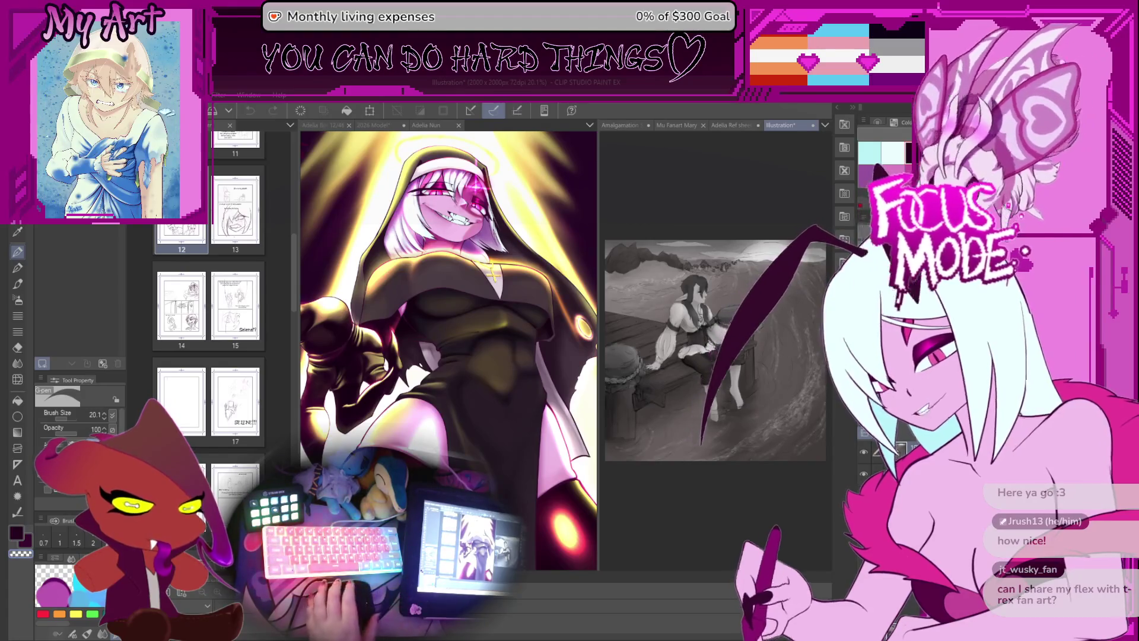
mouse_move(599, 341)
left_mouse_down()
mouse_move(469, 341)
mouse_move(481, 341)
left_mouse_up()
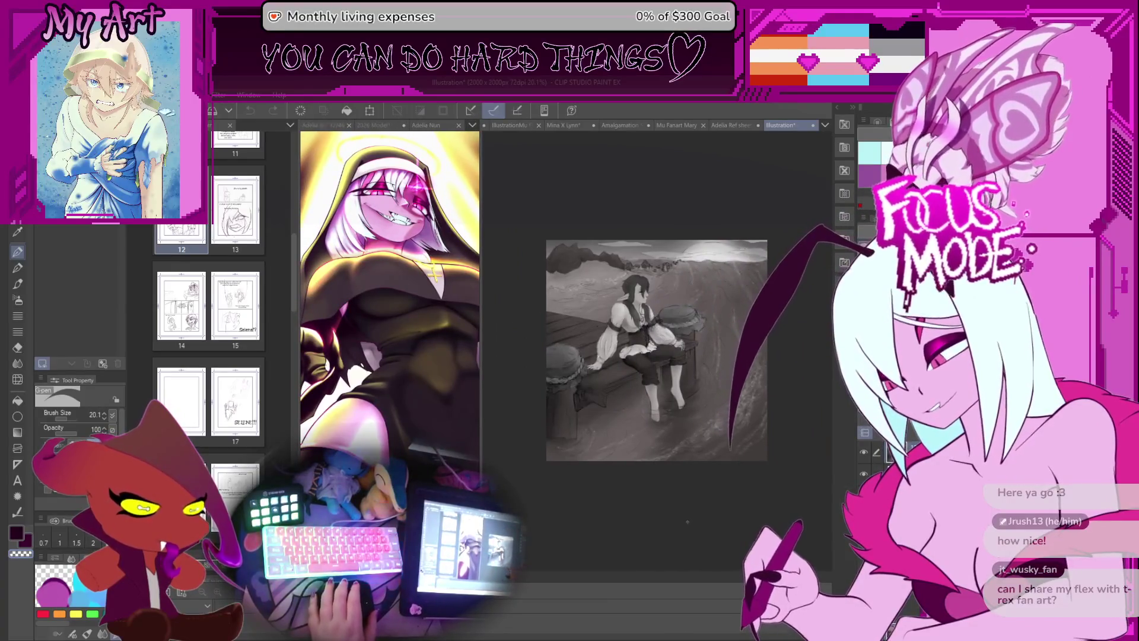
scroll(688, 284, "up", 2)
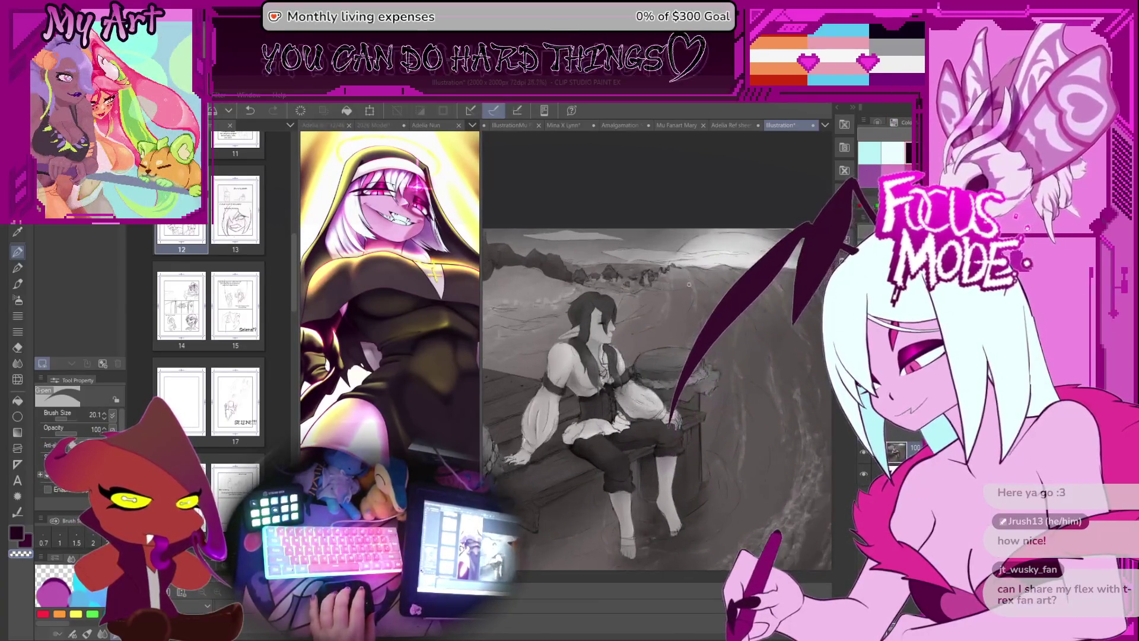
scroll(689, 284, "up", 2)
mouse_move(683, 333)
left_mouse_down()
mouse_move(712, 356)
mouse_move(668, 401)
mouse_move(648, 378)
left_mouse_up()
left_click_drag(481, 153, 383, 153)
mouse_move(653, 415)
left_mouse_down()
mouse_move(632, 352)
mouse_move(621, 399)
left_mouse_up()
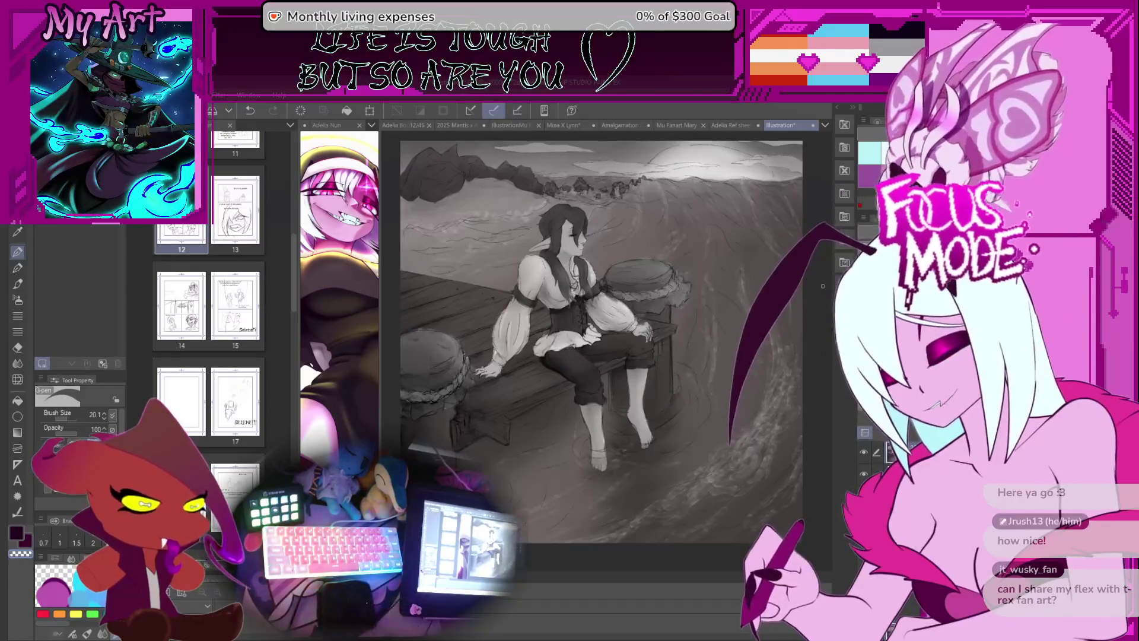
- Pan to reveal more sky, tilt the canvas, then reset the rotation upright
left_click_drag(640, 304, 621, 333)
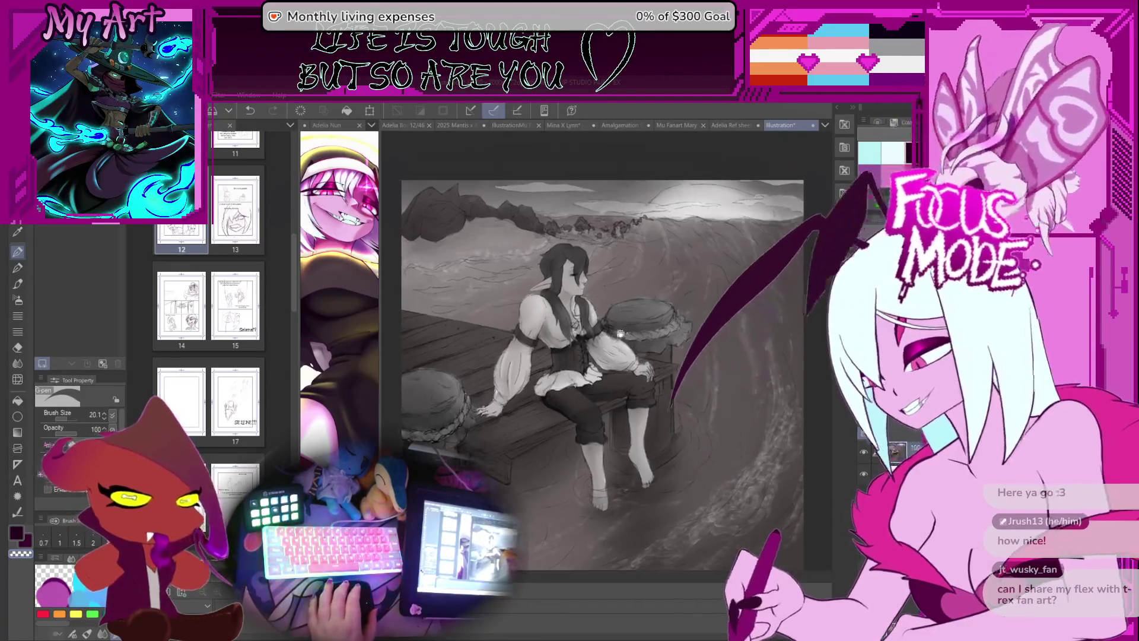
scroll(623, 339, "up", 2)
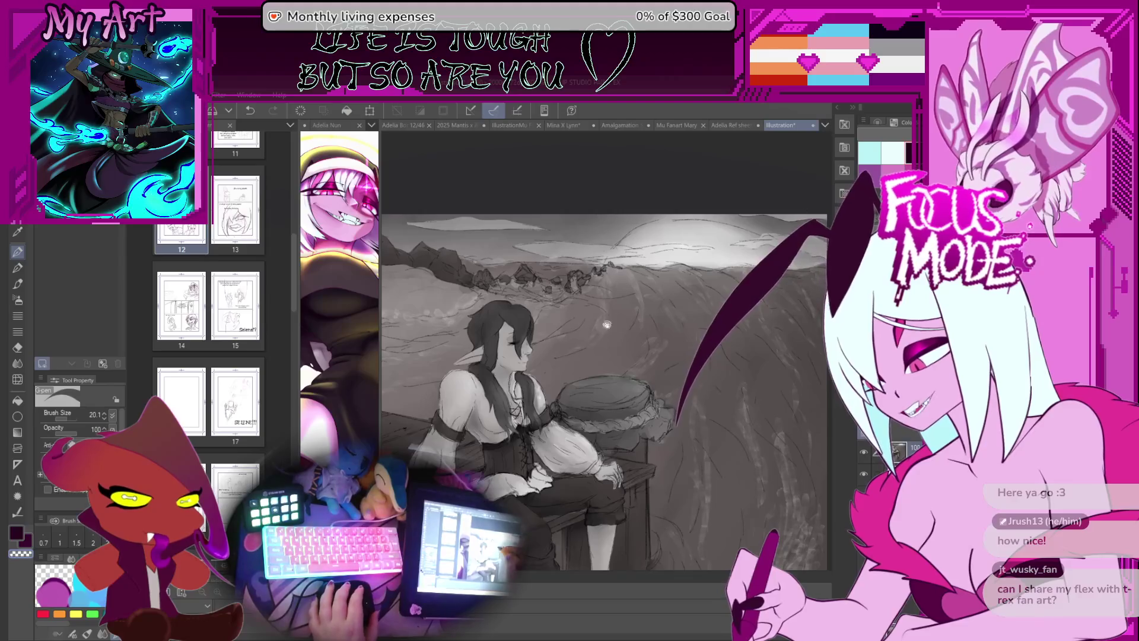
scroll(607, 324, "down", 2)
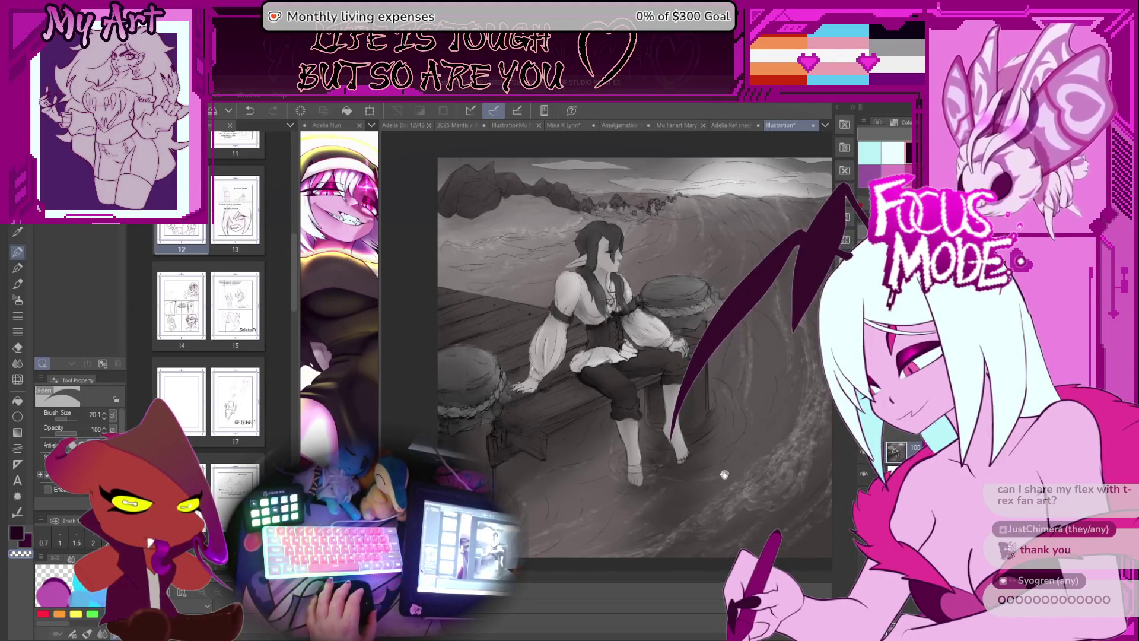
left_click_drag(725, 475, 686, 468)
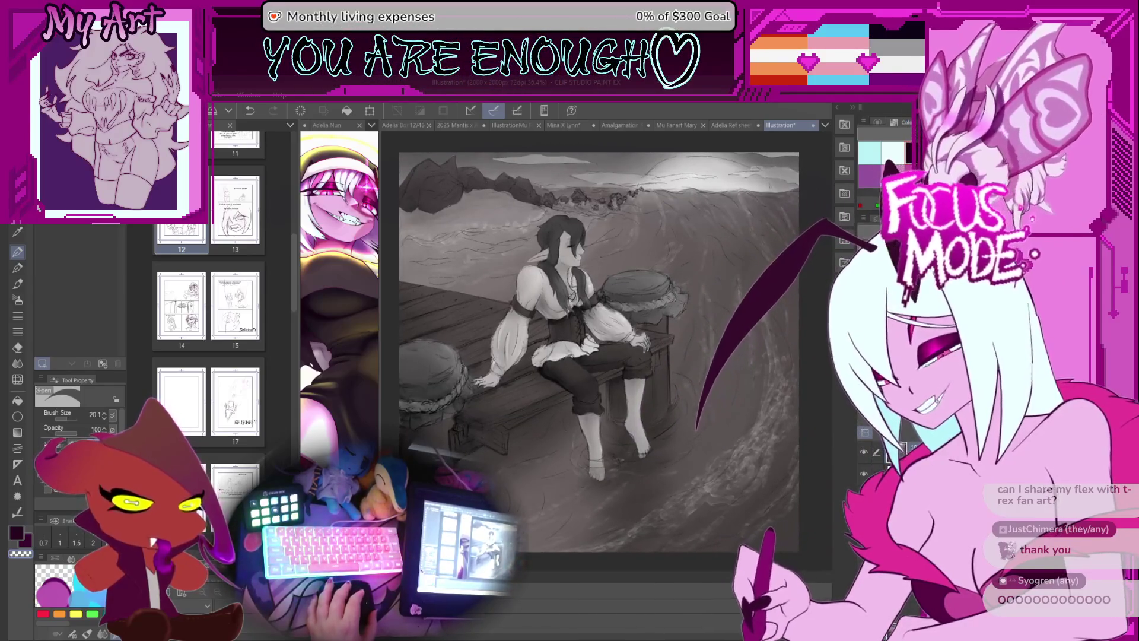
mouse_move(743, 349)
left_mouse_down()
mouse_move(761, 356)
mouse_move(732, 358)
left_mouse_up()
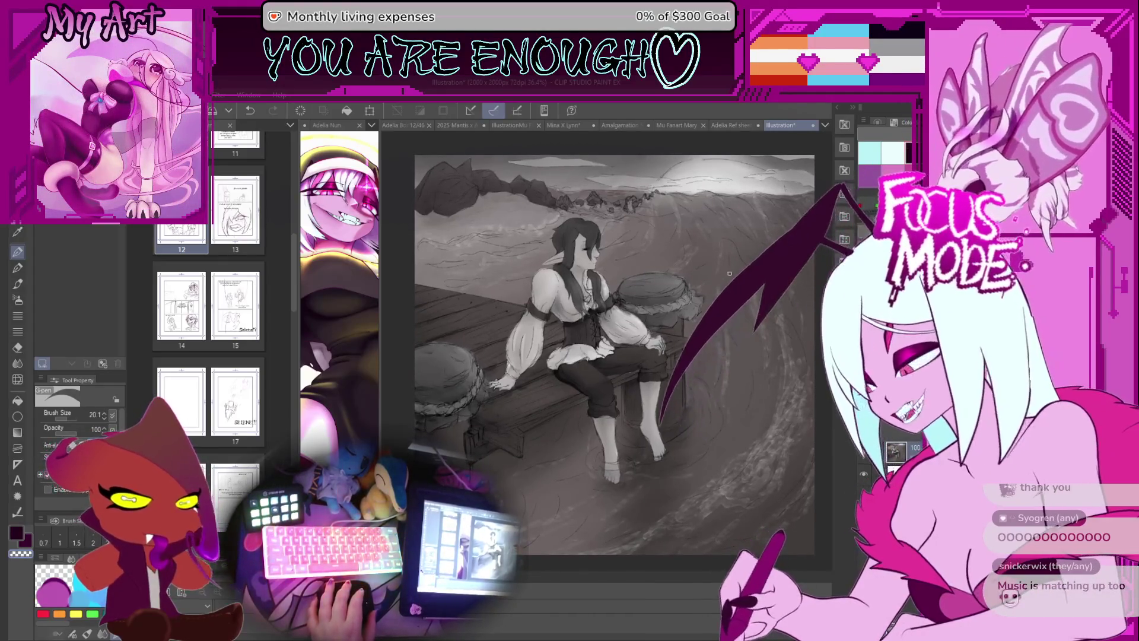
left_click_drag(719, 291, 703, 303)
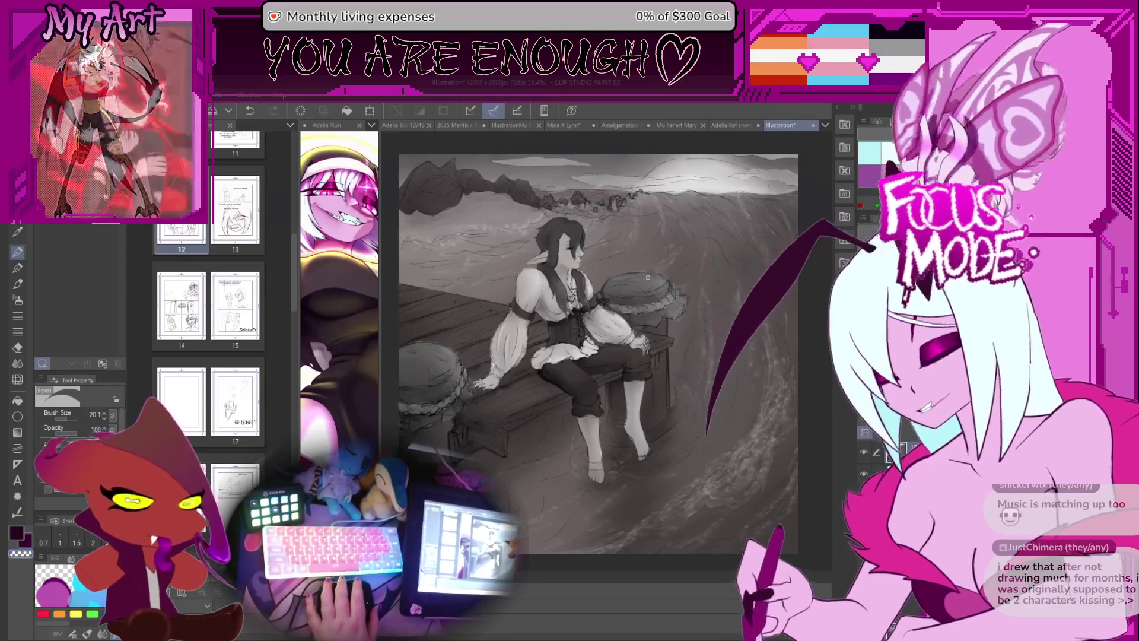
left_click_drag(648, 274, 681, 281)
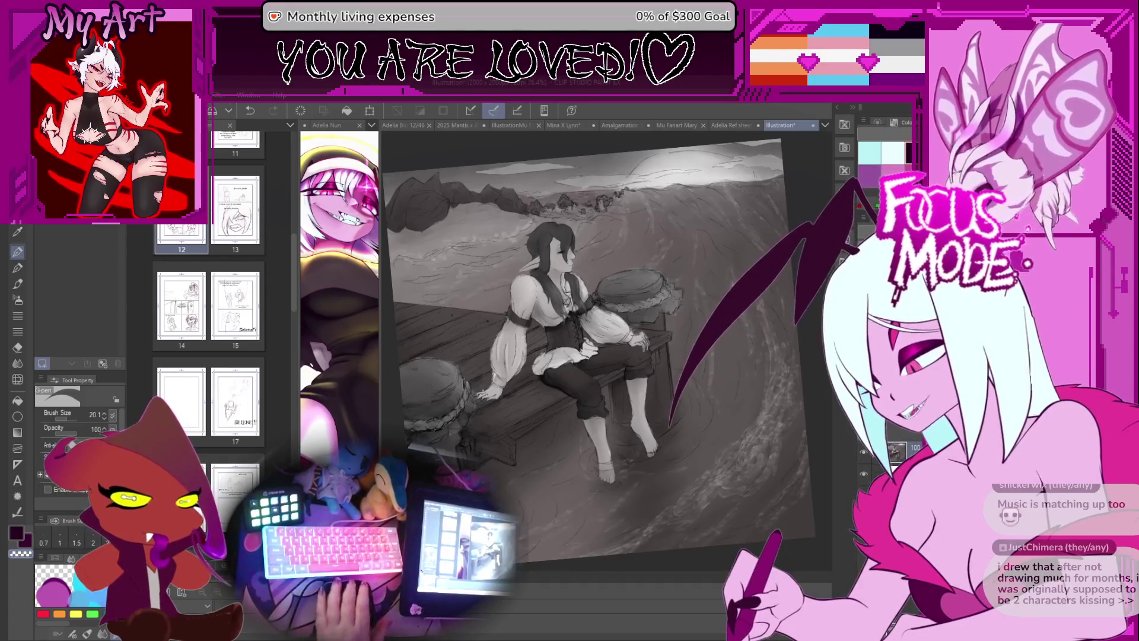
key("ctrl+0")
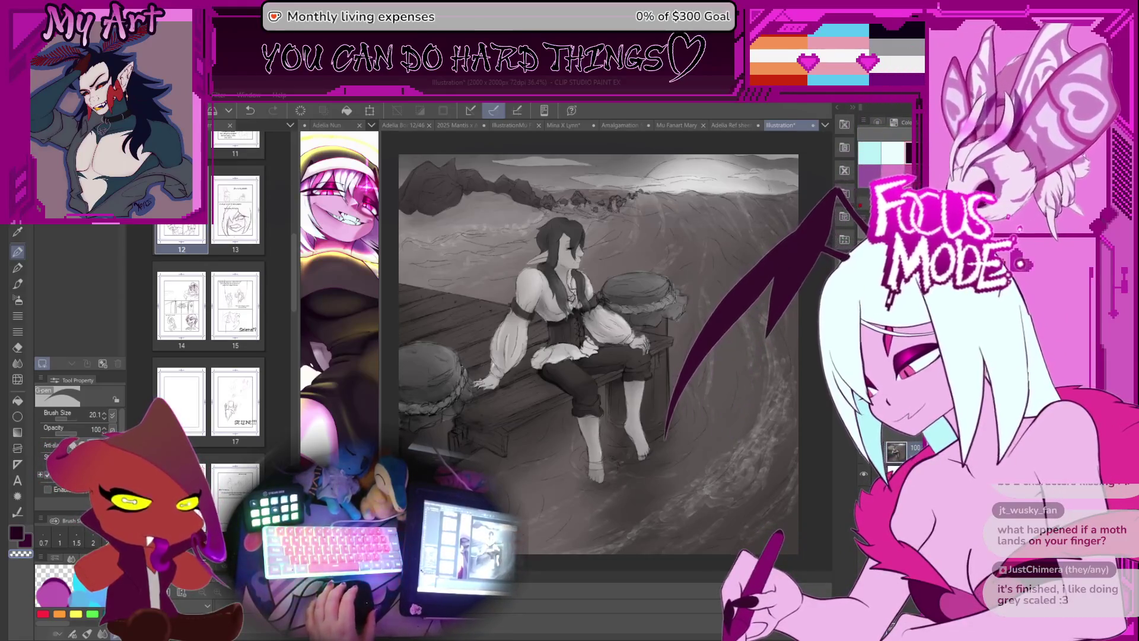
- Fine-tune the zoom and position of the dock illustration in the view
scroll(794, 231, "up", 2)
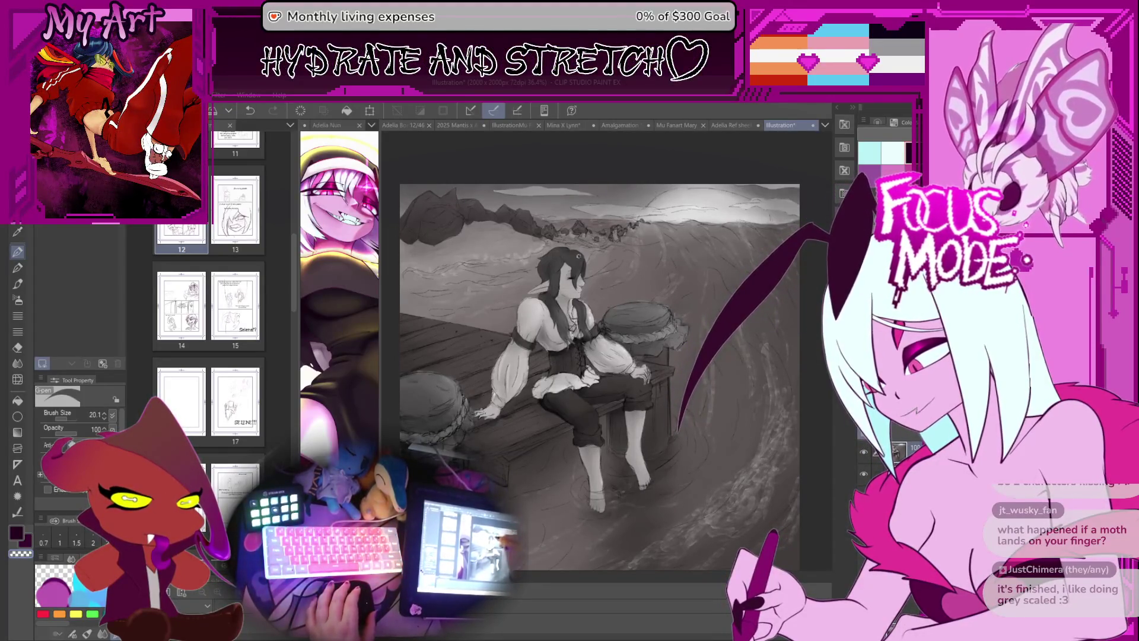
scroll(541, 373, "down", 1)
left_click_drag(541, 372, 556, 357)
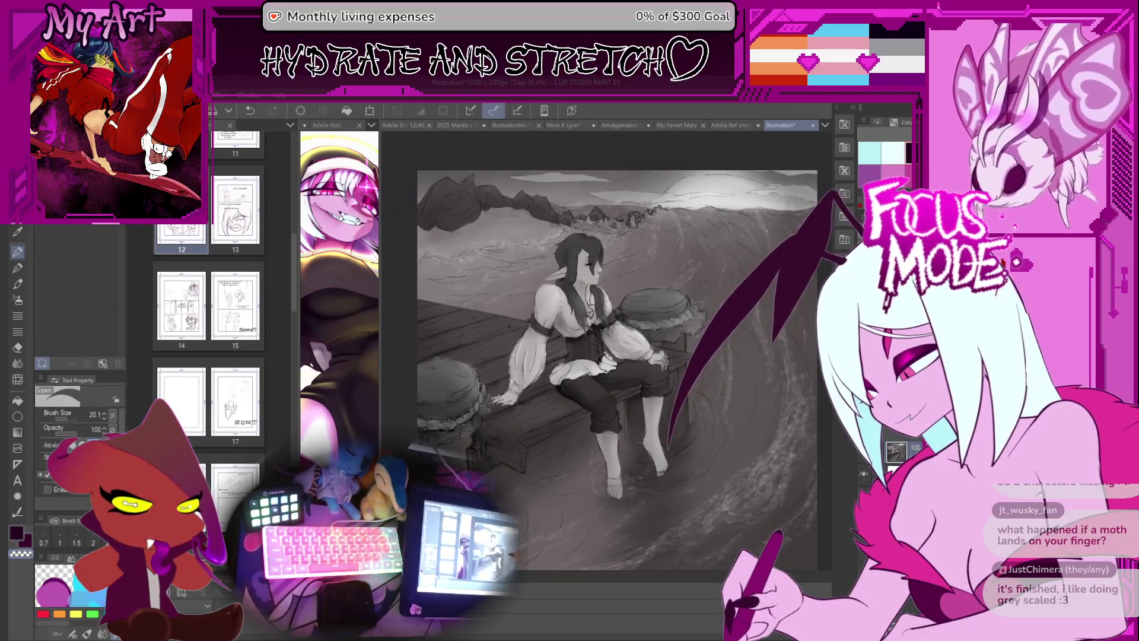
left_click_drag(567, 430, 557, 411)
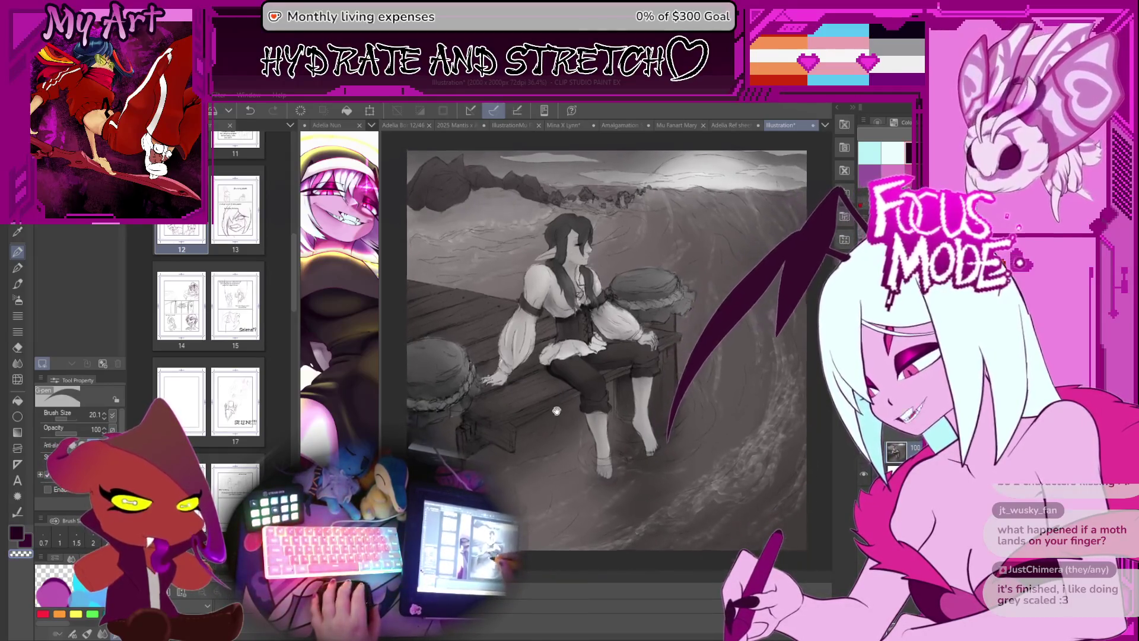
scroll(735, 290, "up", 4)
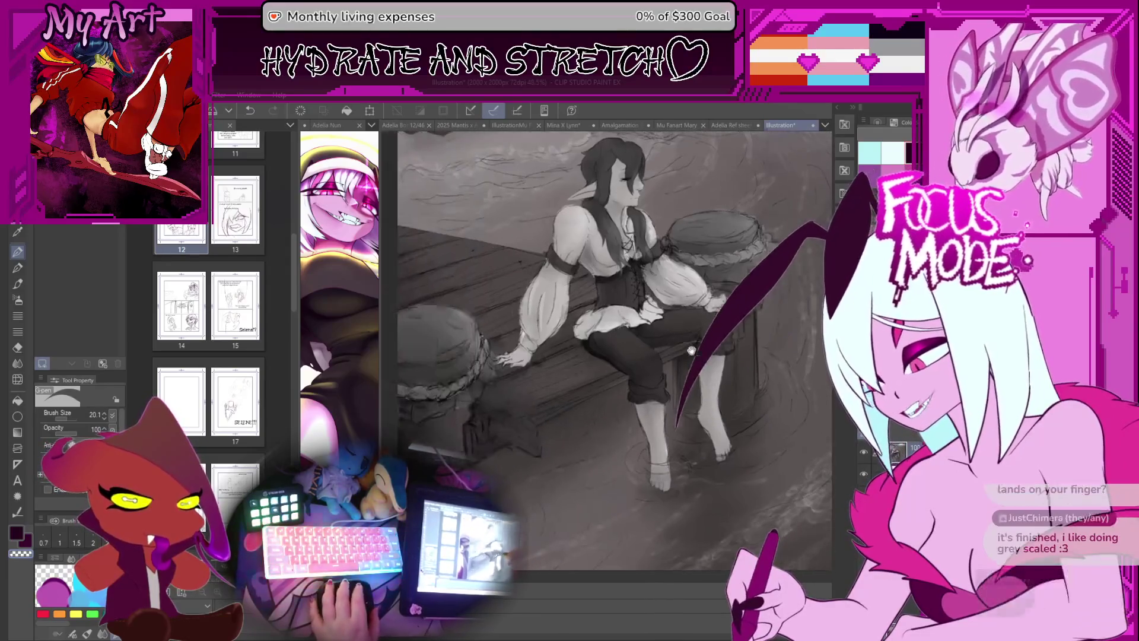
scroll(579, 406, "down", 2)
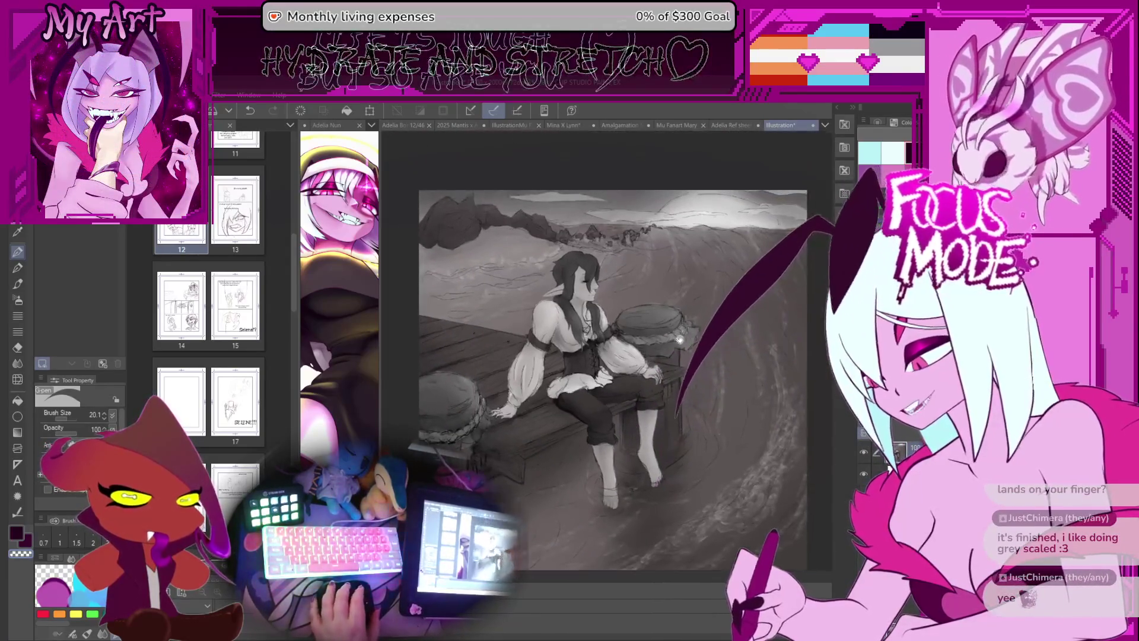
left_click_drag(715, 287, 719, 279)
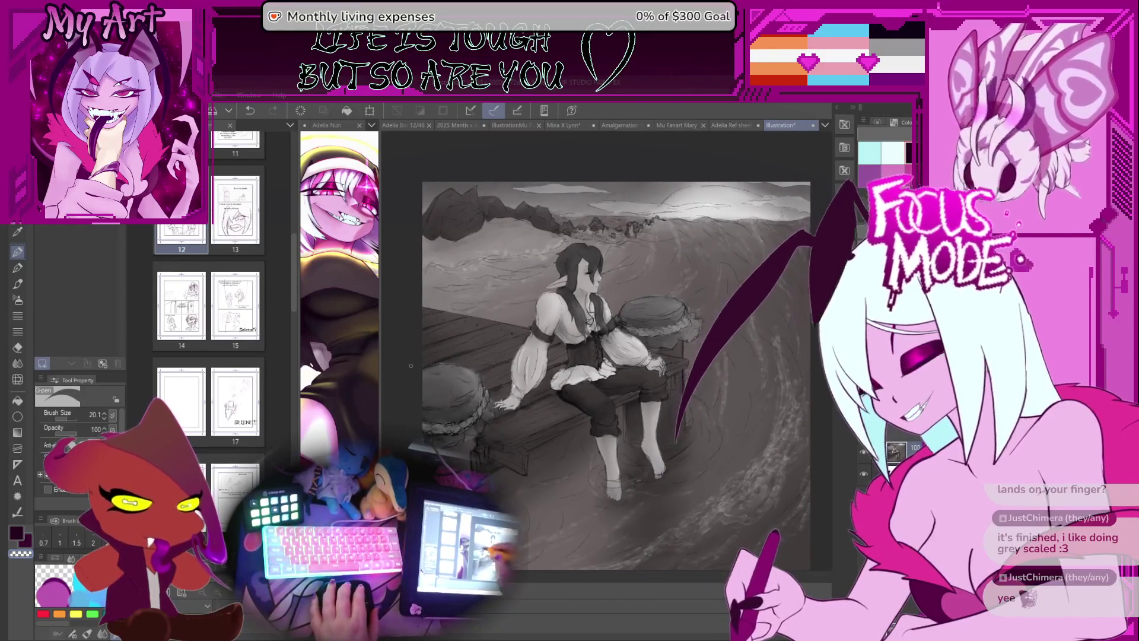